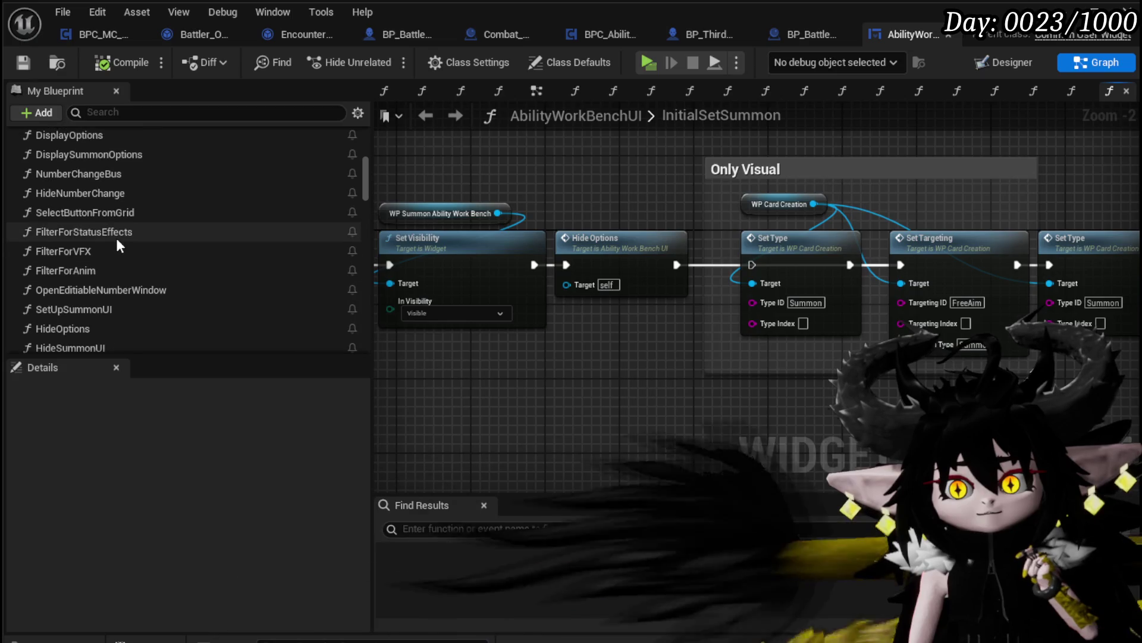
# - Open the FilterForStatusEffects graph and open DT_StatusInfo from its Get Data Table Row node
pyautogui.doubleClick(117, 238)
pyautogui.scroll(4, 645, 329)
pyautogui.moveTo(605, 306); pyautogui.dragTo(679, 257)
pyautogui.doubleClick(446, 222)
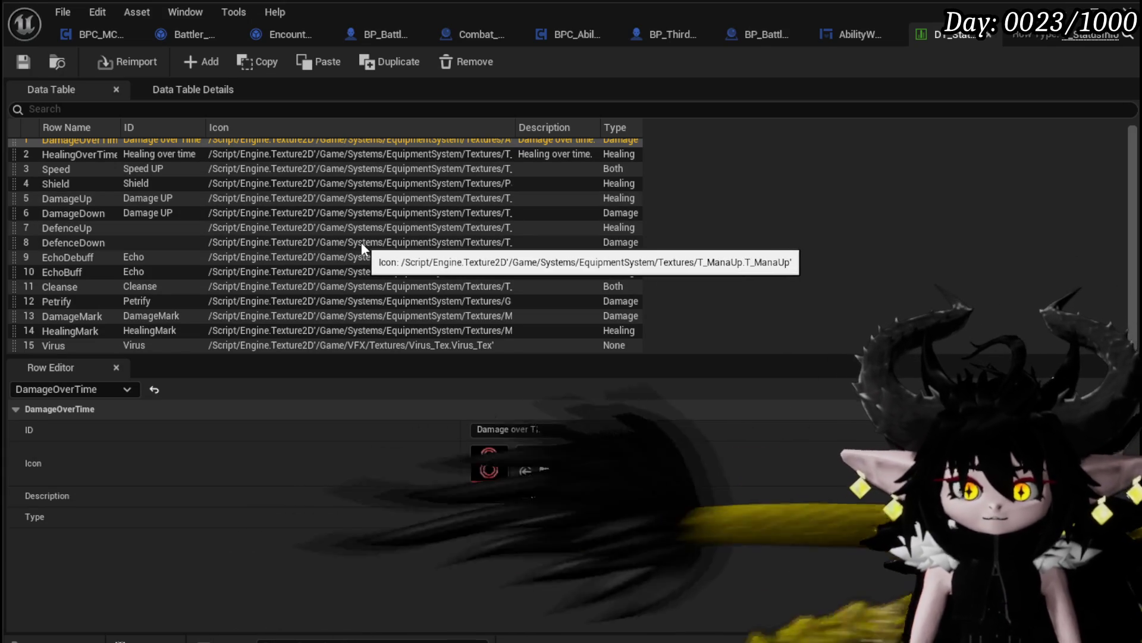
# - Scroll through the DT_StatusInfo rows and select the Speed row (ID Speed UP, type Both)
pyautogui.scroll(1, 367, 242)
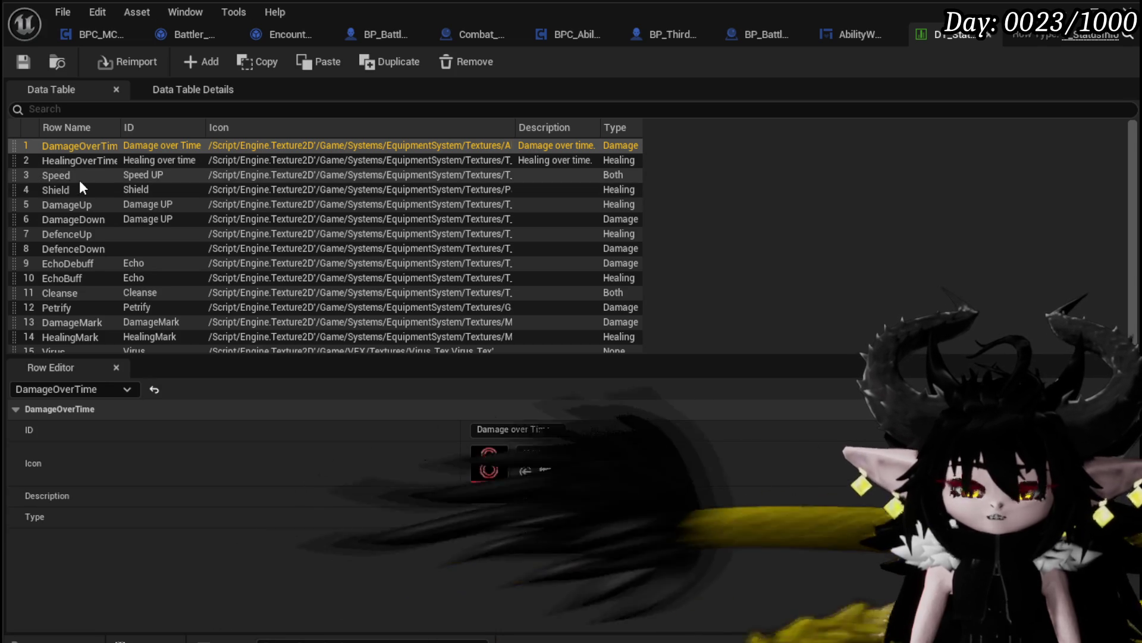
pyautogui.scroll(-1, 81, 184)
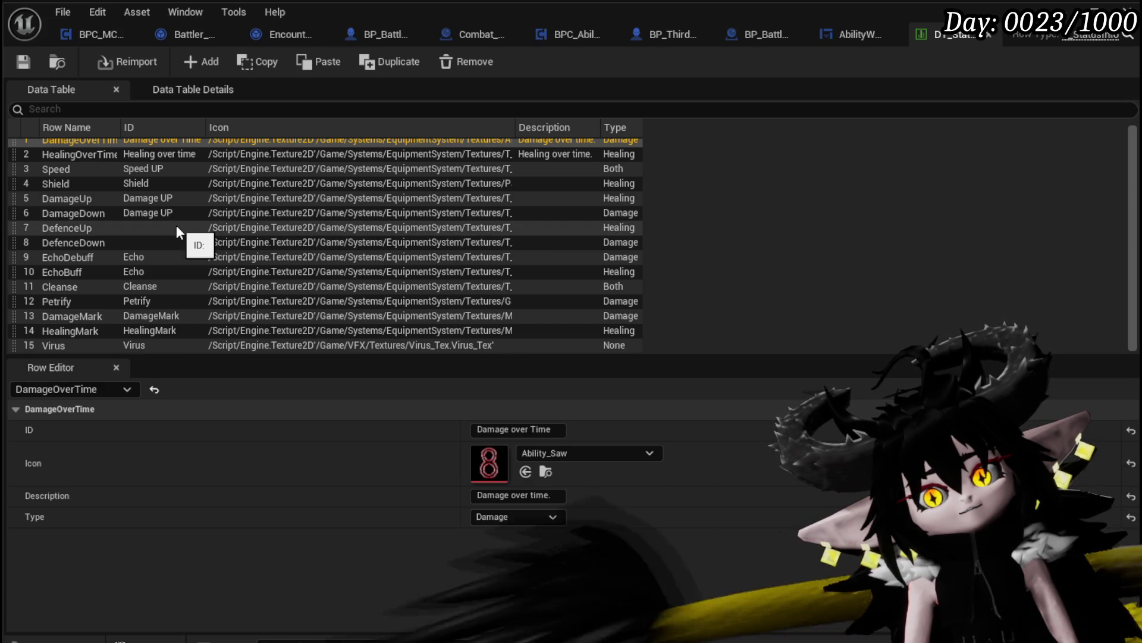
pyautogui.scroll(1, 176, 225)
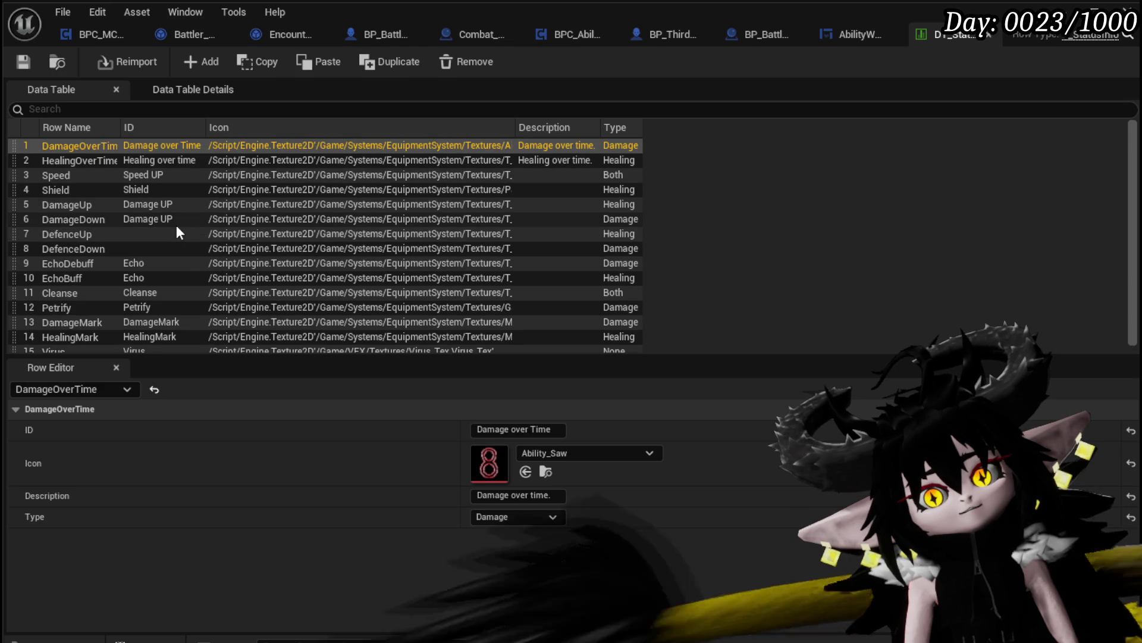
pyautogui.click(77, 182)
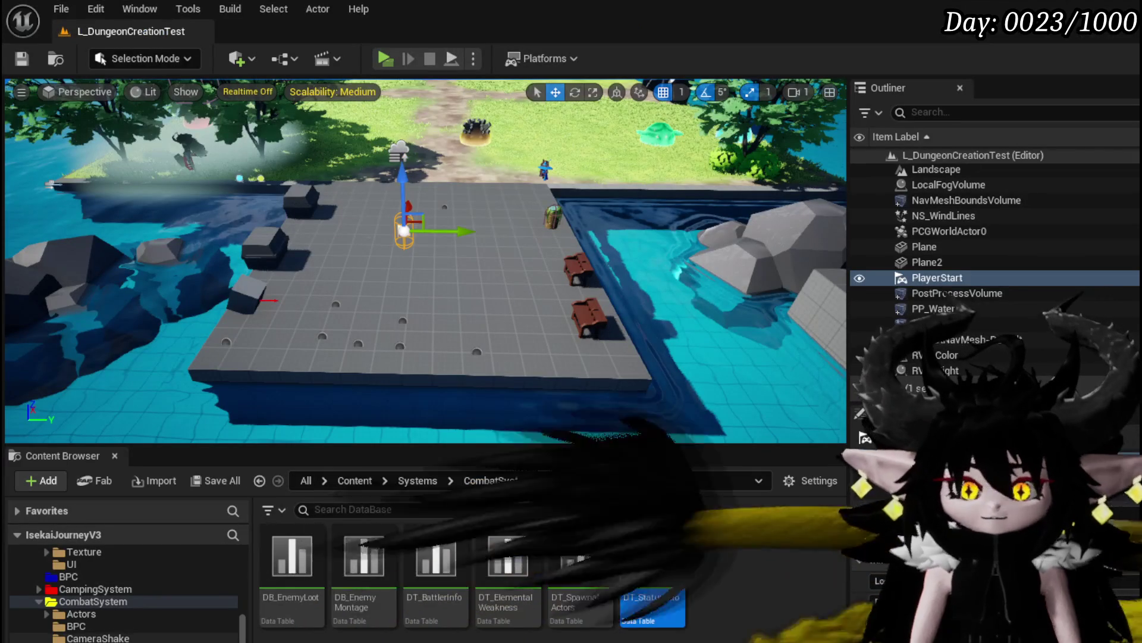
# - Go to the CombatSystem Object folder and open the Battler_Object blueprint
pyautogui.scroll(5, 119, 625)
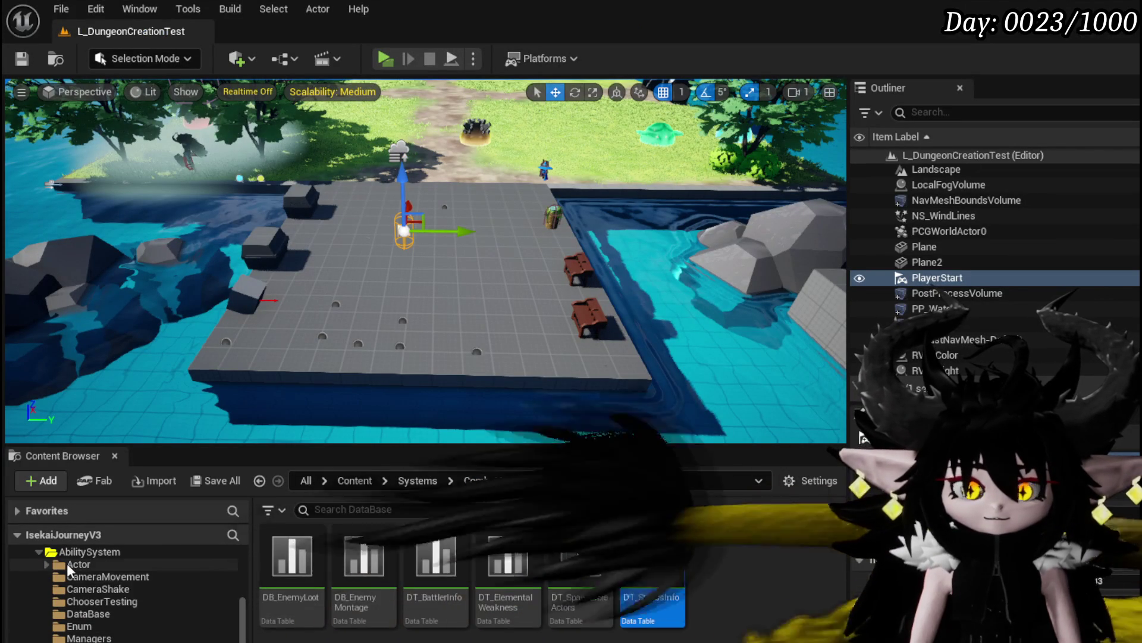
pyautogui.scroll(-3, 92, 589)
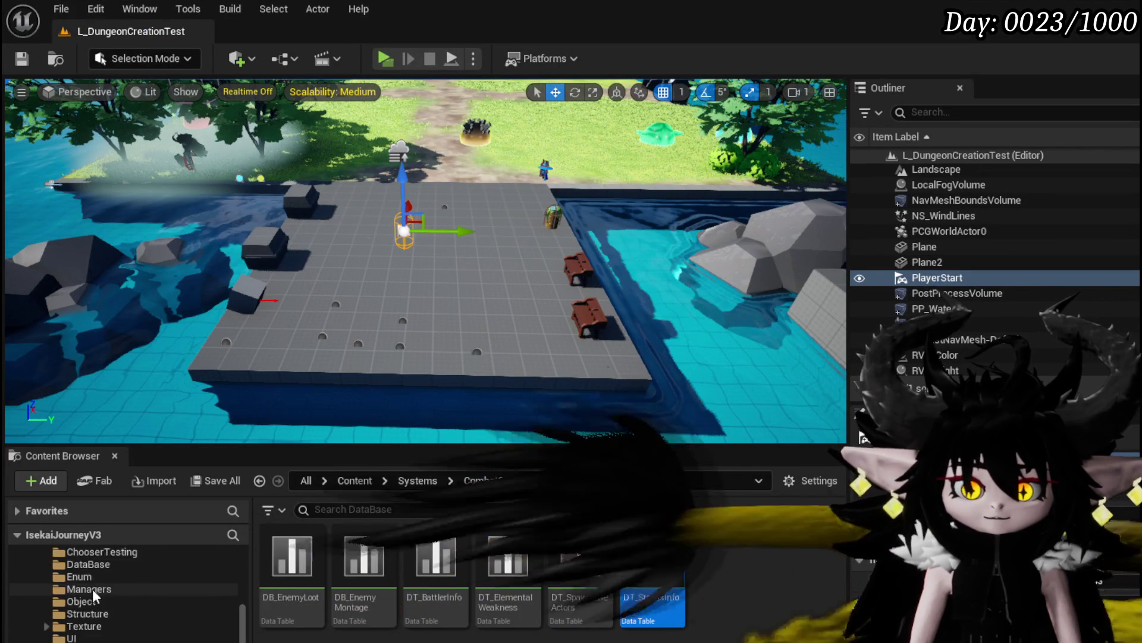
pyautogui.scroll(-5, 119, 595)
pyautogui.click(84, 638)
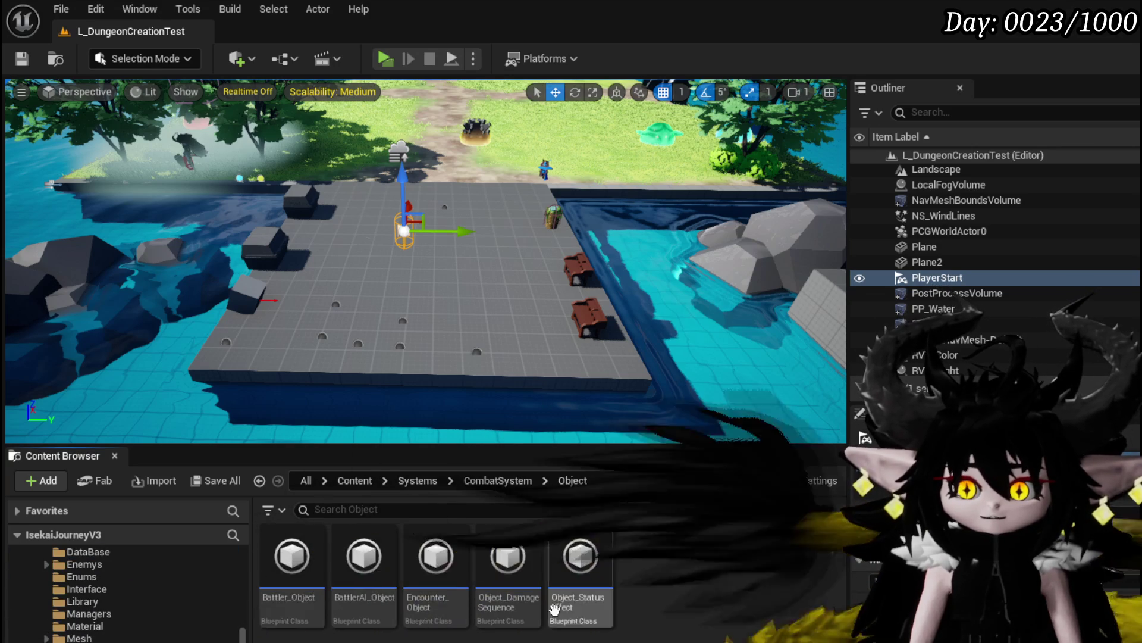
pyautogui.doubleClick(291, 560)
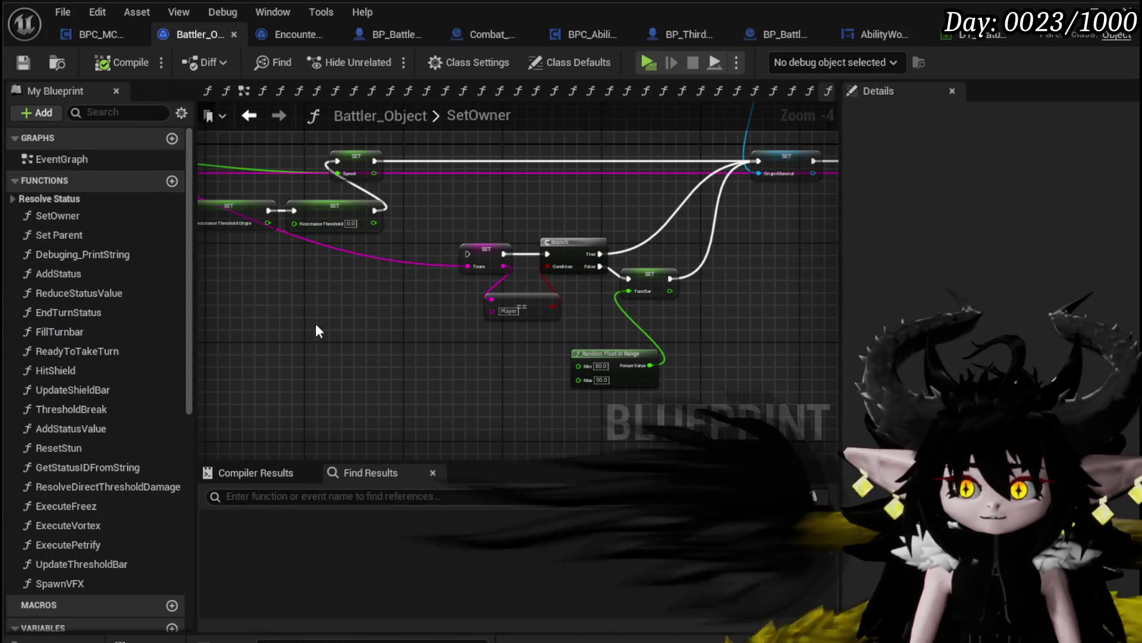
# - Open the AddStatus graph and bring its Add Status Value and Spawn VFX nodes into view
pyautogui.doubleClick(97, 271)
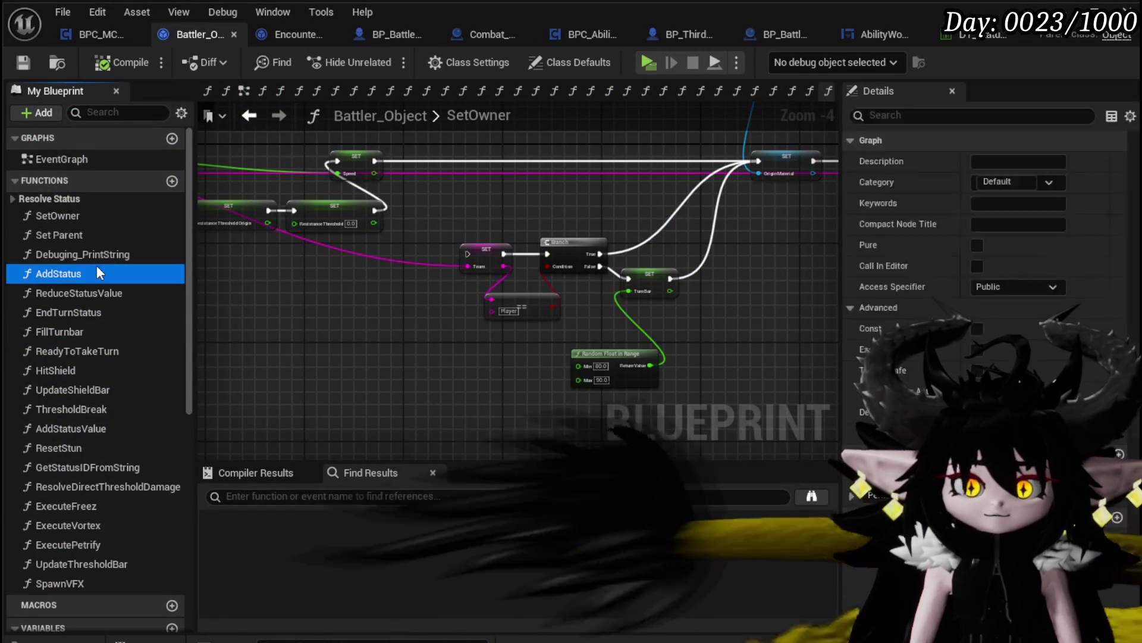
pyautogui.scroll(3, 372, 326)
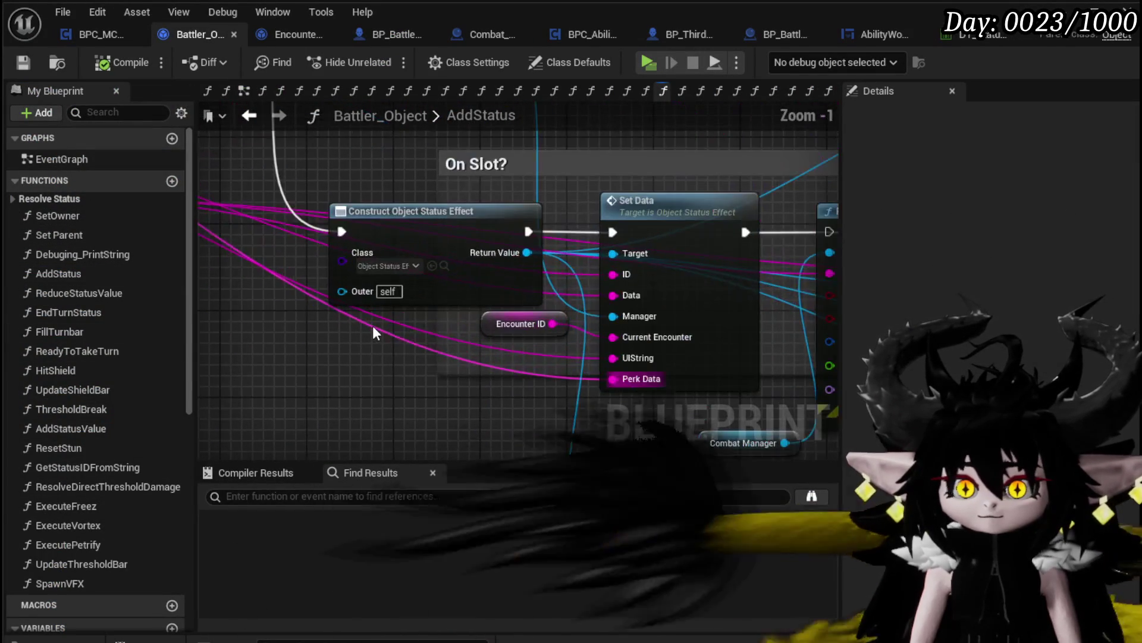
pyautogui.scroll(-2, 374, 324)
pyautogui.moveTo(383, 309)
pyautogui.mouseDown()
pyautogui.moveTo(327, 342)
pyautogui.moveTo(547, 458)
pyautogui.moveTo(806, 340)
pyautogui.moveTo(380, 261)
pyautogui.mouseUp()
pyautogui.scroll(-2, 380, 261)
pyautogui.scroll(3, 473, 244)
pyautogui.moveTo(473, 244); pyautogui.dragTo(649, 245)
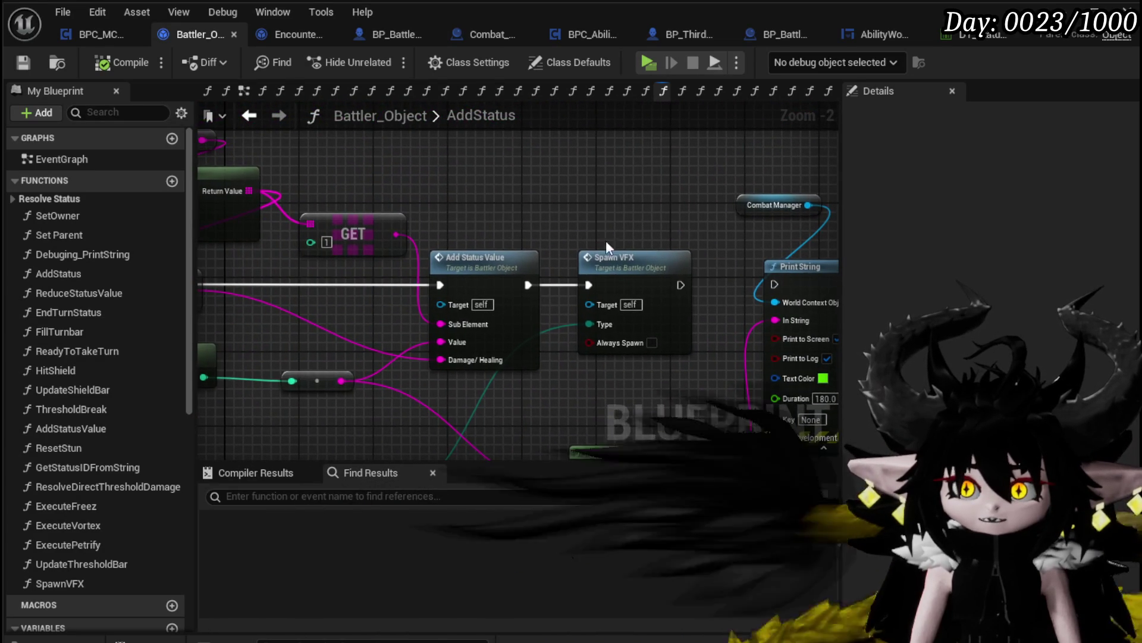
# - Inspect the SpawnVFX graph's Switch on E_AbilityAffinity outputs, then return to DT_StatusInfo
pyautogui.doubleClick(662, 262)
pyautogui.scroll(-3, 663, 265)
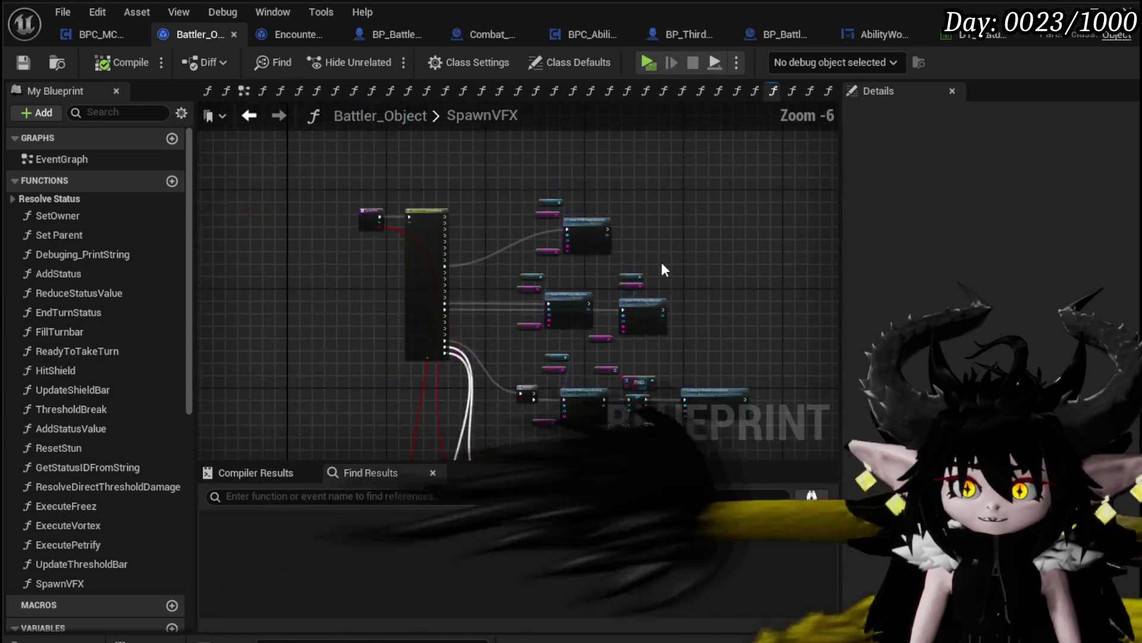
pyautogui.scroll(3, 504, 266)
pyautogui.moveTo(504, 271)
pyautogui.mouseDown()
pyautogui.moveTo(387, 311)
pyautogui.moveTo(435, 299)
pyautogui.moveTo(696, 149)
pyautogui.mouseUp()
pyautogui.moveTo(619, 199); pyautogui.dragTo(627, 149)
pyautogui.moveTo(378, 242)
pyautogui.mouseDown()
pyautogui.moveTo(493, 212)
pyautogui.moveTo(620, 233)
pyautogui.moveTo(592, 169)
pyautogui.moveTo(596, 113)
pyautogui.moveTo(575, 101)
pyautogui.mouseUp()
pyautogui.moveTo(476, 66); pyautogui.dragTo(470, 210)
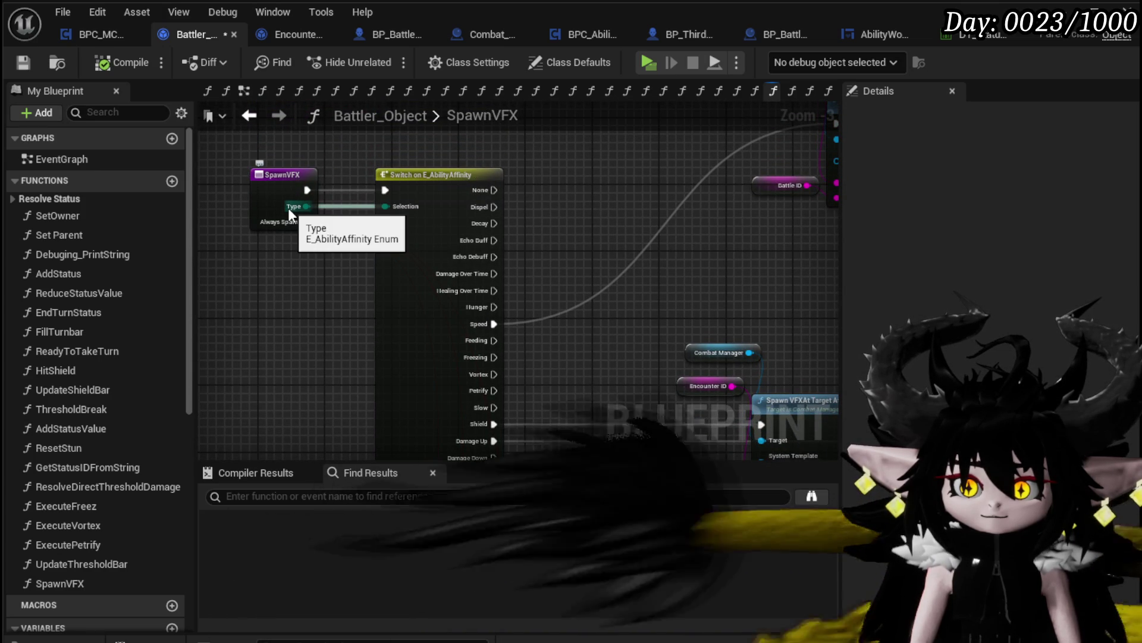
pyautogui.scroll(3, 394, 190)
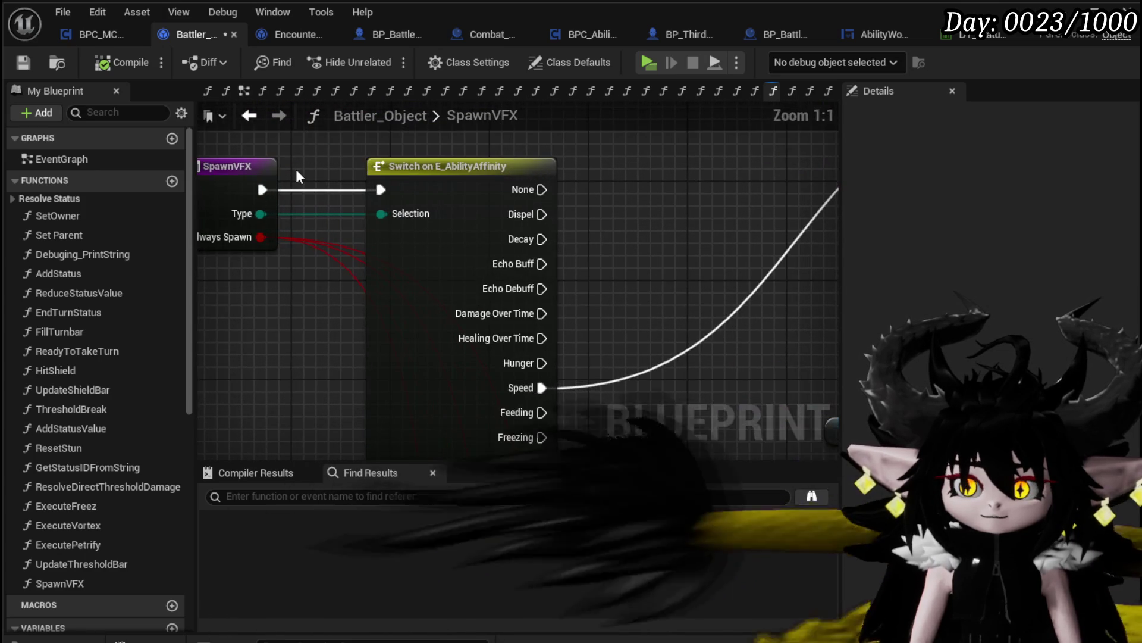
pyautogui.scroll(-1, 298, 175)
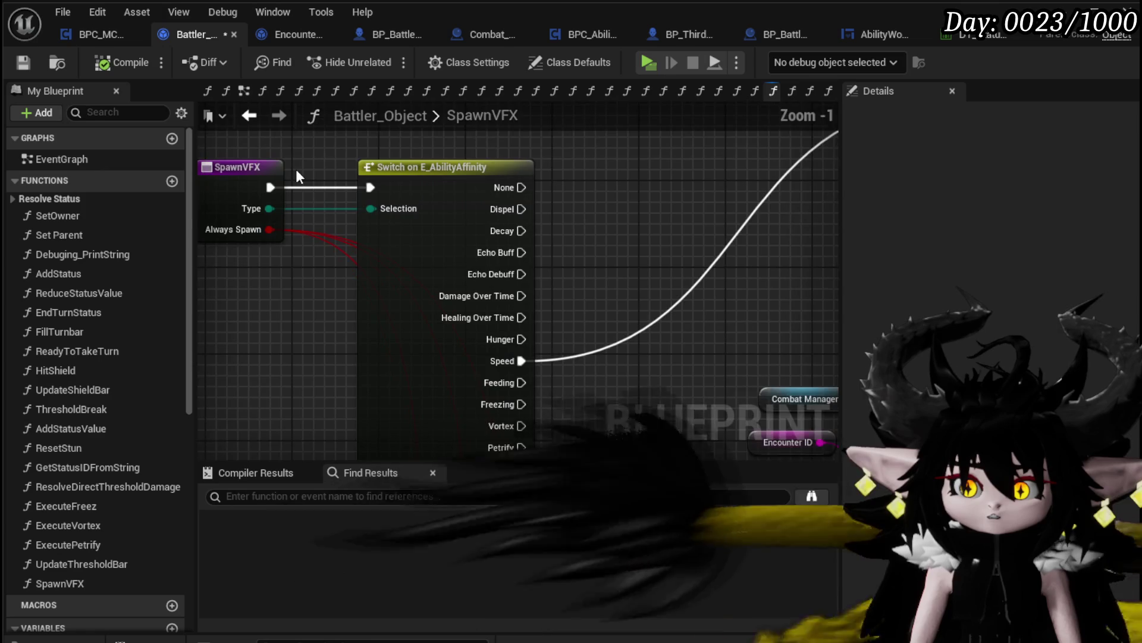
pyautogui.moveTo(326, 384)
pyautogui.mouseDown()
pyautogui.moveTo(328, 248)
pyautogui.moveTo(320, 225)
pyautogui.moveTo(306, 230)
pyautogui.moveTo(354, 337)
pyautogui.mouseUp()
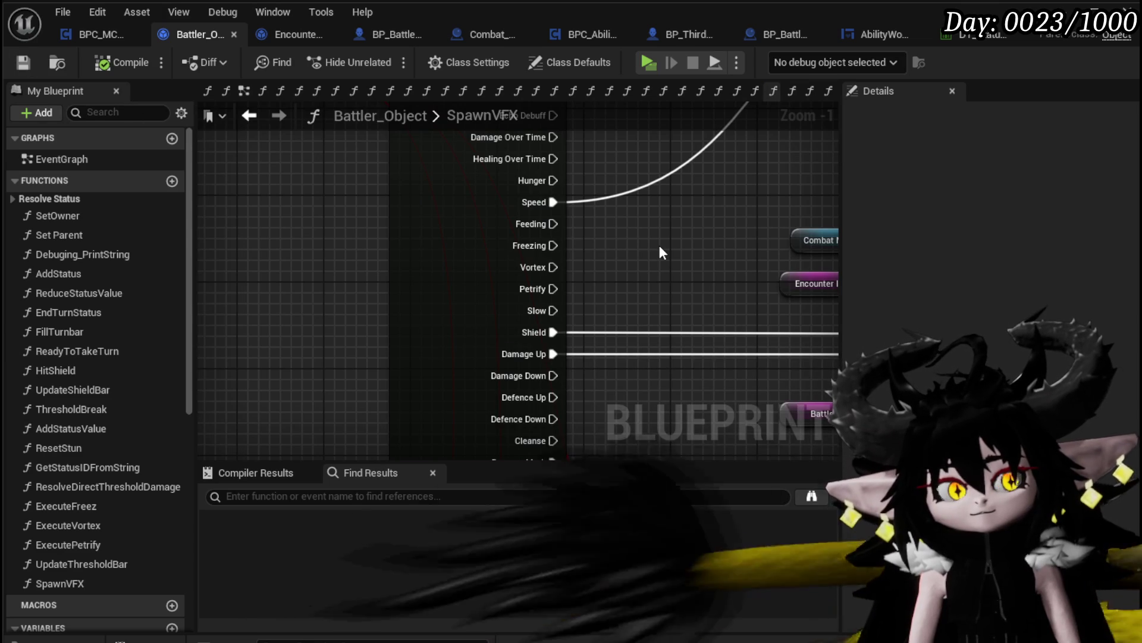
pyautogui.click(971, 37)
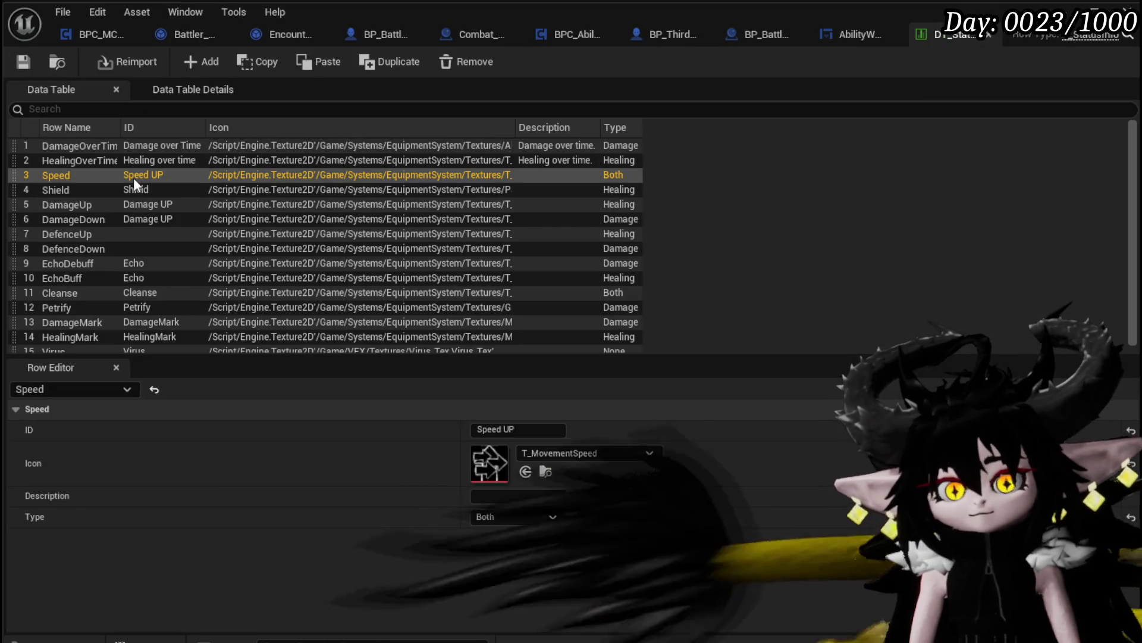
# - Add a new status table row named Slow with the ID Slow
pyautogui.click(204, 62)
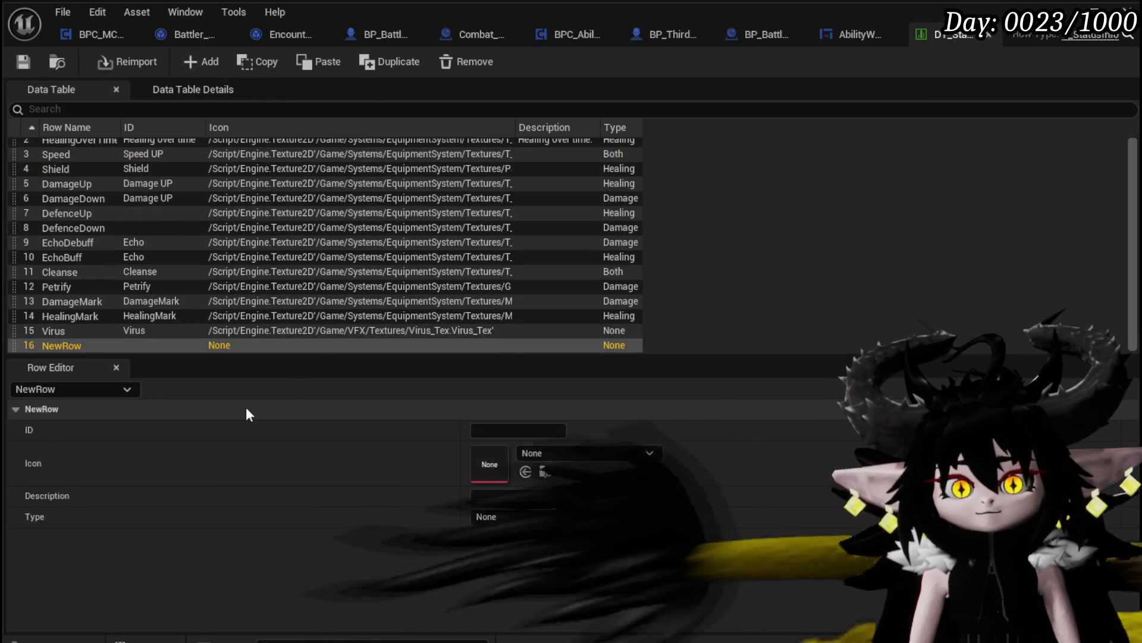
pyautogui.doubleClick(51, 344)
pyautogui.write('low')
pyautogui.press('Return')
pyautogui.click(489, 431)
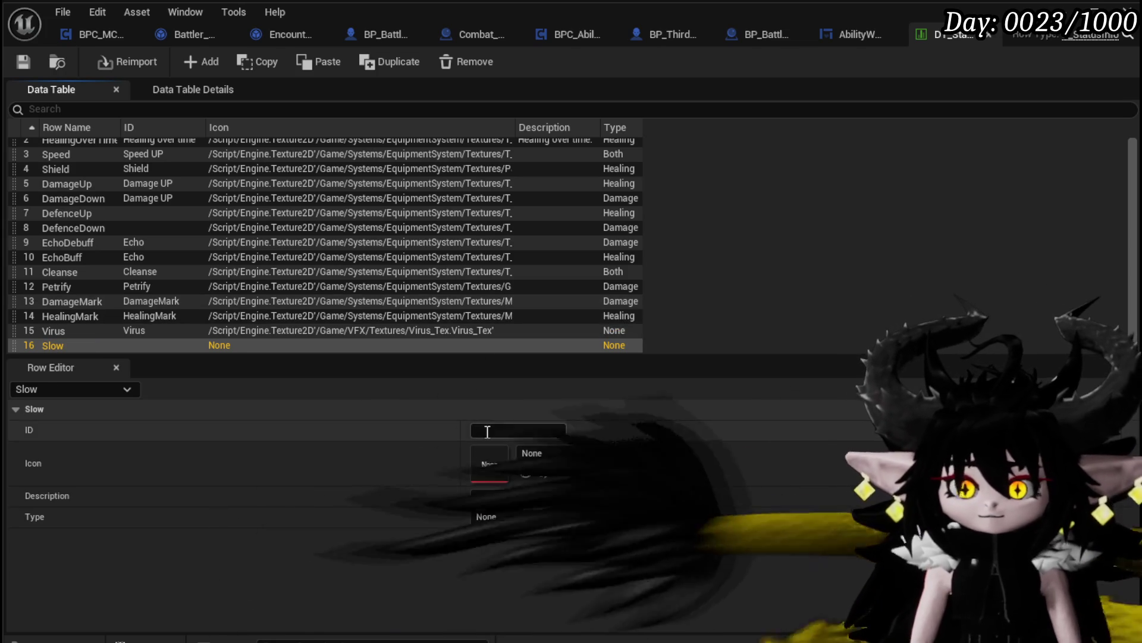
pyautogui.write('Slow')
pyautogui.press('Return')
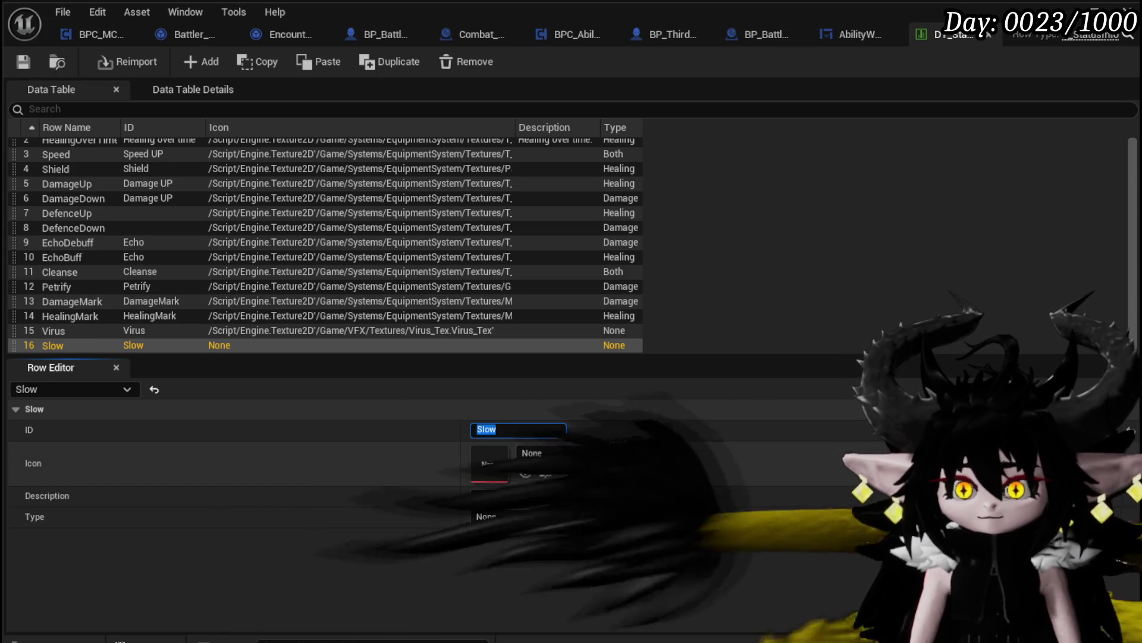
# - Set the Slow row's icon to the Bad texture
pyautogui.click(608, 453)
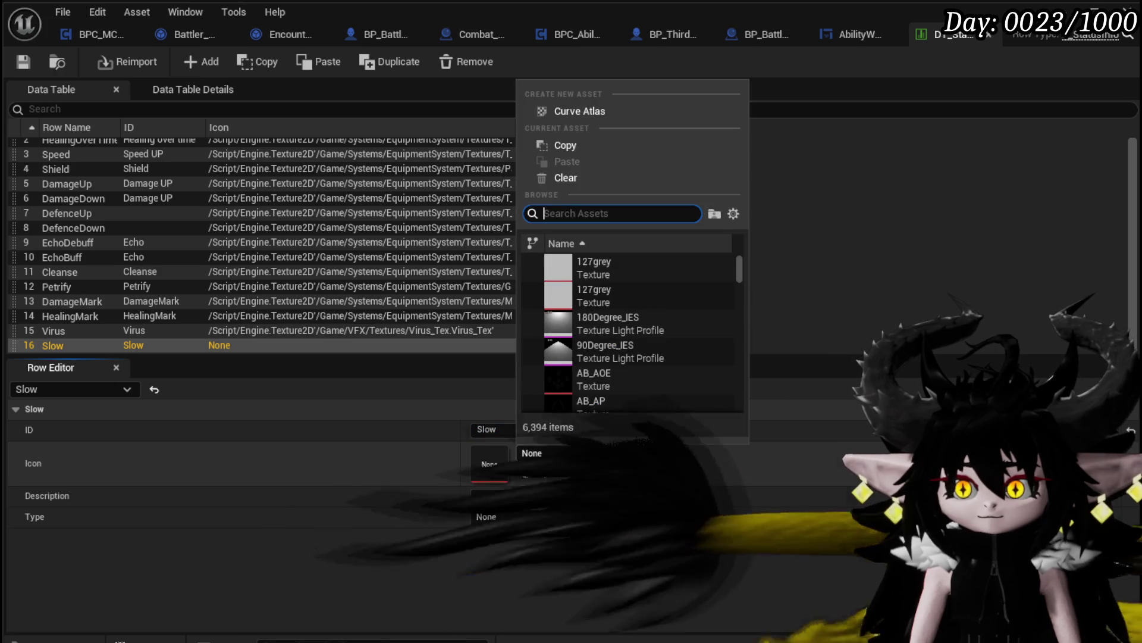
pyautogui.scroll(-3, 642, 356)
pyautogui.scroll(-10, 645, 355)
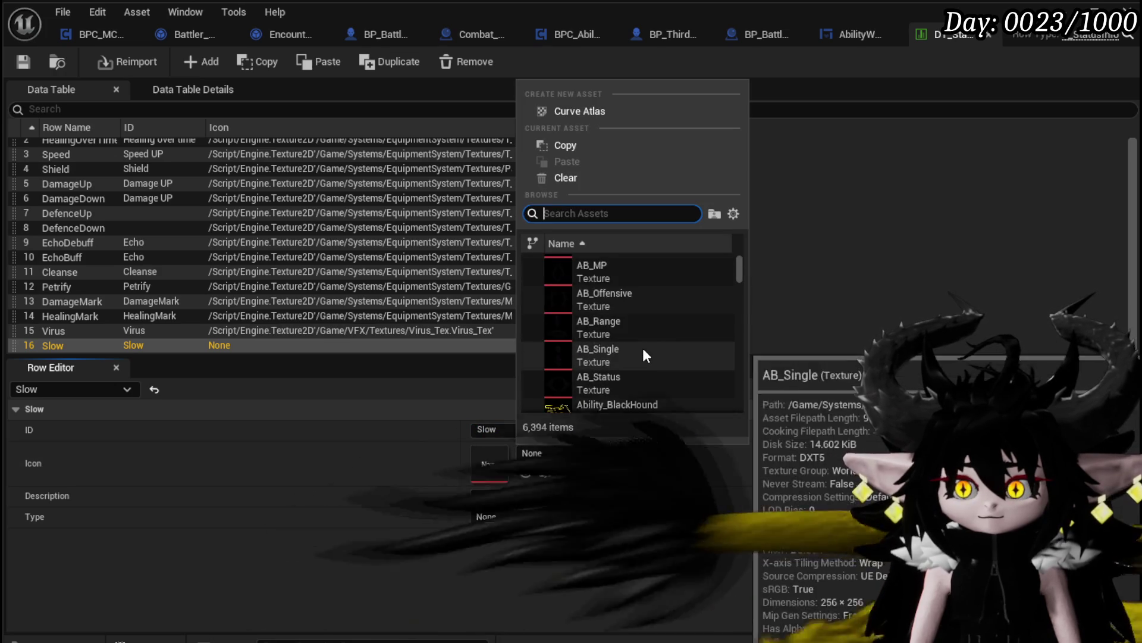
pyautogui.scroll(-15, 644, 351)
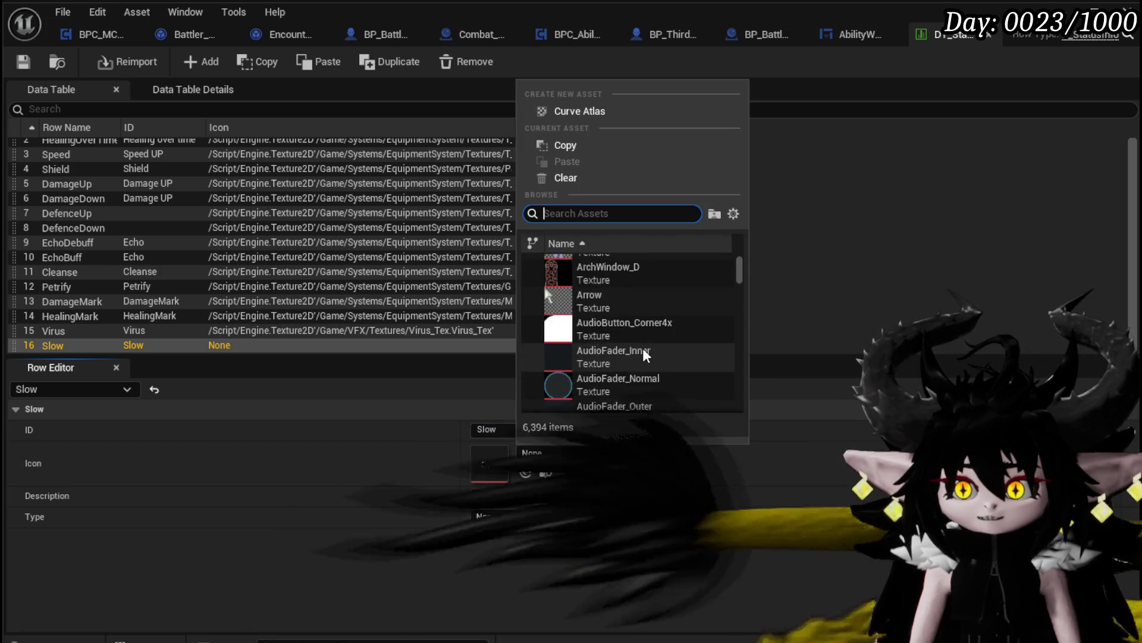
pyautogui.scroll(2, 640, 330)
pyautogui.click(604, 331)
# - Give the Slow row the description 'Reduces Turn Speed' and type Both
pyautogui.click(506, 493)
pyautogui.write('D')
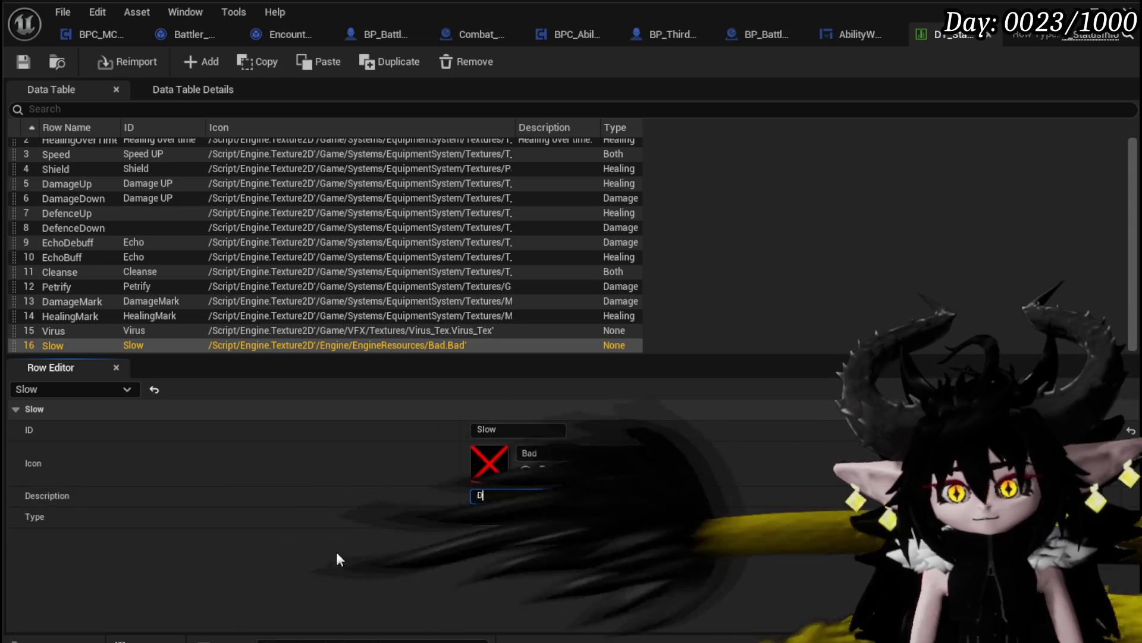
pyautogui.write('Reduces ')
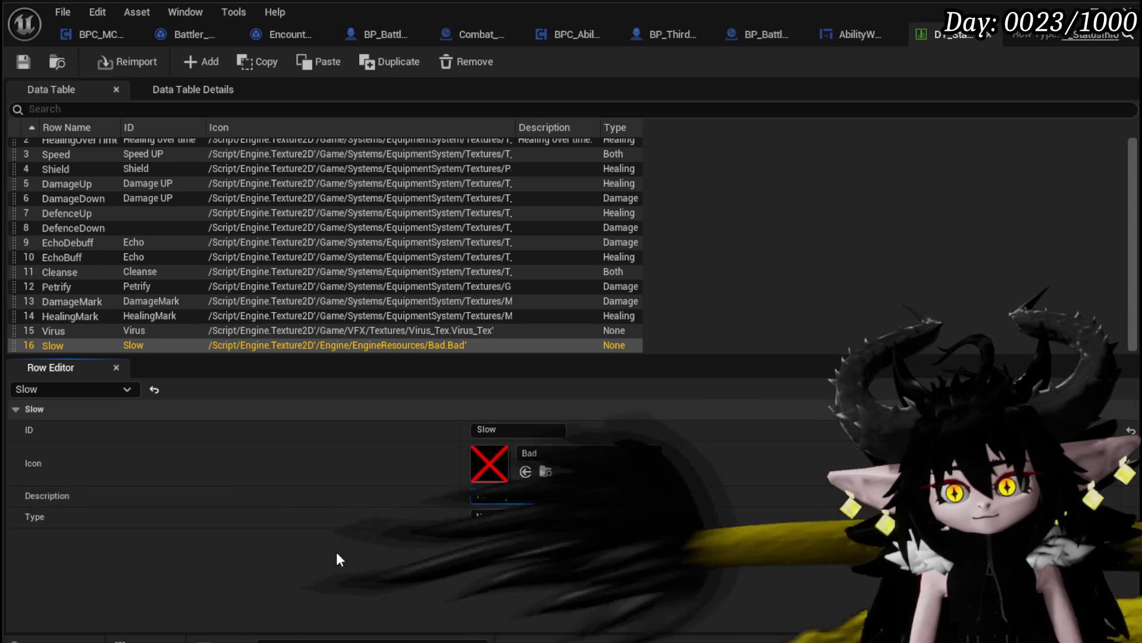
pyautogui.write('Tur')
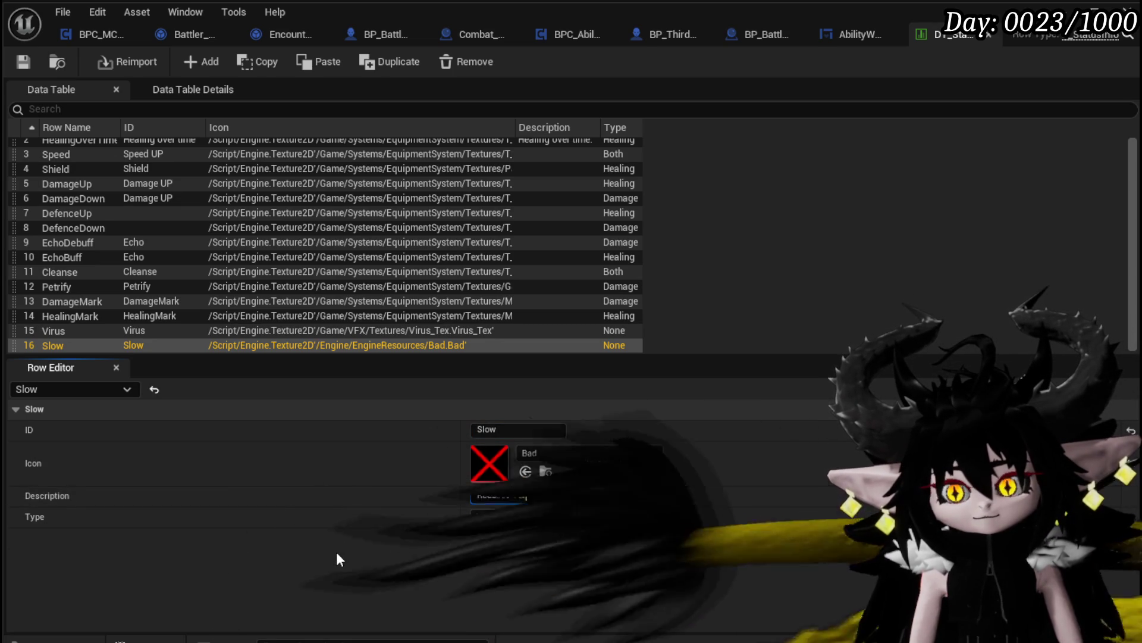
pyautogui.write('n Speed')
pyautogui.press('Return')
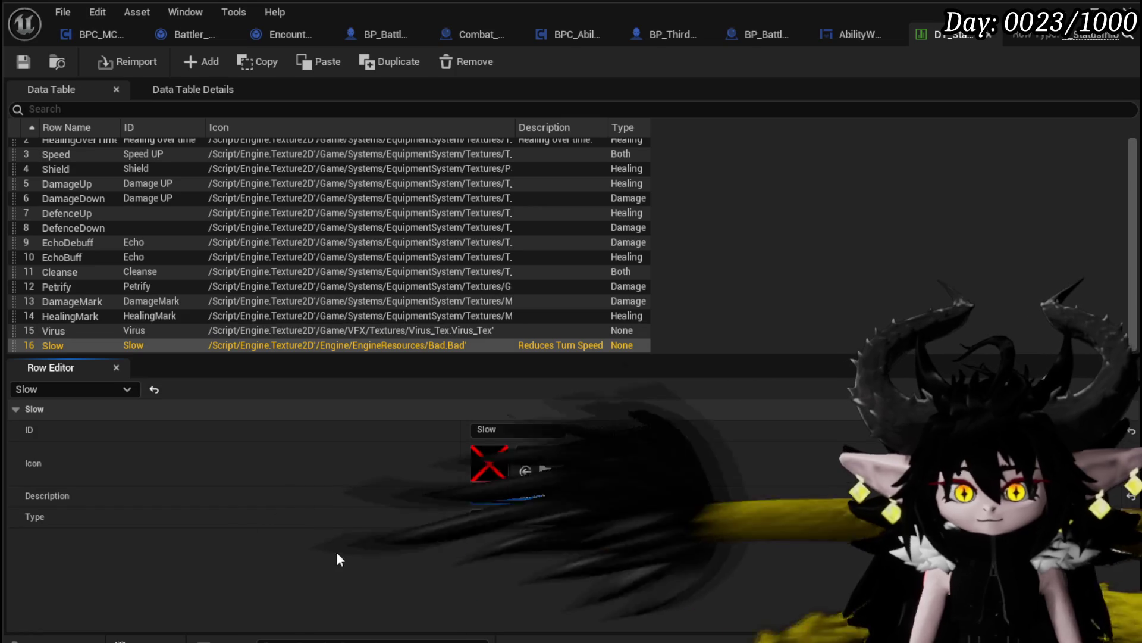
pyautogui.click(483, 519)
pyautogui.click(485, 576)
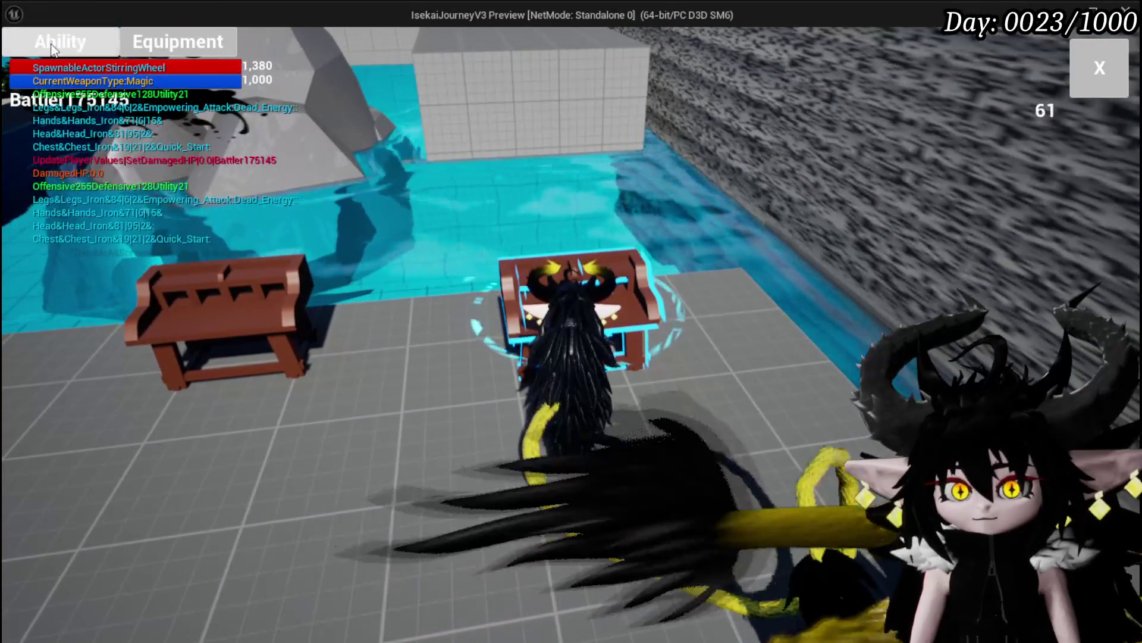
# - Open the FireDebuffTest card from the magic ability set for editing
pyautogui.click(59, 41)
pyautogui.click(112, 115)
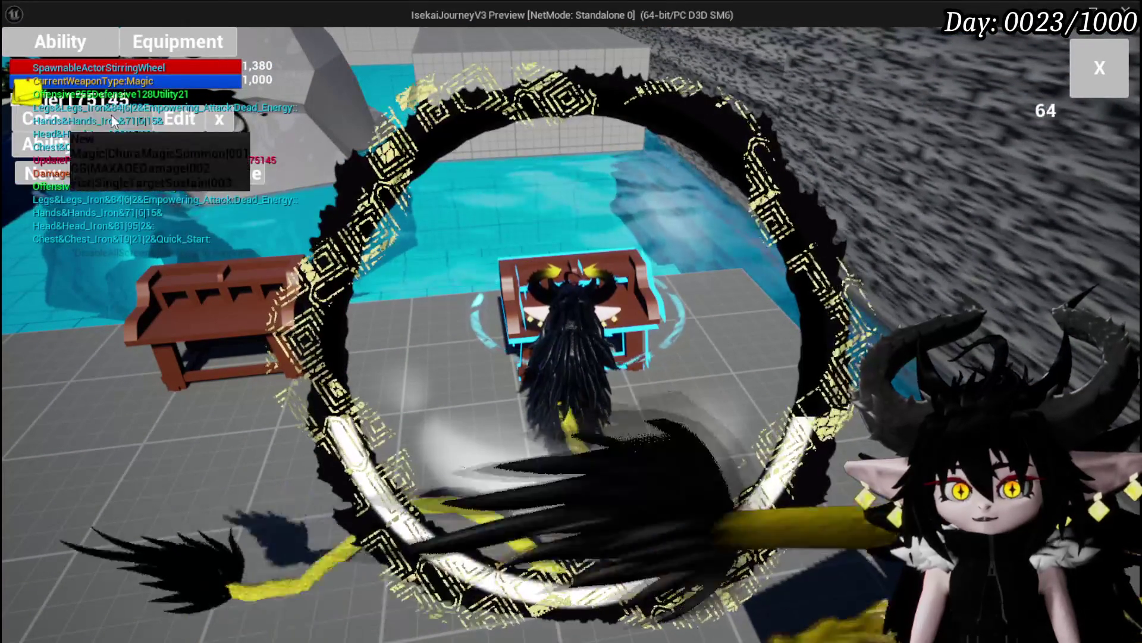
pyautogui.click(125, 151)
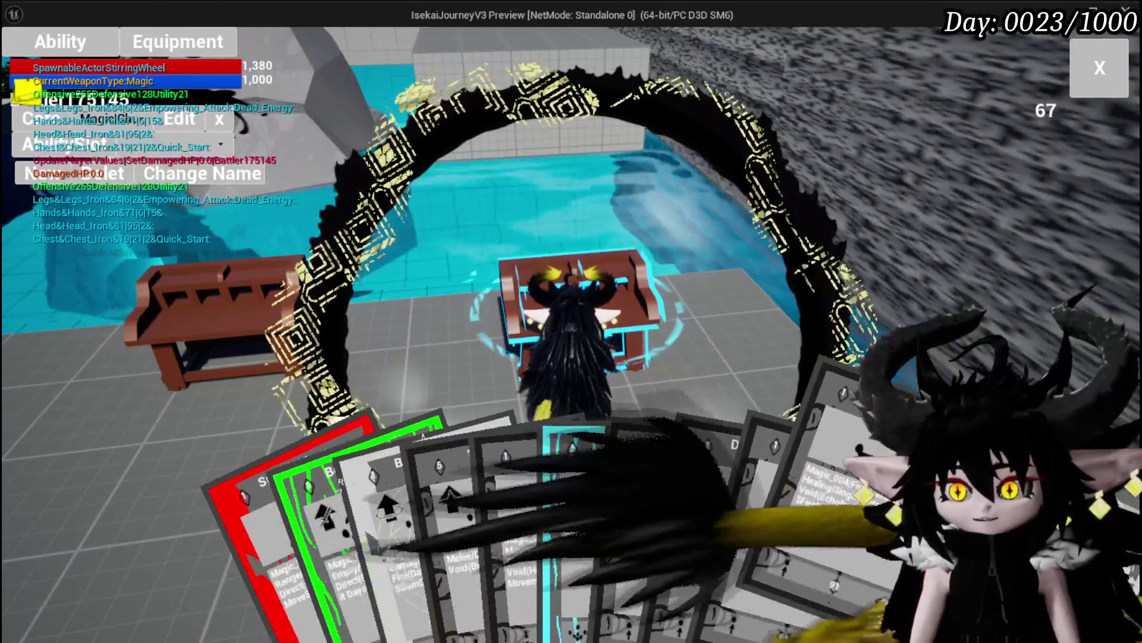
pyautogui.moveTo(740, 492)
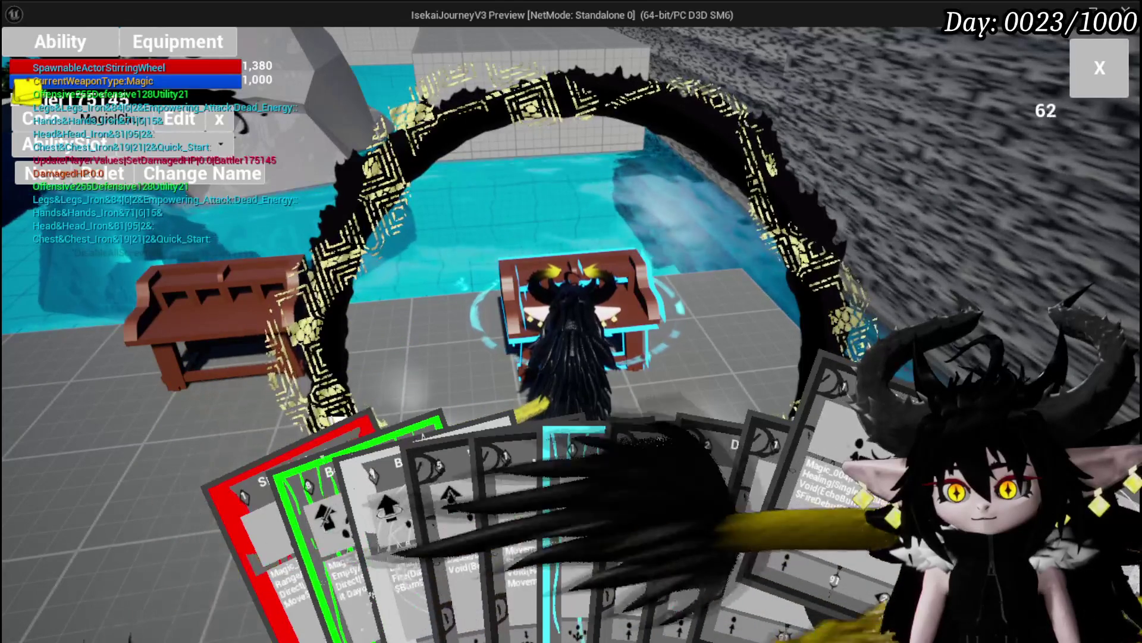
pyautogui.click(574, 505)
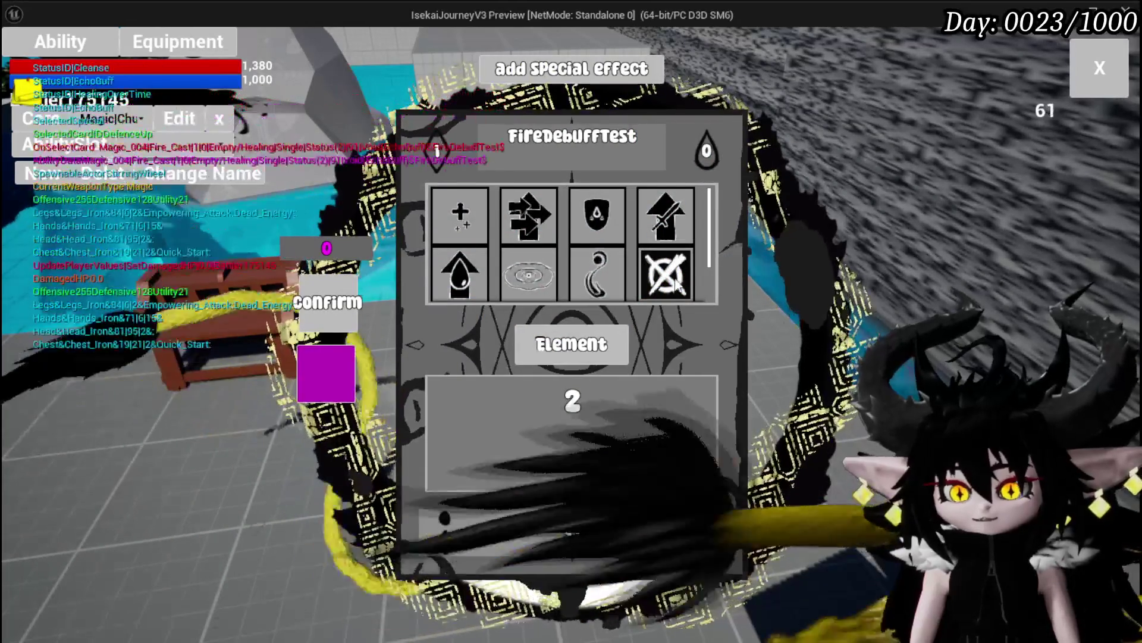
# - Add the Slow status effect to the card and rename it SlowDebuff
pyautogui.scroll(-1, 672, 251)
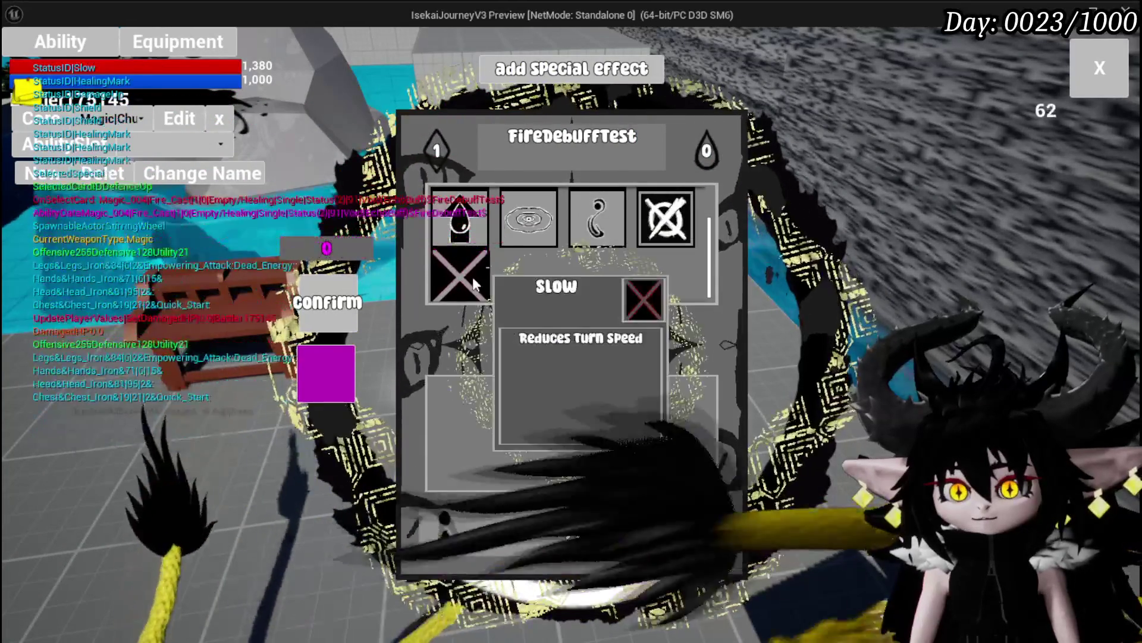
pyautogui.click(459, 275)
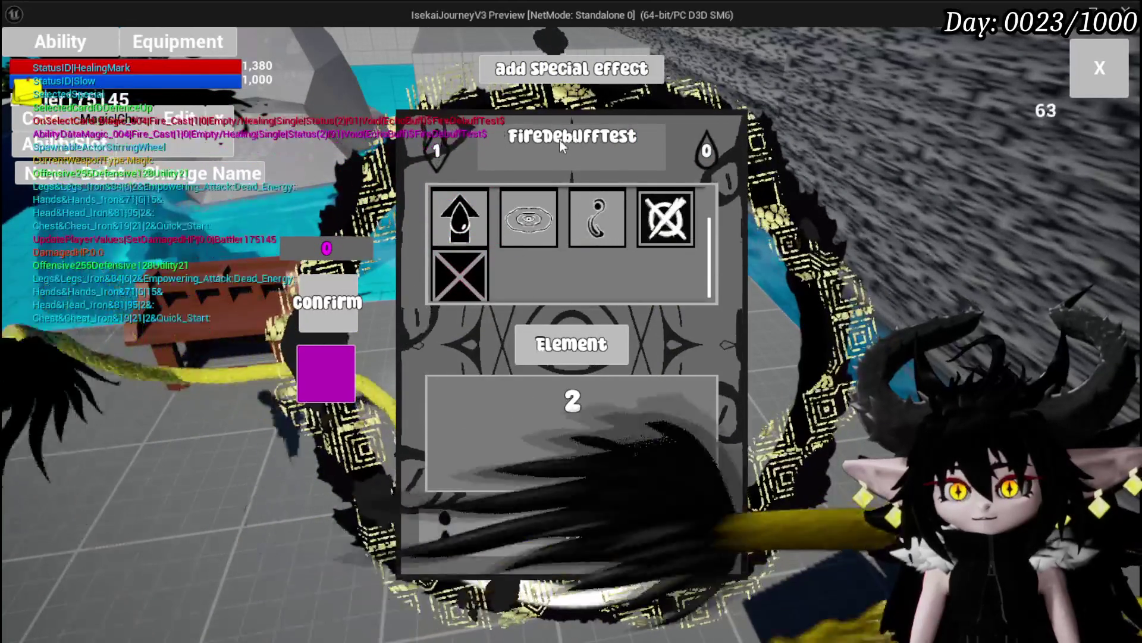
pyautogui.click(633, 136)
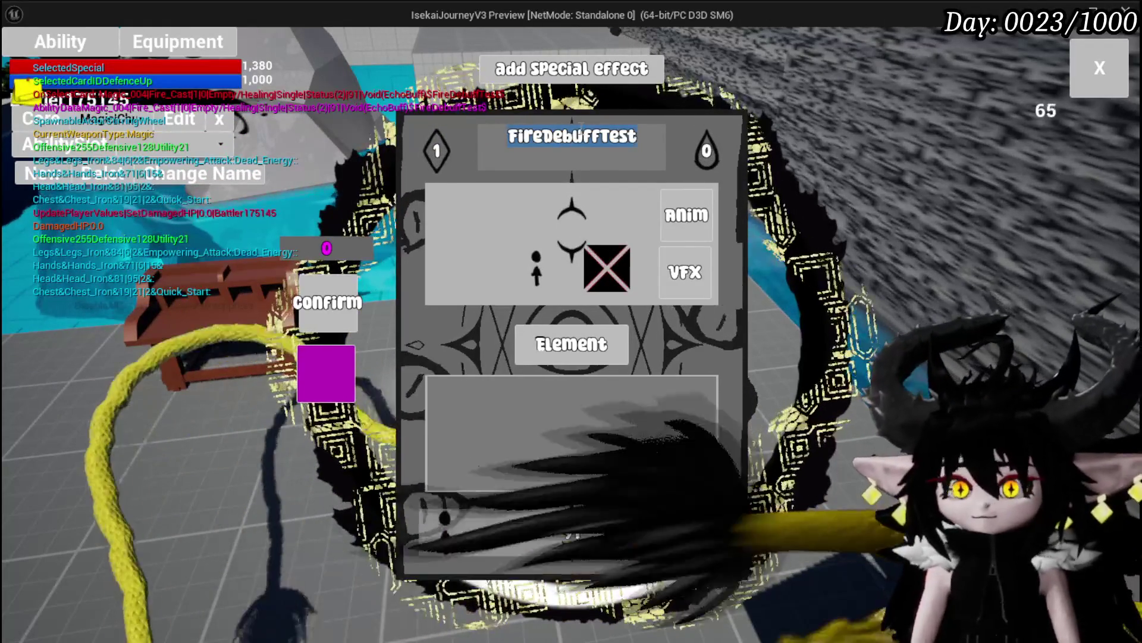
pyautogui.write('Slo')
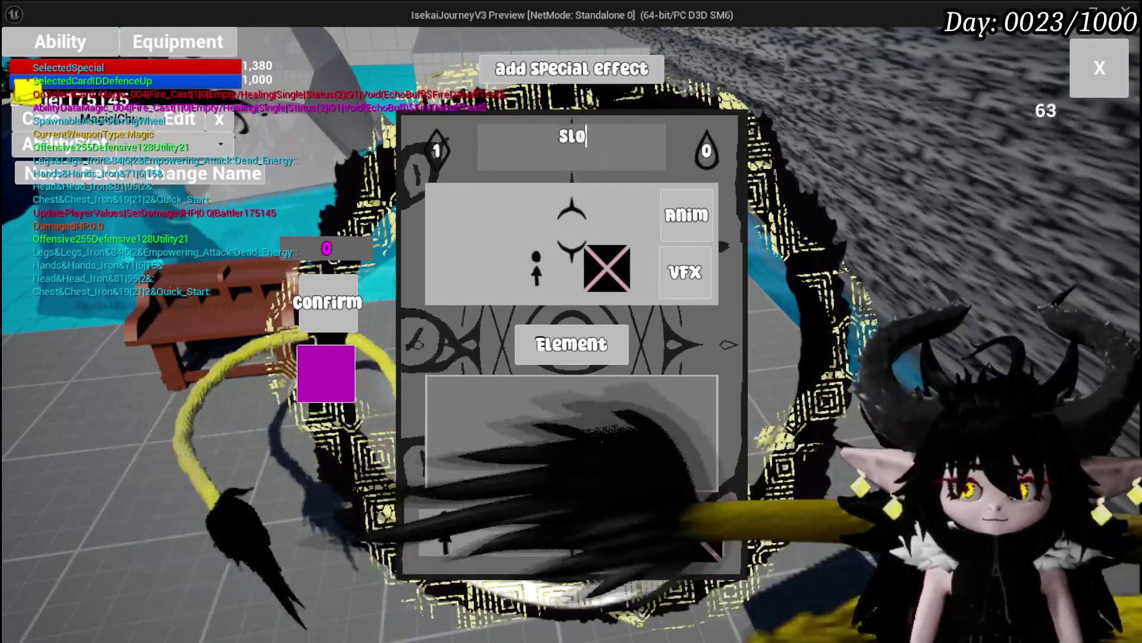
pyautogui.write('wDebuff')
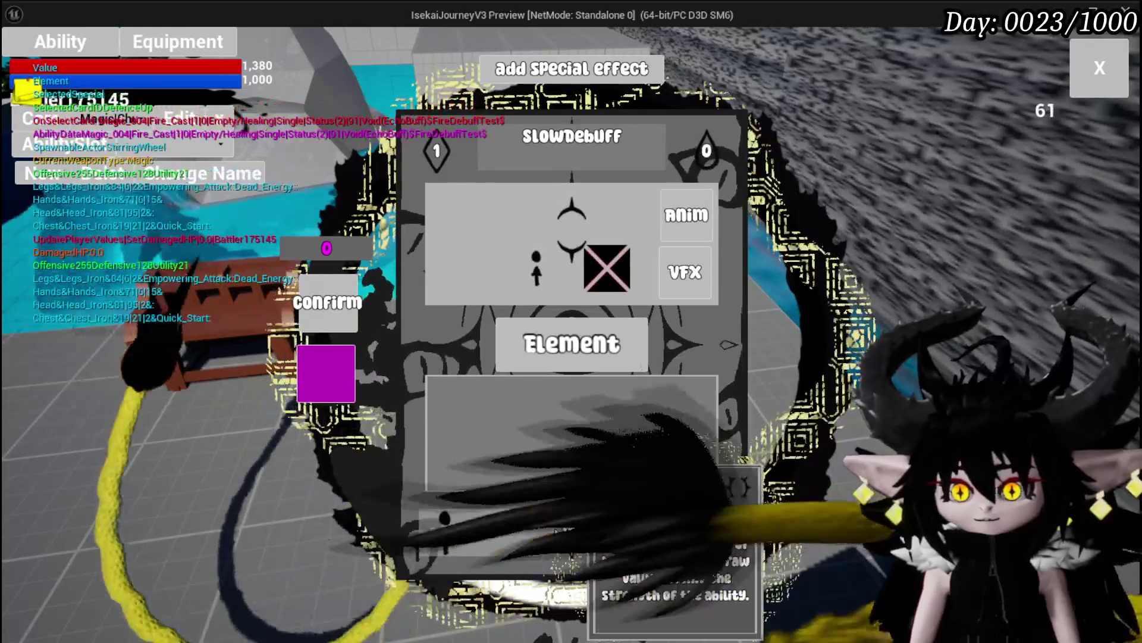
pyautogui.moveTo(584, 369)
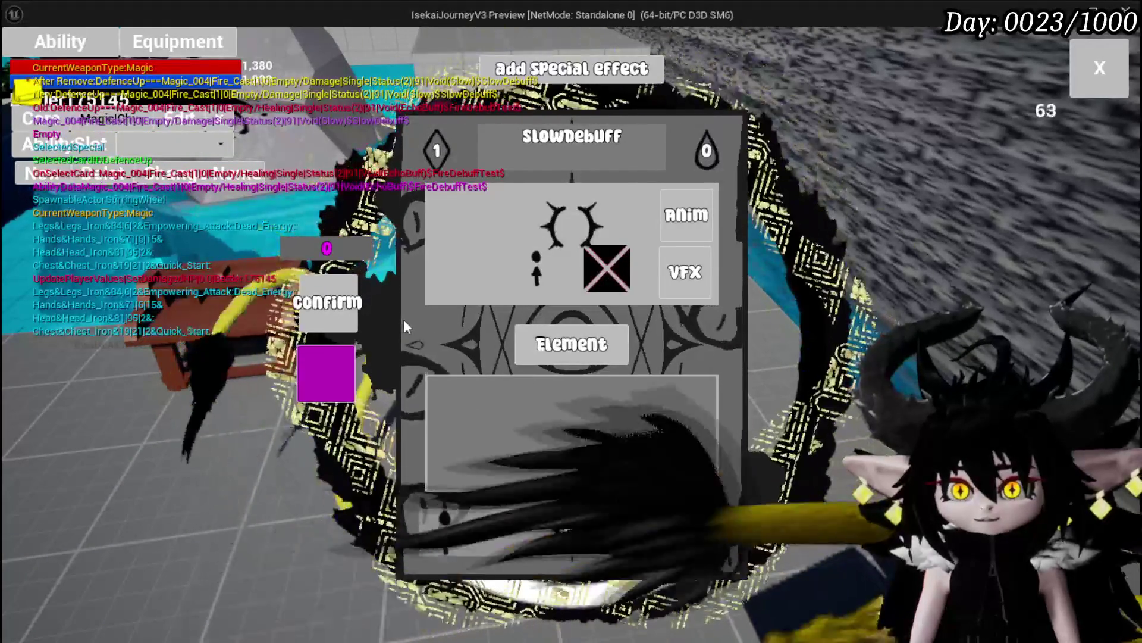
pyautogui.click(1099, 69)
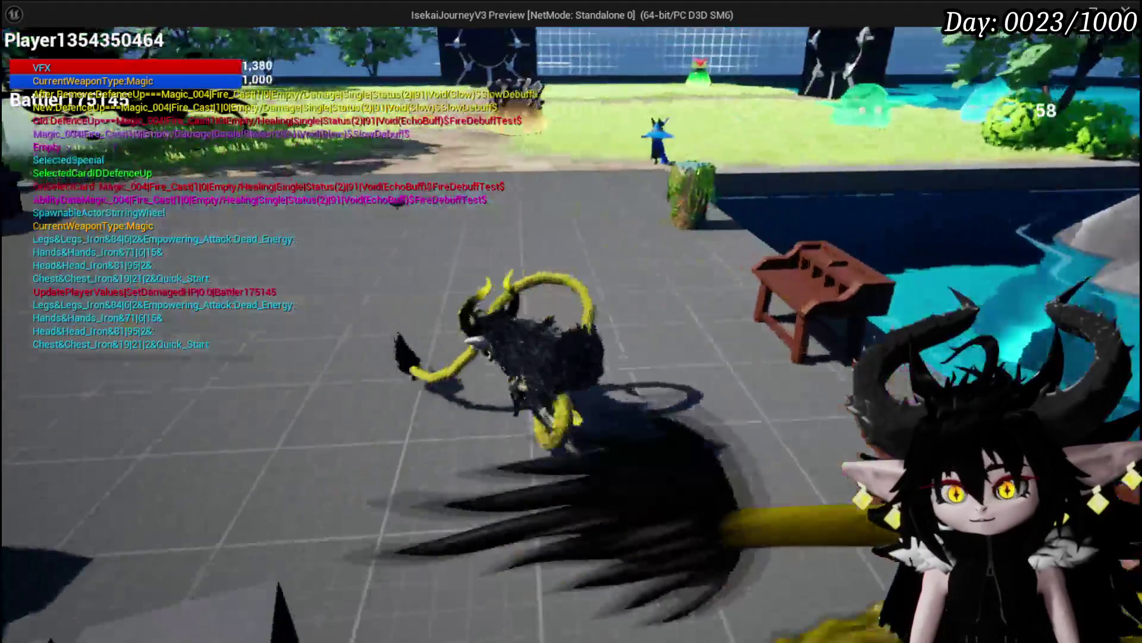
# - Save the game from the settings menu and resume play
pyautogui.press('Escape')
pyautogui.click(619, 318)
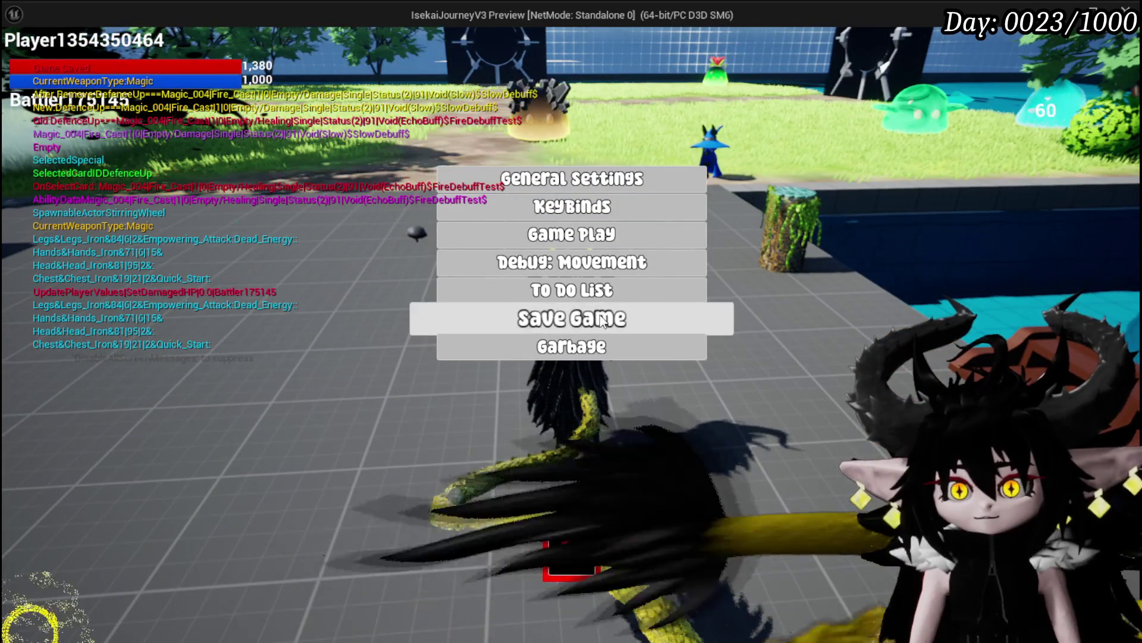
pyautogui.click(569, 551)
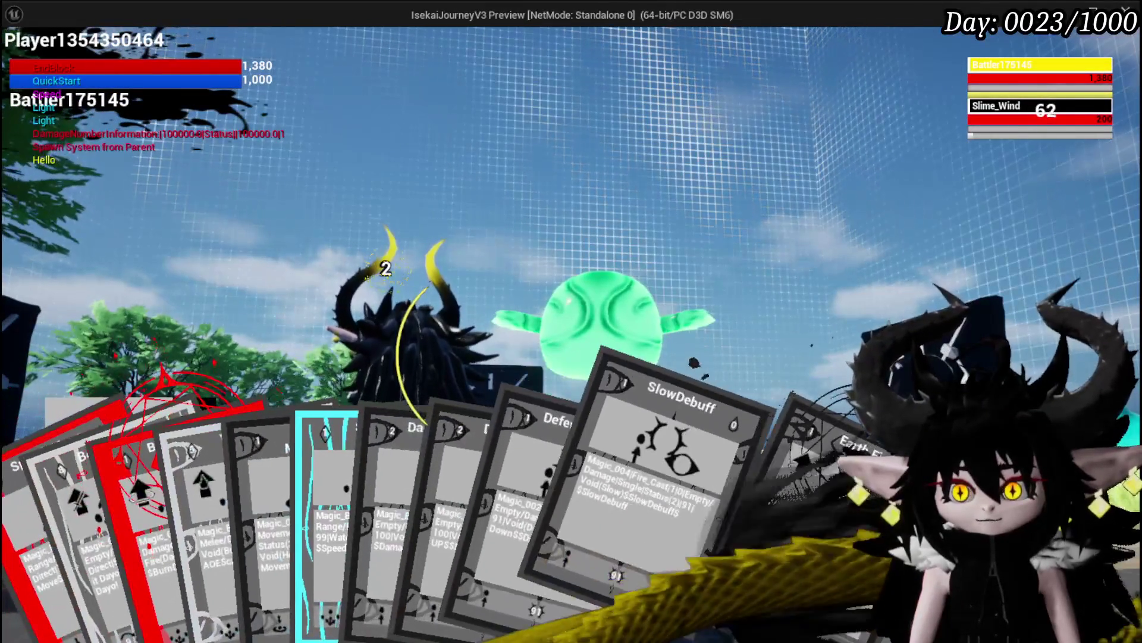
# - Cast the SlowDebuff card on Slime_Wind, then stop the game preview
pyautogui.click(666, 470)
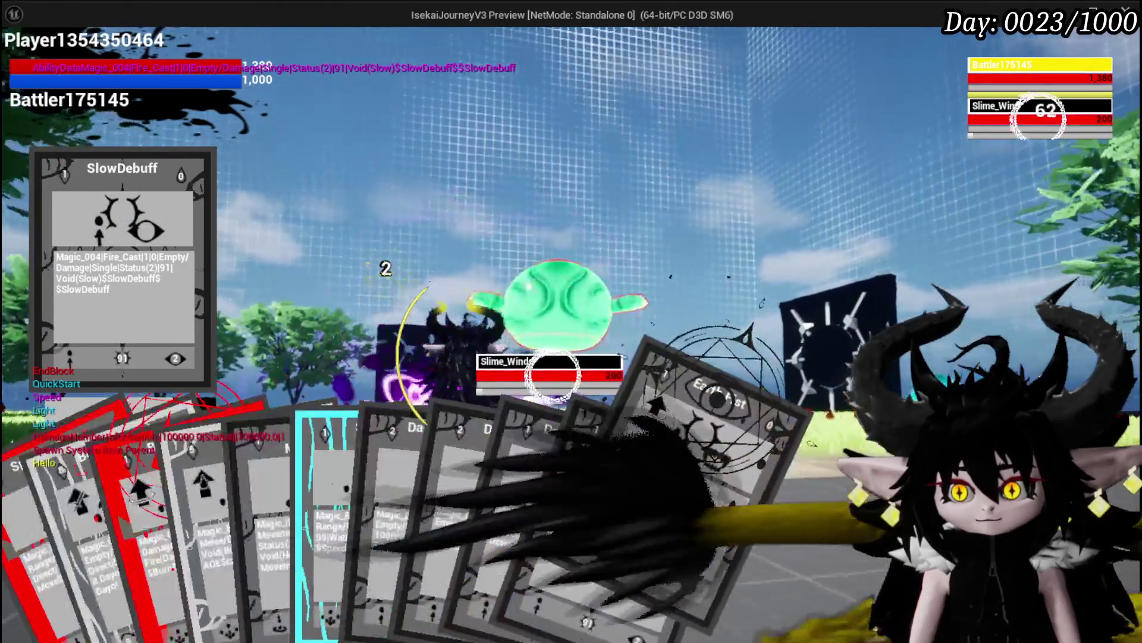
pyautogui.press('g')
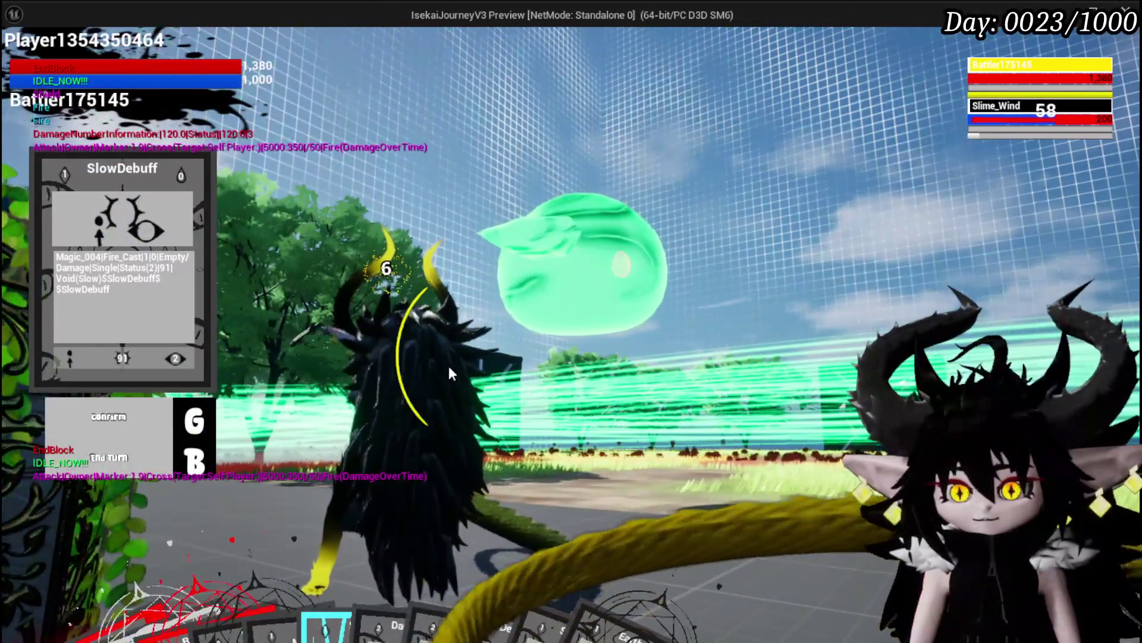
pyautogui.moveTo(470, 571)
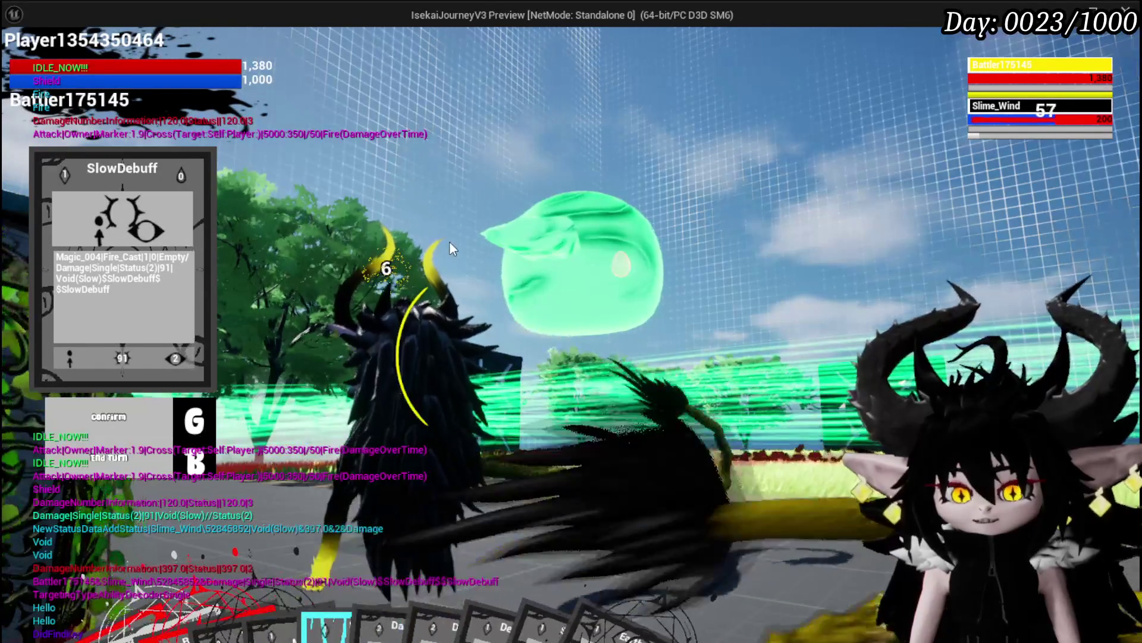
pyautogui.press('Escape')
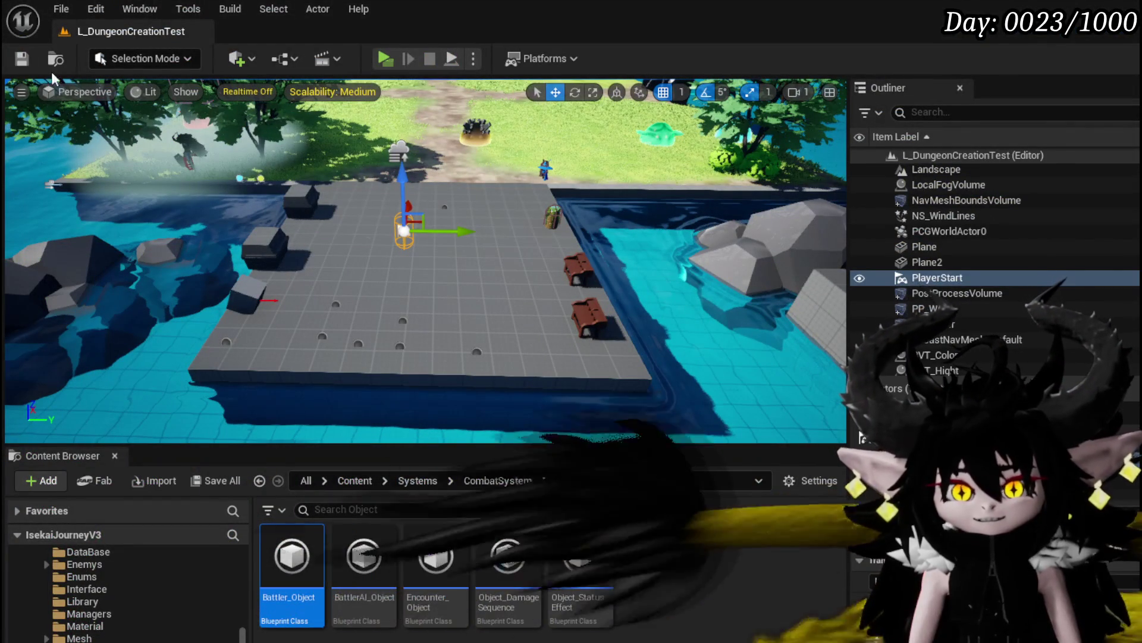
# - Relaunch the preview, sit at the bench, and open the SpeedUP card from the magic set
pyautogui.click(384, 60)
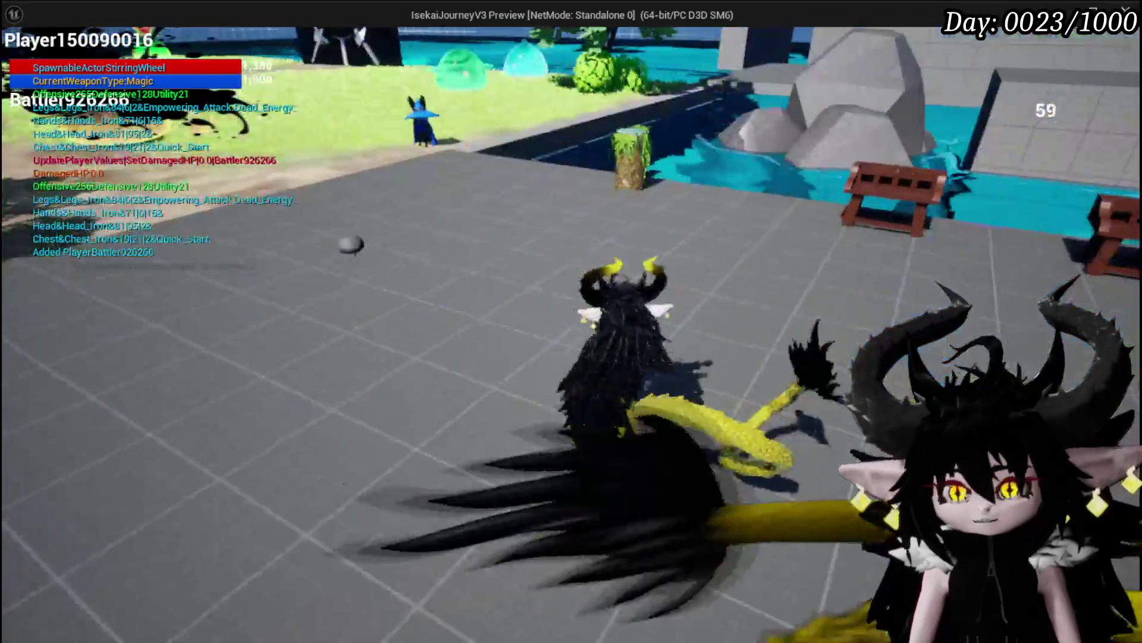
pyautogui.press('e')
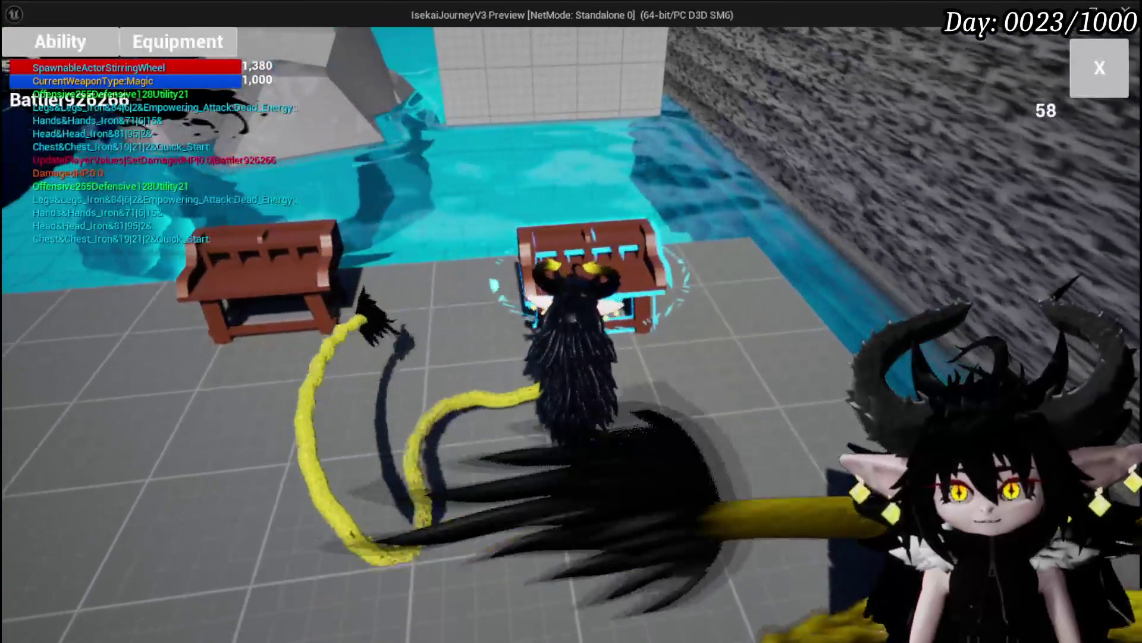
pyautogui.click(63, 48)
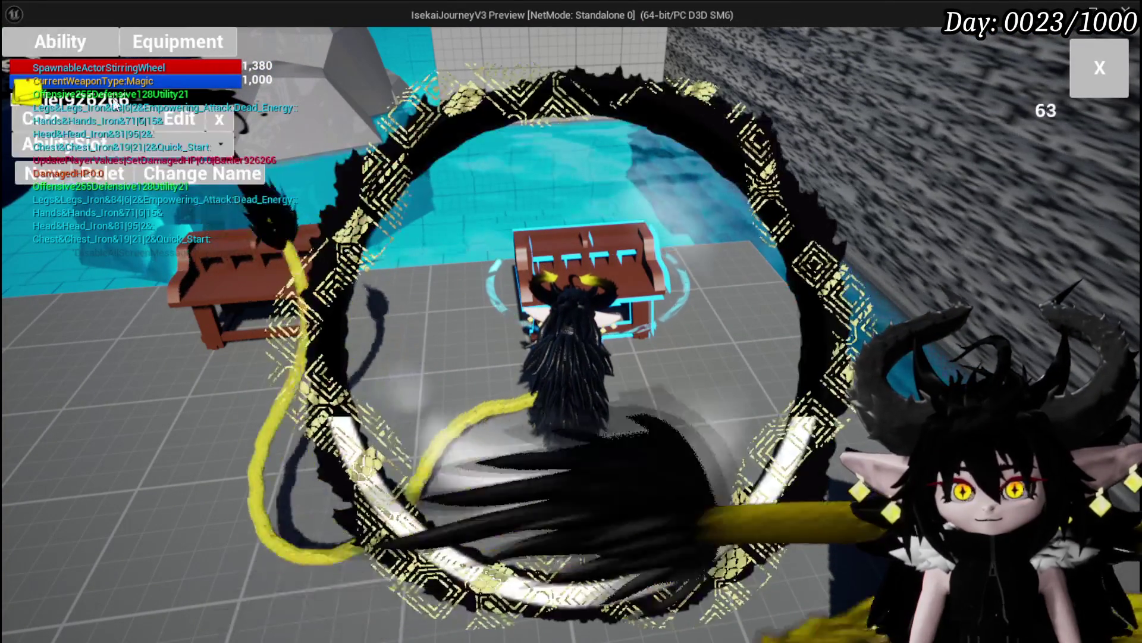
pyautogui.click(127, 153)
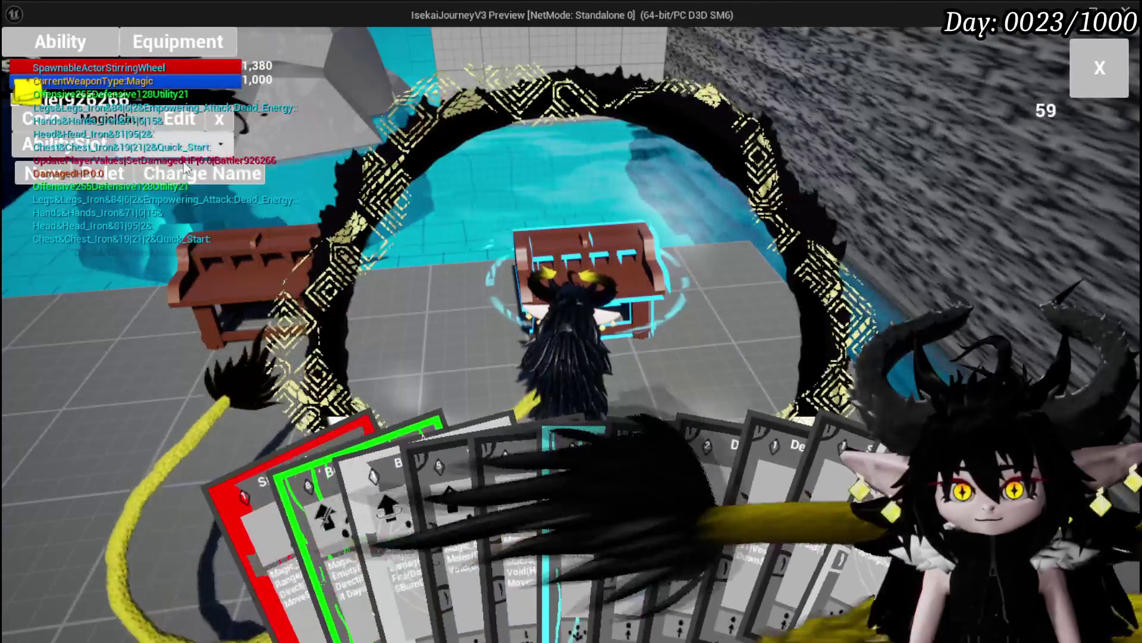
pyautogui.click(597, 426)
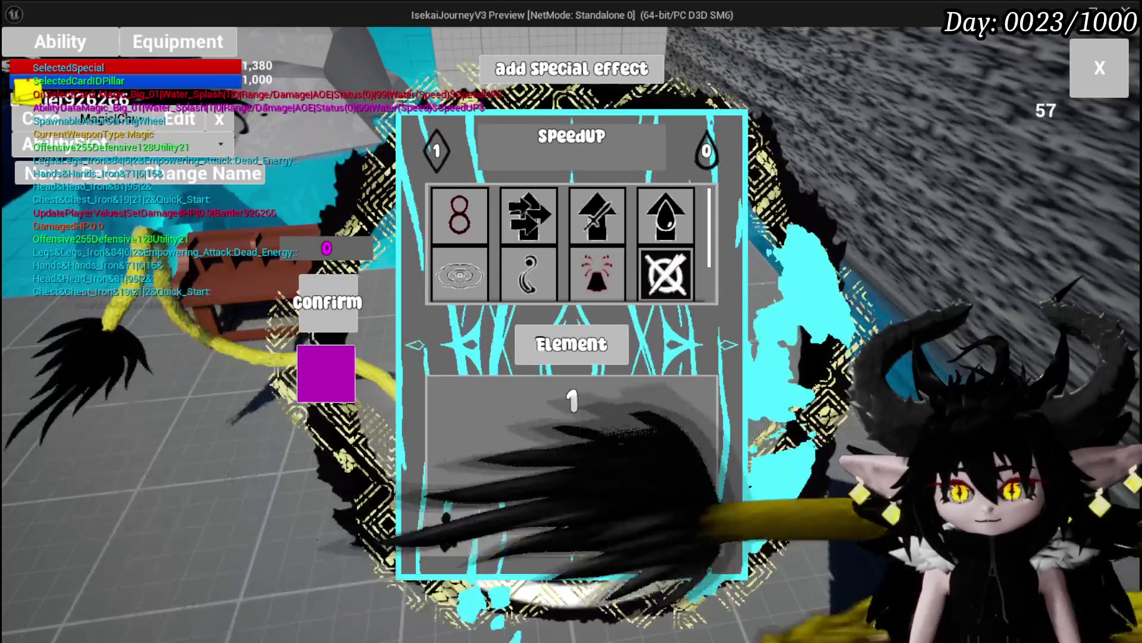
# - Give the SpeedUP card the Speed Up status effect with Fill 71, then walk into battle
pyautogui.click(690, 534)
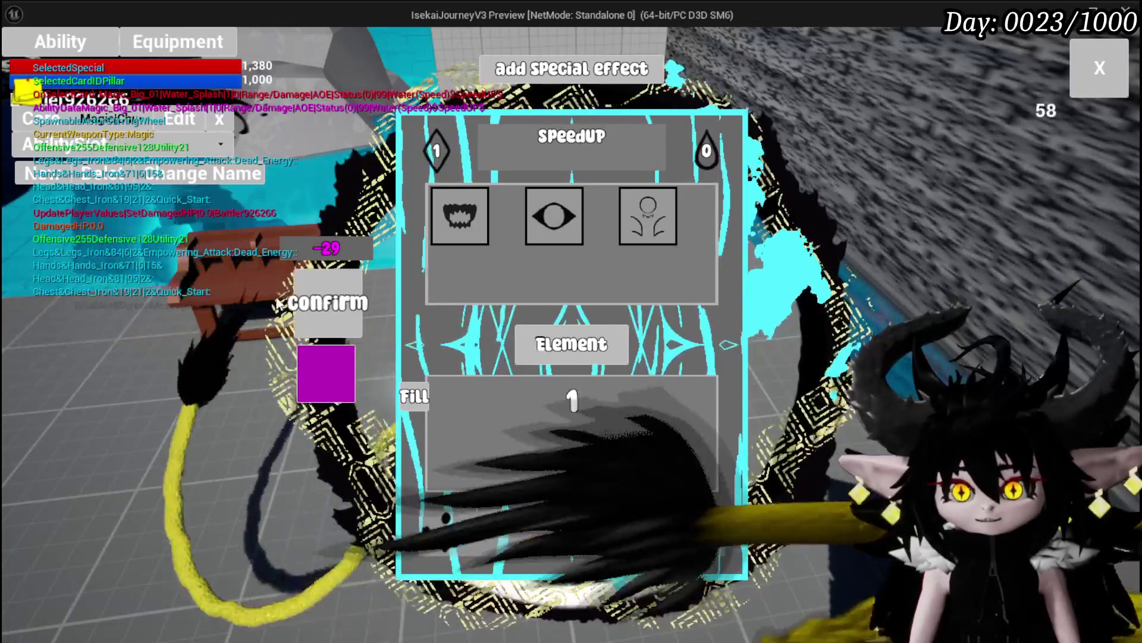
pyautogui.click(558, 223)
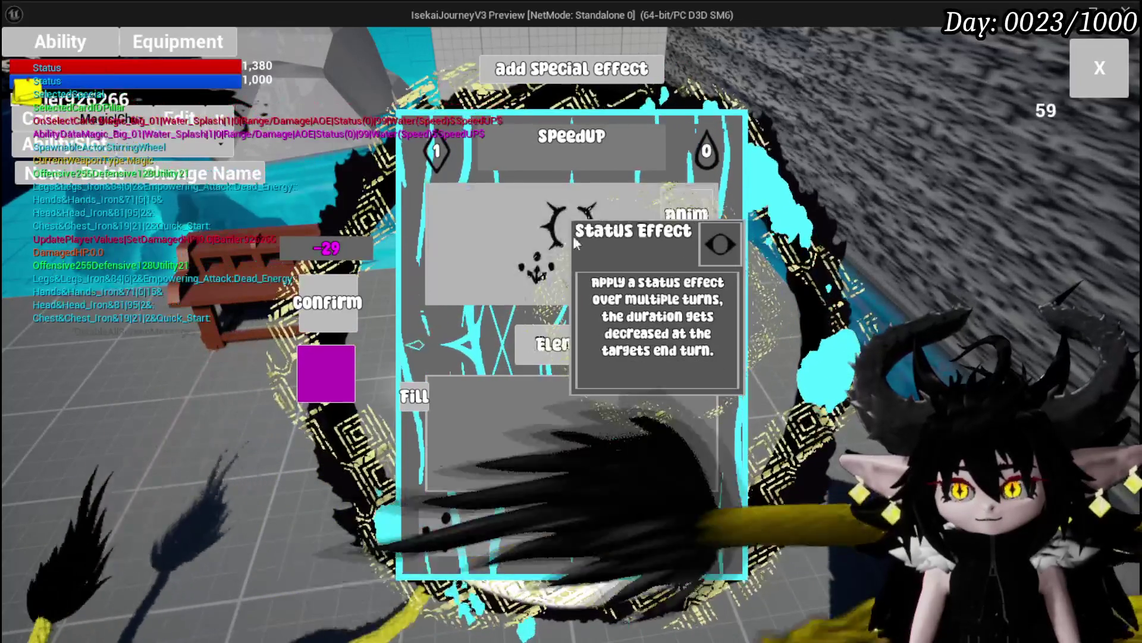
pyautogui.click(692, 531)
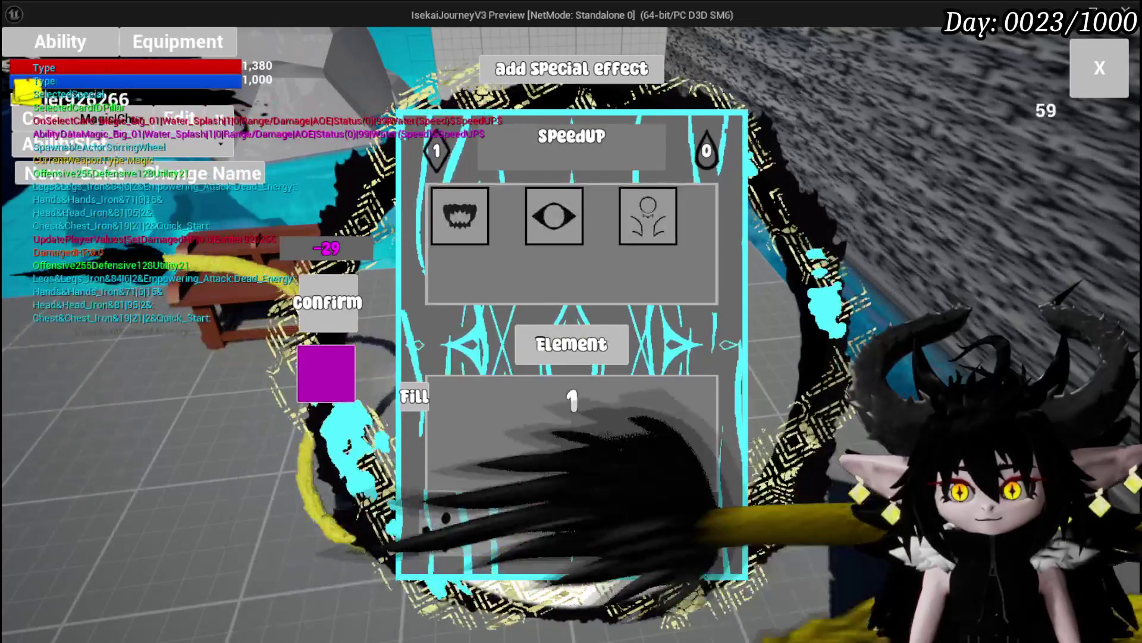
pyautogui.click(542, 222)
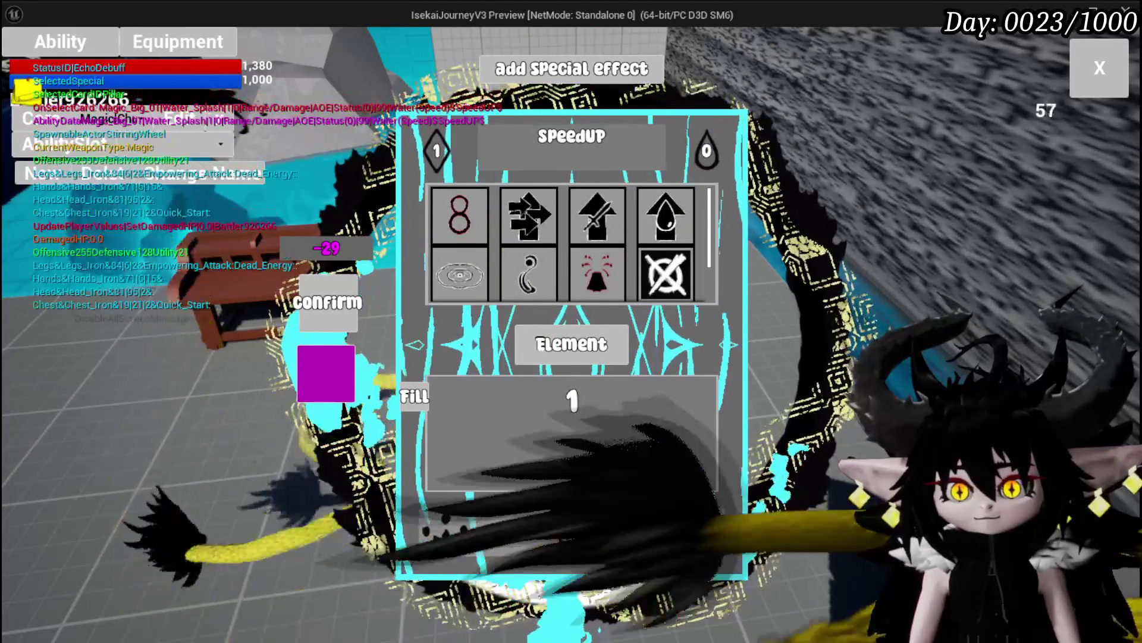
pyautogui.click(595, 533)
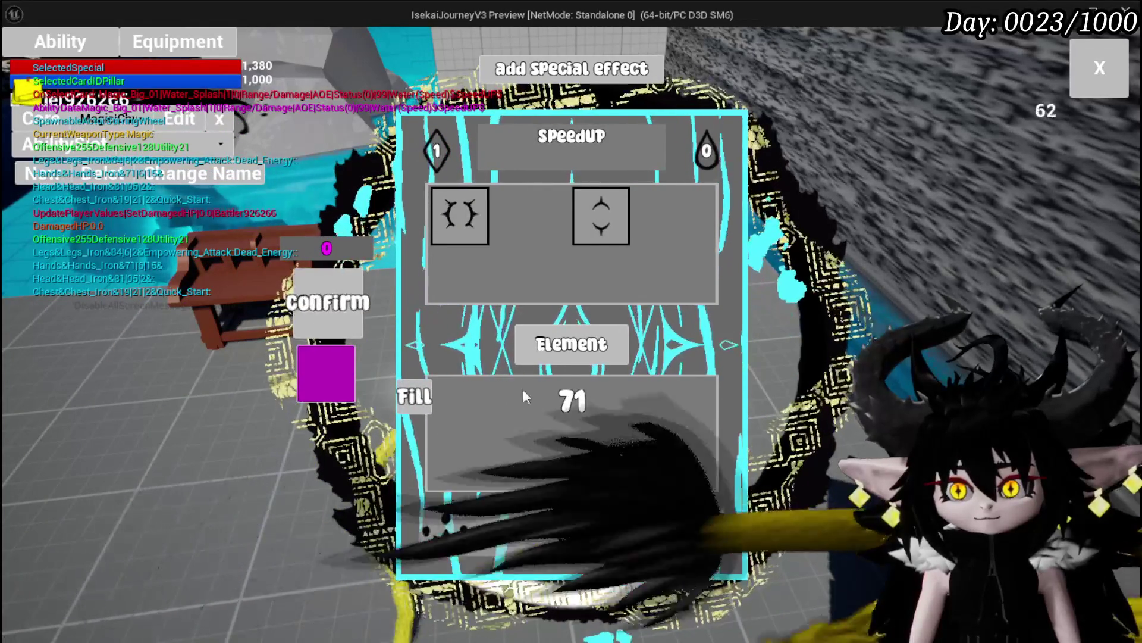
pyautogui.click(327, 302)
pyautogui.press('w')
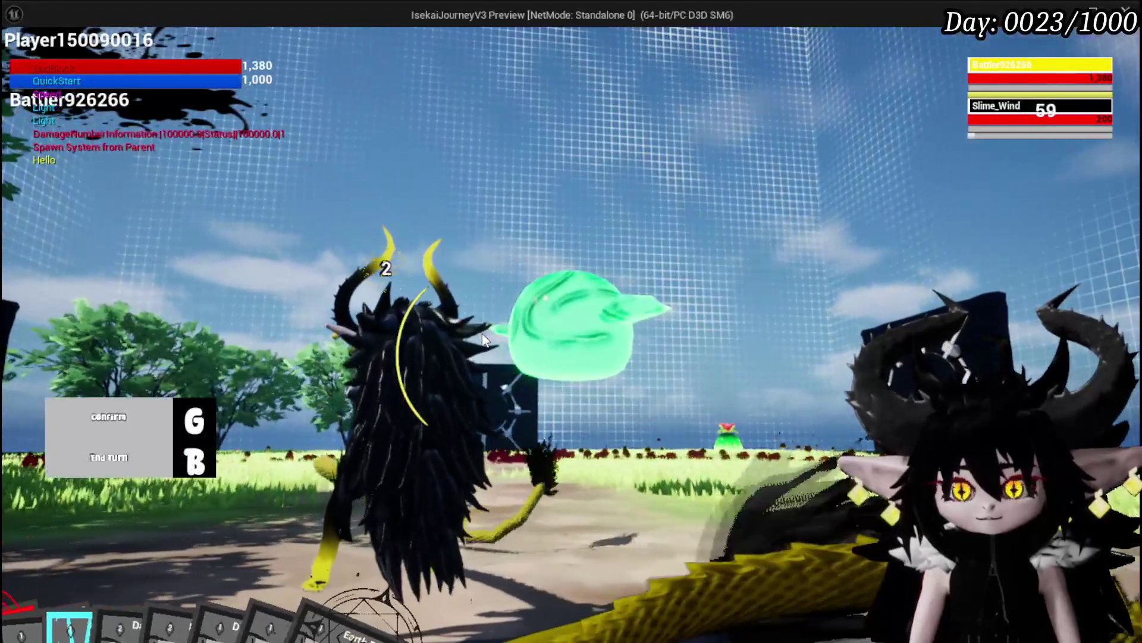
# - Cast the SpeedUP water splash on Slime_Wind for 450 damage and end the turn
pyautogui.moveTo(395, 594)
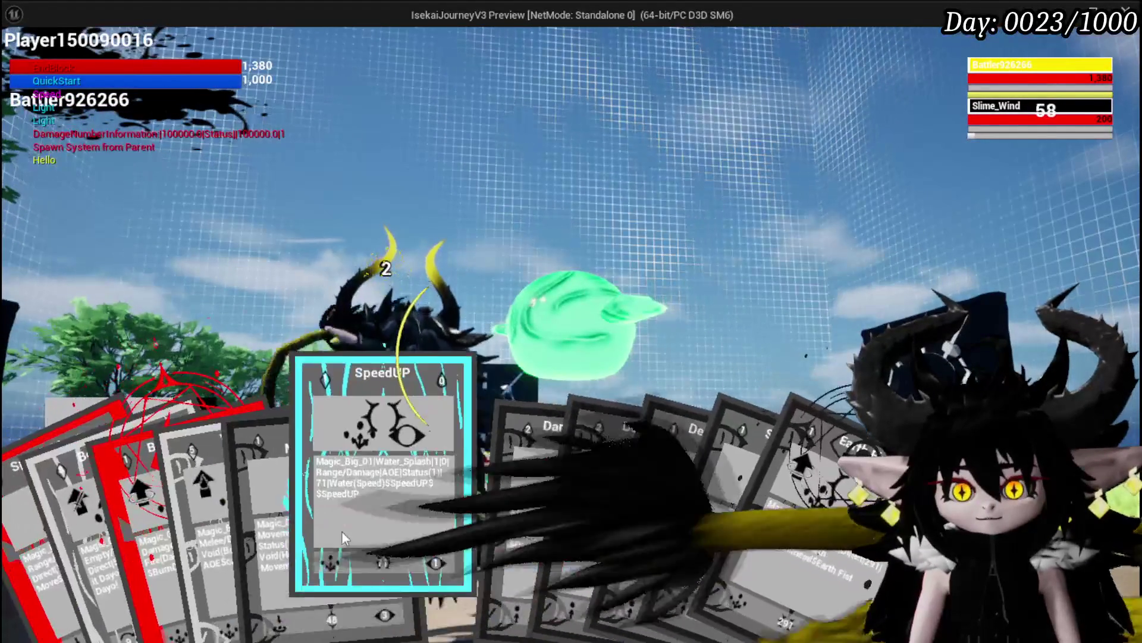
pyautogui.click(369, 559)
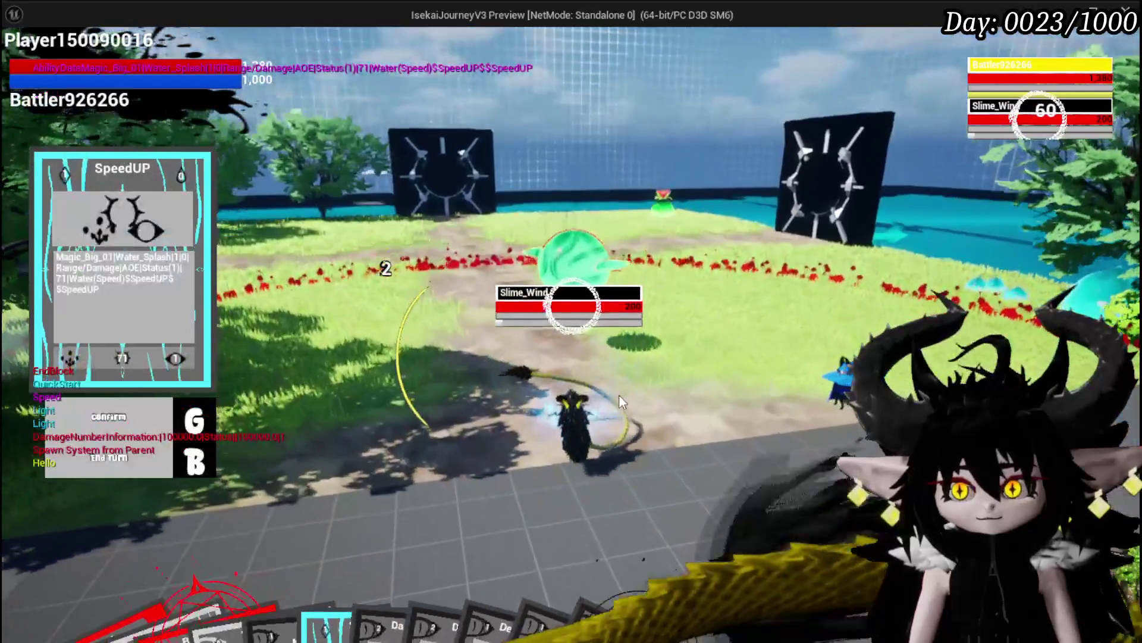
pyautogui.press('g')
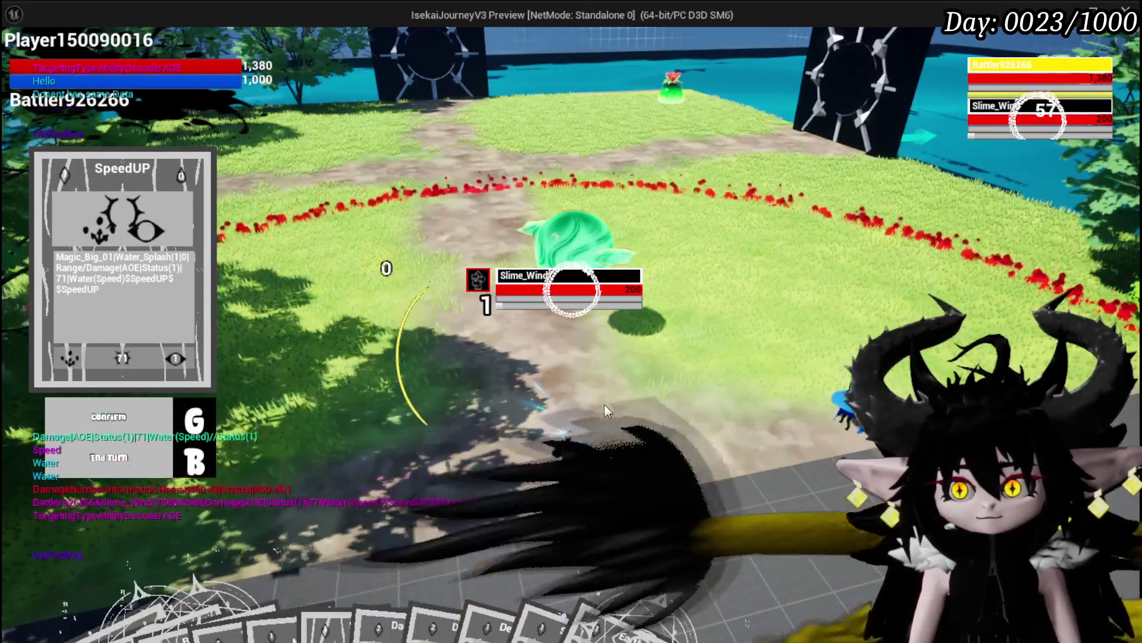
pyautogui.press('g')
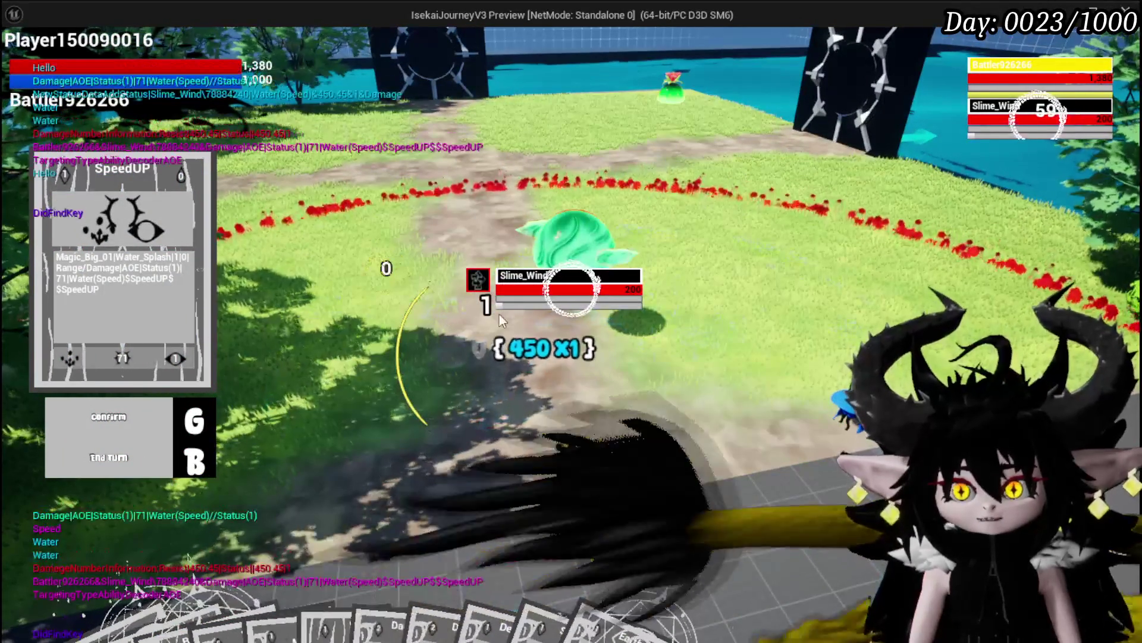
pyautogui.press('b')
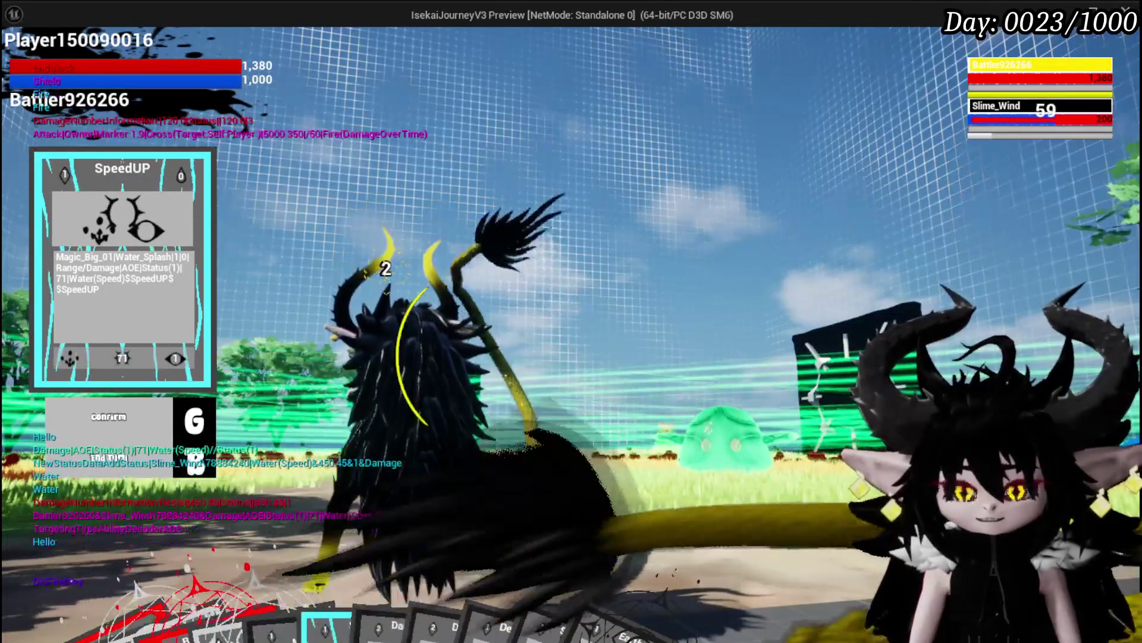
pyautogui.moveTo(251, 563)
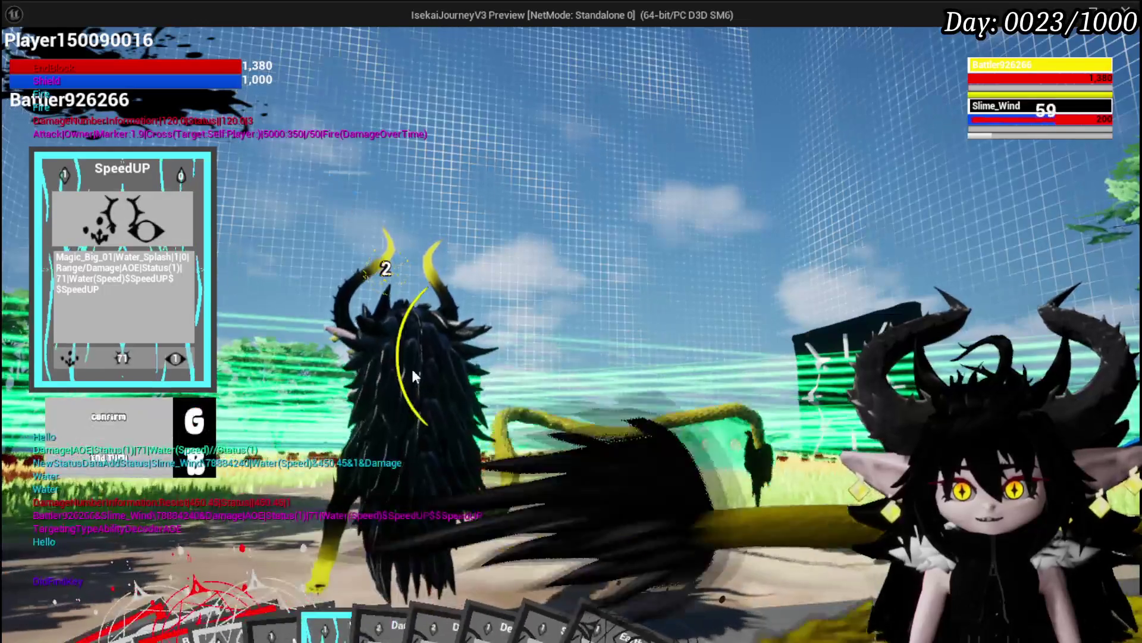
pyautogui.moveTo(388, 529)
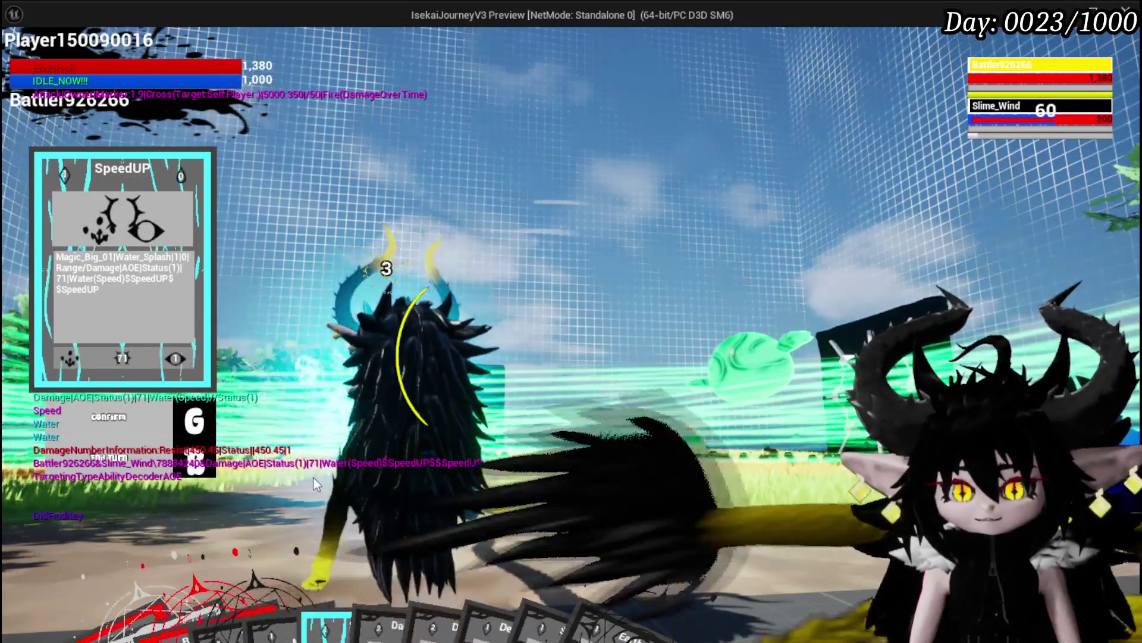
pyautogui.moveTo(335, 590)
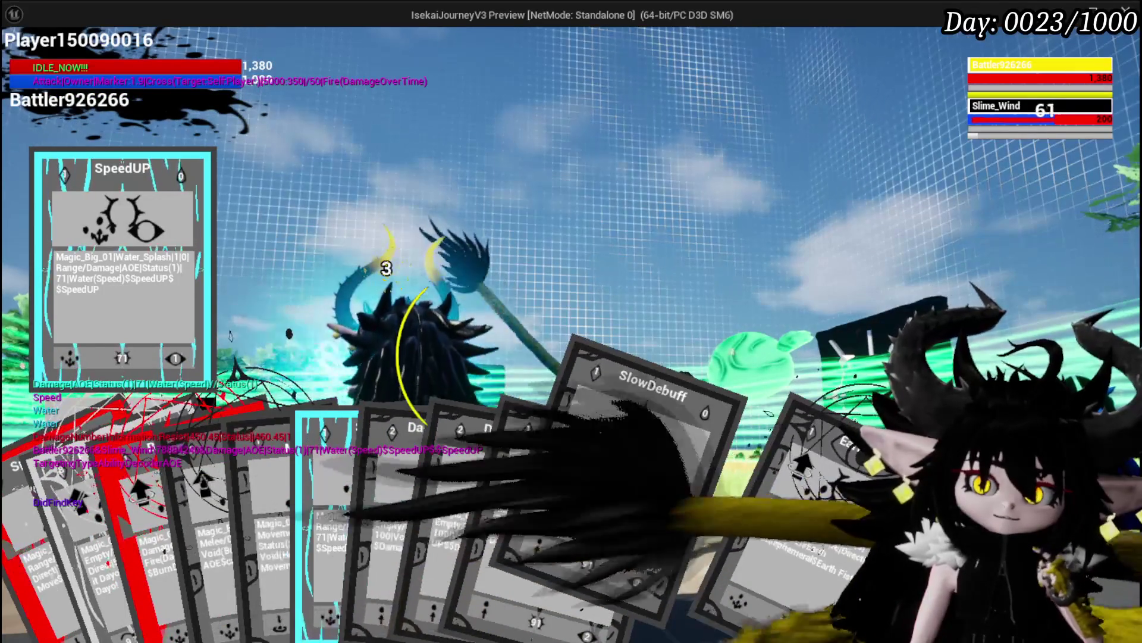
# - Play the SpeedUP card and cast Defence Down on Slime_Wind
pyautogui.click(396, 452)
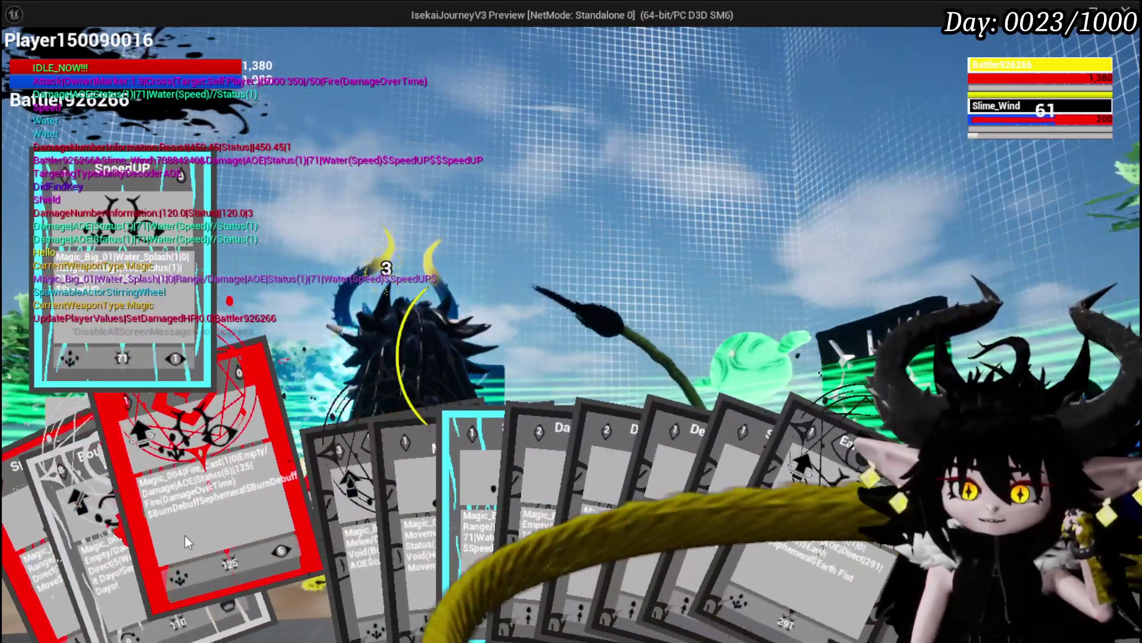
pyautogui.click(184, 535)
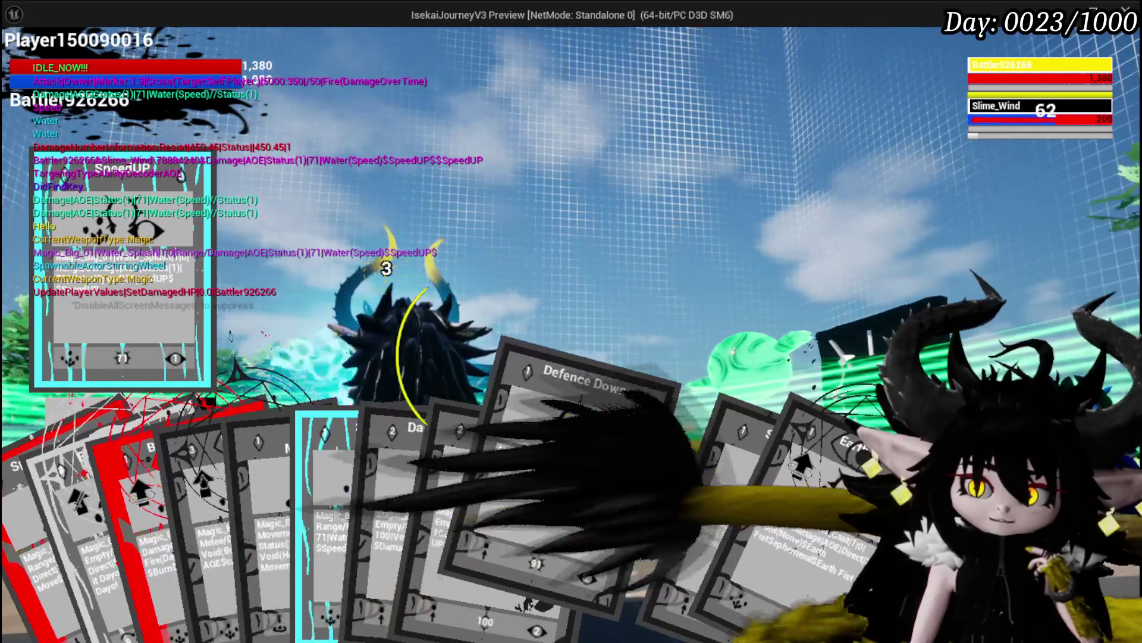
pyautogui.click(632, 491)
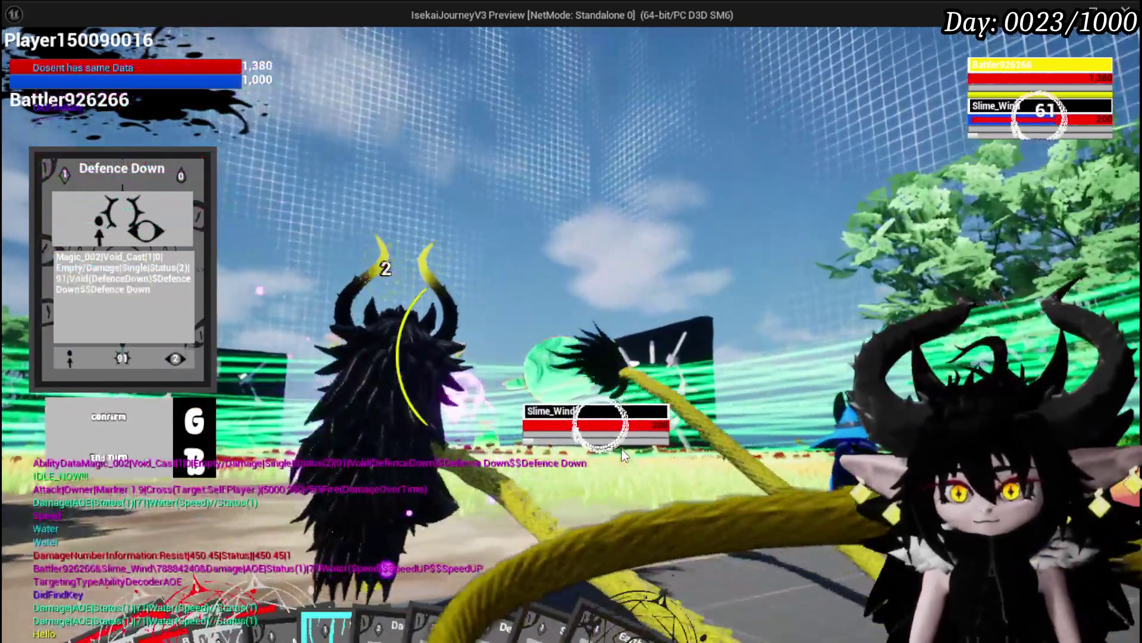
pyautogui.click(623, 455)
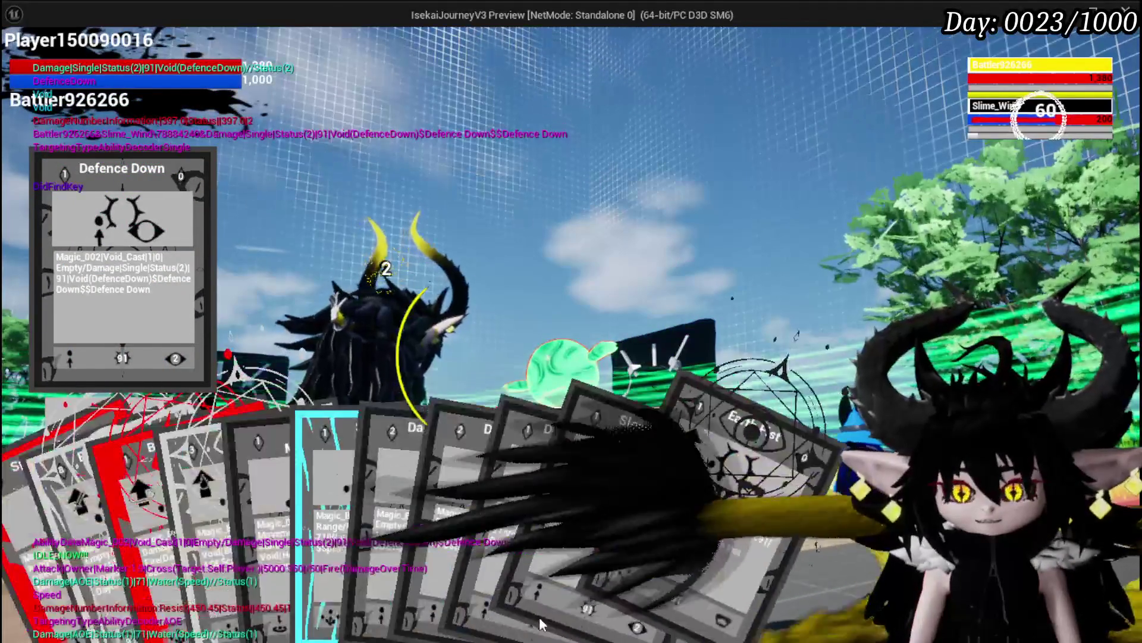
# - Play the SlowDebuff card, recast Defence Down on Slime_Wind, and select Splash Move
pyautogui.click(570, 524)
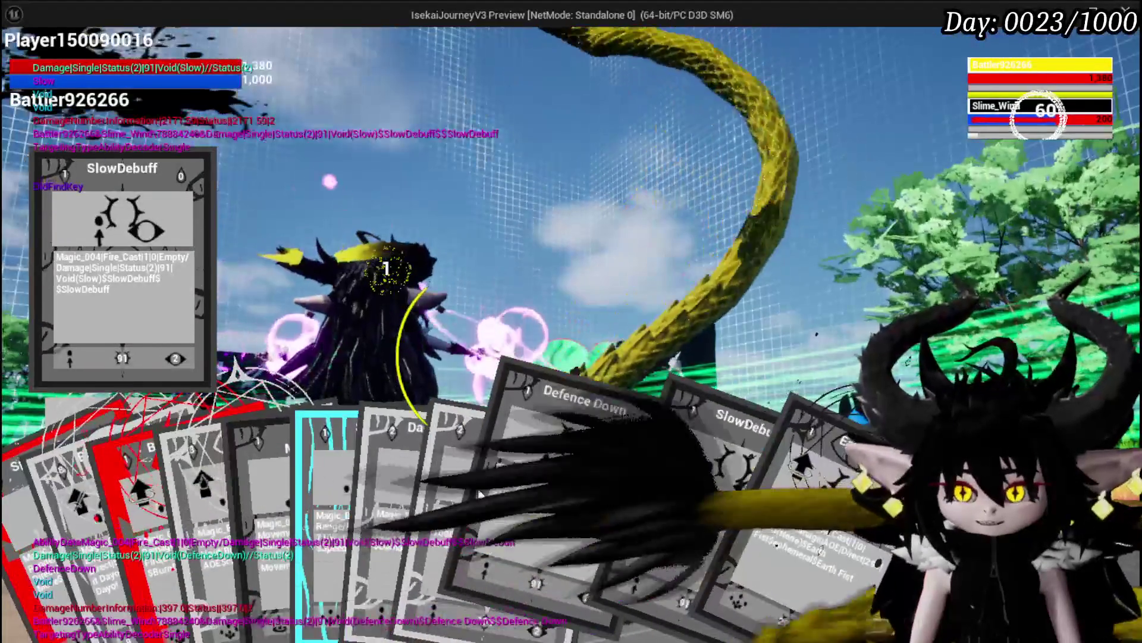
pyautogui.click(480, 488)
pyautogui.rightClick(535, 603)
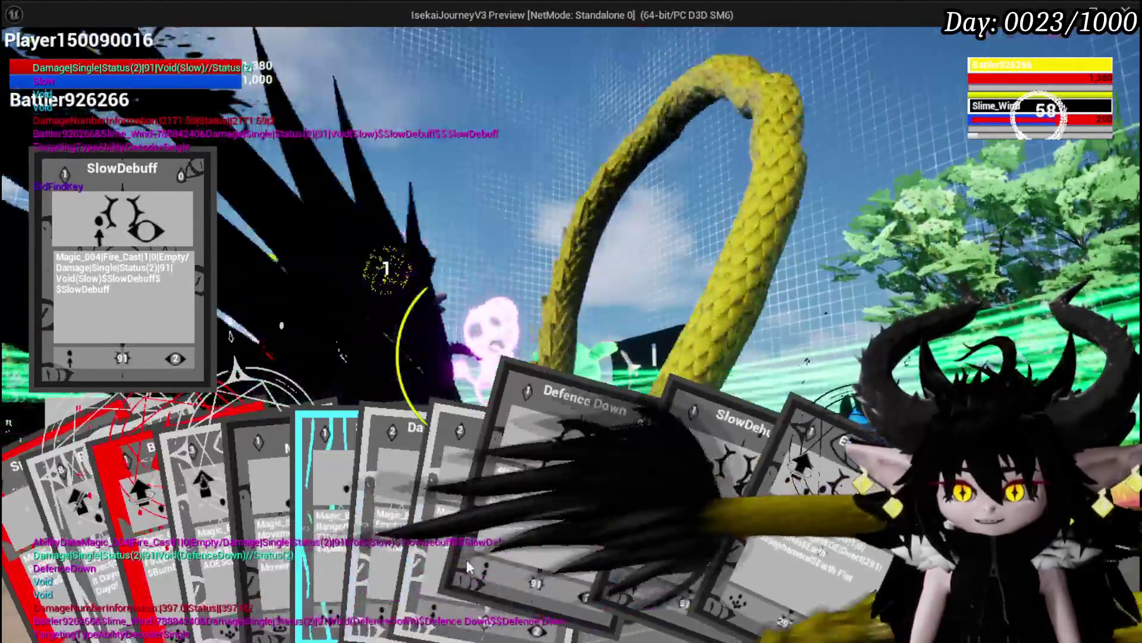
pyautogui.click(551, 471)
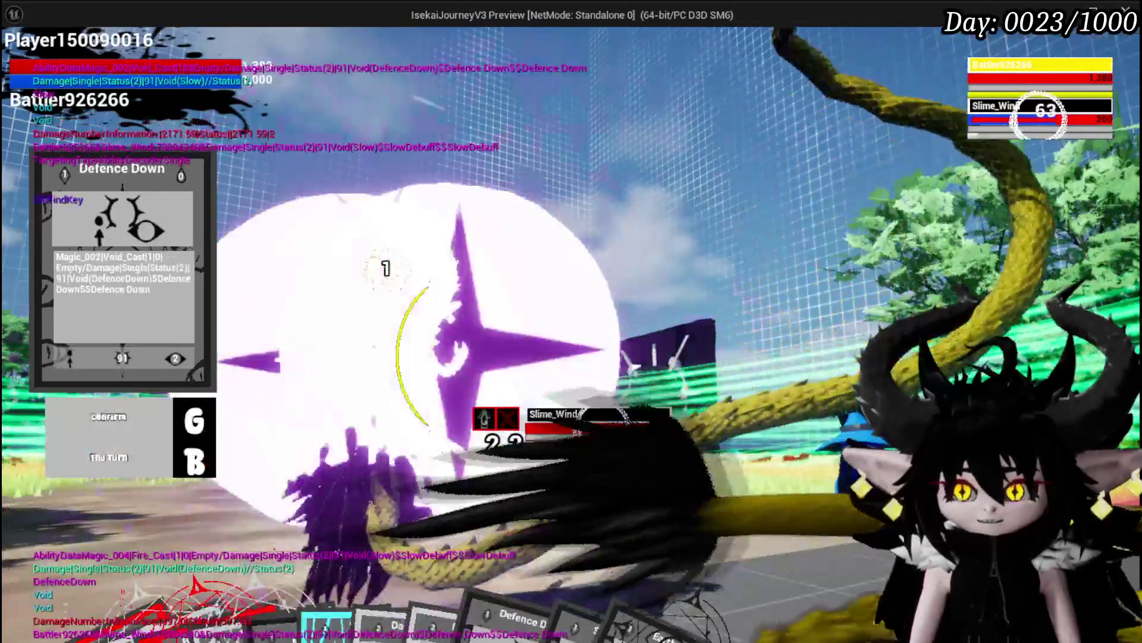
pyautogui.click(625, 451)
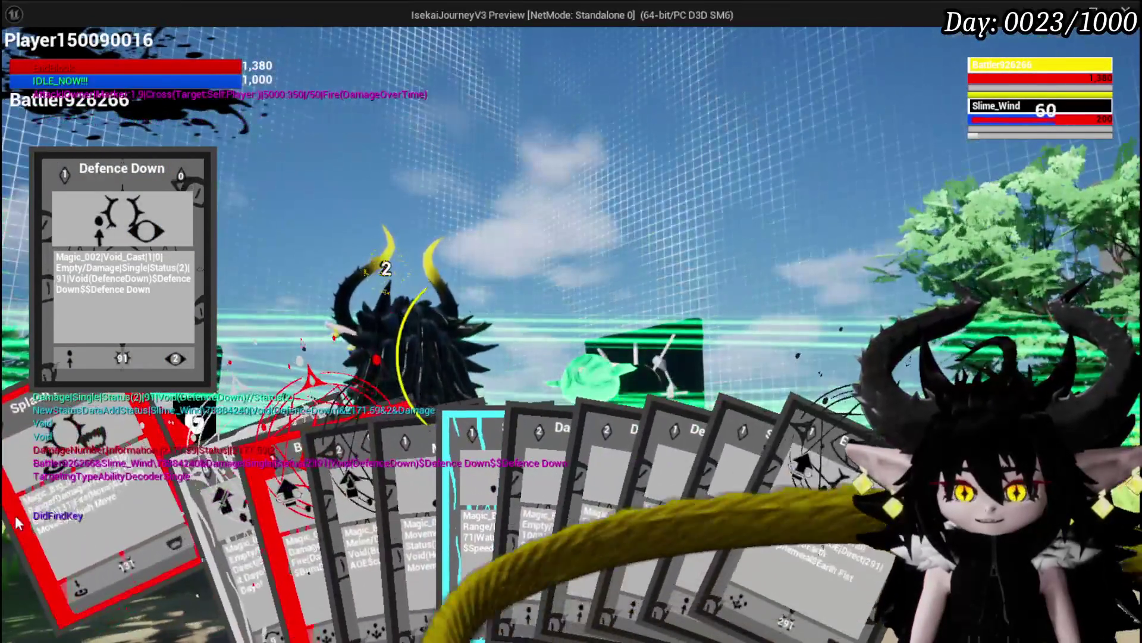
pyautogui.click(16, 522)
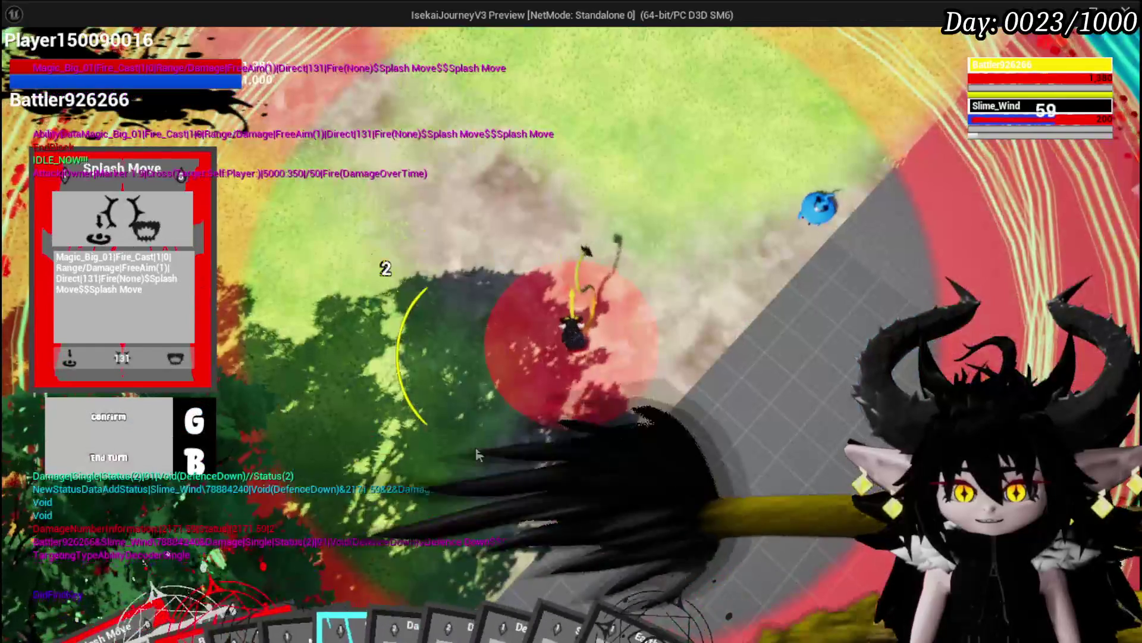
# - Fire Splash Move at the Slime_Wind group, answer the prompt, then cast Defence Down and Splash Move again
pyautogui.press('g')
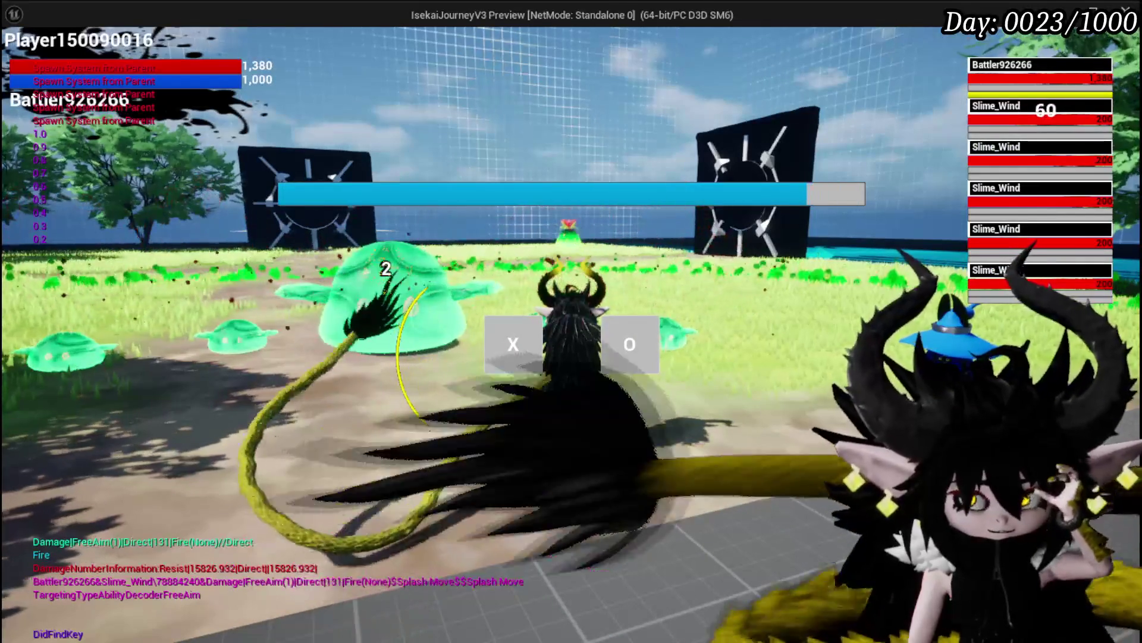
pyautogui.click(542, 326)
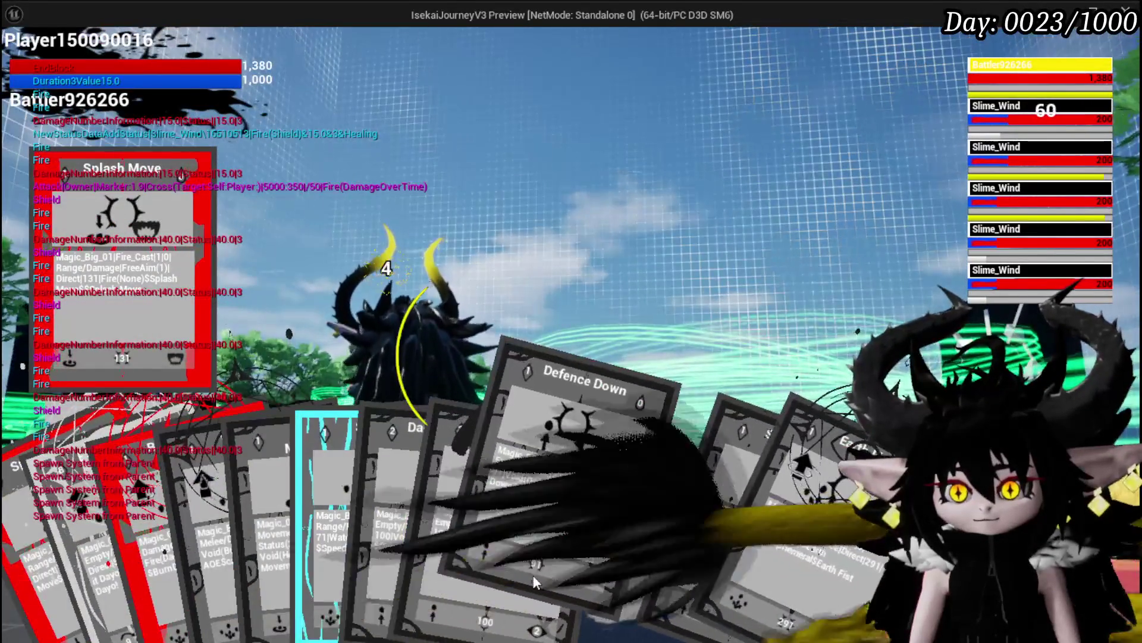
pyautogui.click(587, 524)
pyautogui.press('g')
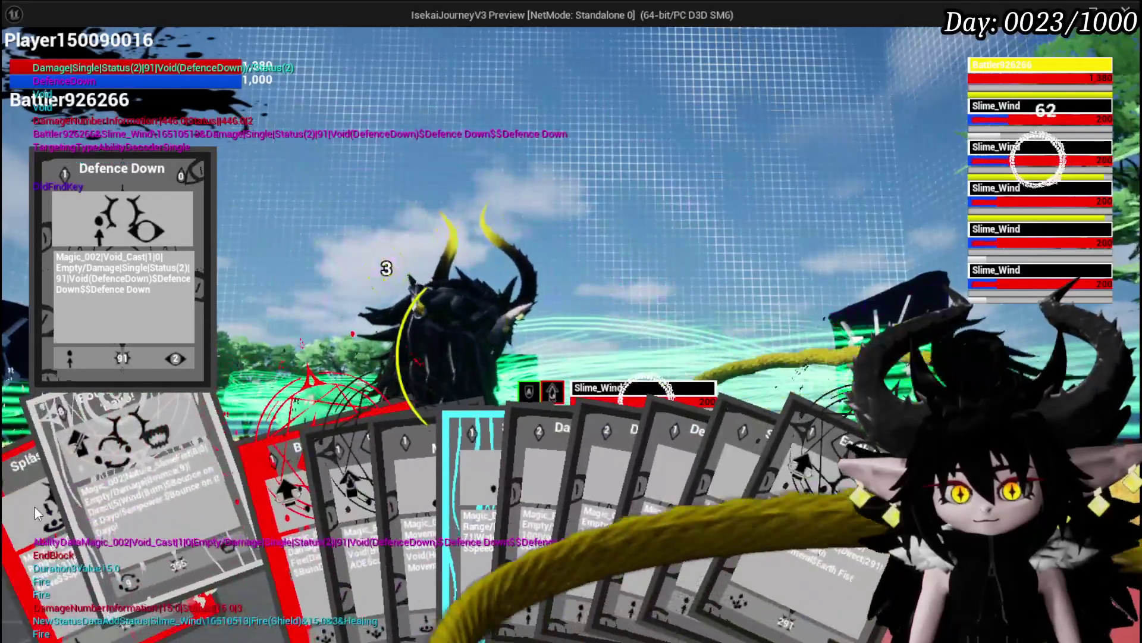
pyautogui.click(35, 507)
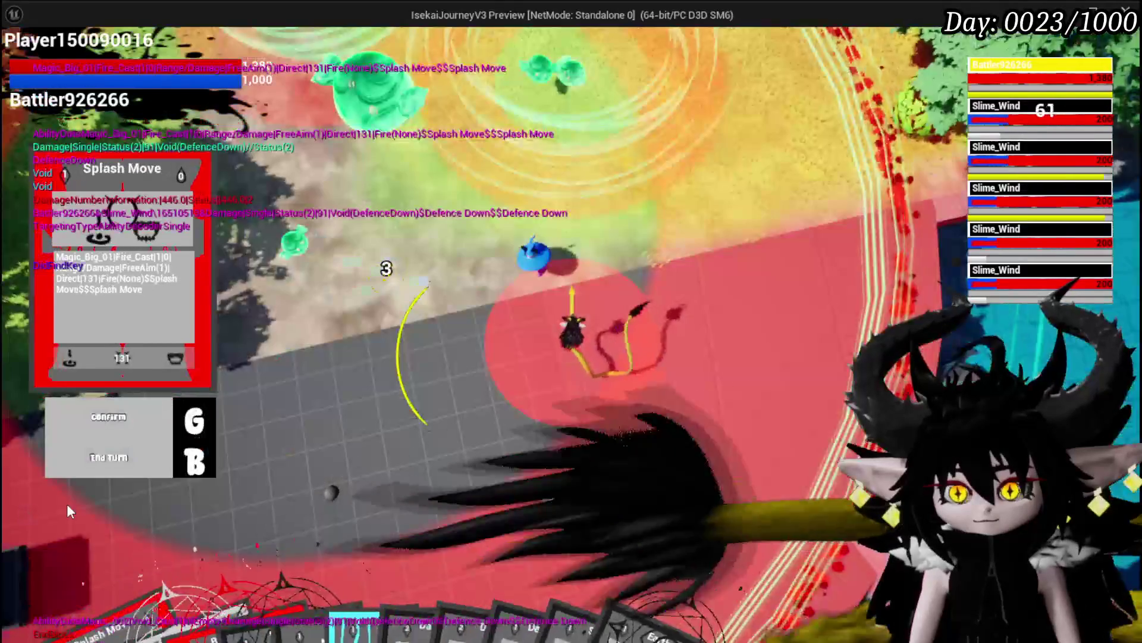
pyautogui.press('g')
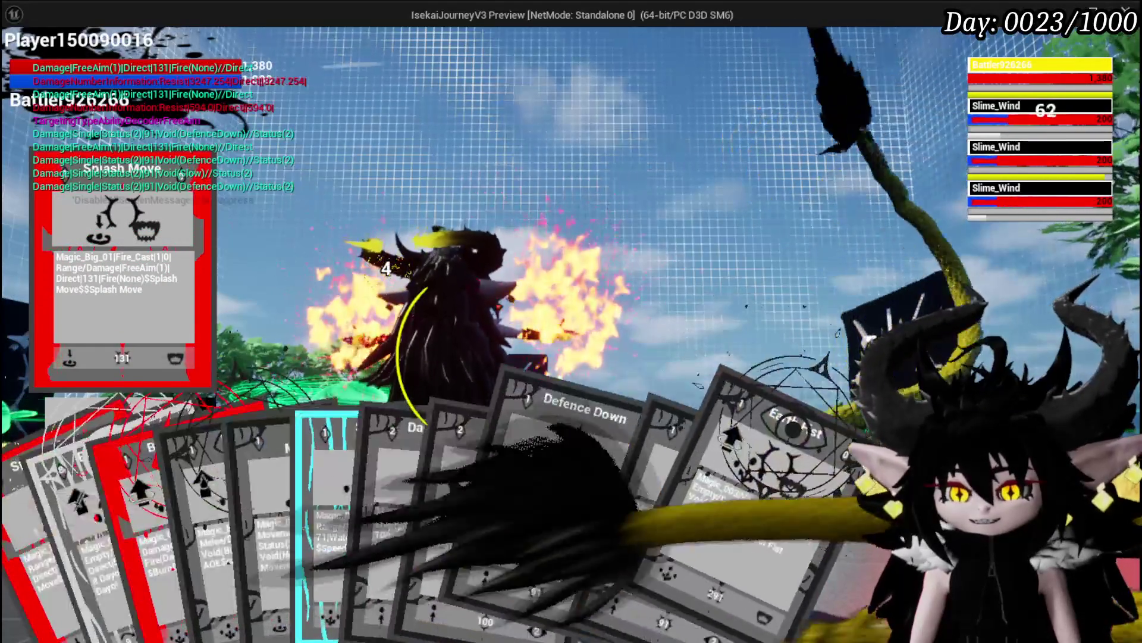
# - Cast Defence Down, then finish off the Slime_Wind with two more Splash Move fire spells
pyautogui.click(577, 508)
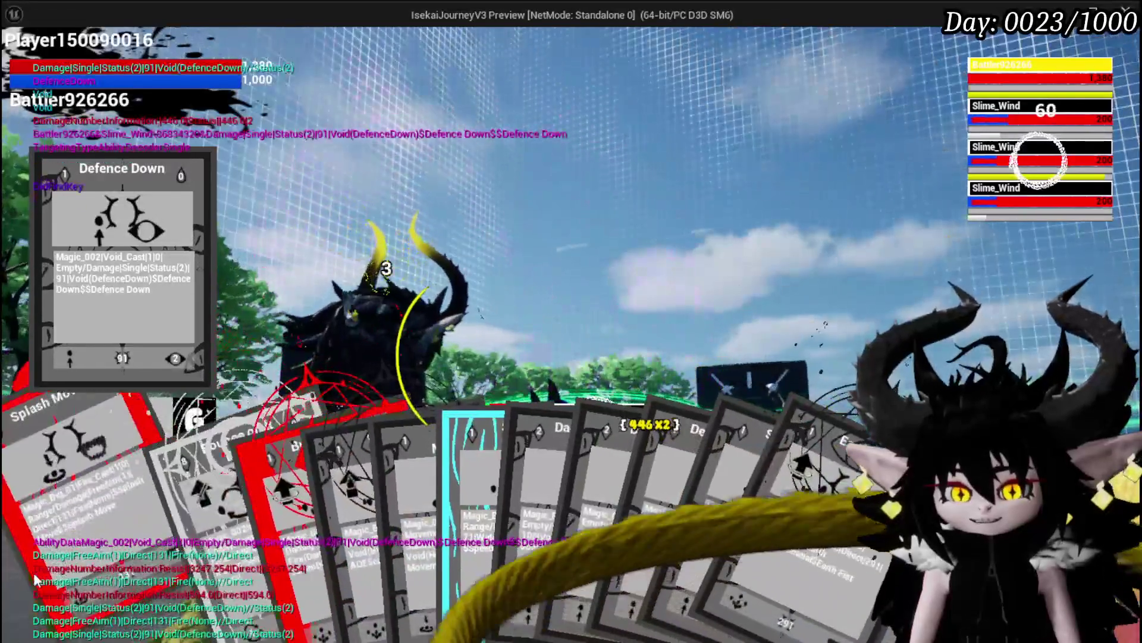
pyautogui.click(132, 588)
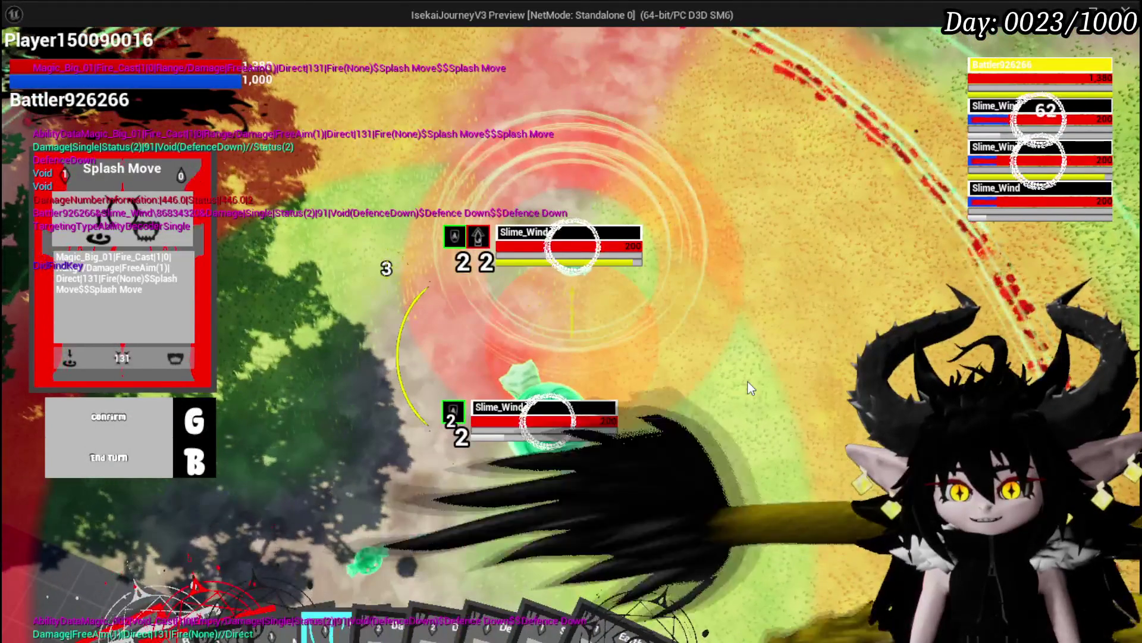
pyautogui.press('g')
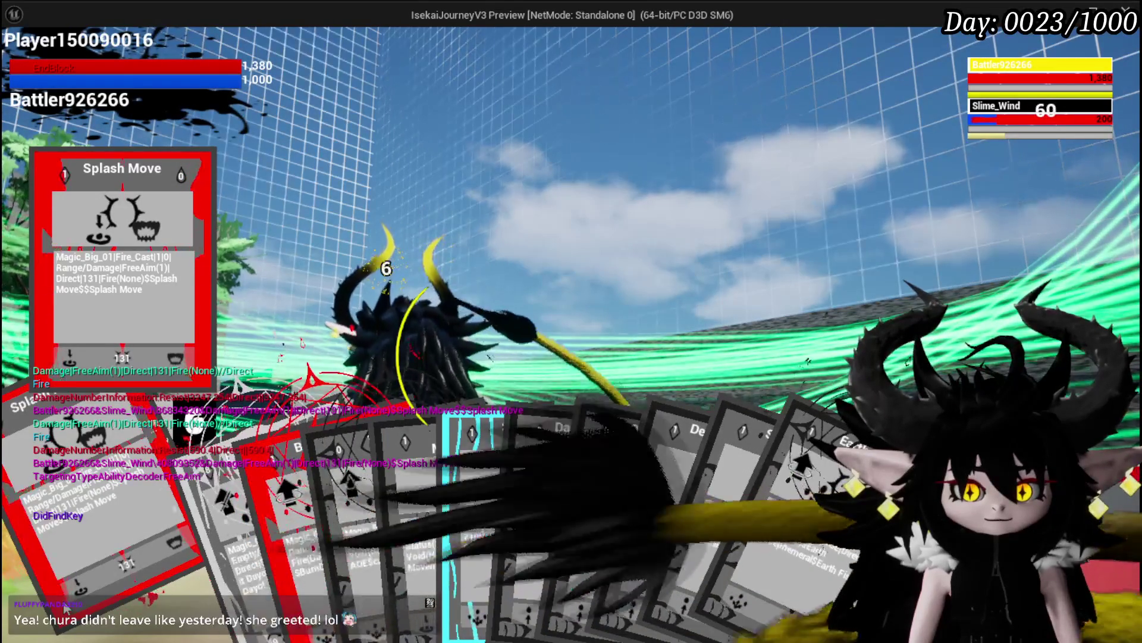
pyautogui.click(76, 592)
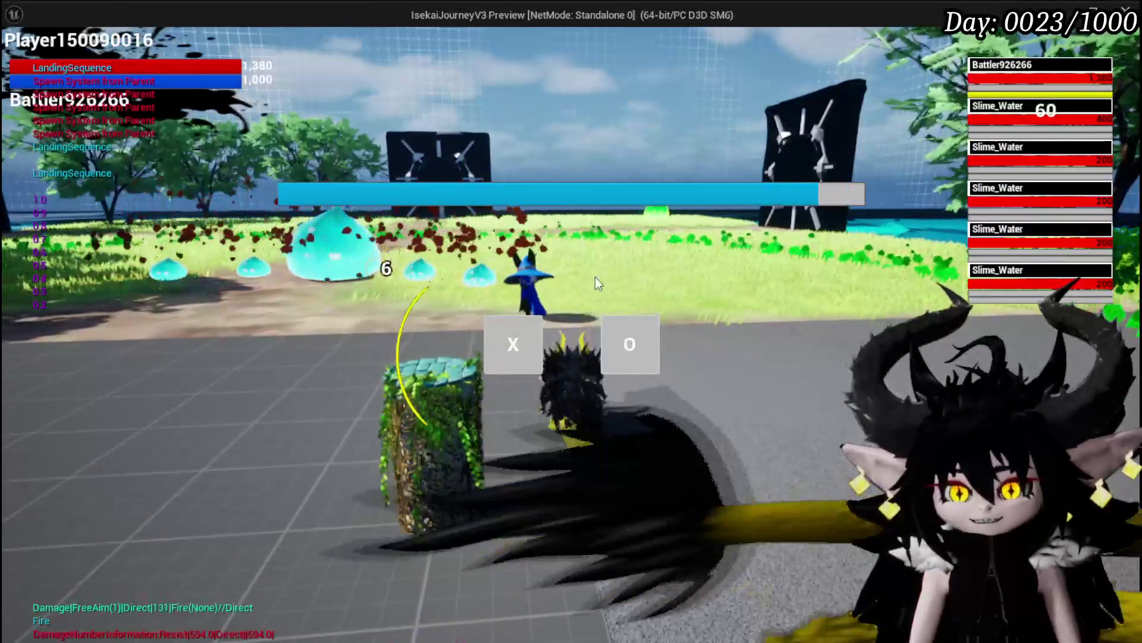
# - Start the Slime_Water battle and hit the slimes with three Splash Move casts
pyautogui.click(527, 332)
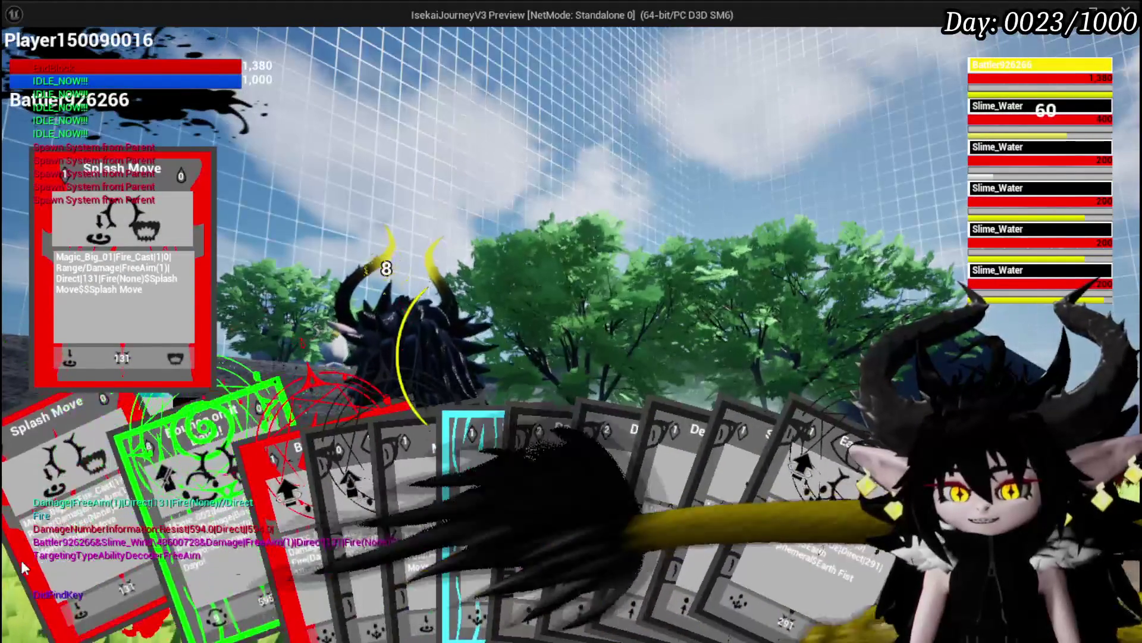
pyautogui.click(37, 568)
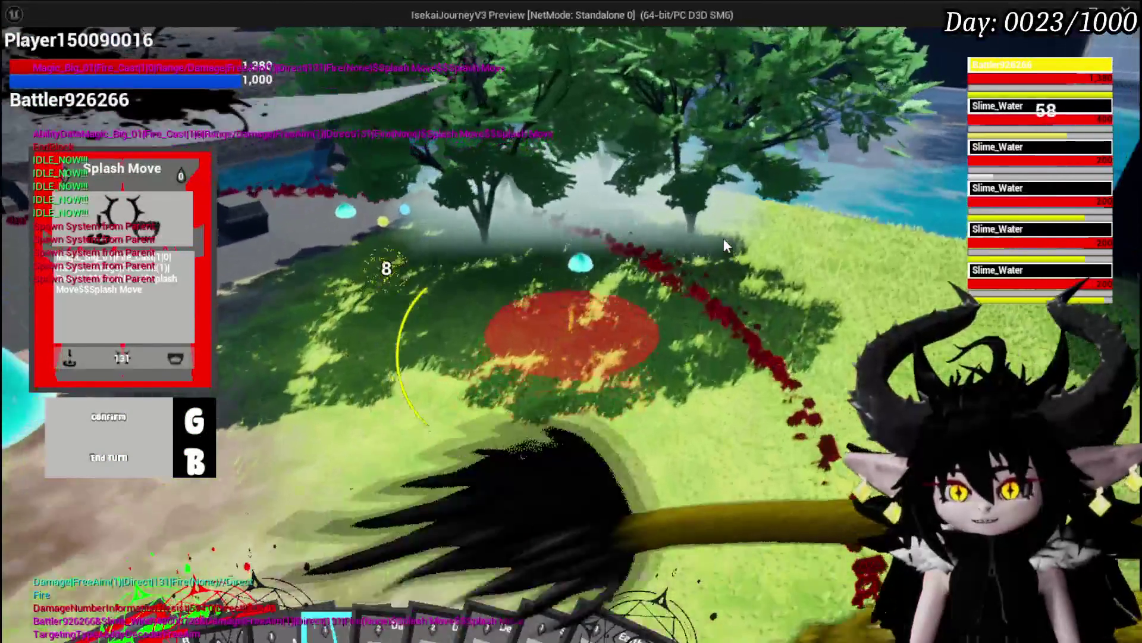
pyautogui.press('g')
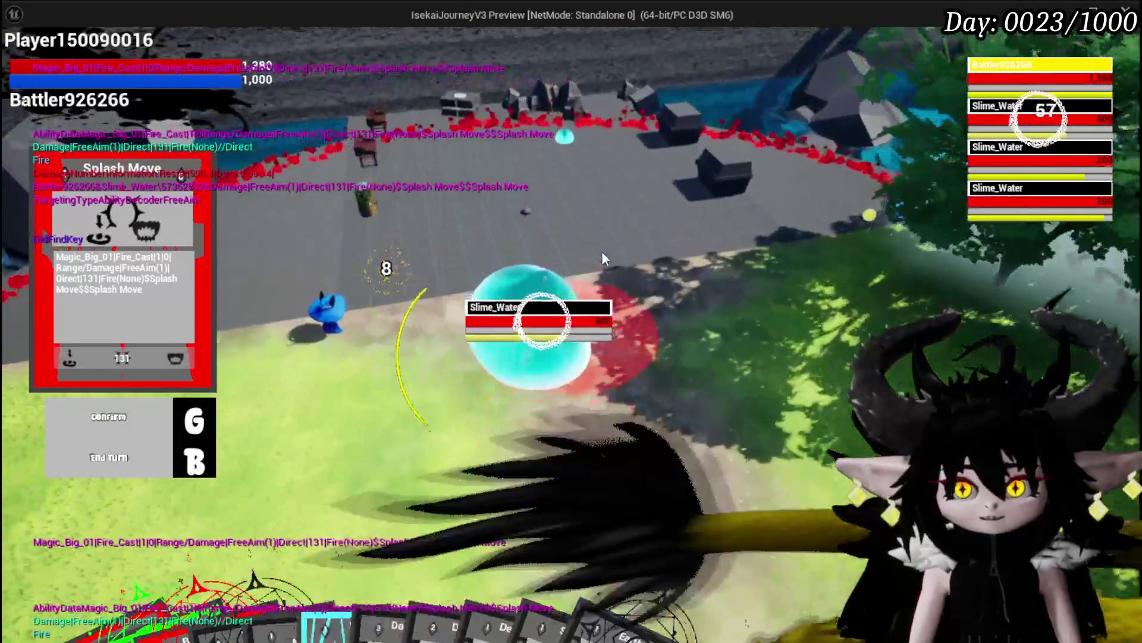
pyautogui.press('g')
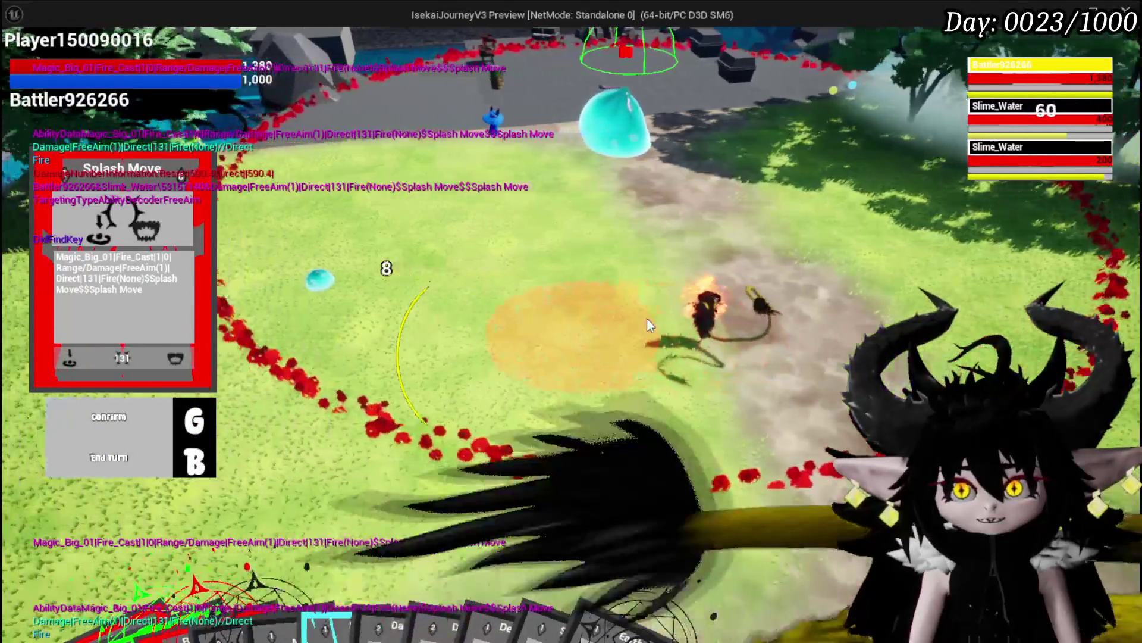
pyautogui.press('g')
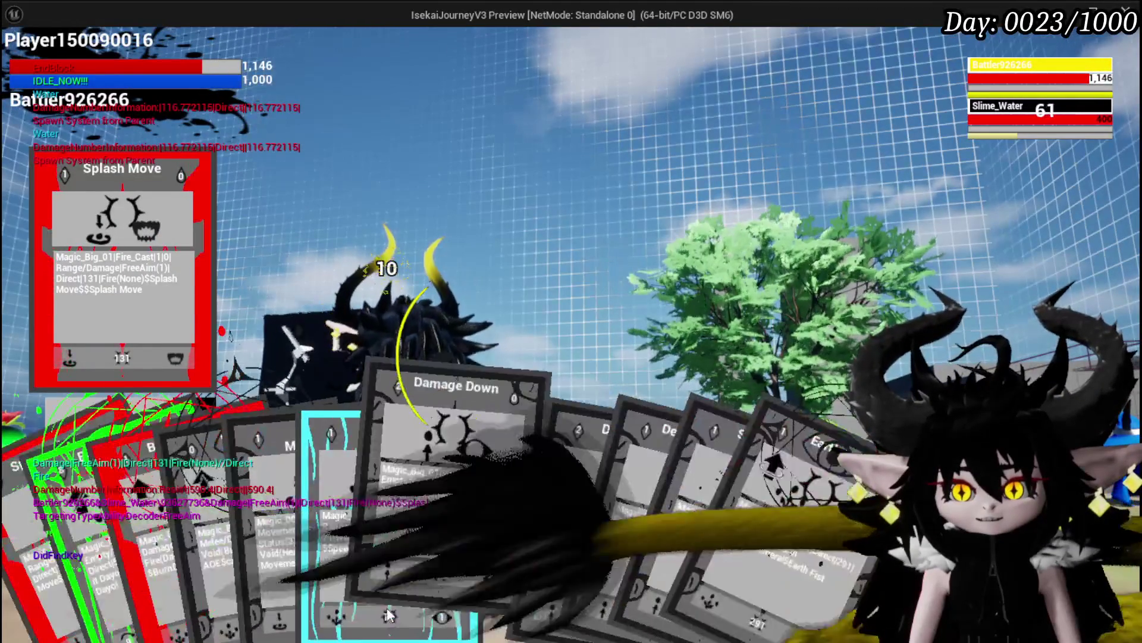
# - Play Damage Down on the Slime_Water, then select the SlowDebuff card against it
pyautogui.click(466, 541)
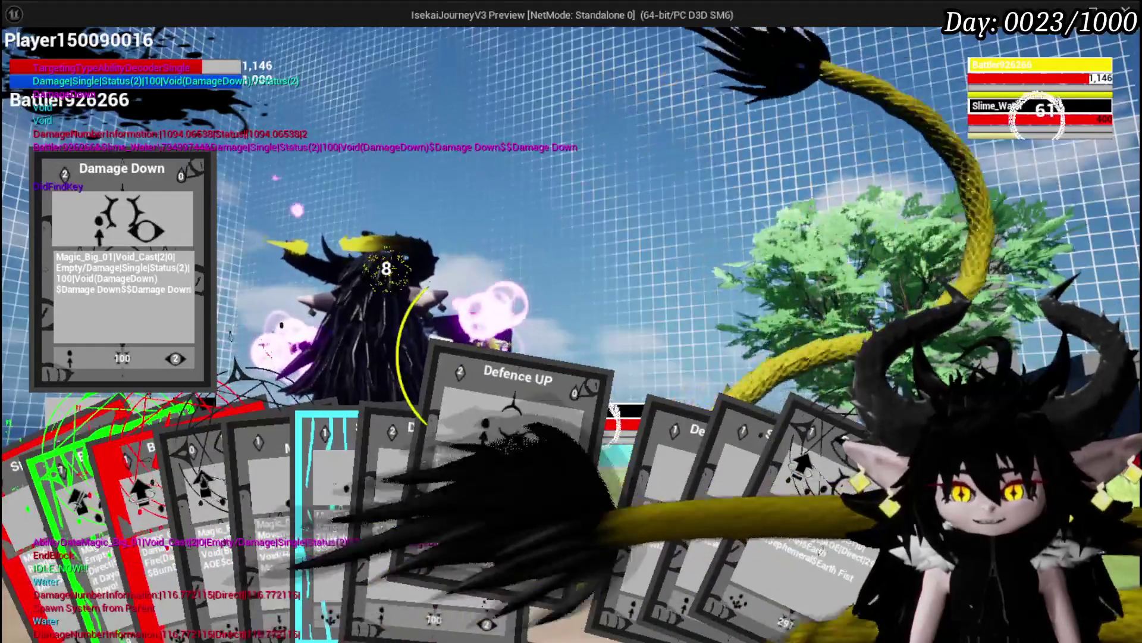
pyautogui.click(586, 417)
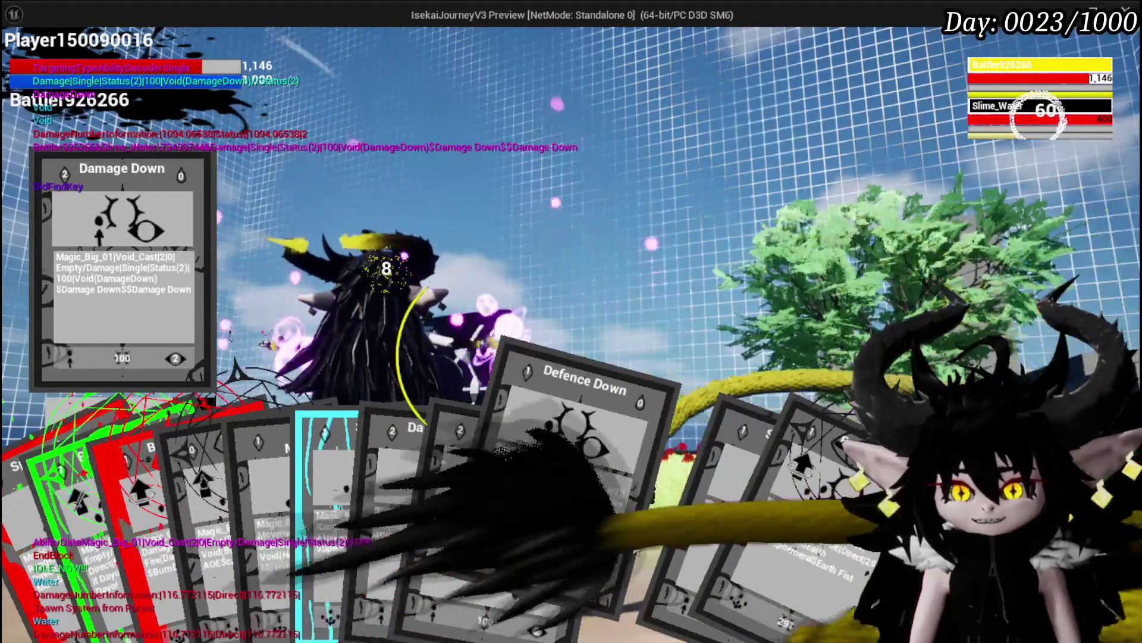
pyautogui.click(592, 423)
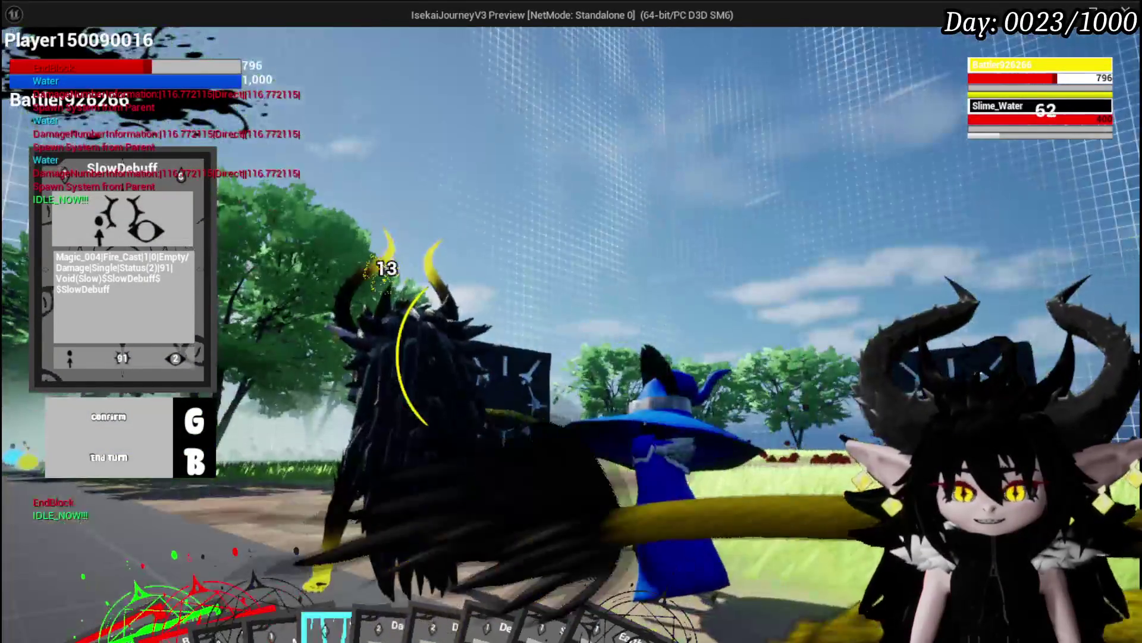
# - Play Defence UP, Damage Down and SlowDebuff, then finish the Slime_Water with a 590-damage Splash Move
pyautogui.click(550, 519)
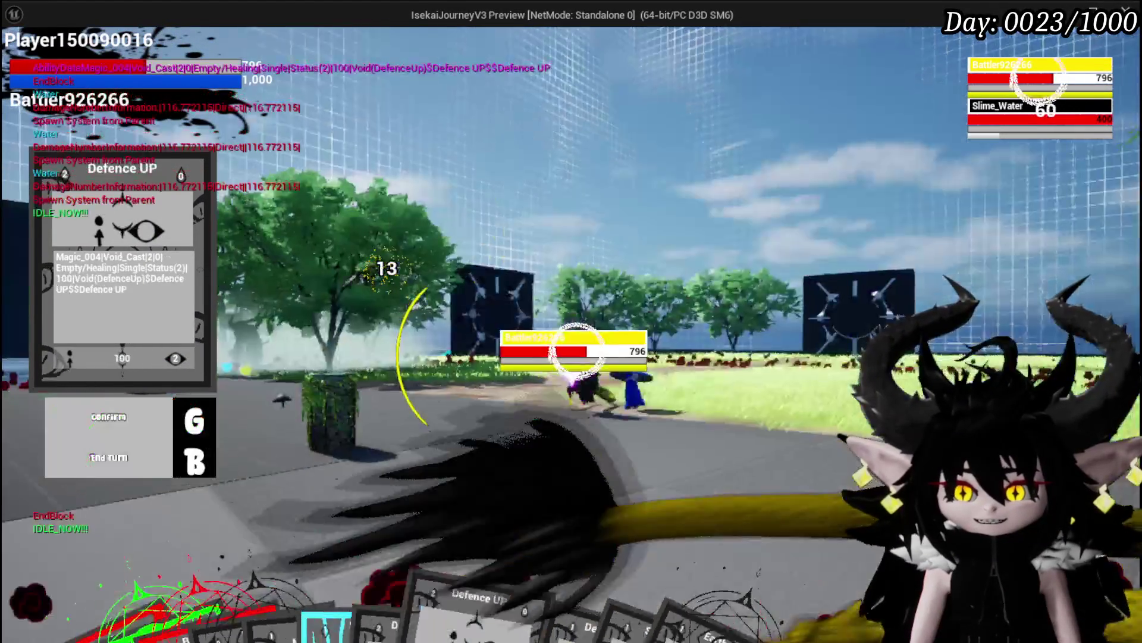
pyautogui.press('Tab')
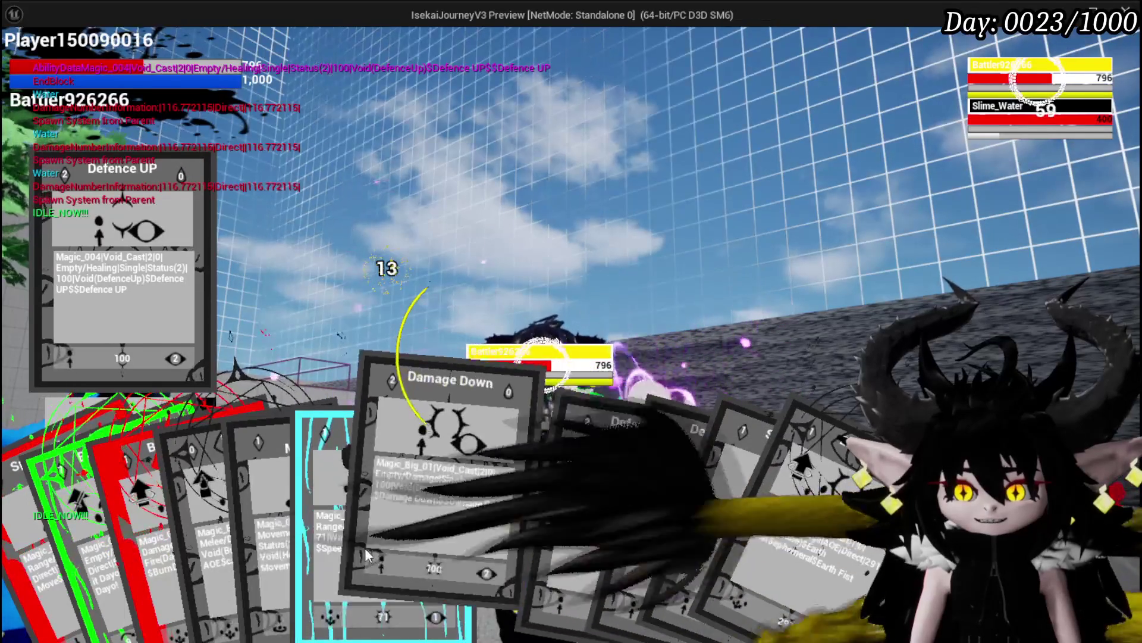
pyautogui.click(415, 552)
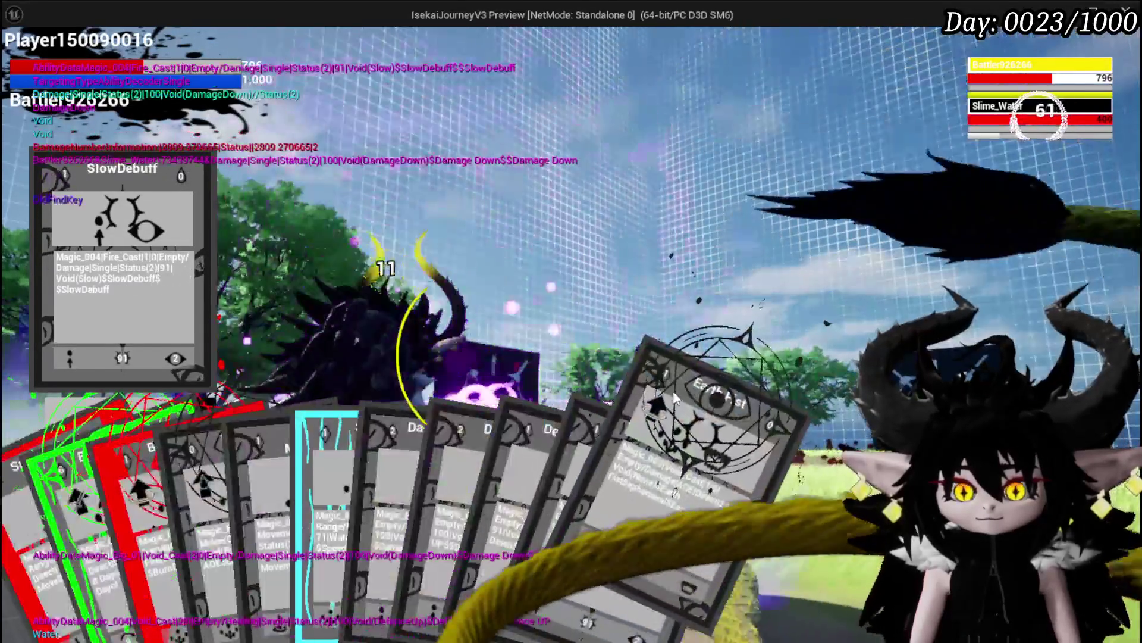
pyautogui.click(673, 390)
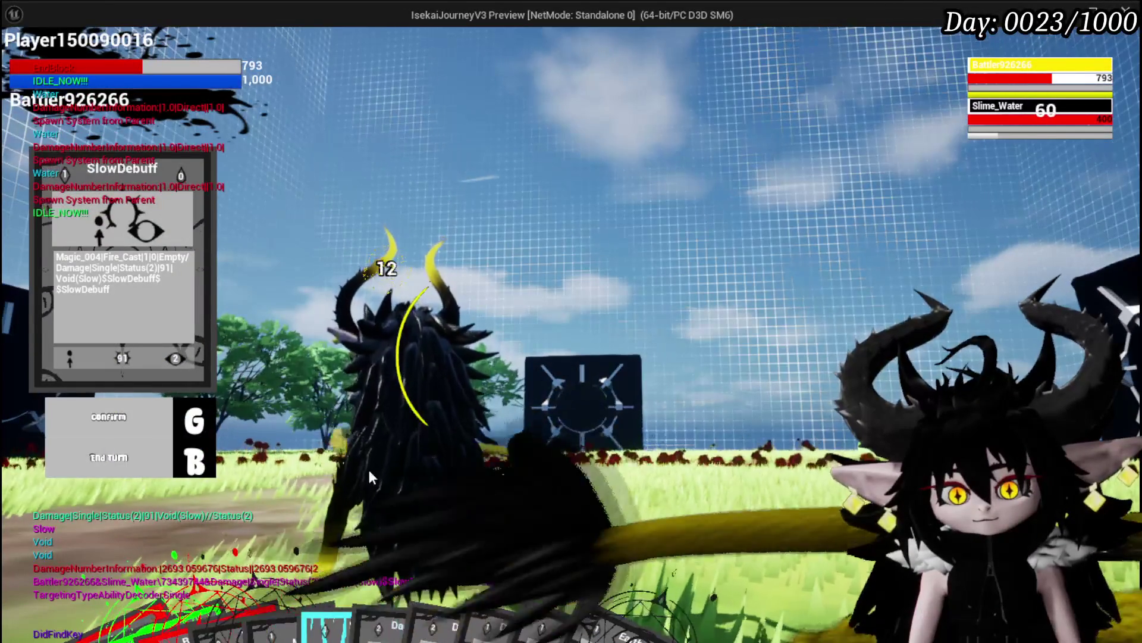
pyautogui.click(46, 635)
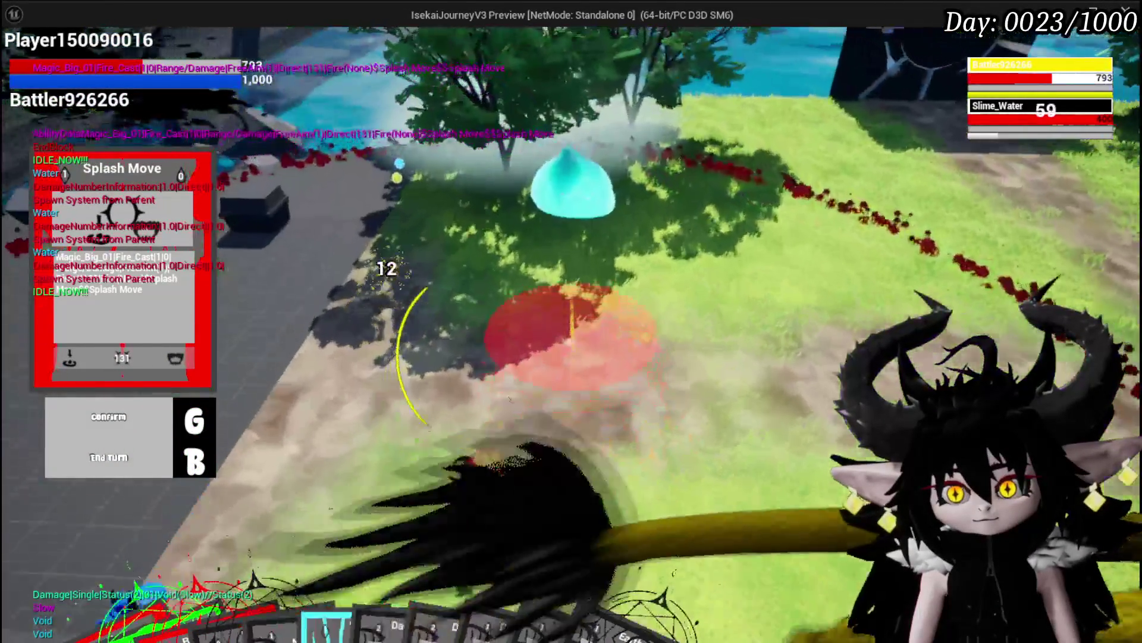
pyautogui.press('g')
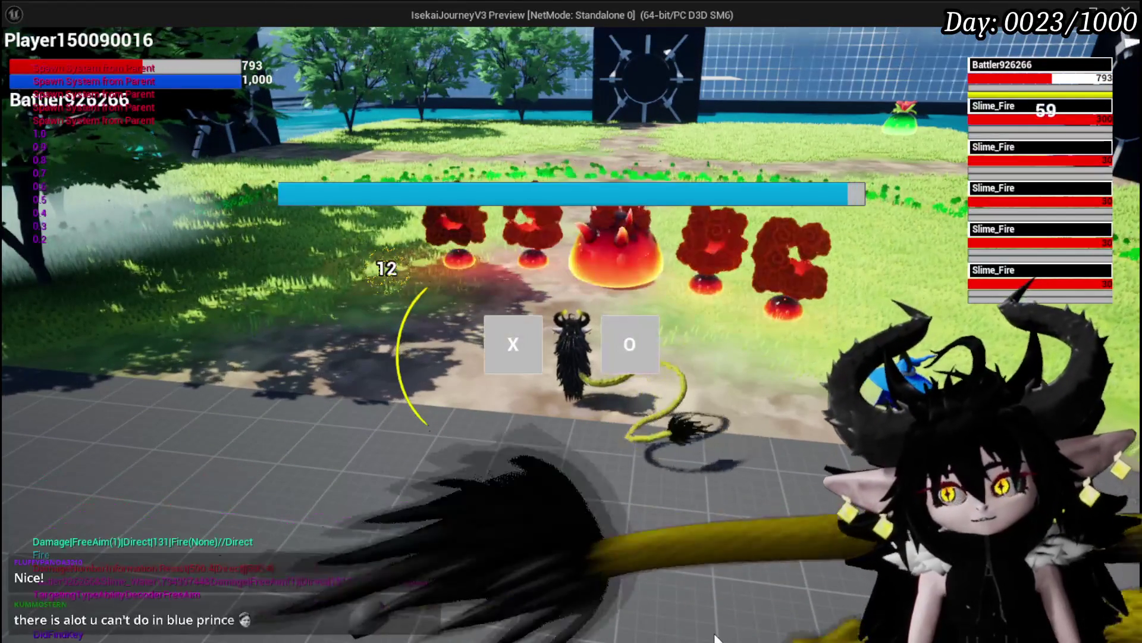
# - Accept the Slime_Fire encounter and wipe out the group with Void AOE, Void Movement and Earth Fist
pyautogui.click(498, 336)
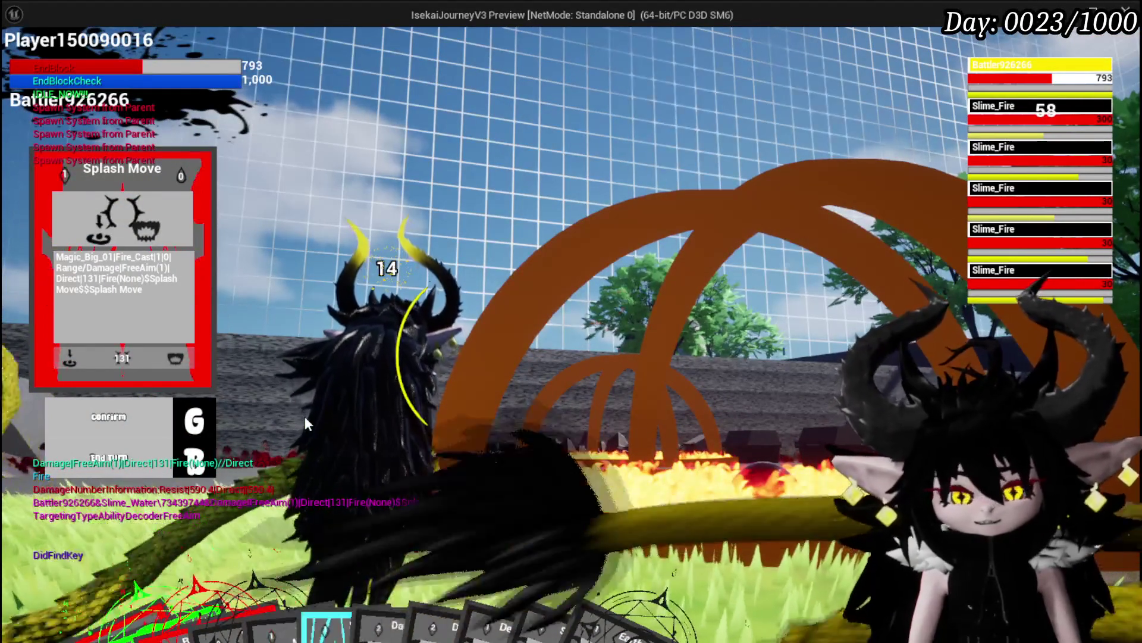
pyautogui.moveTo(263, 545)
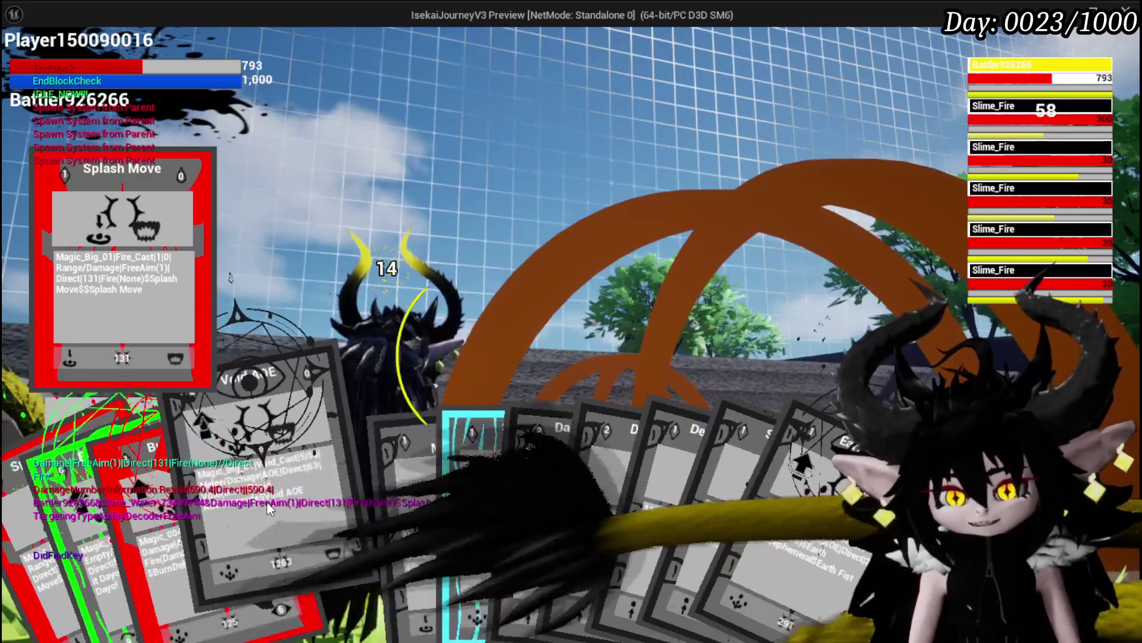
pyautogui.click(266, 501)
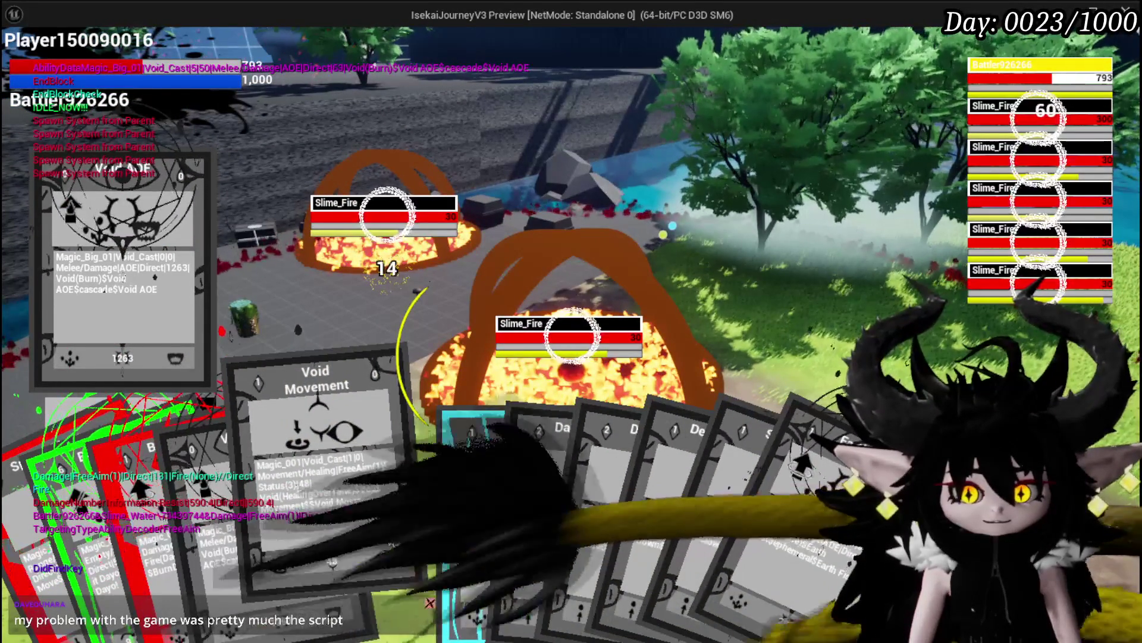
pyautogui.click(388, 534)
pyautogui.press('g')
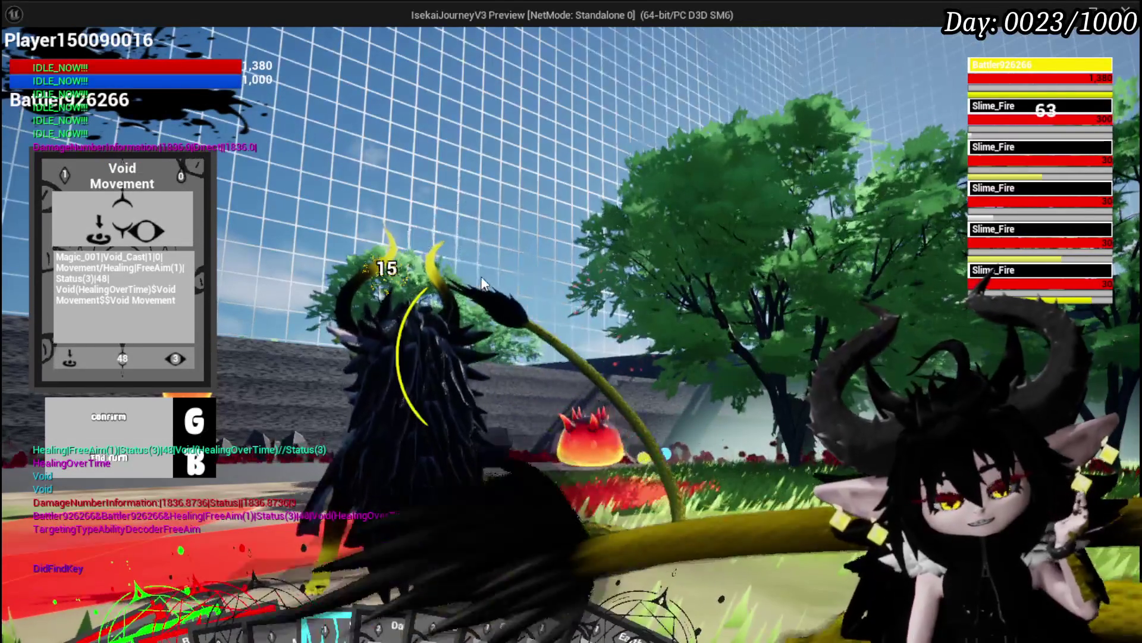
pyautogui.press('g')
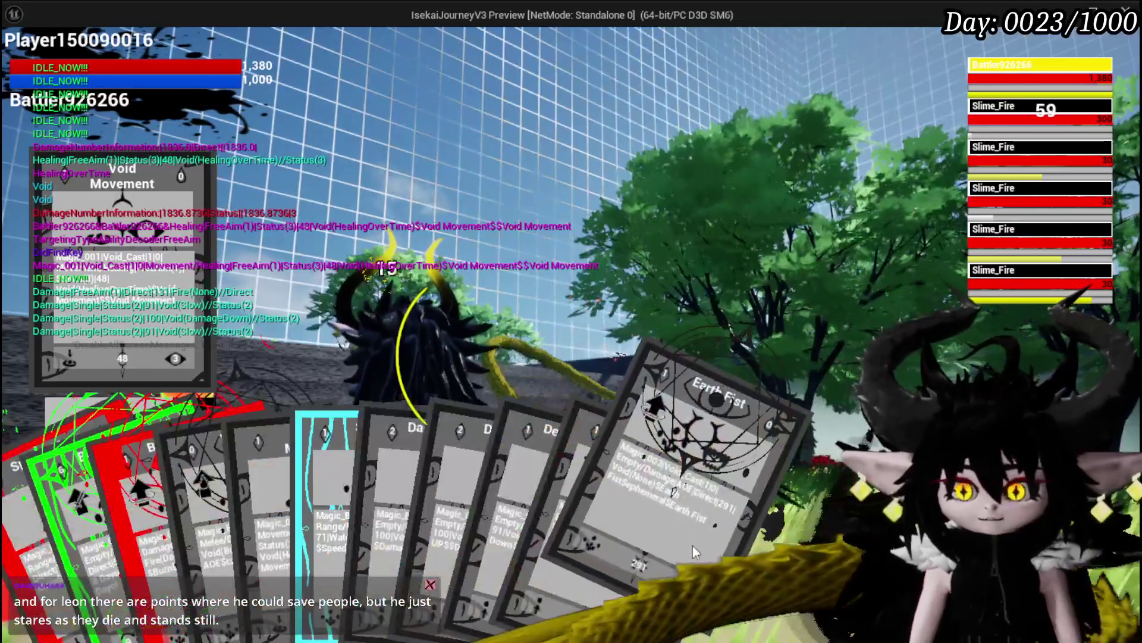
pyautogui.click(692, 545)
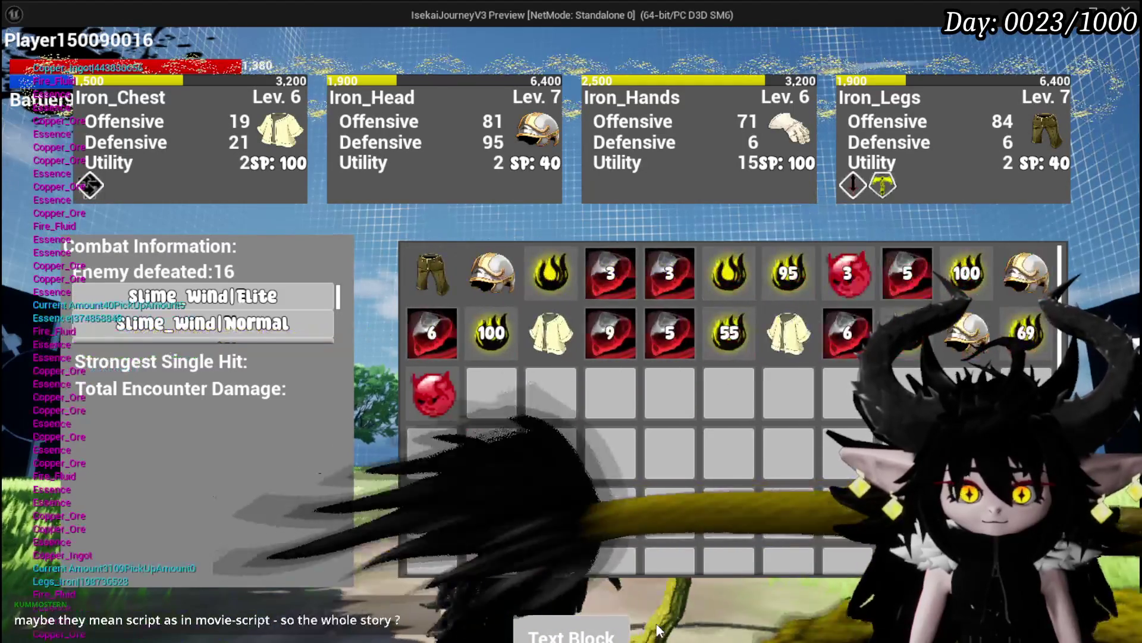
# - Collect the loot as iron gear, close the results, run along the path, then save from the settings menu
pyautogui.click(656, 624)
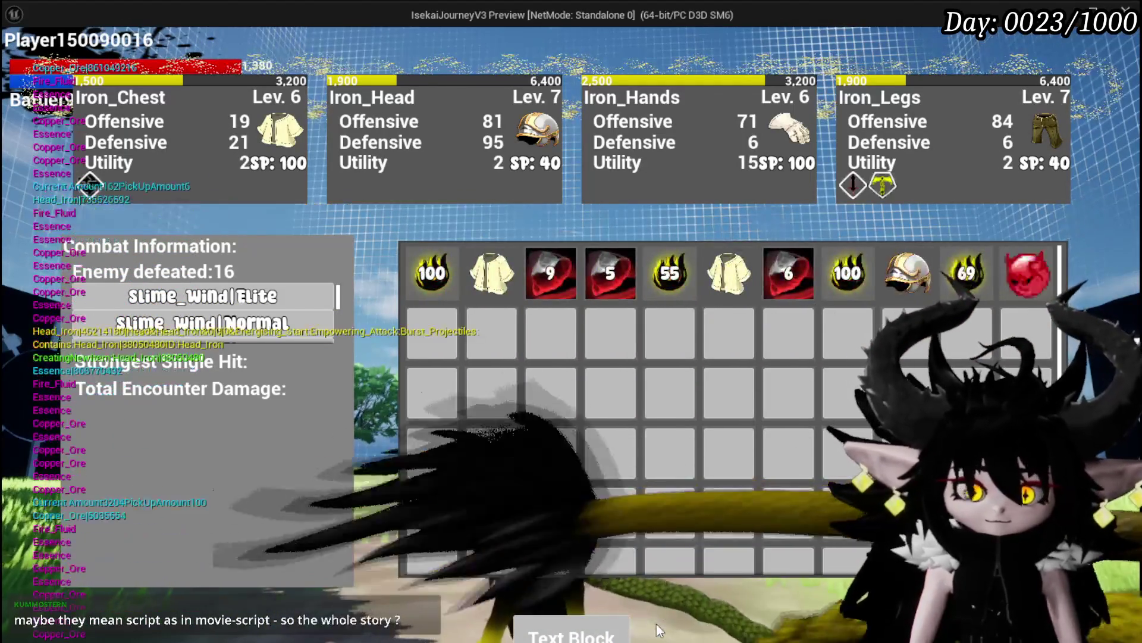
pyautogui.press('i')
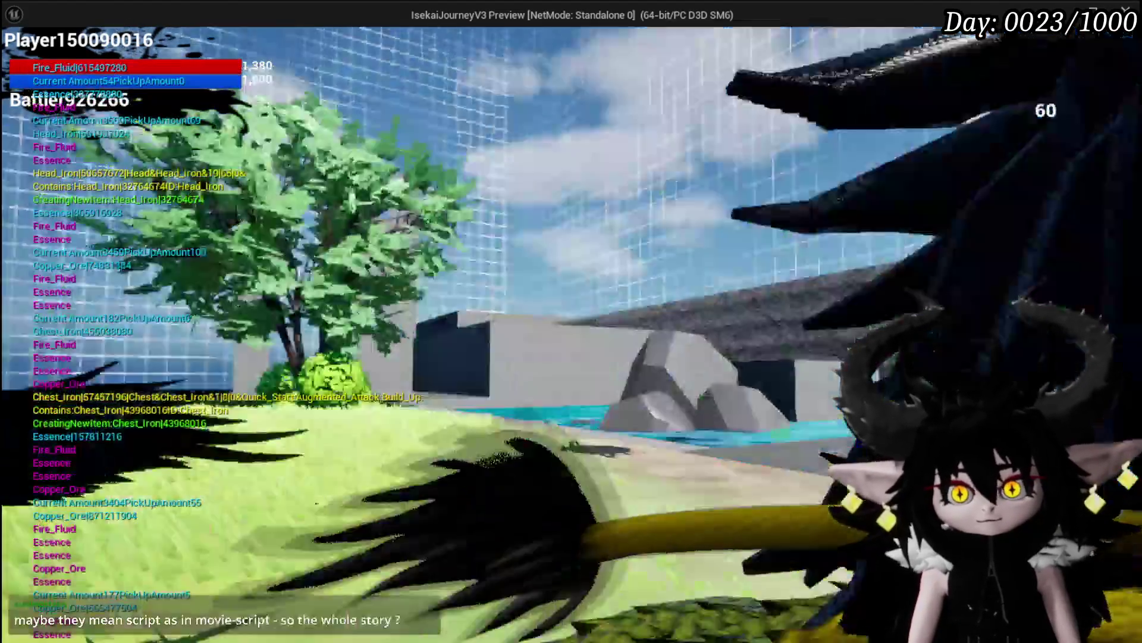
pyautogui.press('w')
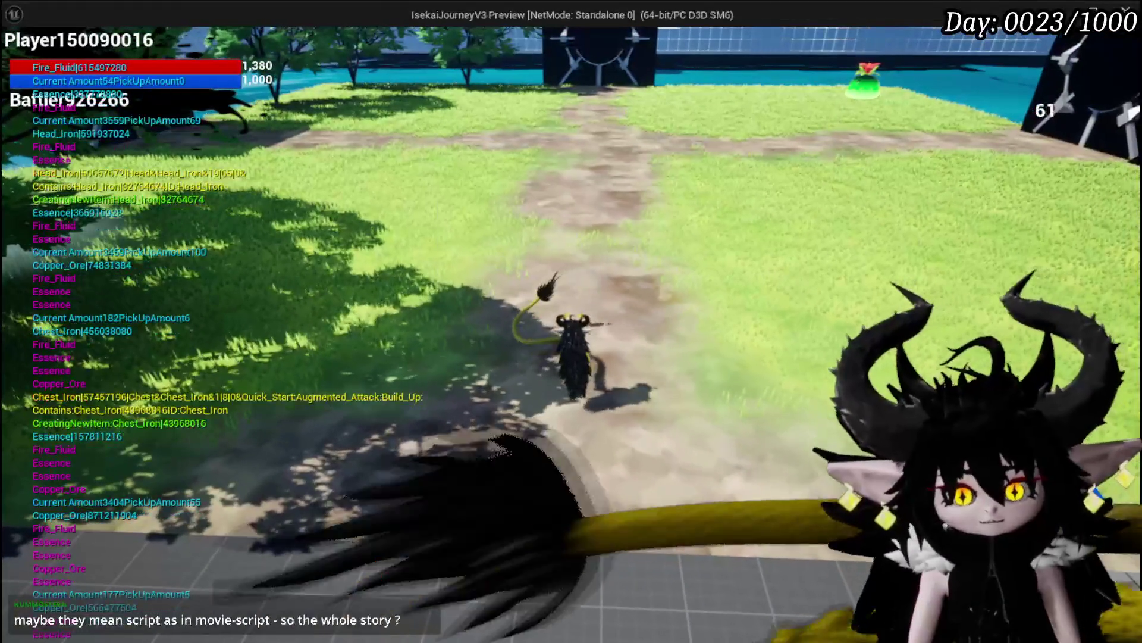
pyautogui.press('Escape')
pyautogui.click(689, 320)
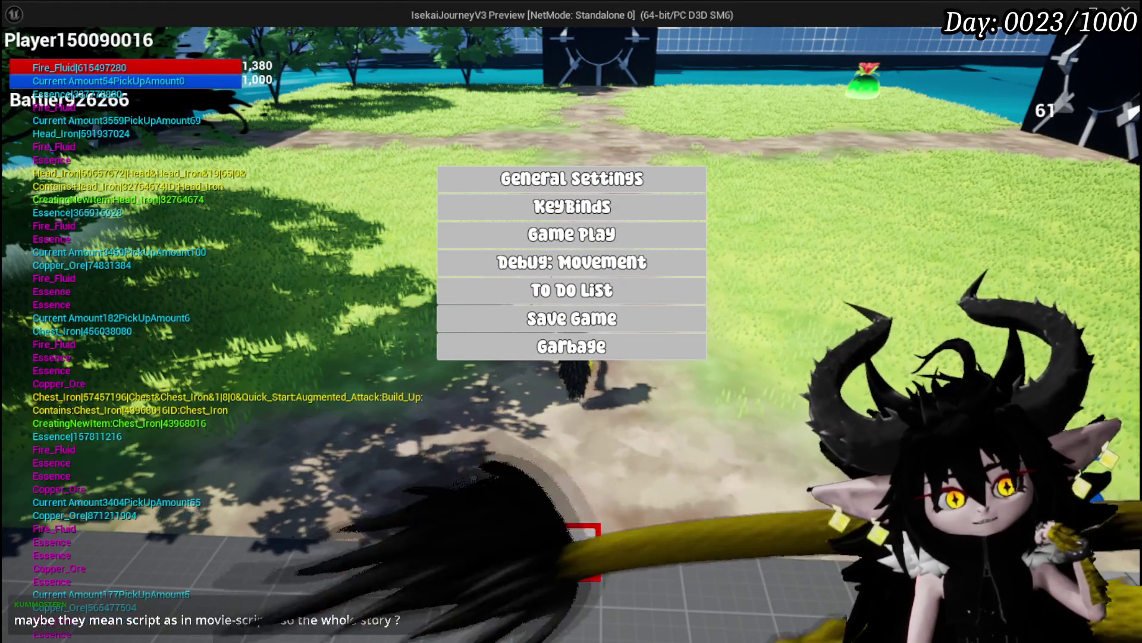
# - Close the settings menu and stop the play preview, returning to the L_DungeonCreationTest editor
pyautogui.click(571, 553)
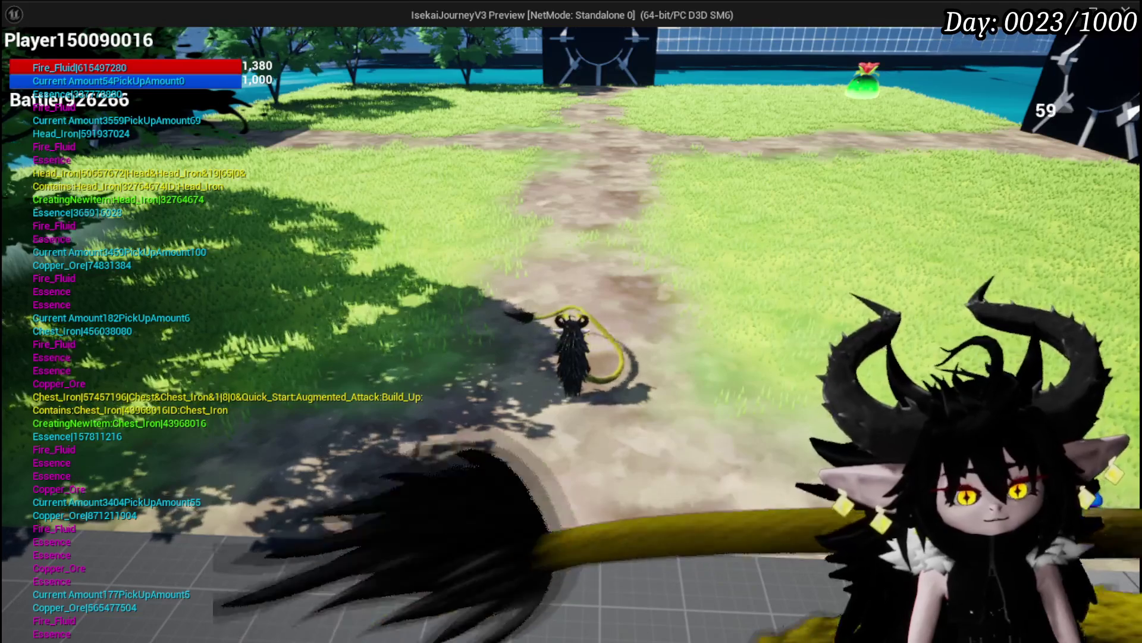
pyautogui.press('Escape')
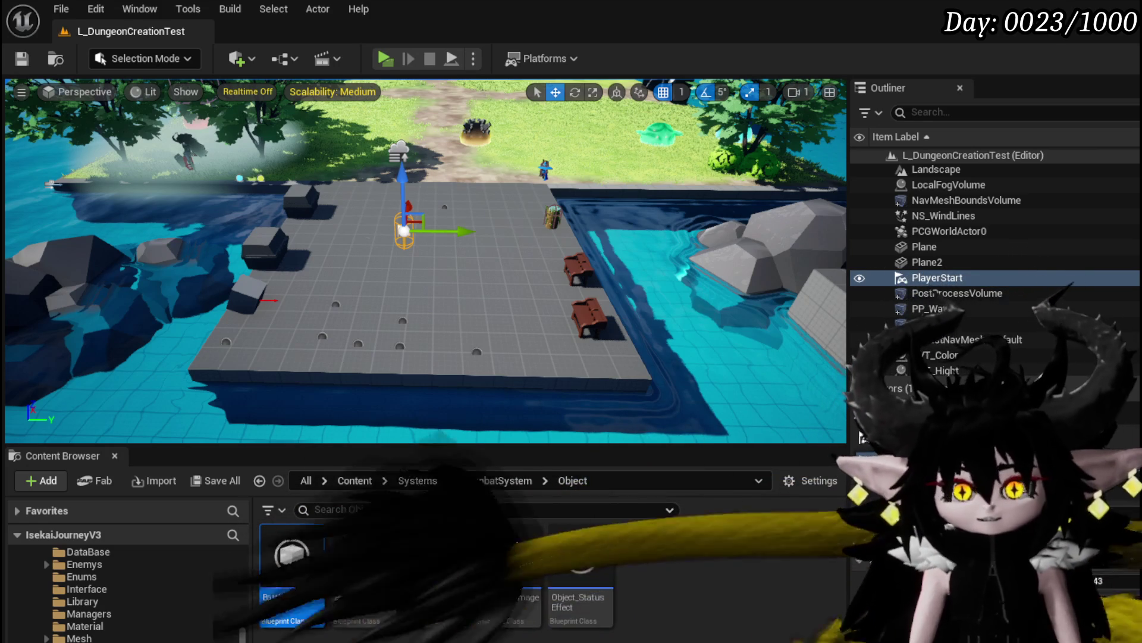
# - Save the L_DungeonCreationTest level repeatedly with Ctrl+S and the toolbar Save icon while adjusting the camera
pyautogui.hotkey('ctrl', 's')
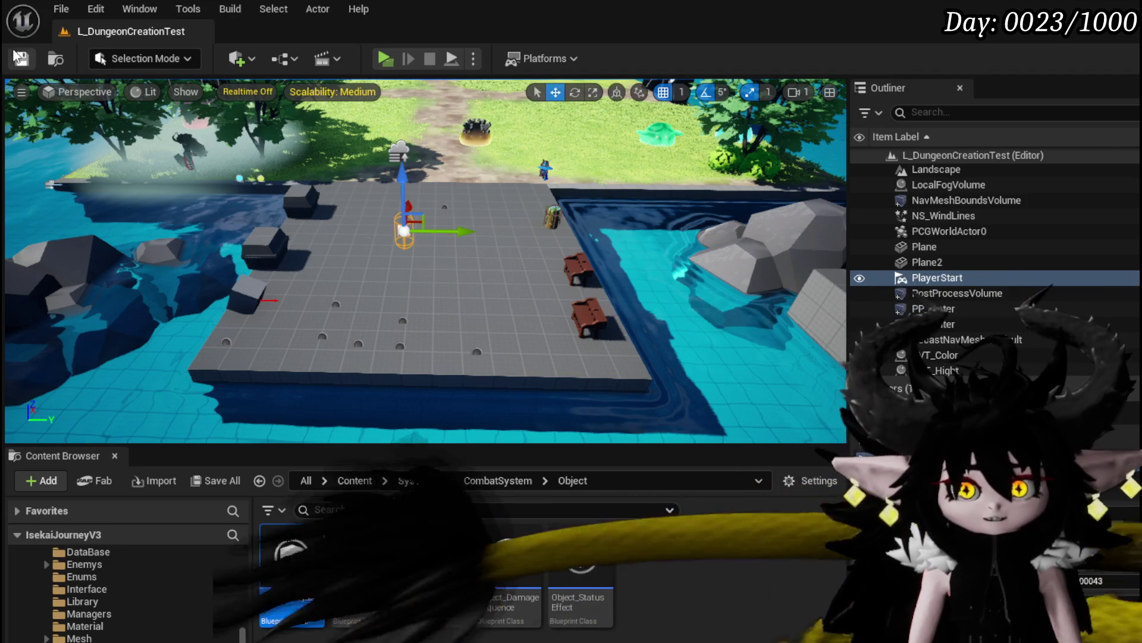
pyautogui.click(22, 59)
pyautogui.moveTo(425, 262)
pyautogui.mouseDown()
pyautogui.moveTo(417, 280)
pyautogui.moveTo(434, 274)
pyautogui.moveTo(421, 327)
pyautogui.mouseUp()
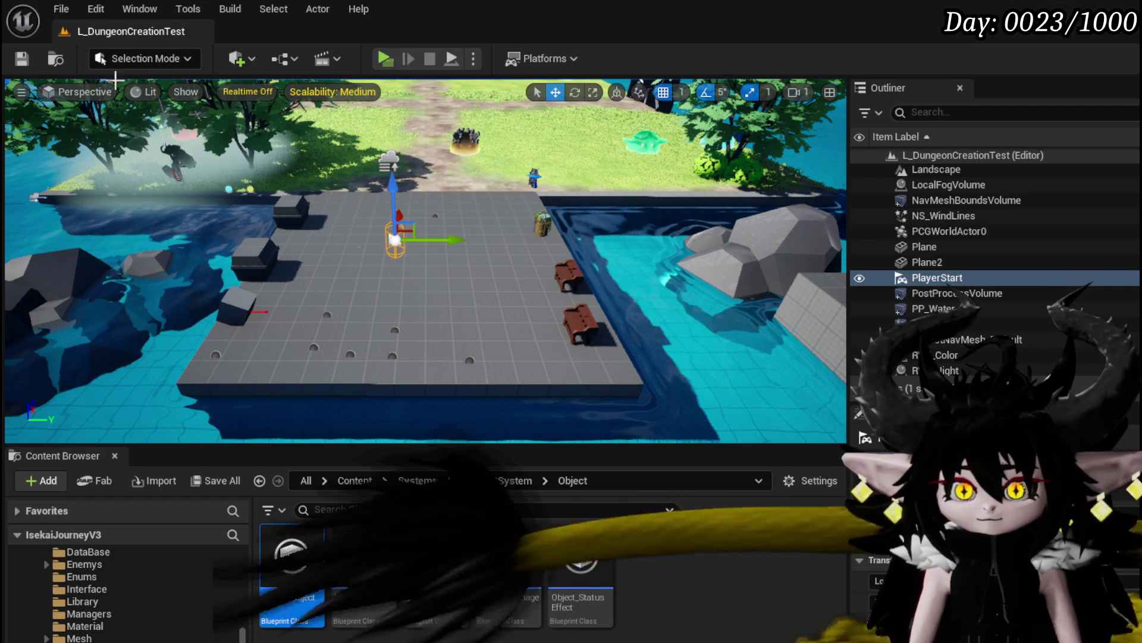
pyautogui.hotkey('ctrl', 's')
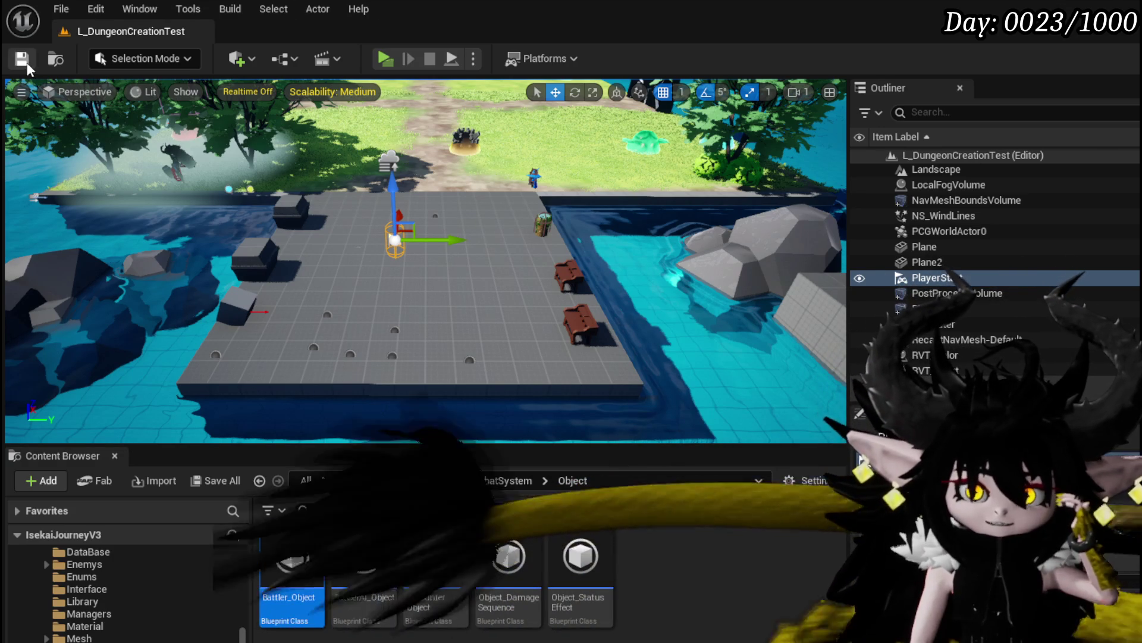
pyautogui.hotkey('ctrl', 's')
pyautogui.moveTo(426, 262)
pyautogui.mouseDown()
pyautogui.moveTo(425, 161)
pyautogui.moveTo(494, 161)
pyautogui.moveTo(494, 116)
pyautogui.moveTo(437, 125)
pyautogui.mouseUp()
pyautogui.hotkey('ctrl', 's')
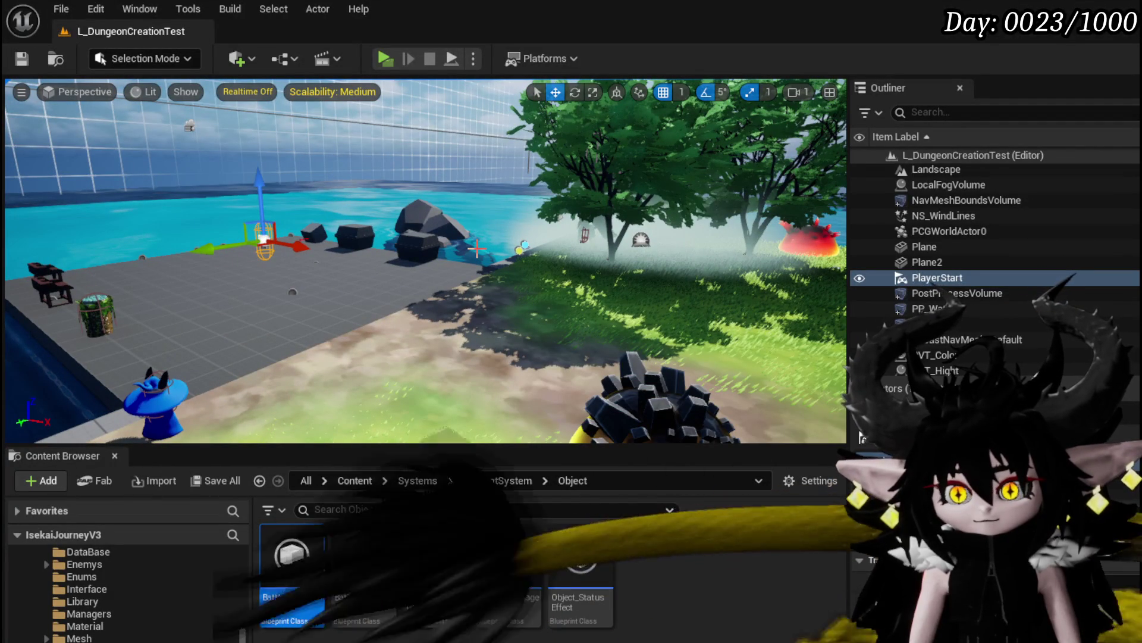
# - Fly the camera over the grass field, launch a standalone game preview, and bring up the ability menus
pyautogui.moveTo(474, 249); pyautogui.dragTo(258, 259)
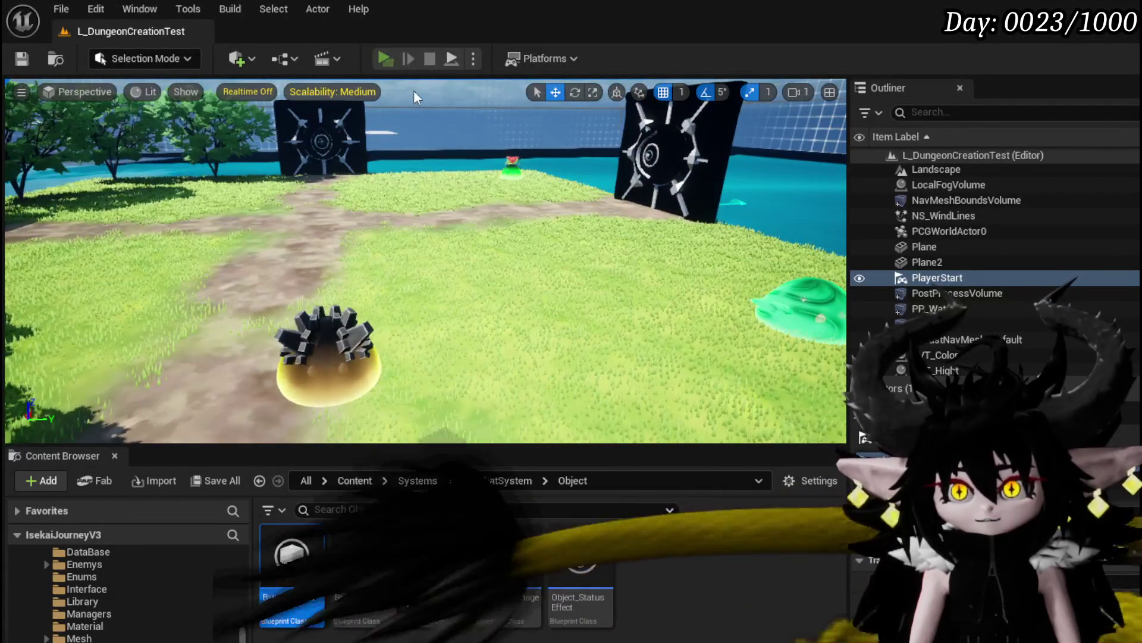
pyautogui.click(388, 59)
pyautogui.press('Tab')
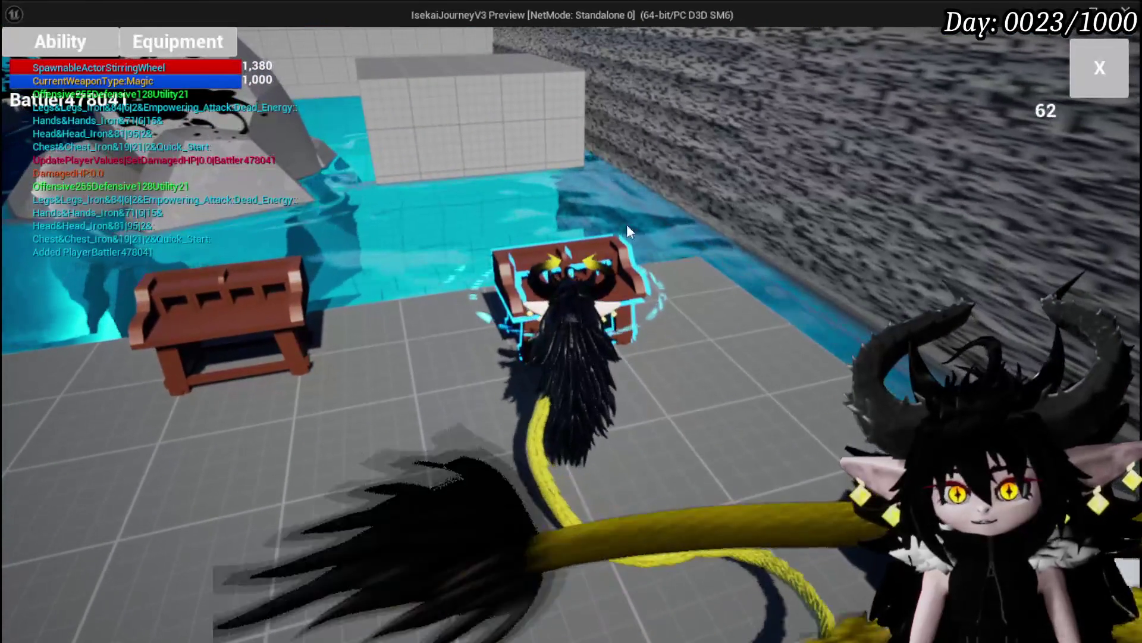
# - Open the Magic deck's Earth Fist card and rename it 'Echo Buff'
pyautogui.click(52, 42)
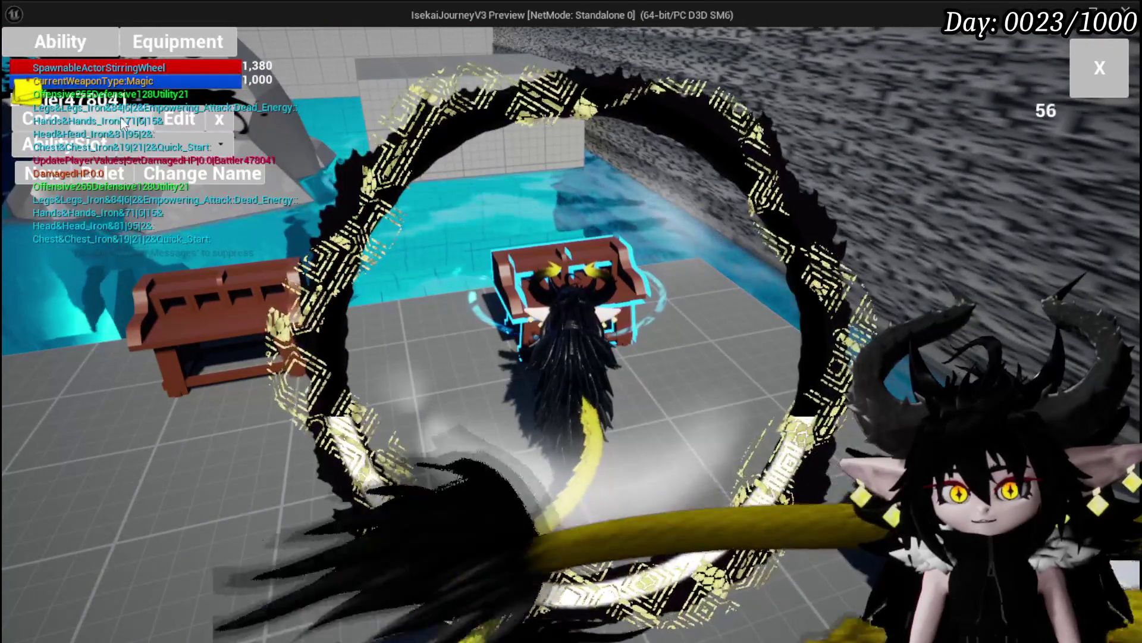
pyautogui.click(137, 121)
pyautogui.click(141, 155)
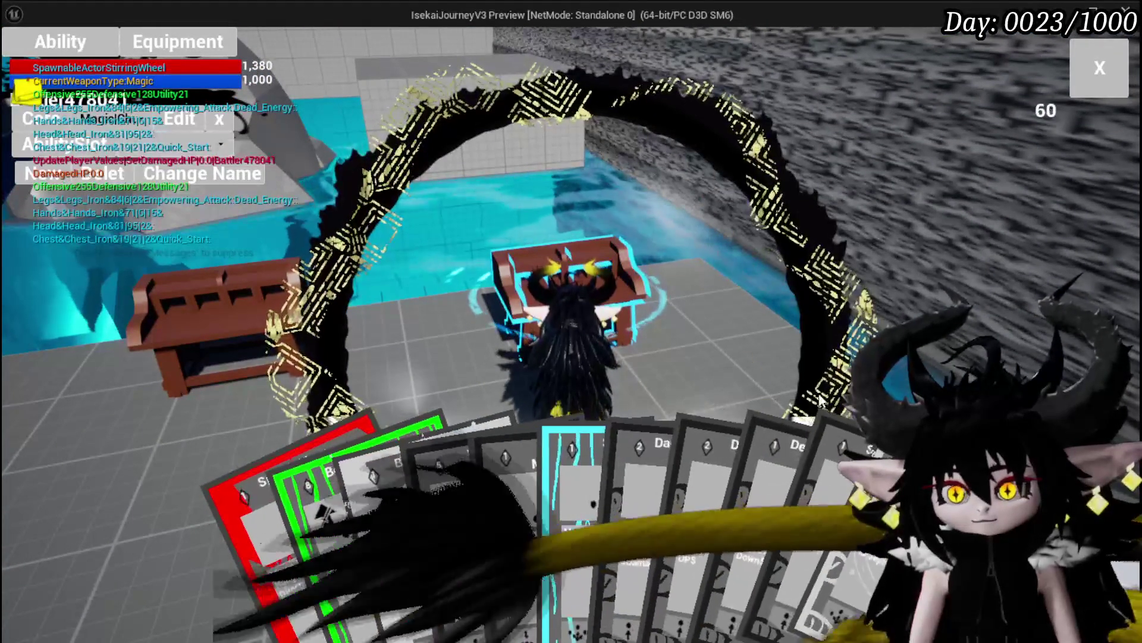
pyautogui.click(390, 524)
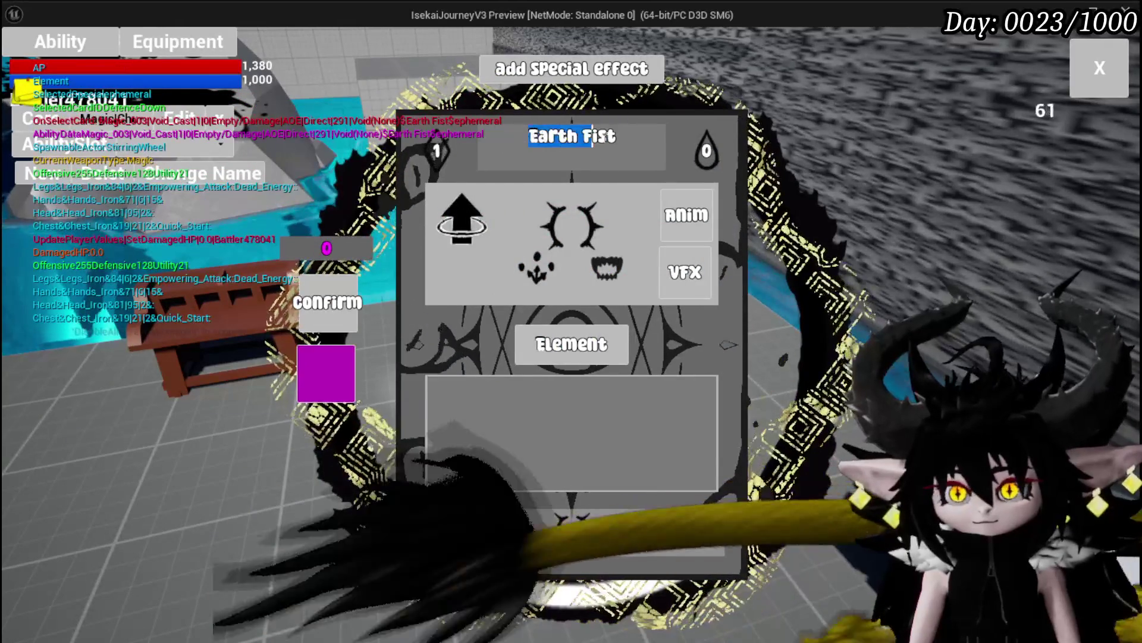
pyautogui.write('Ech')
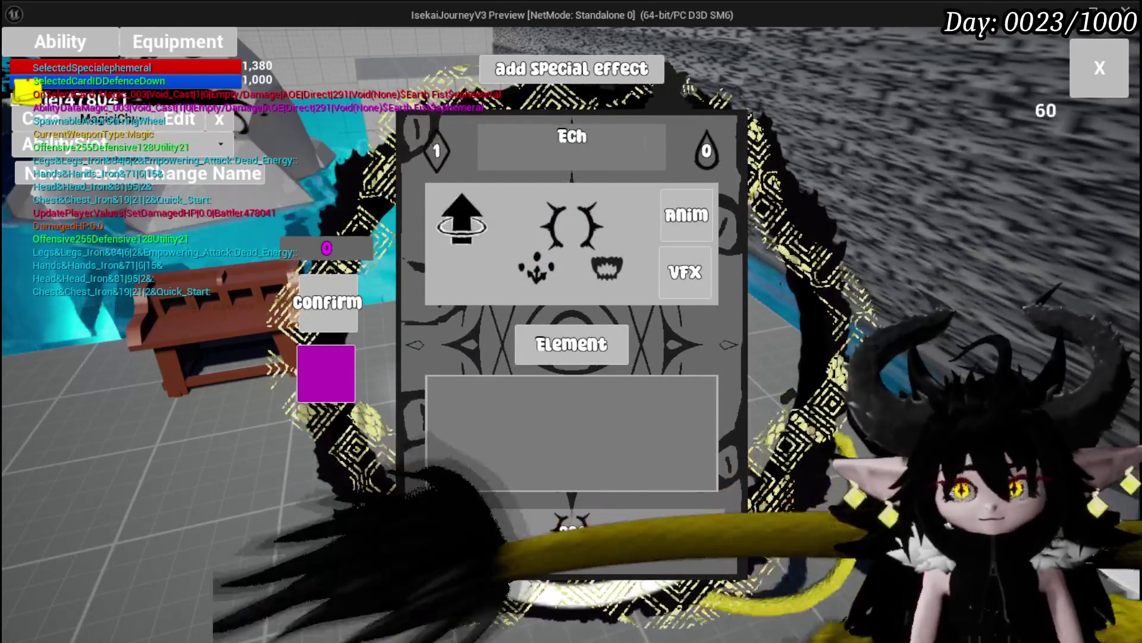
pyautogui.write('o Buff')
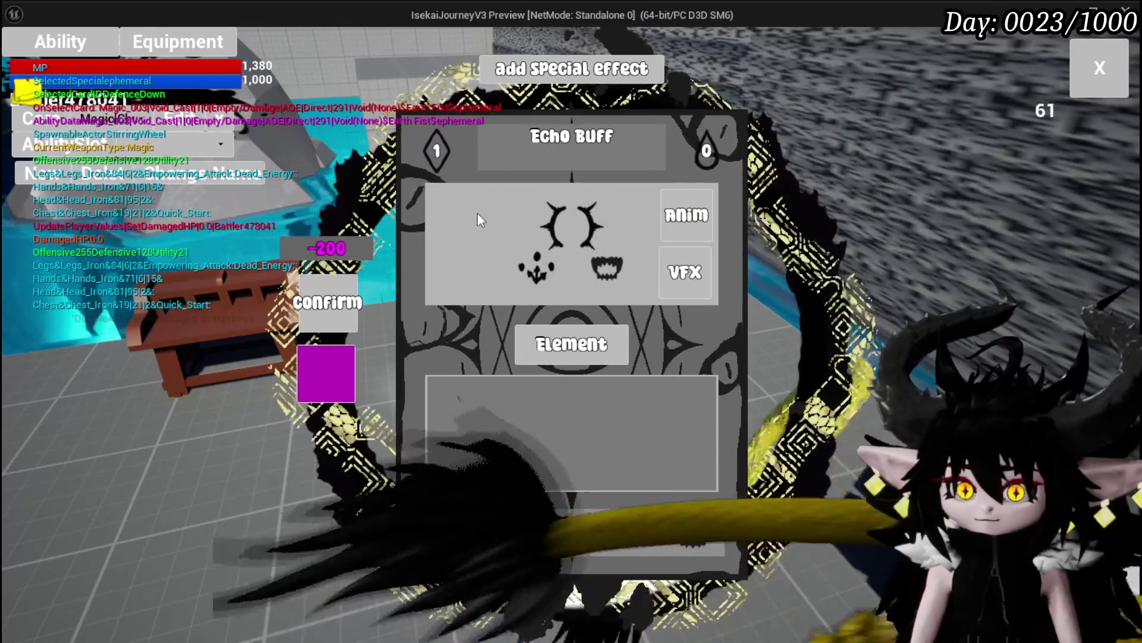
# - Set the card's value to 91 and give it the Echo status effect
pyautogui.click(553, 453)
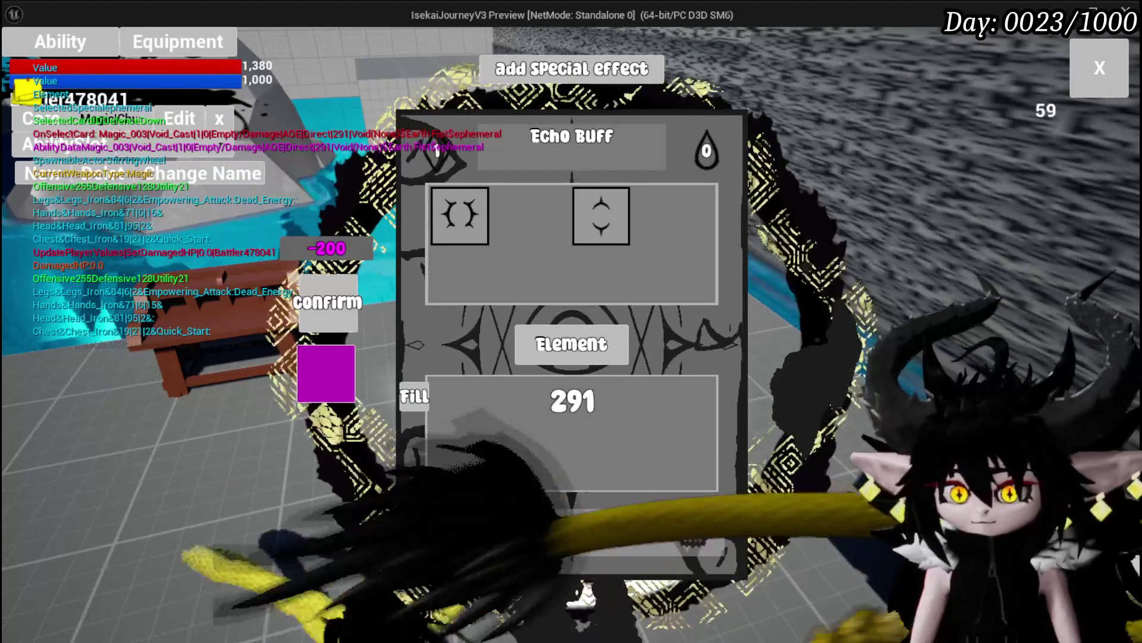
pyautogui.write('9')
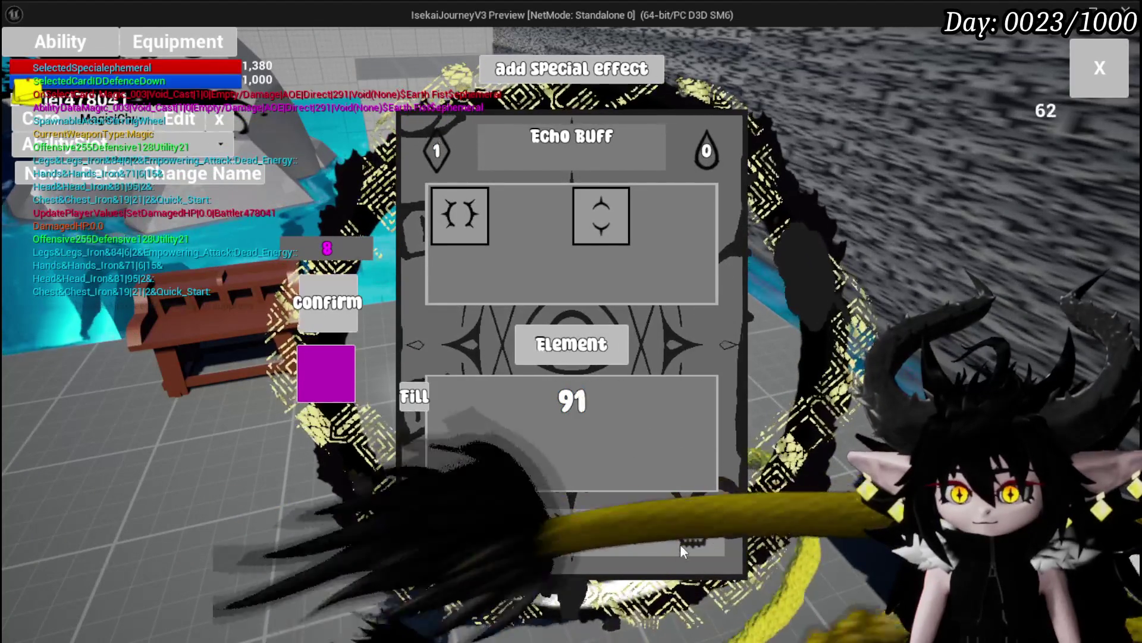
pyautogui.click(682, 557)
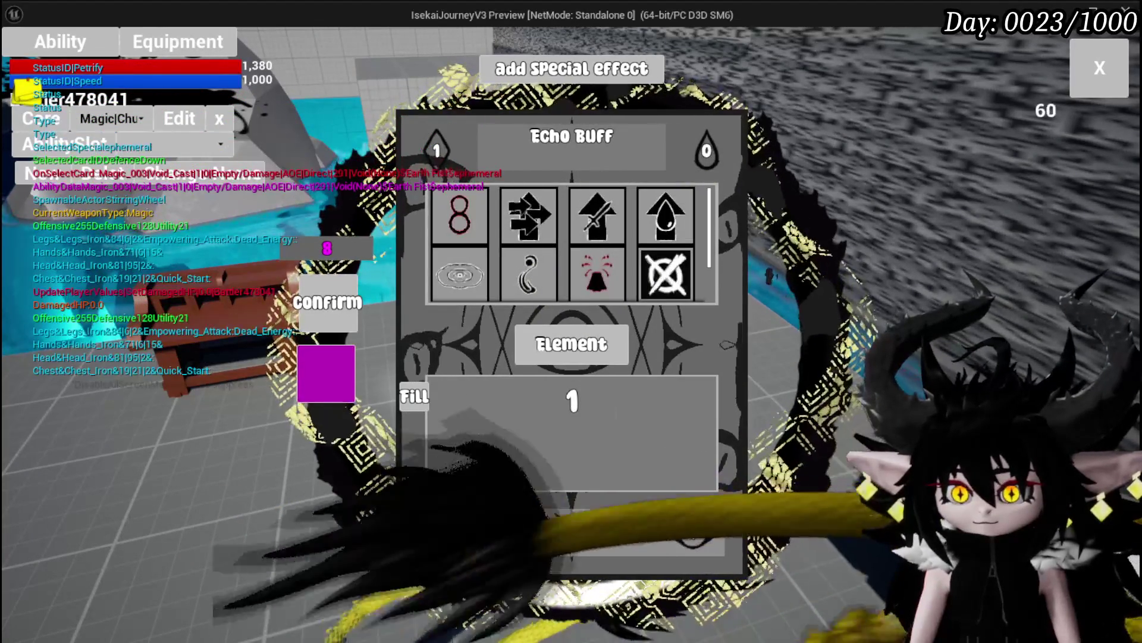
pyautogui.write('2')
pyautogui.scroll(-2, 598, 234)
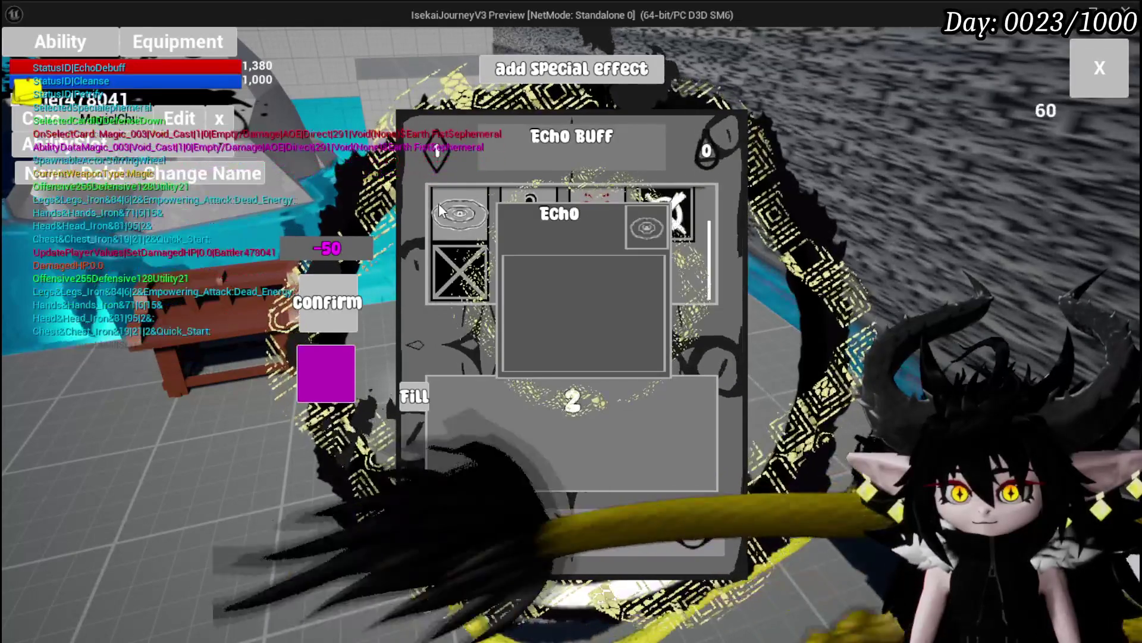
pyautogui.click(438, 202)
# - Make the card single-target and choose a new effect icon for it
pyautogui.click(446, 530)
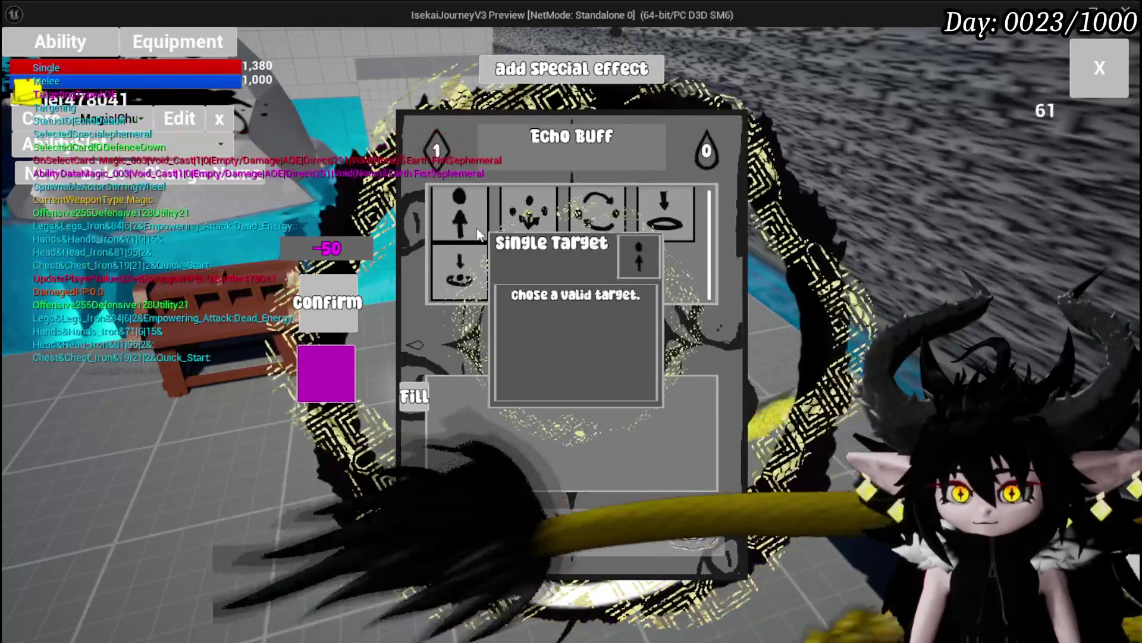
pyautogui.click(461, 220)
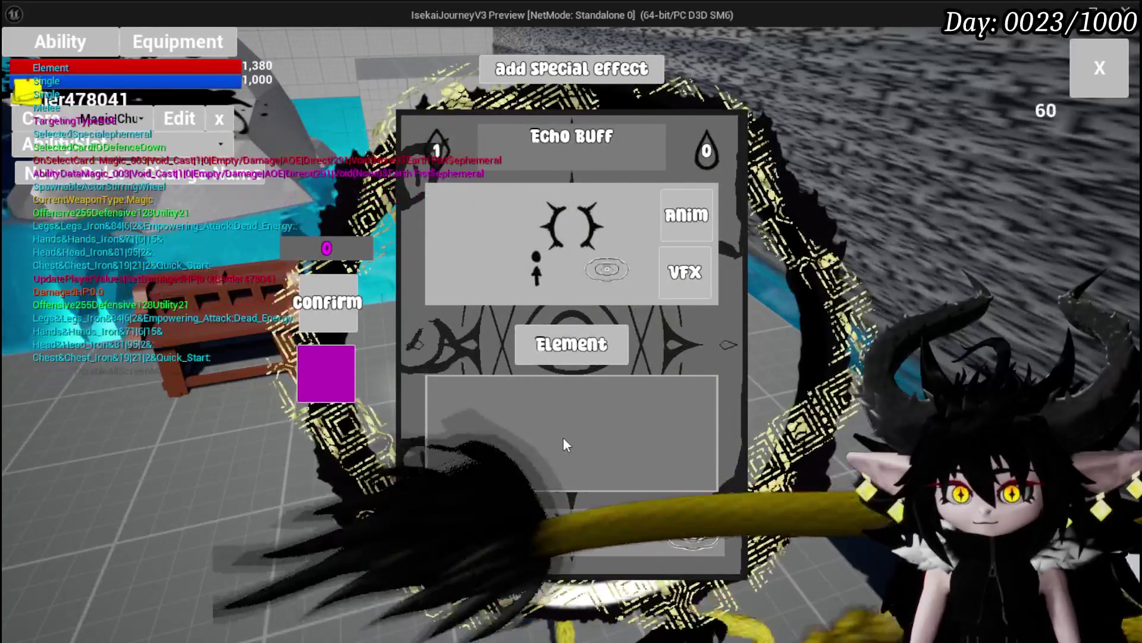
pyautogui.click(566, 249)
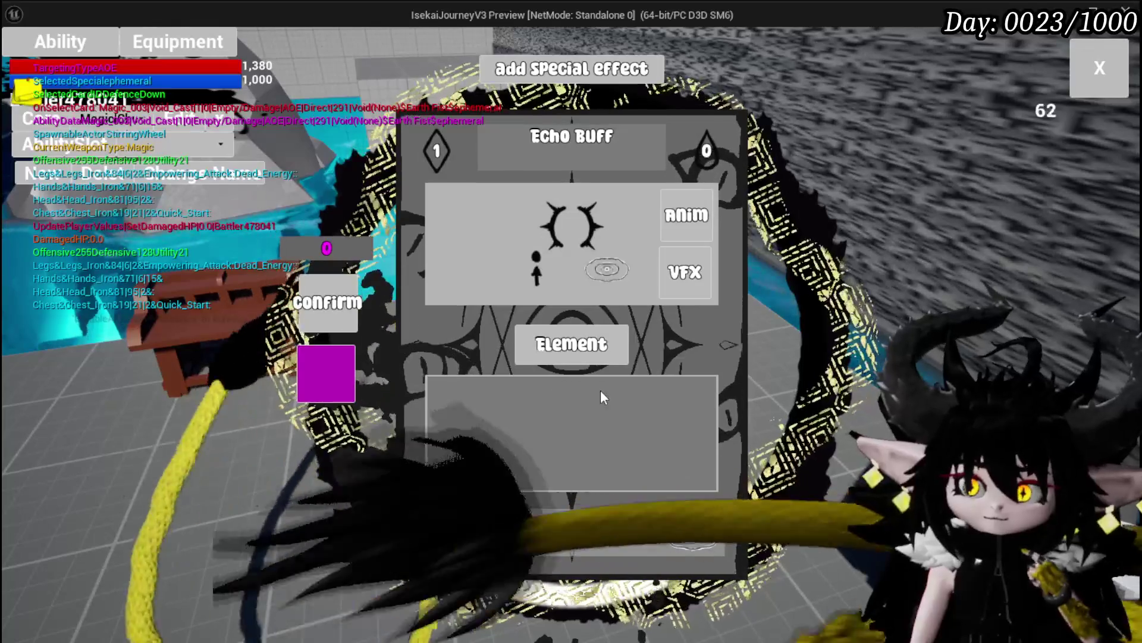
pyautogui.click(588, 298)
pyautogui.click(683, 261)
pyautogui.click(683, 262)
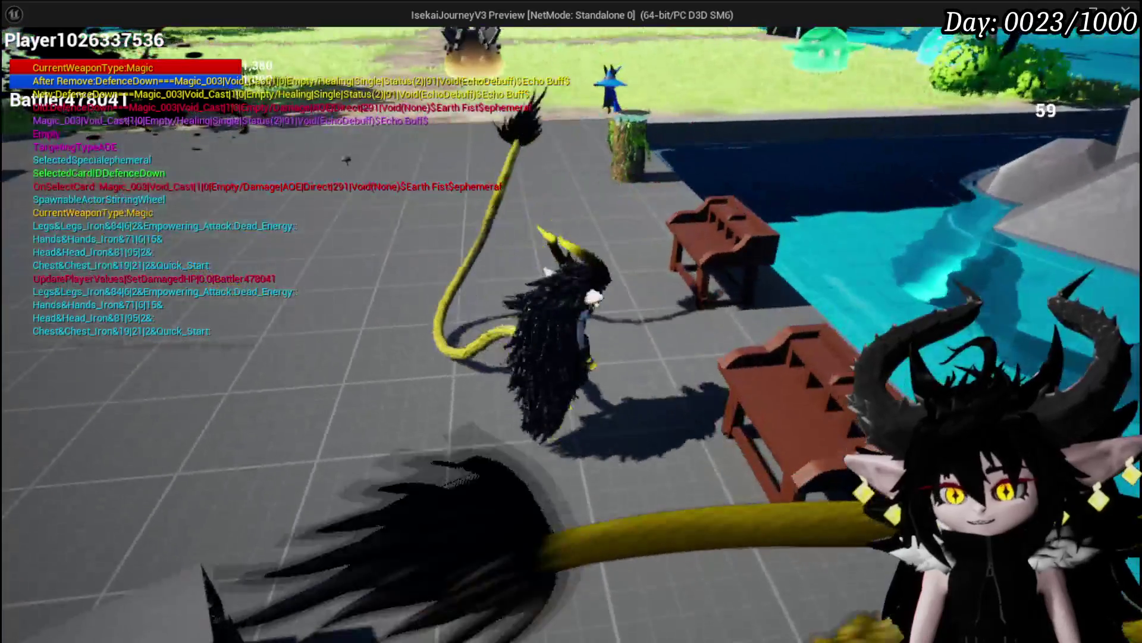
# - Open and close the settings menu, toggle the tab bar, then walk forward and cast fire
pyautogui.press('Escape')
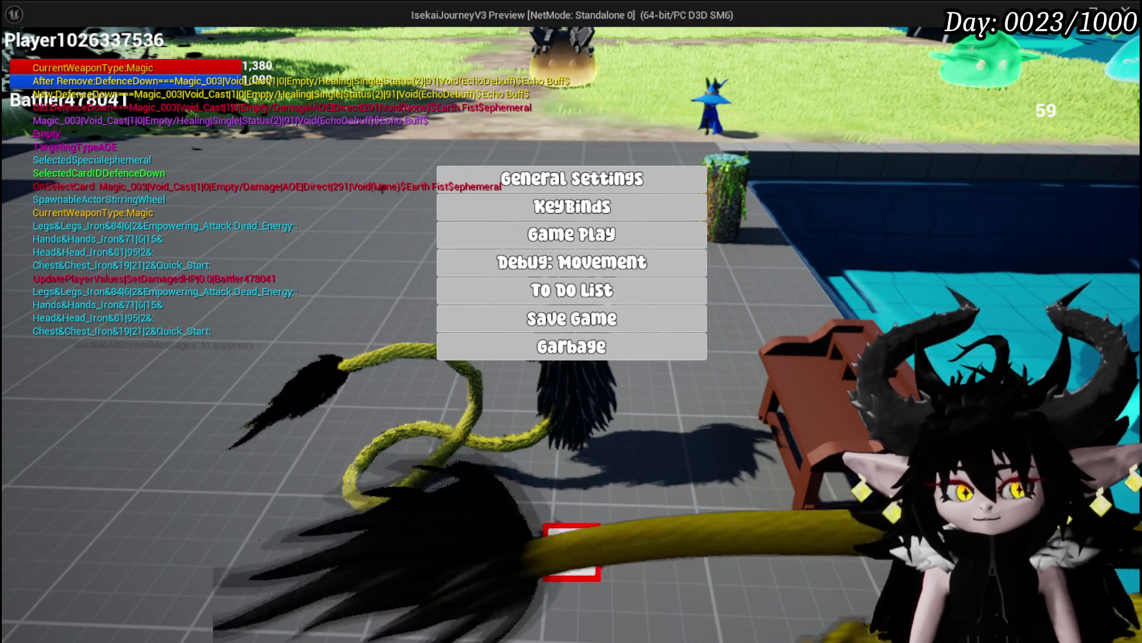
pyautogui.click(572, 552)
pyautogui.press('Tab')
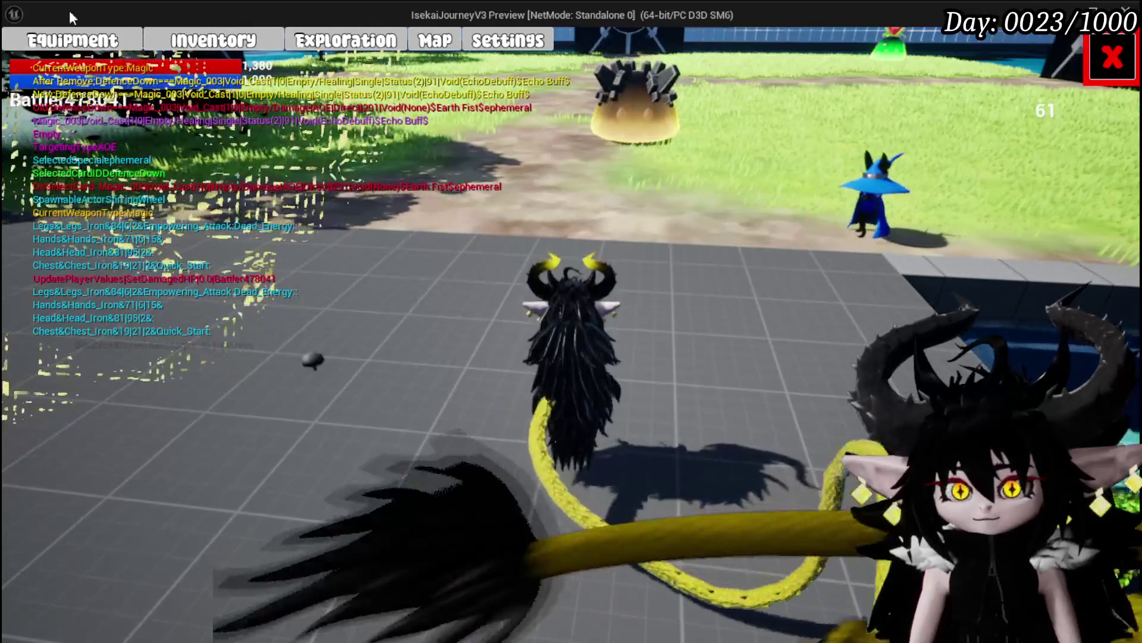
pyautogui.press('Tab')
pyautogui.press('w')
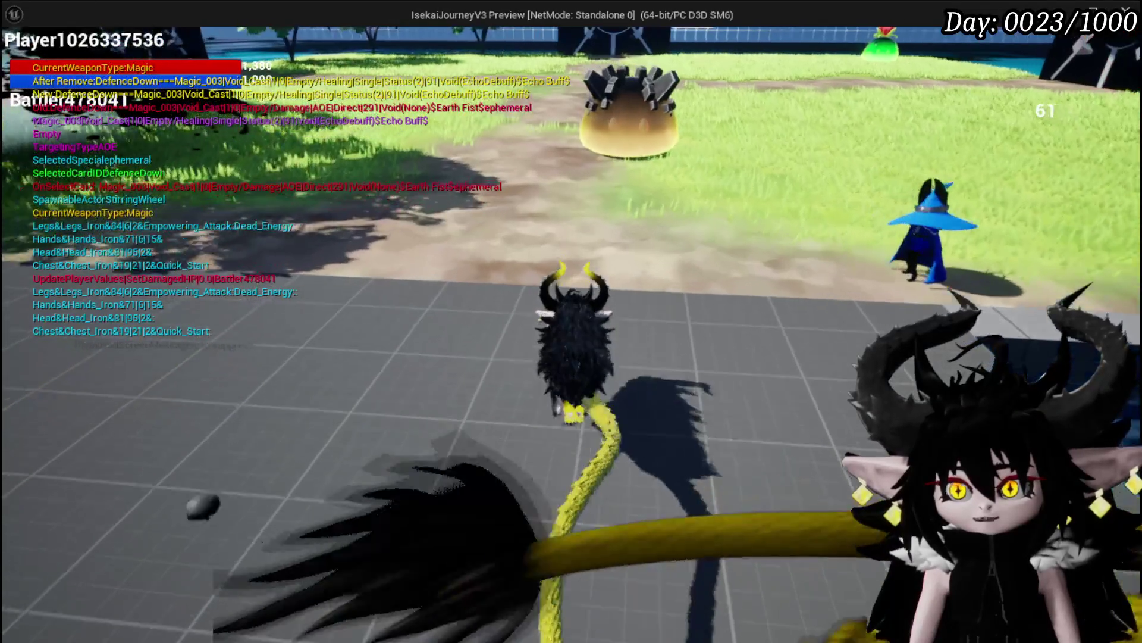
pyautogui.press('e')
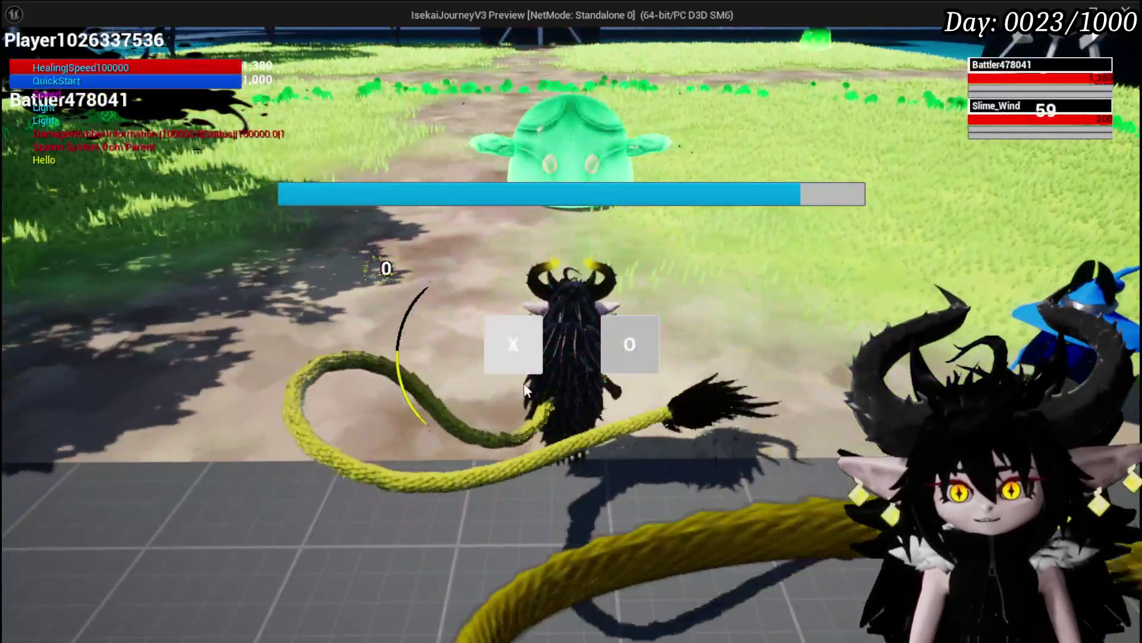
# - Enter the battle against five Slime_Wind enemies and select the Echo Buff card
pyautogui.click(514, 342)
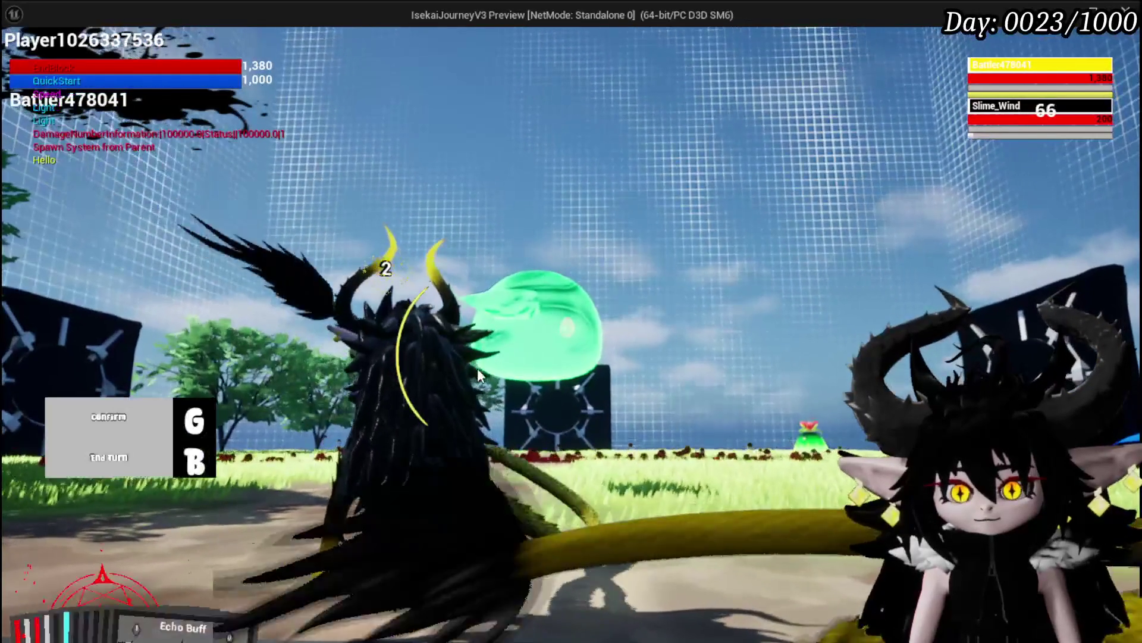
pyautogui.moveTo(423, 555)
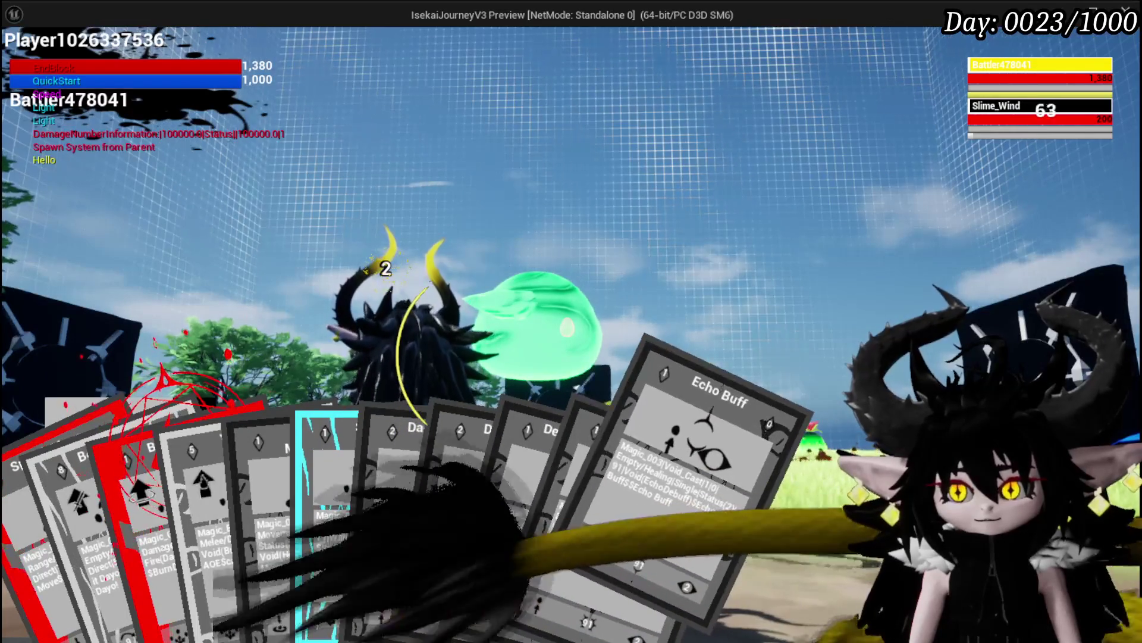
pyautogui.click(677, 534)
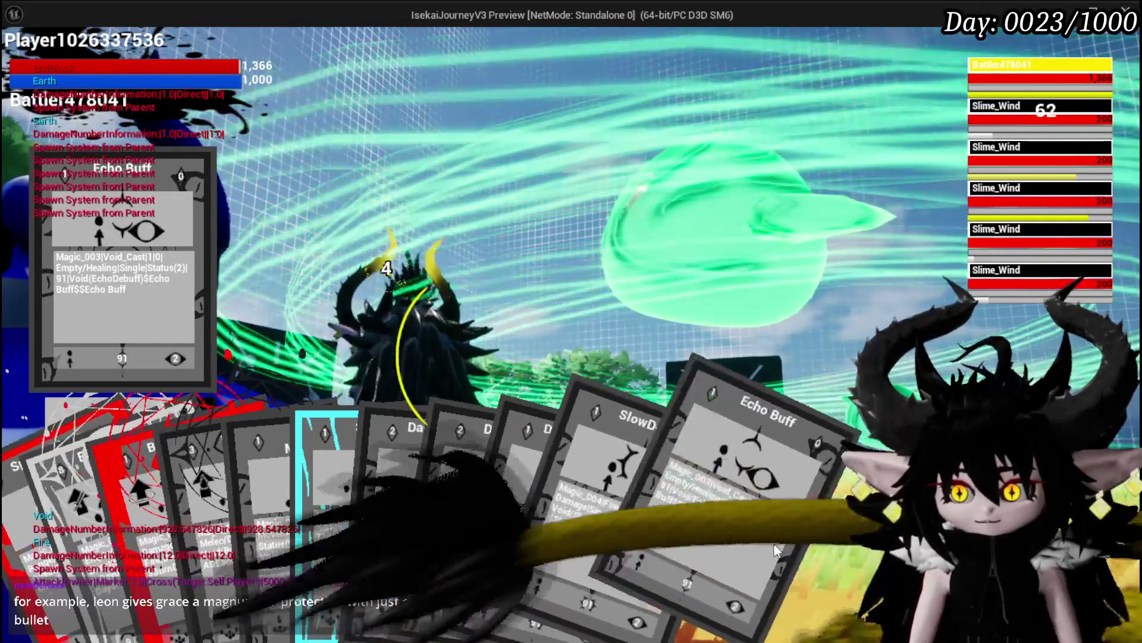
# - Queue Echo Buff and end the turn so the Slime_Water enemies attack
pyautogui.click(777, 511)
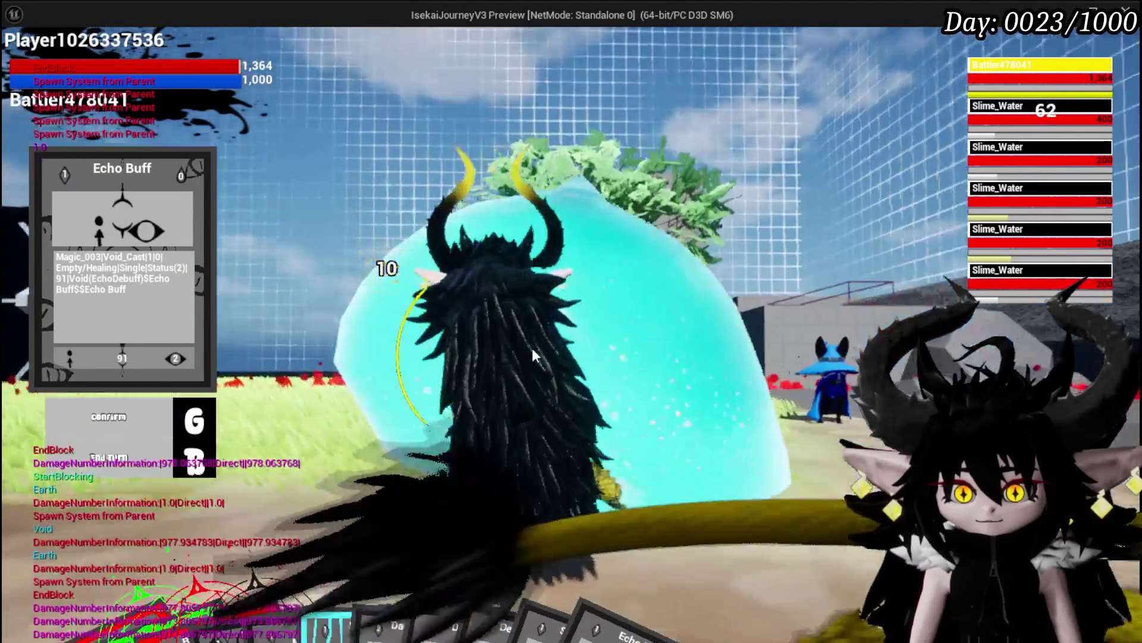
pyautogui.press('g')
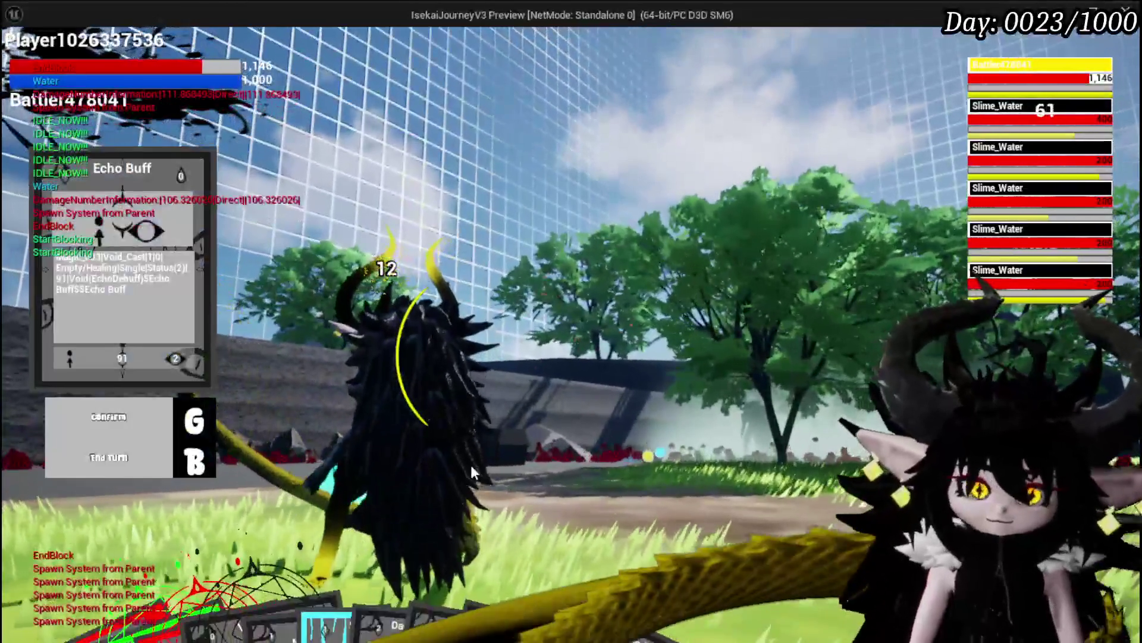
# - Cast Void Movement, then play Echo Buff on the target
pyautogui.moveTo(207, 559)
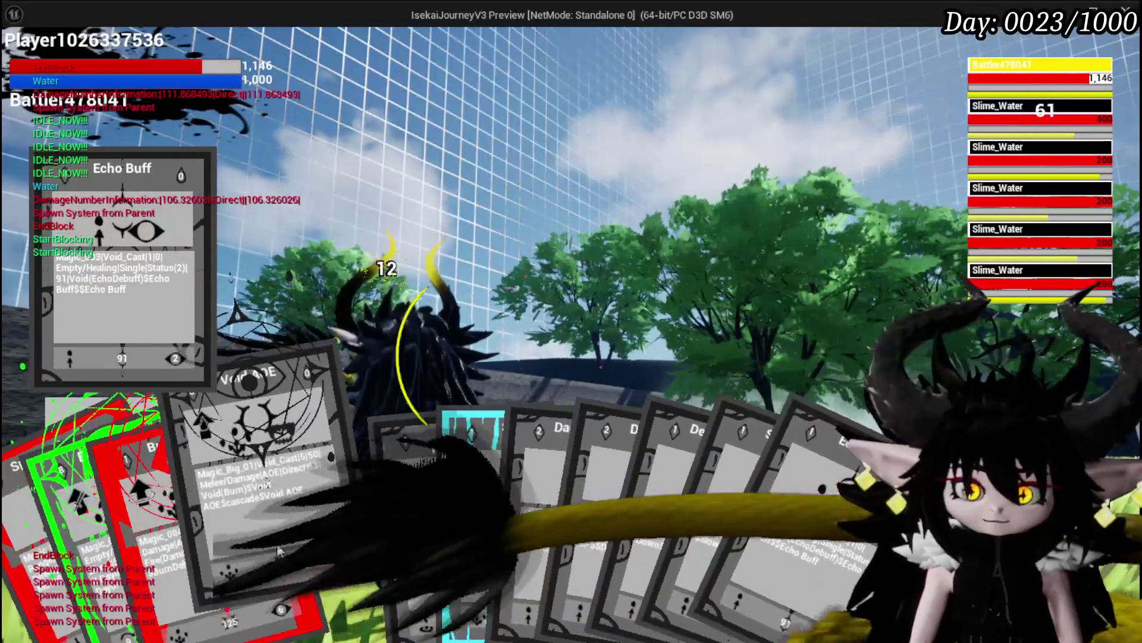
pyautogui.click(373, 526)
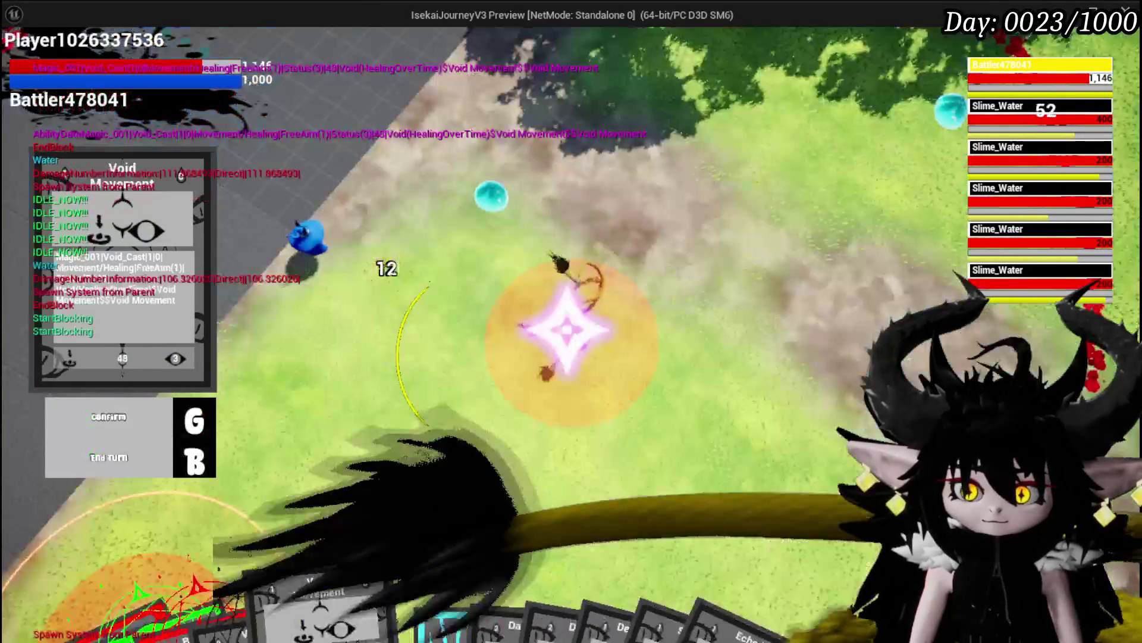
pyautogui.press('g')
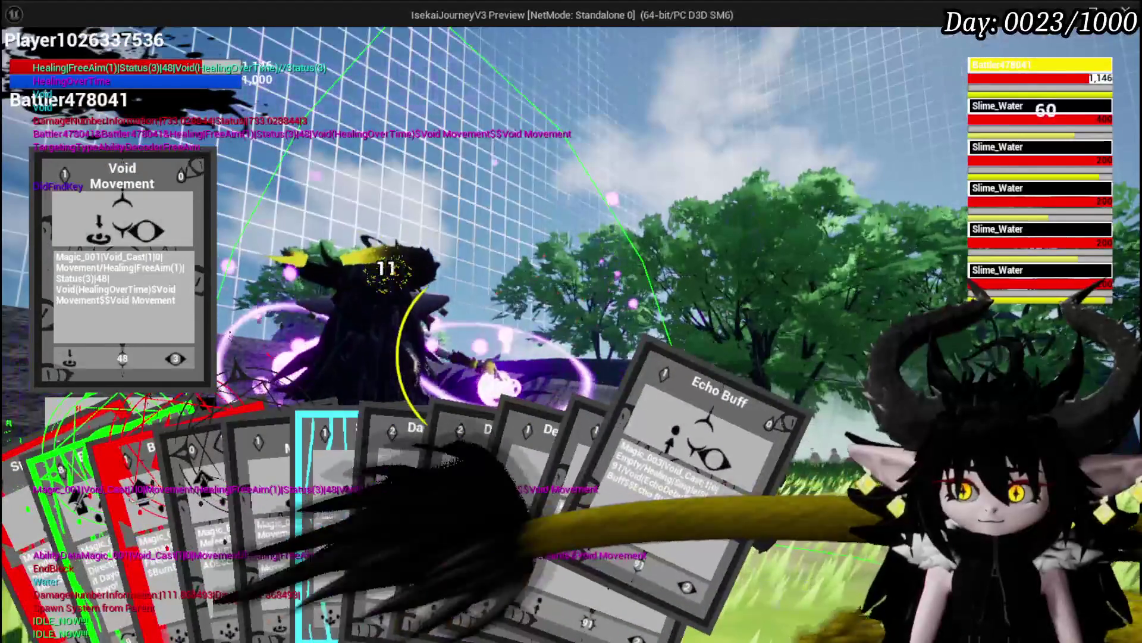
pyautogui.click(674, 457)
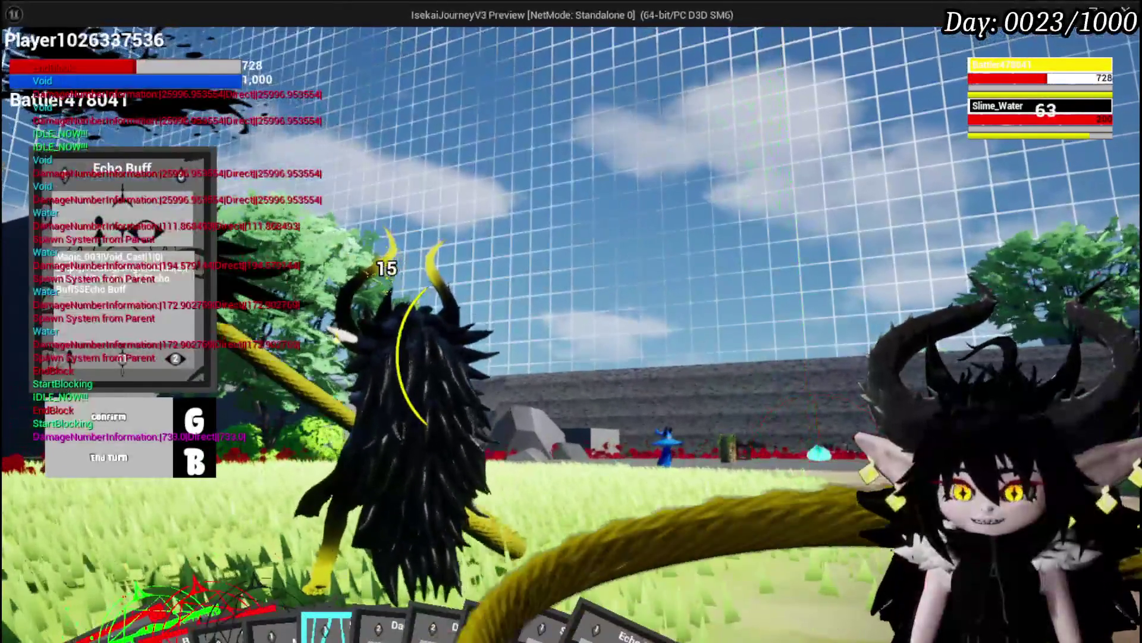
# - Play Defence UP and Echo Buff, then confirm the casts to win the fight
pyautogui.moveTo(466, 618)
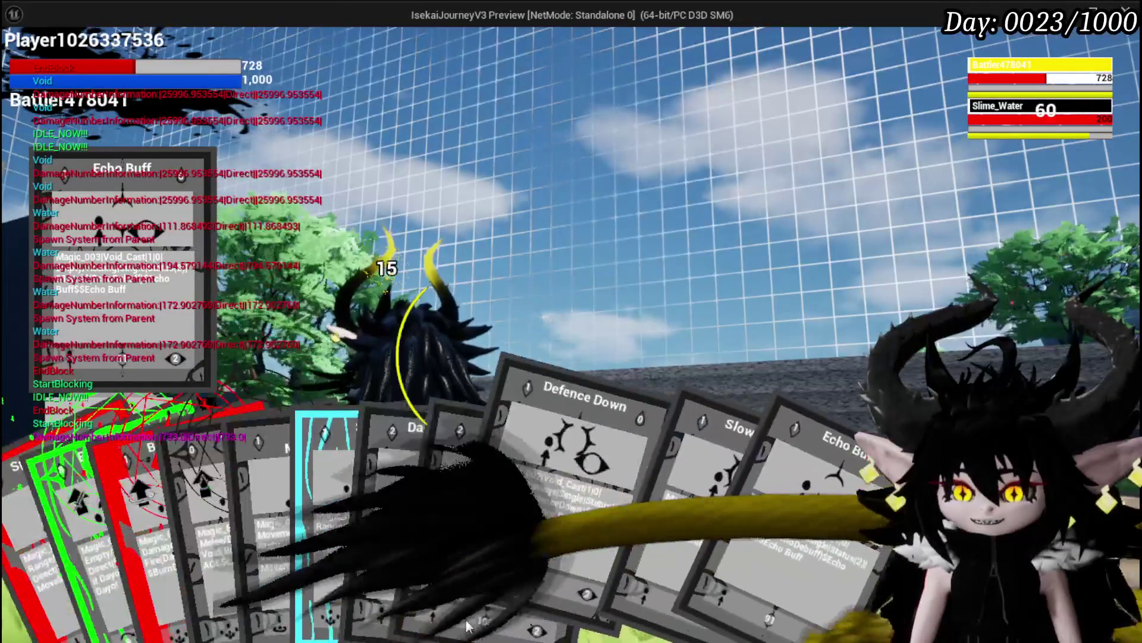
pyautogui.click(497, 594)
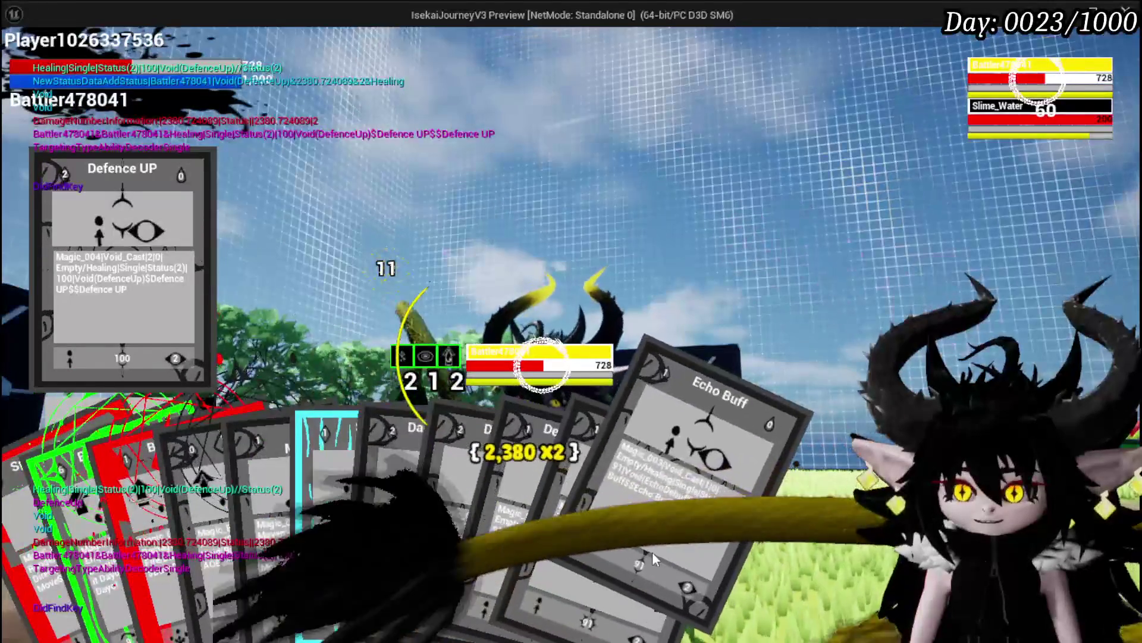
pyautogui.click(655, 556)
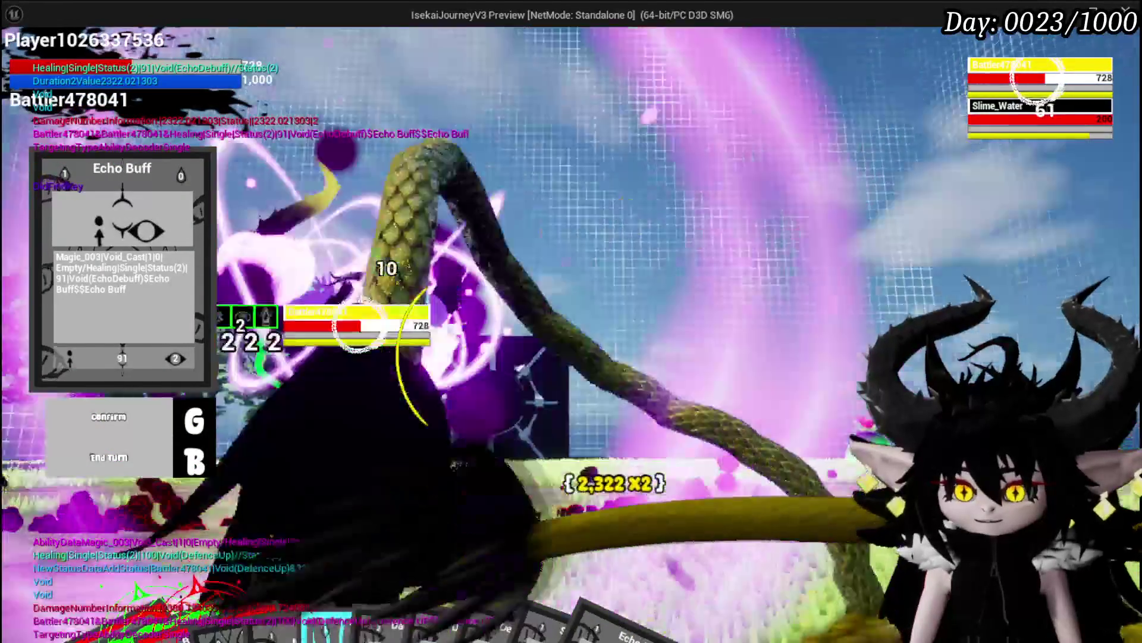
pyautogui.press('b')
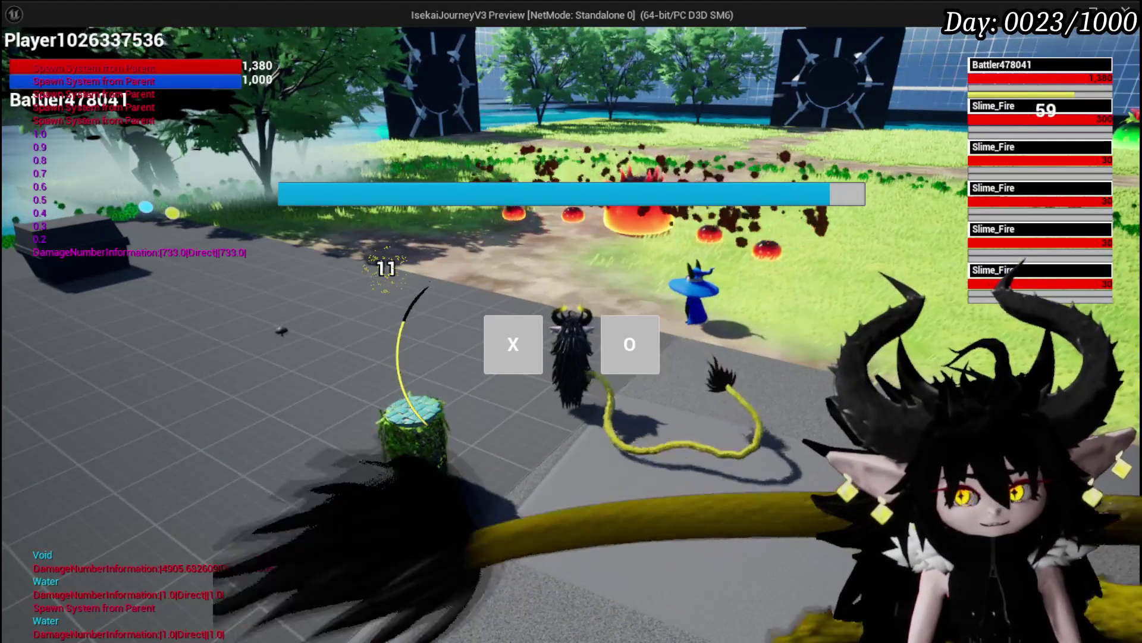
# - Start the Slime_Fire battle, target the Battler and play Echo Buff on it
pyautogui.click(489, 343)
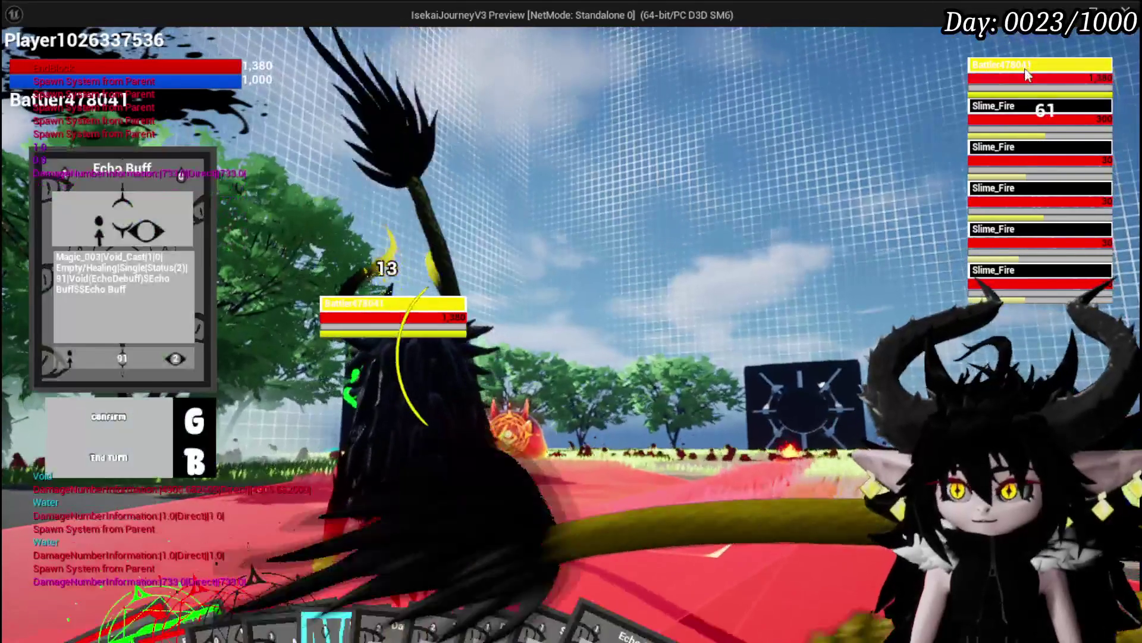
pyautogui.click(1001, 106)
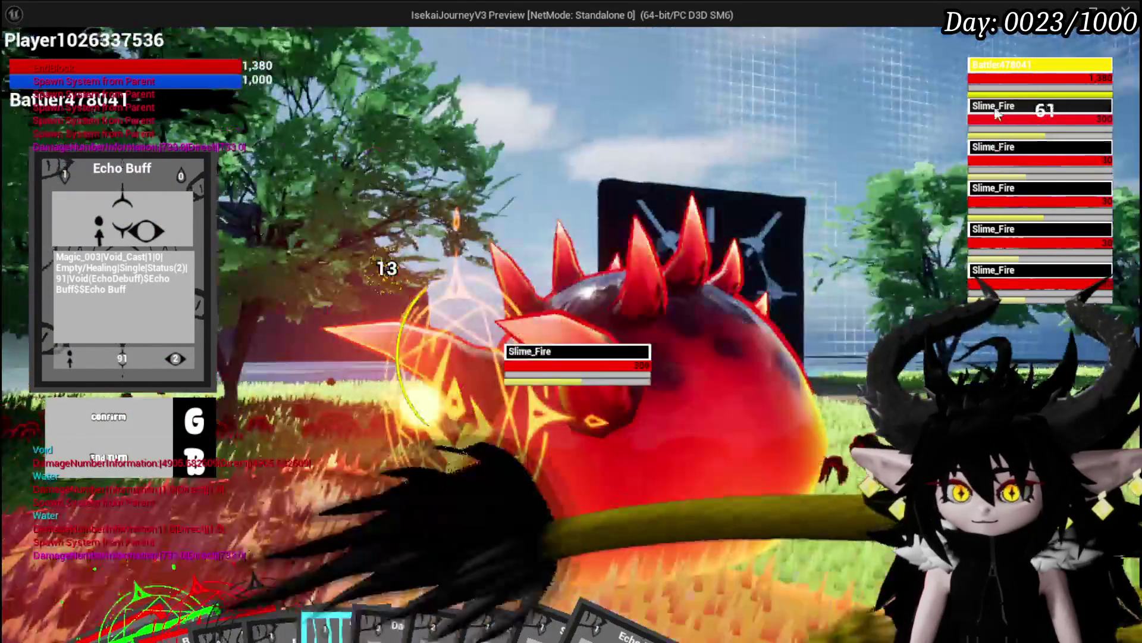
pyautogui.click(991, 80)
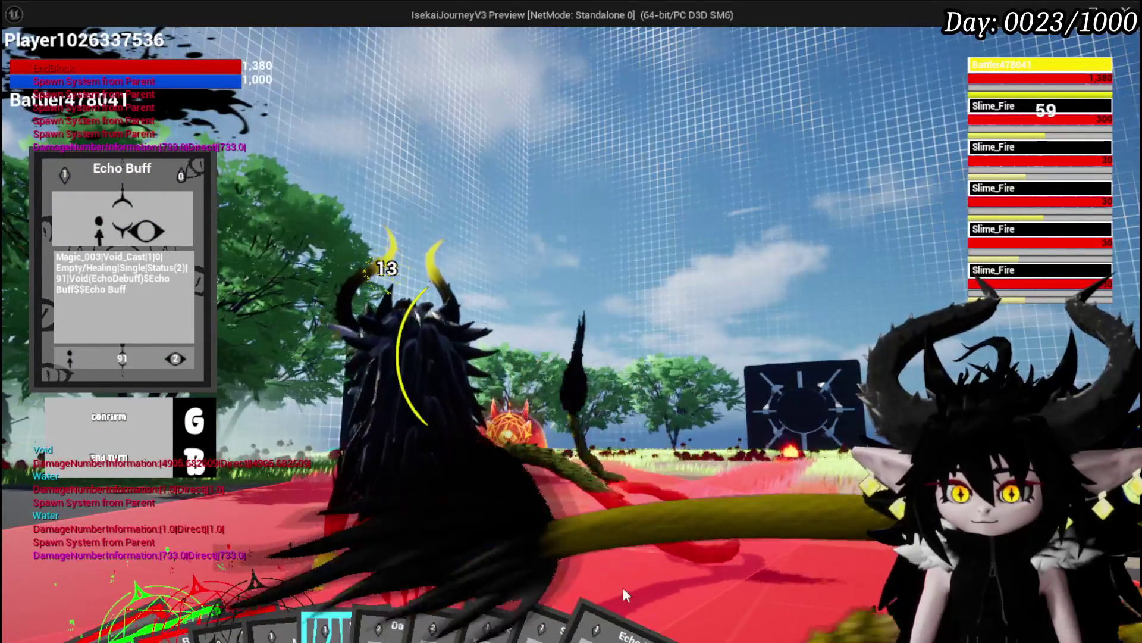
pyautogui.moveTo(695, 594)
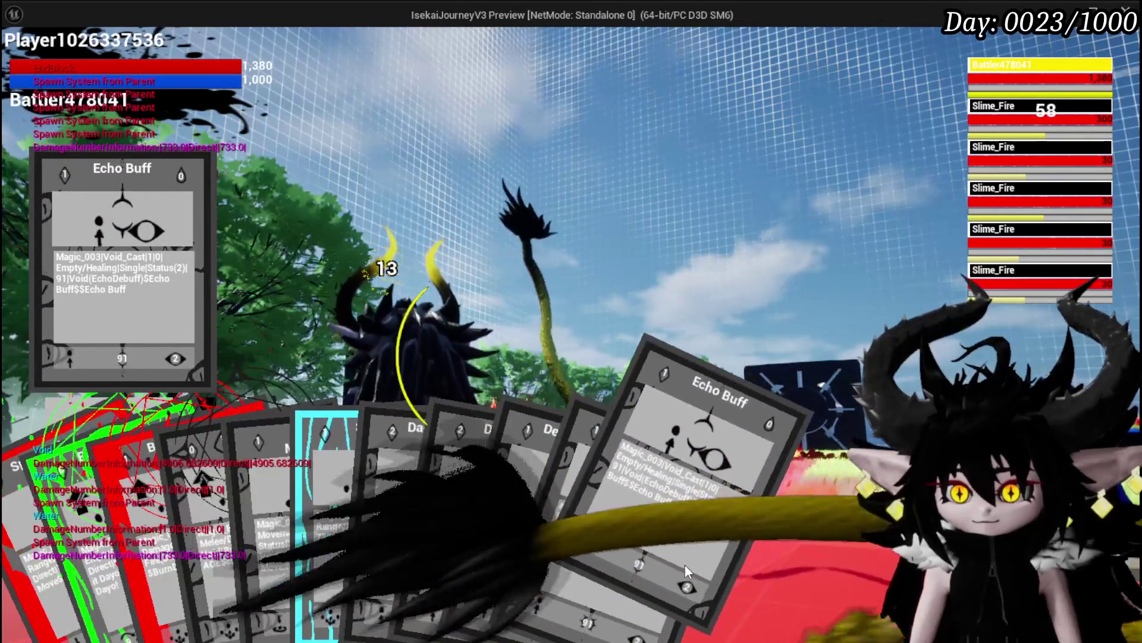
pyautogui.click(687, 571)
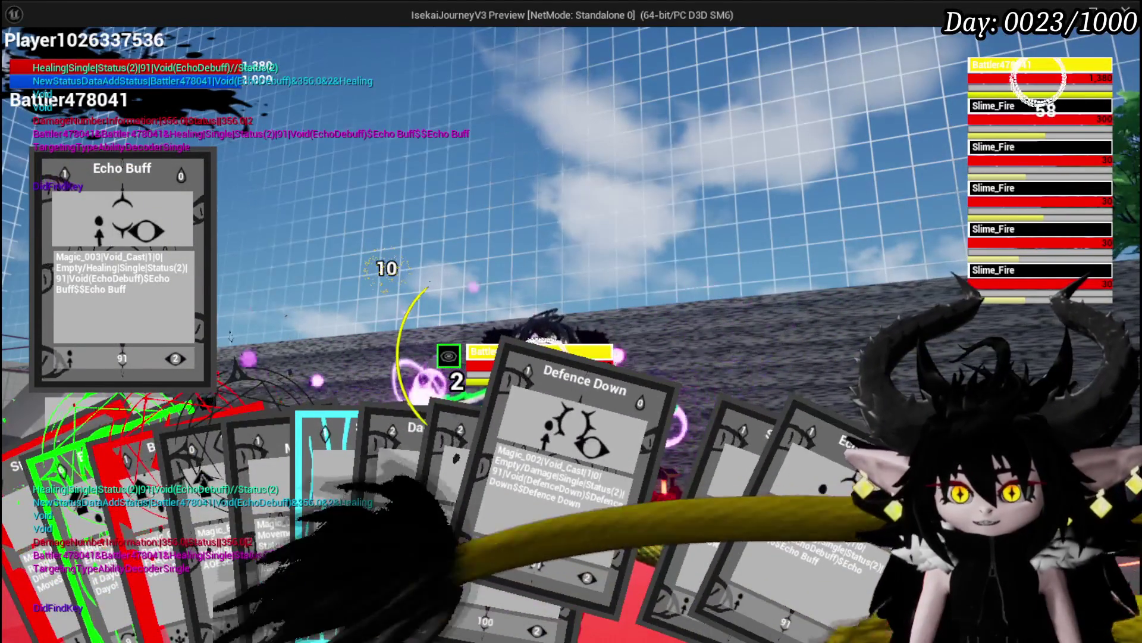
# - Play Defence Down, Defence UP and Echo Buff, then cast Defence UP twice to finish
pyautogui.click(538, 541)
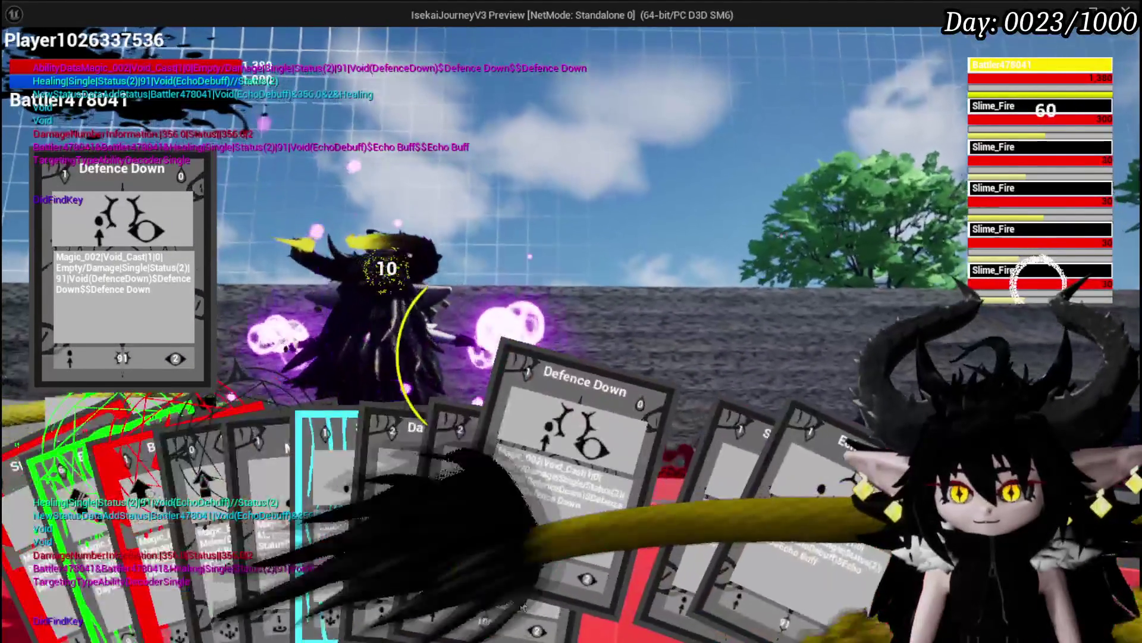
pyautogui.click(472, 565)
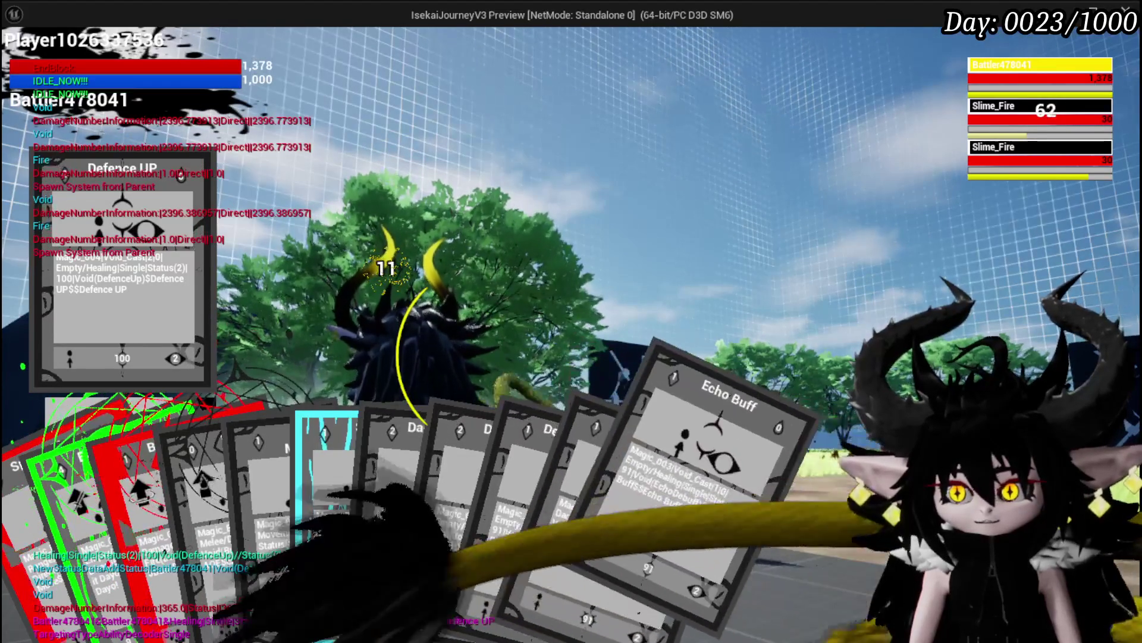
pyautogui.click(692, 526)
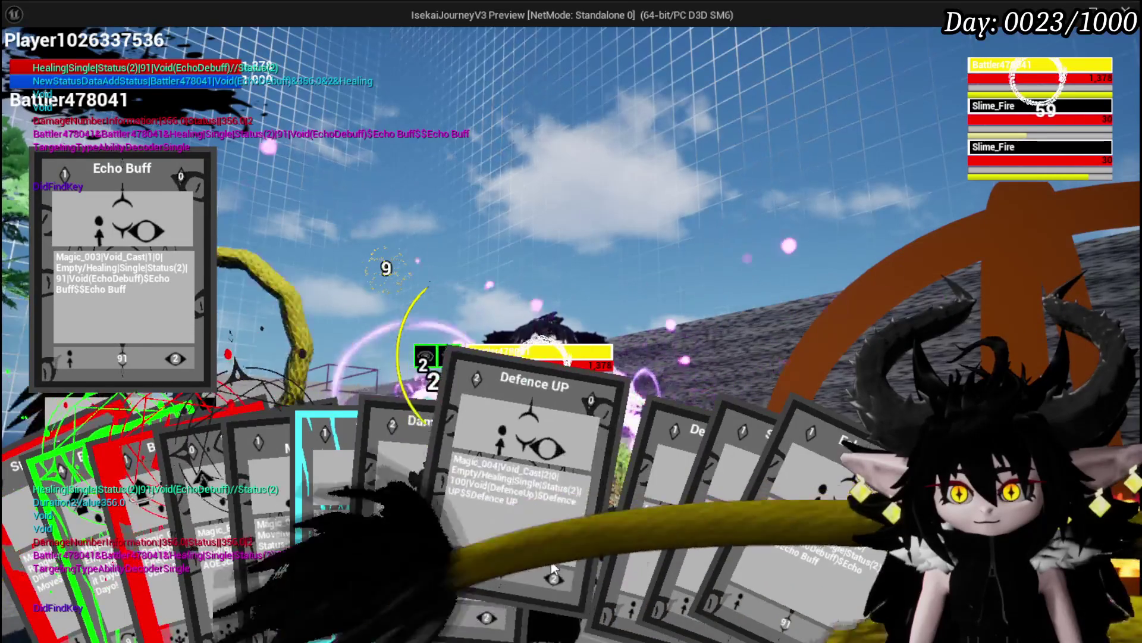
pyautogui.click(518, 476)
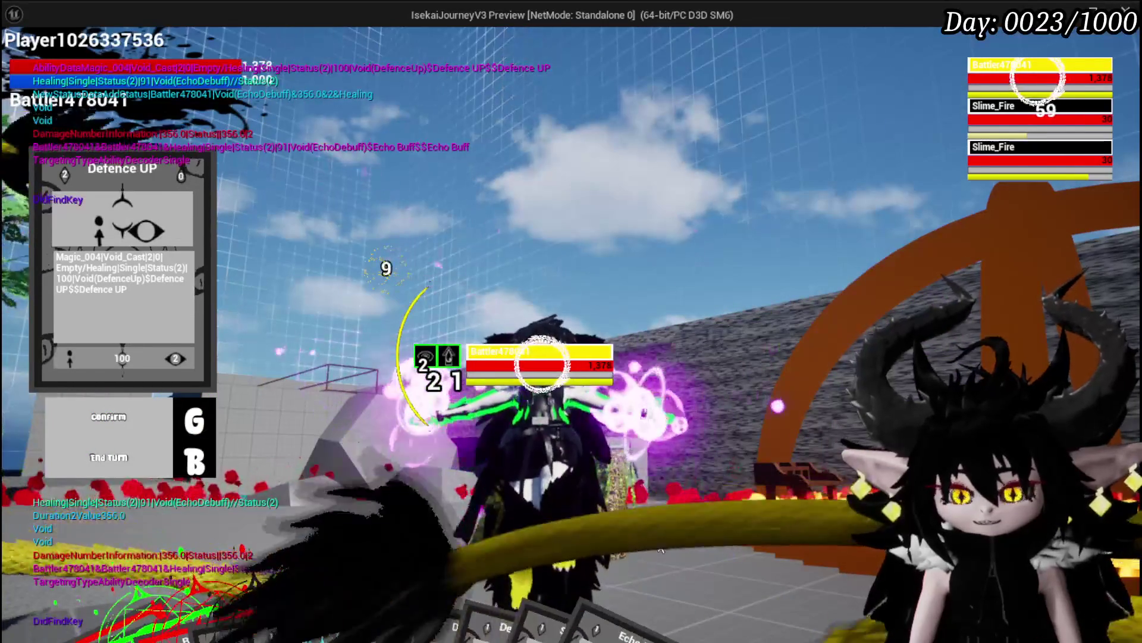
pyautogui.press('g')
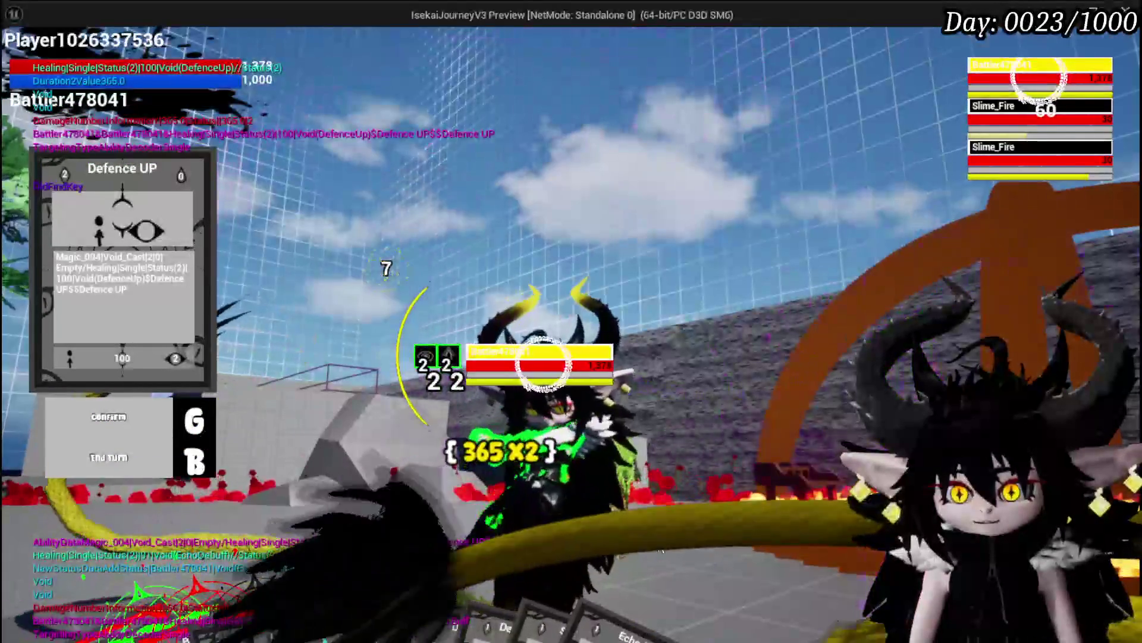
pyautogui.press('g')
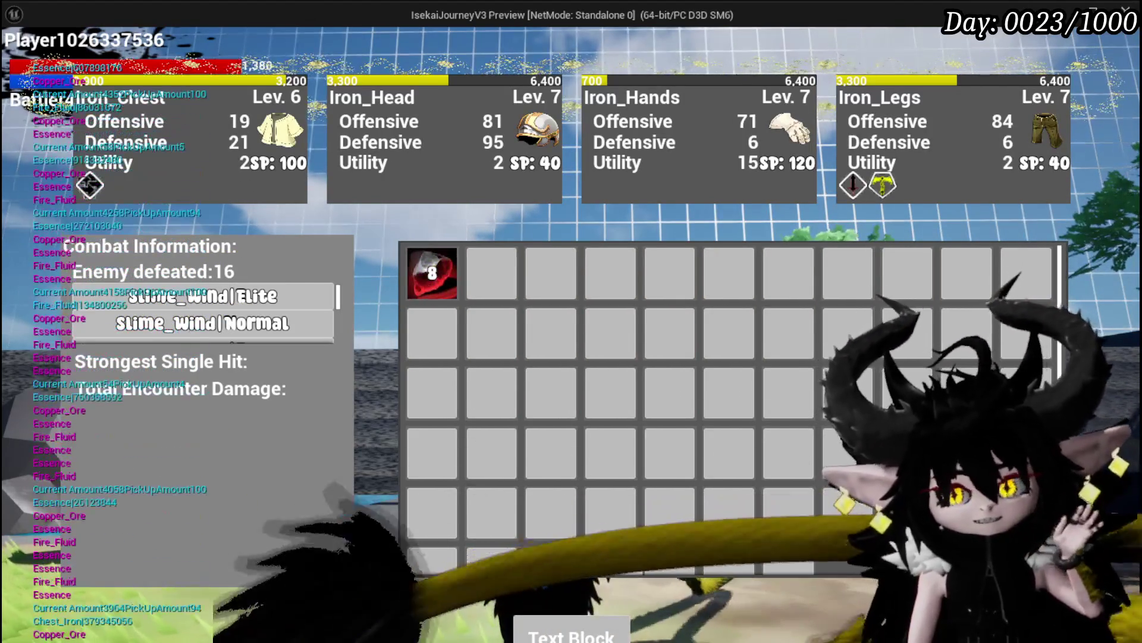
# - Walk across the grass and open, then close, the game's settings menu
pyautogui.press('w')
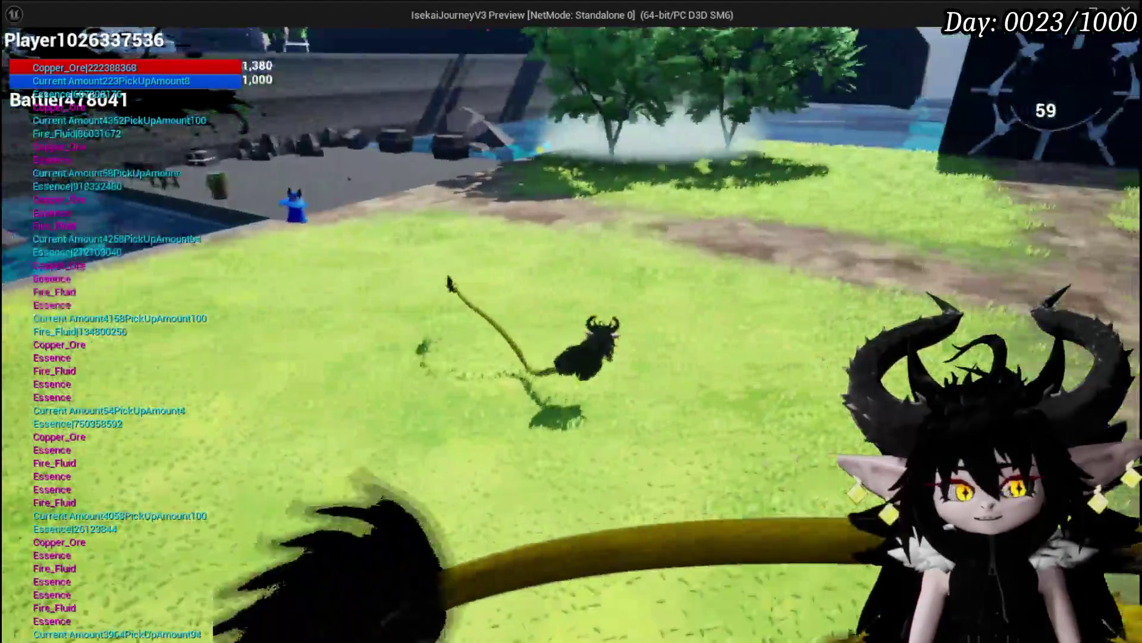
pyautogui.press('Escape')
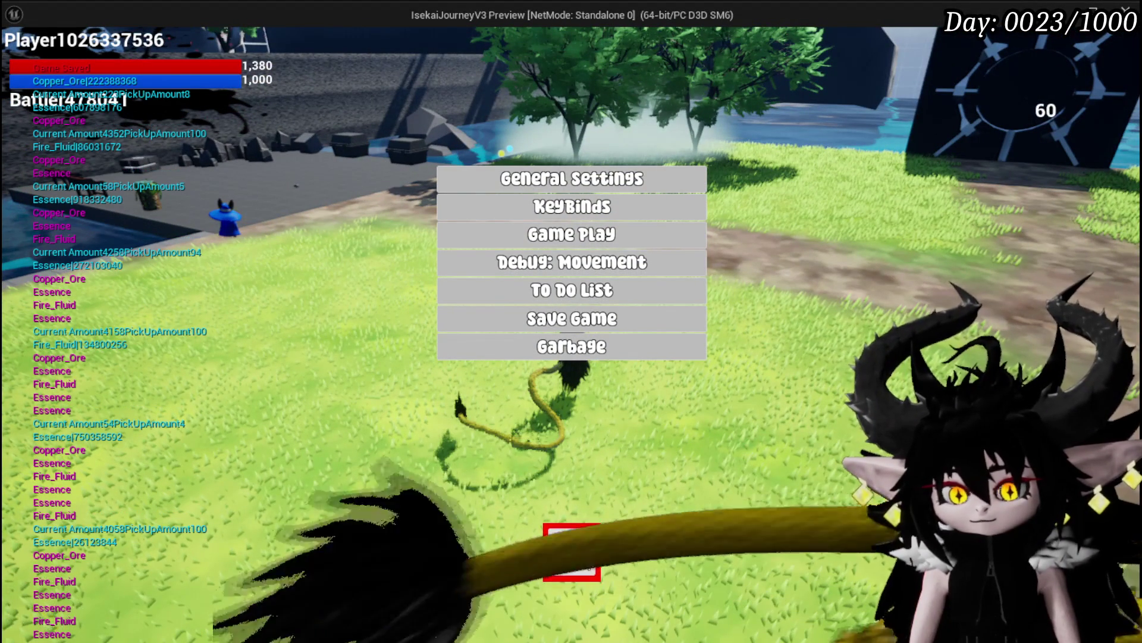
pyautogui.click(584, 556)
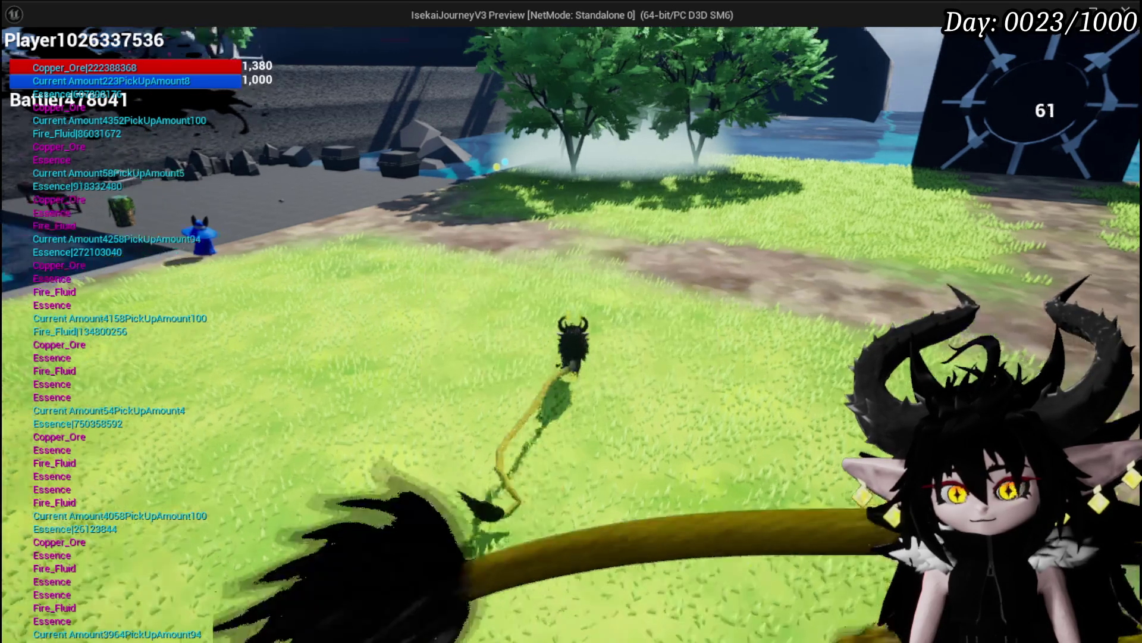
# - Walk the character to the dock edge and back, then stop the preview with Esc
pyautogui.press('w')
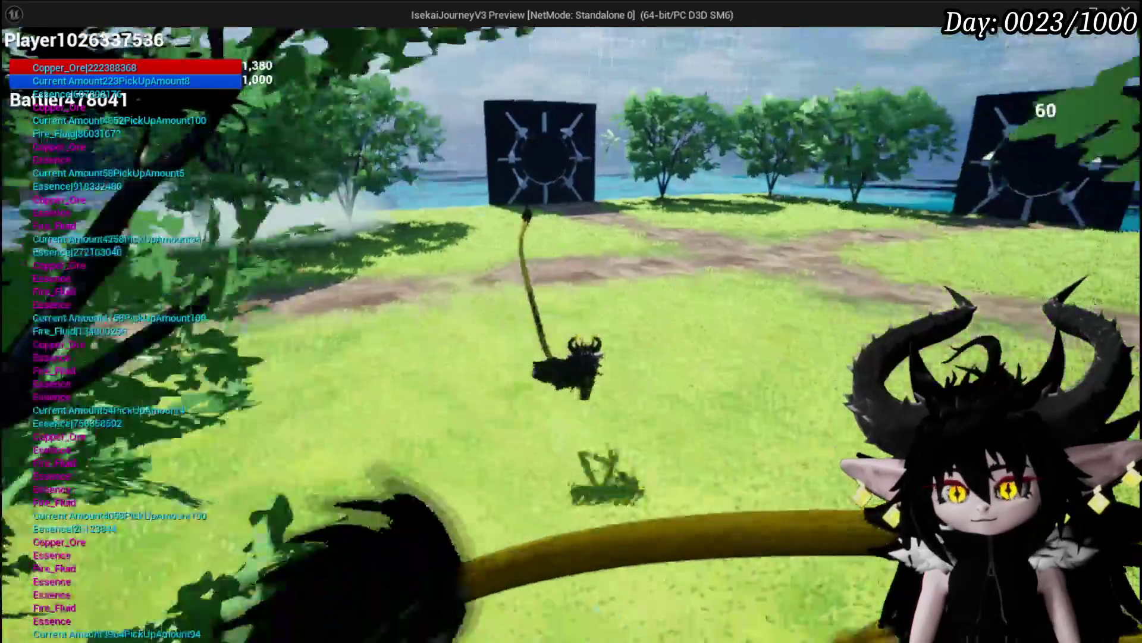
pyautogui.press('w')
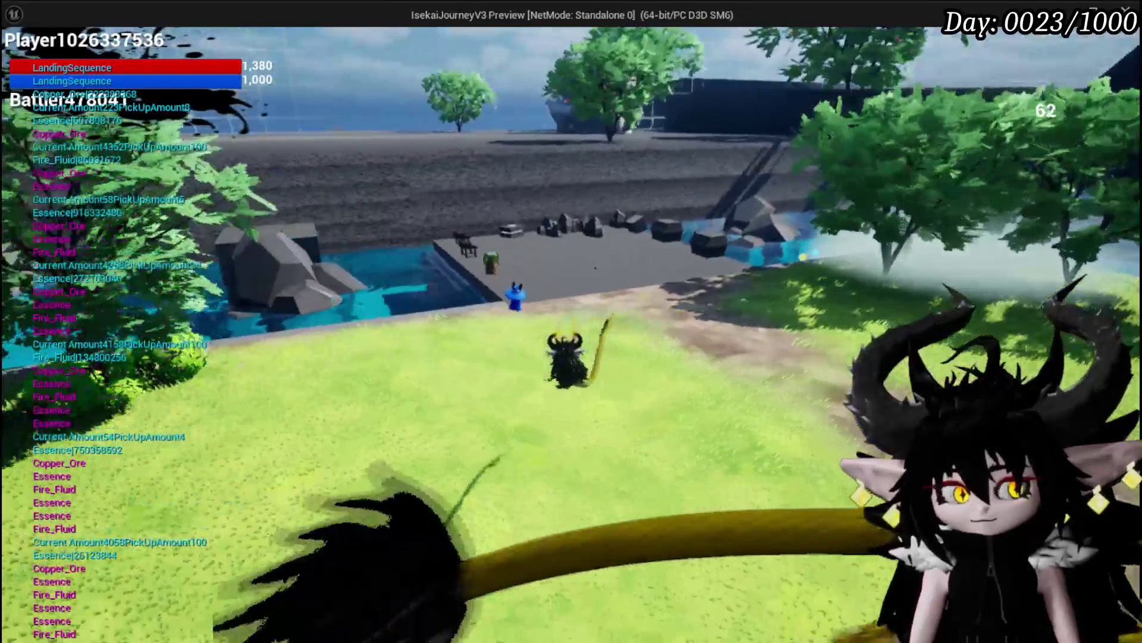
pyautogui.press('w')
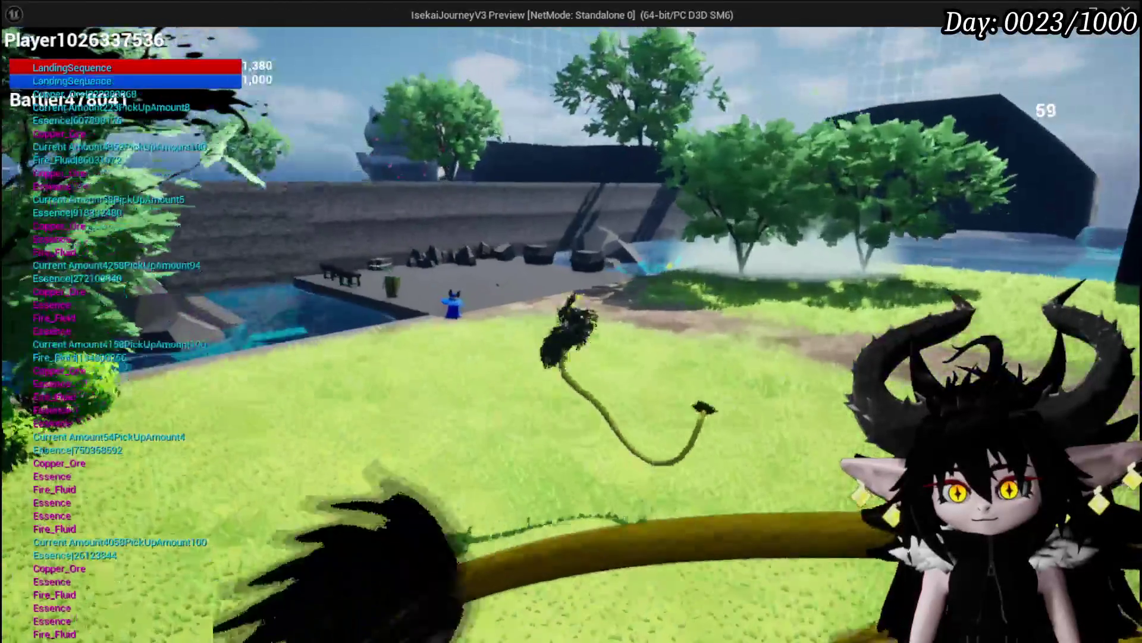
pyautogui.press('w')
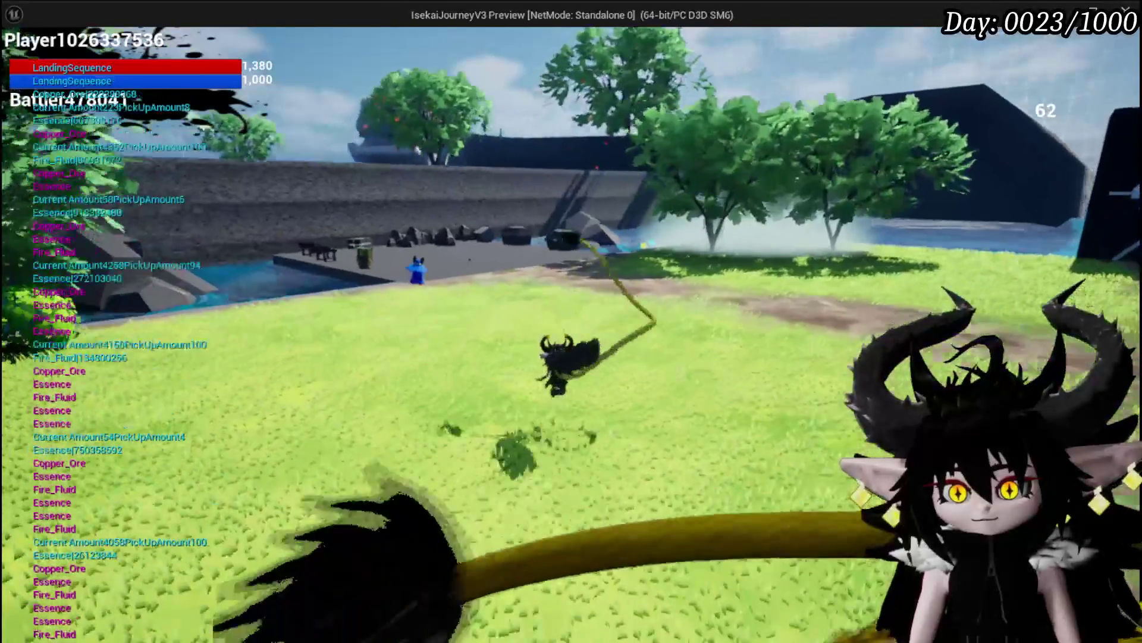
pyautogui.press('w')
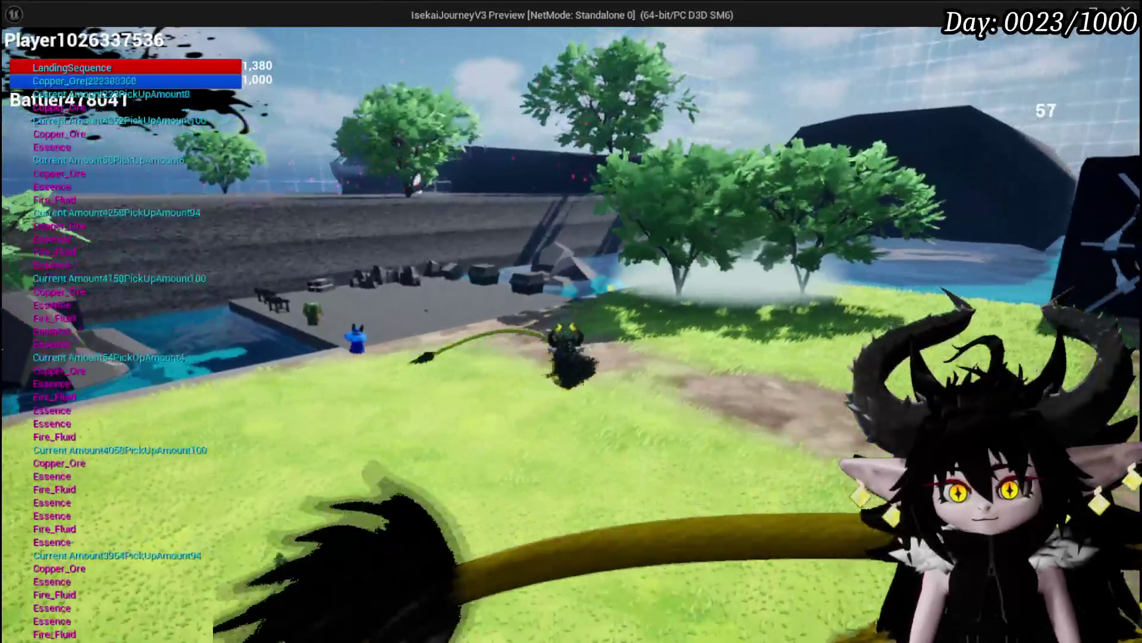
pyautogui.press('s')
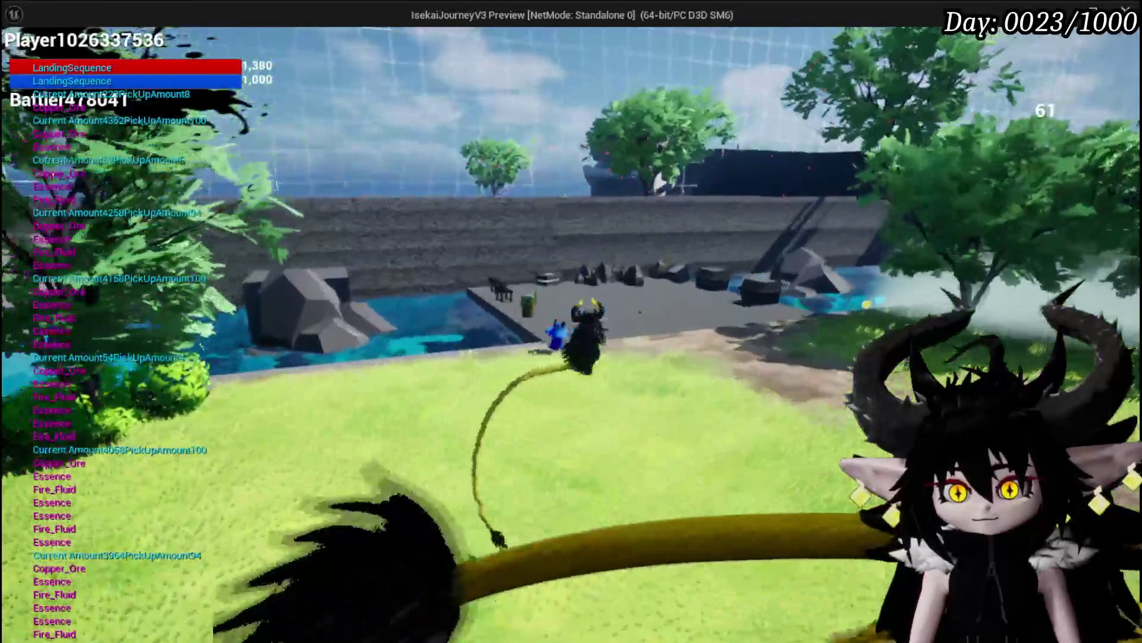
pyautogui.press('w')
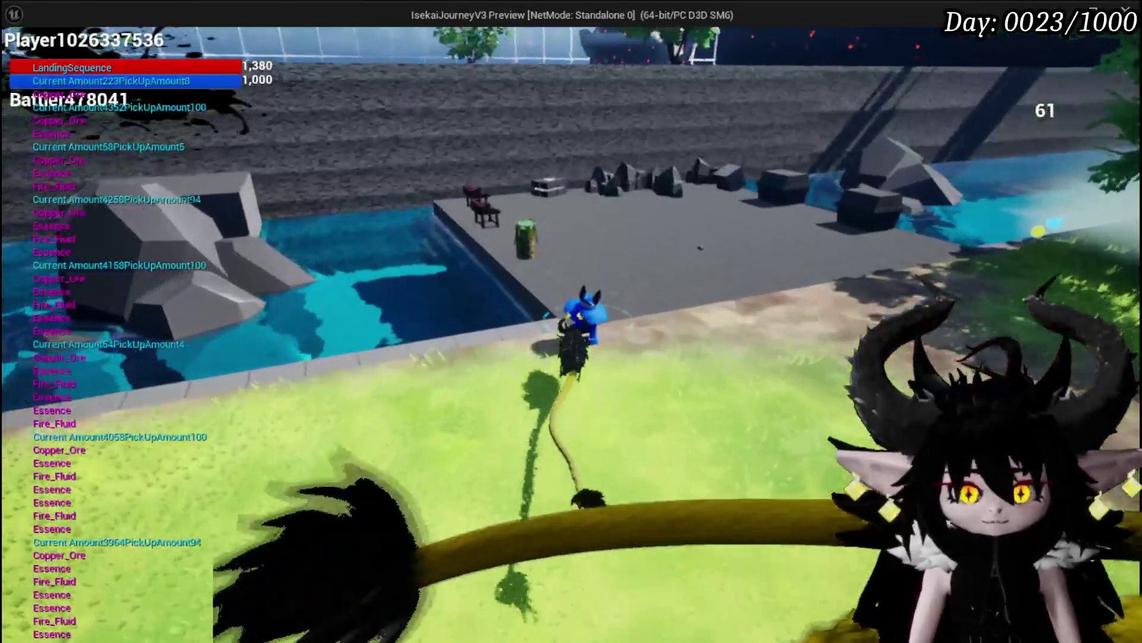
pyautogui.press('w')
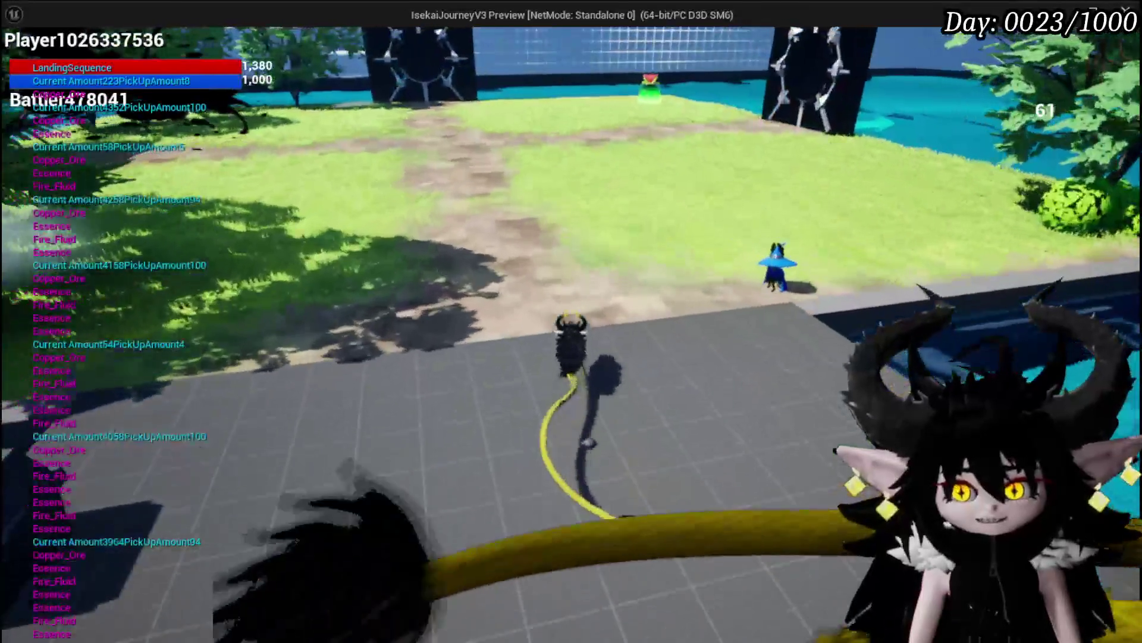
pyautogui.press('Escape')
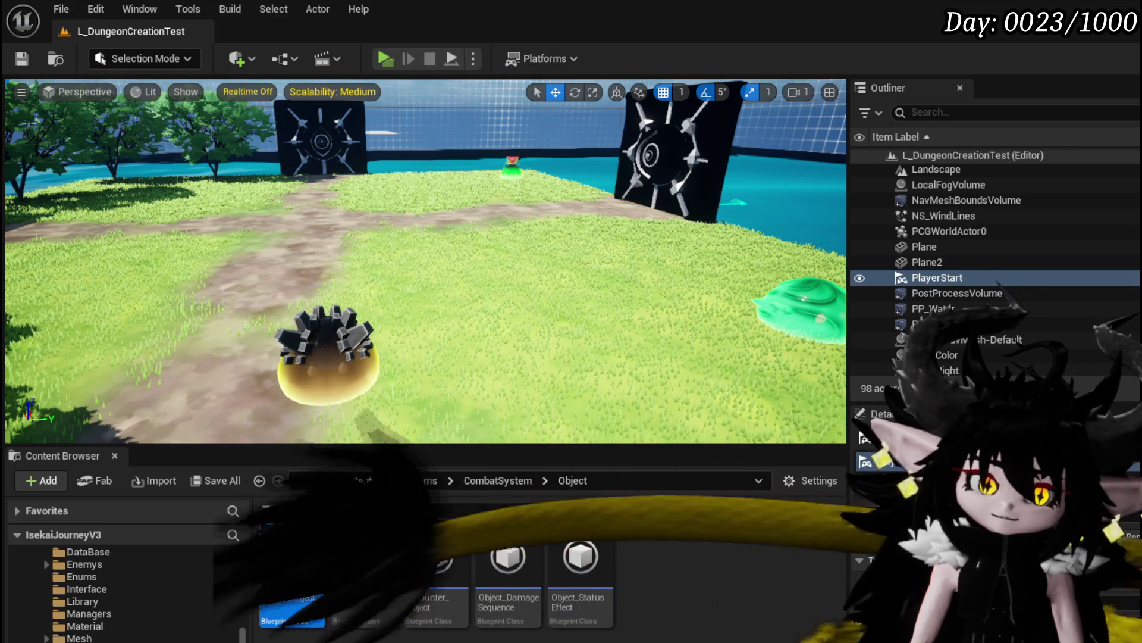
# - Scroll the Content Browser folder tree, then launch a new standalone game preview
pyautogui.scroll(1, 78, 592)
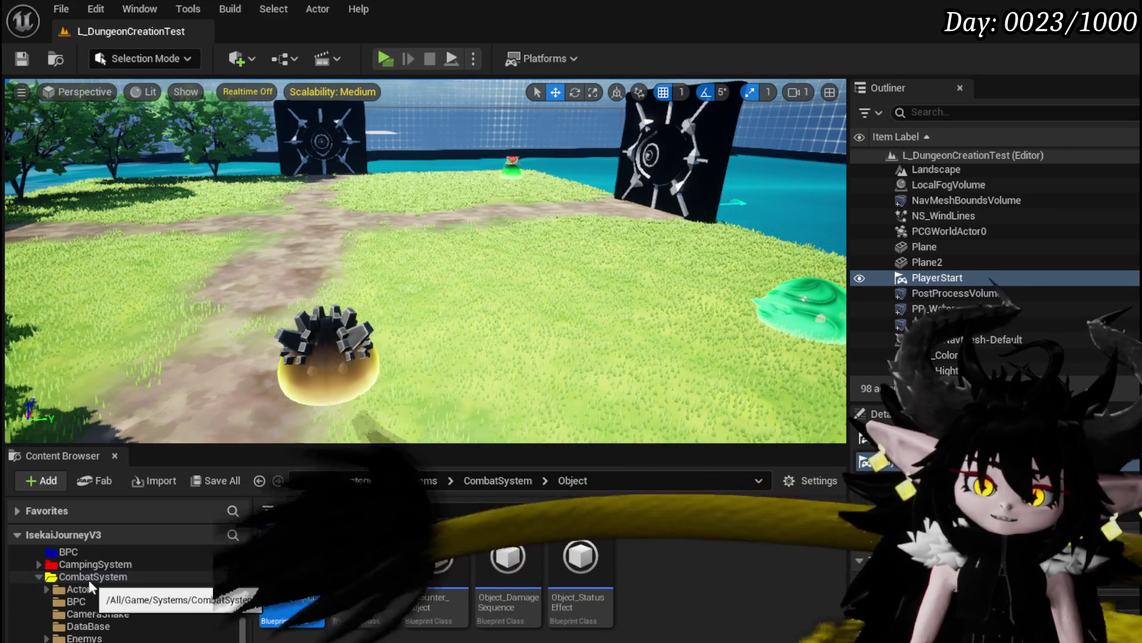
pyautogui.scroll(1, 96, 577)
pyautogui.scroll(5, 63, 598)
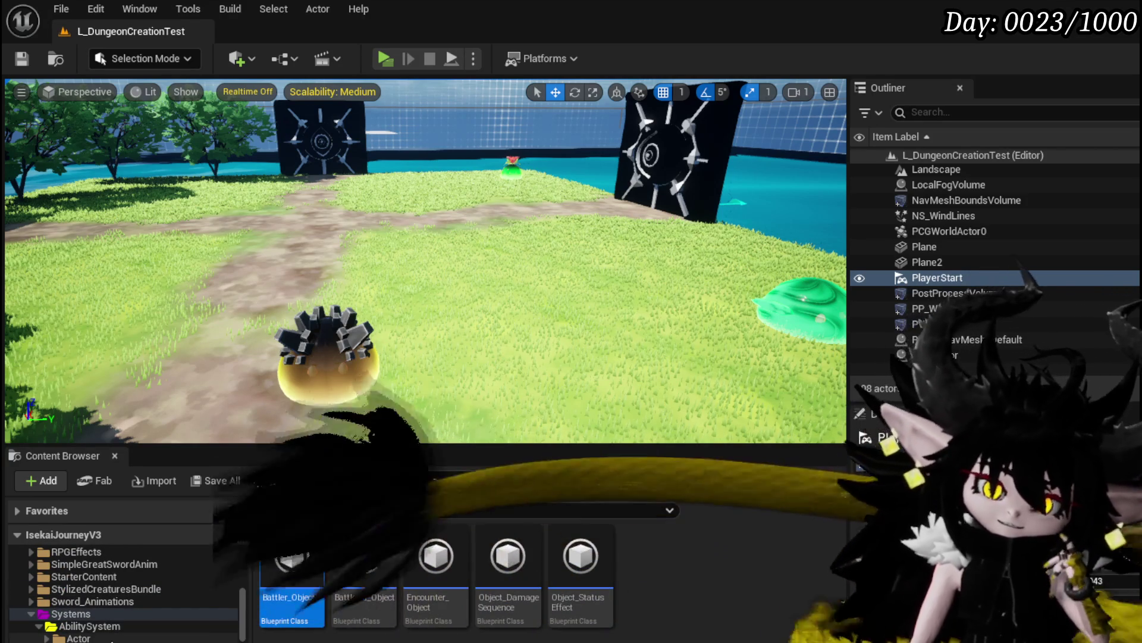
pyautogui.scroll(-3, 111, 637)
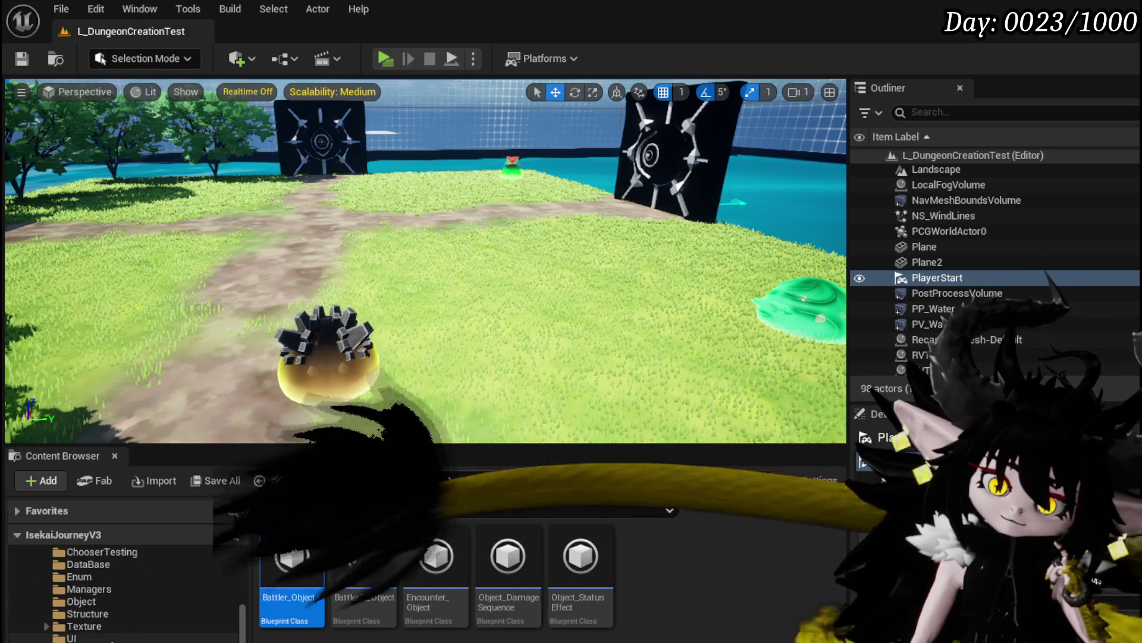
pyautogui.scroll(3, 125, 595)
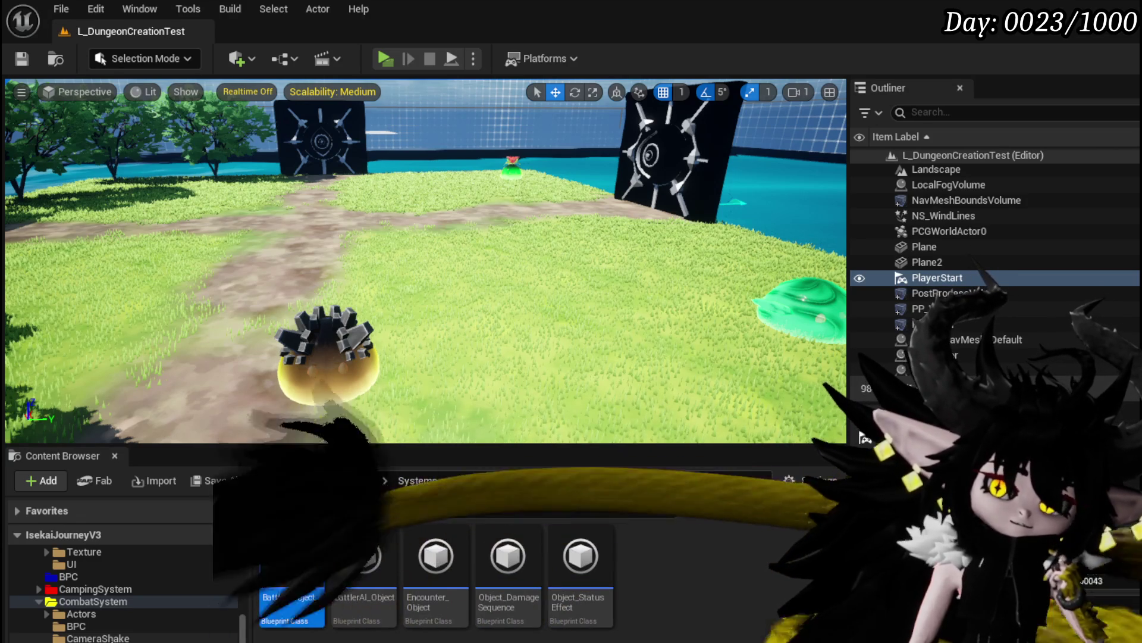
pyautogui.click(385, 58)
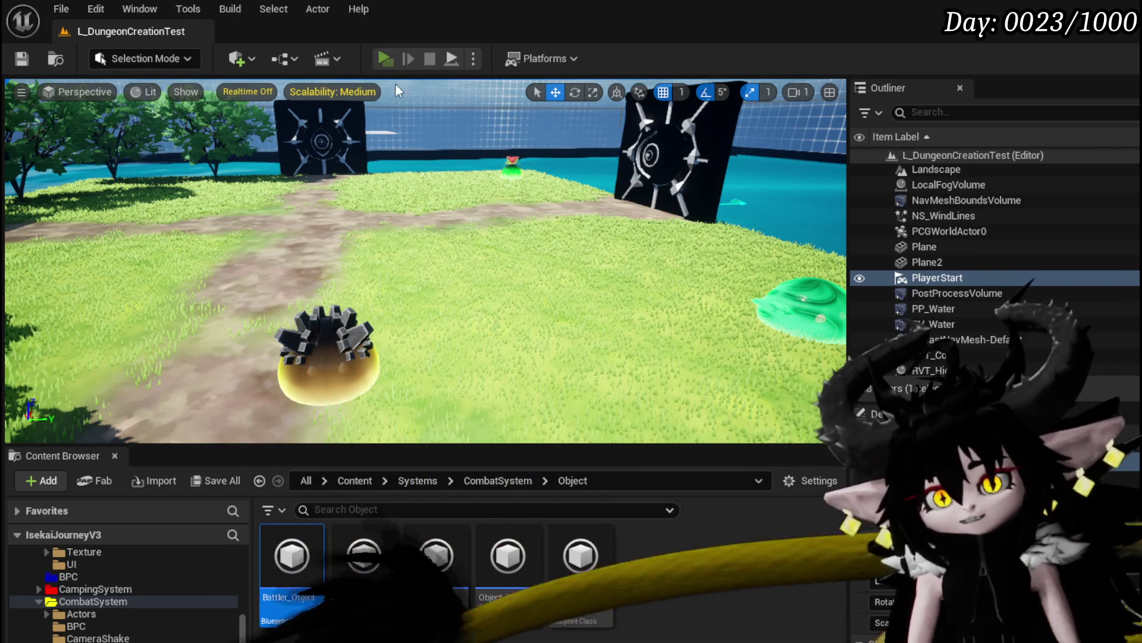
# - Open the bench's Ability/Equipment menu and close it again
pyautogui.press('w')
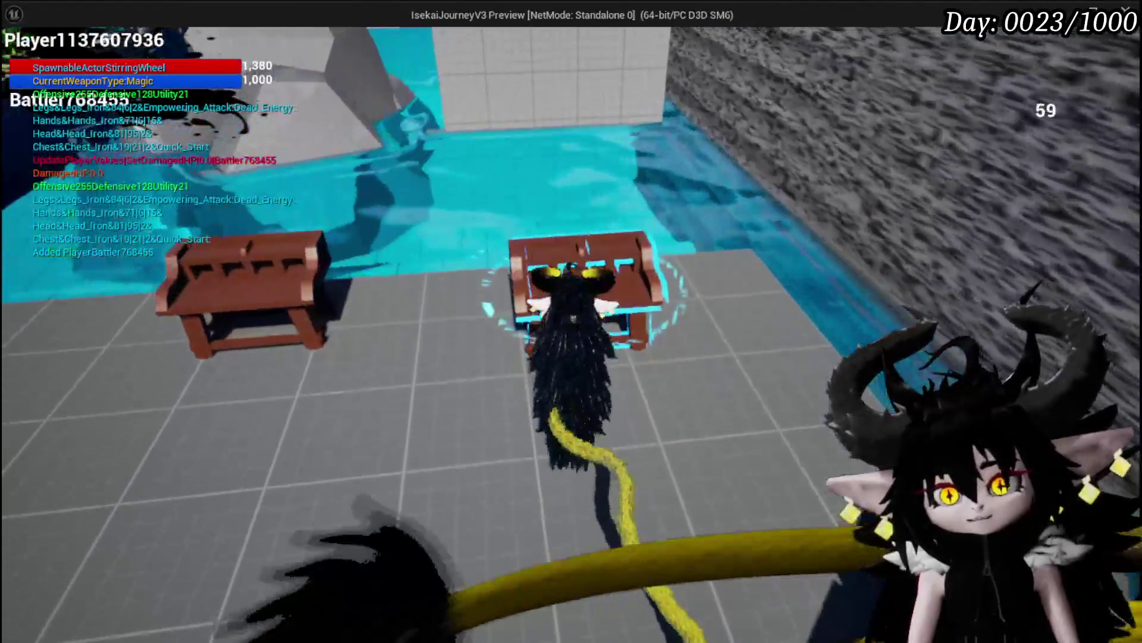
pyautogui.press('e')
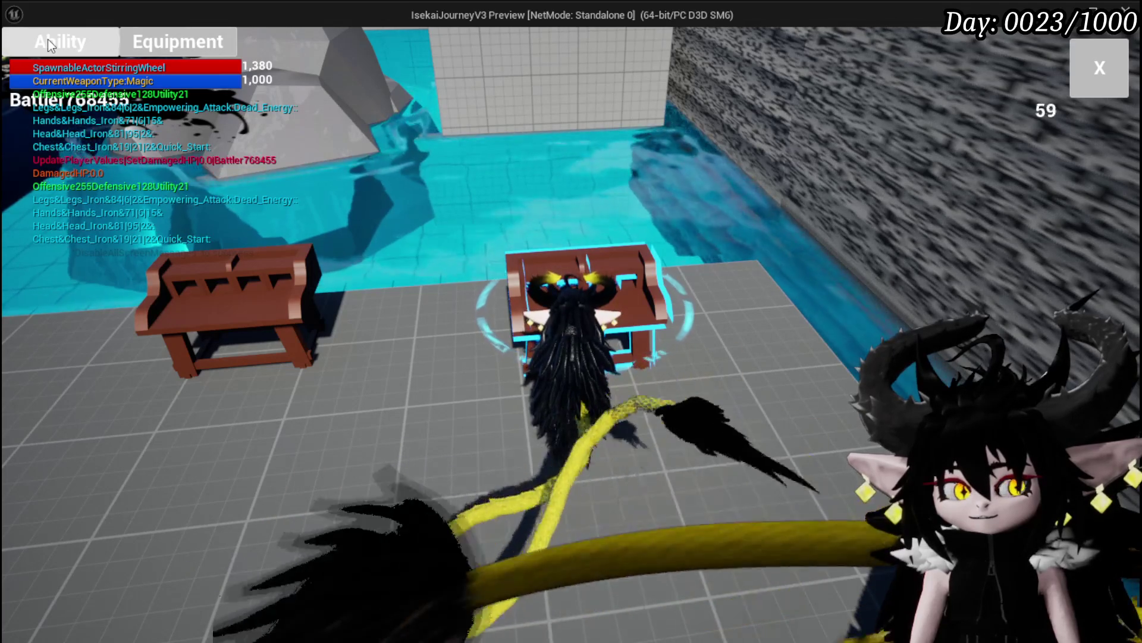
pyautogui.click(1099, 68)
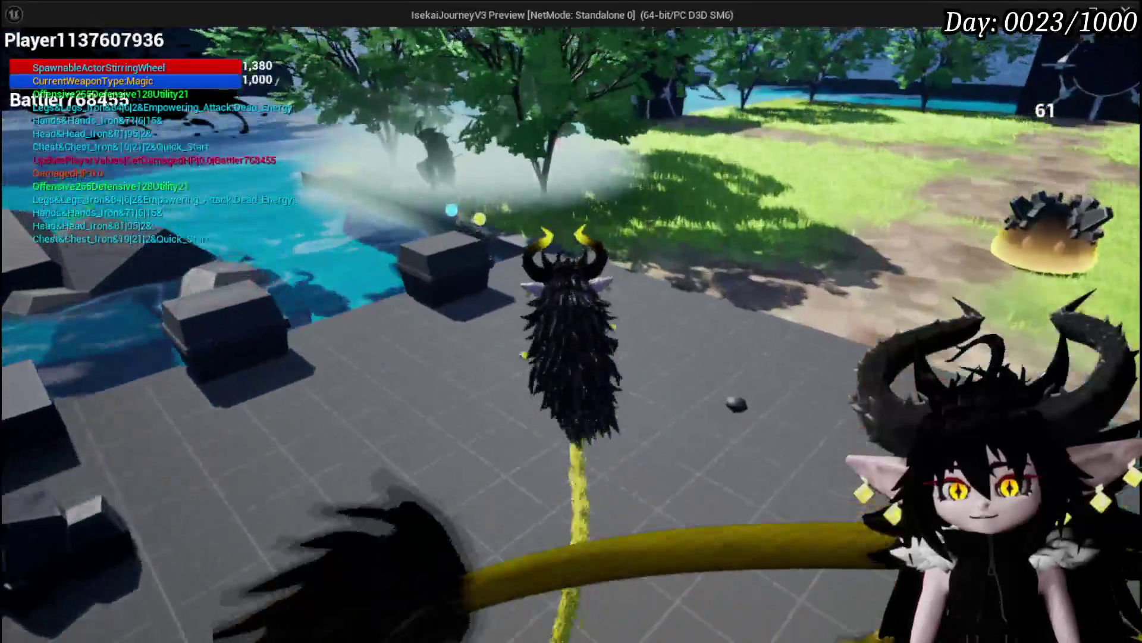
# - Run the character out onto the grass field and bring up the settings menu
pyautogui.press('w')
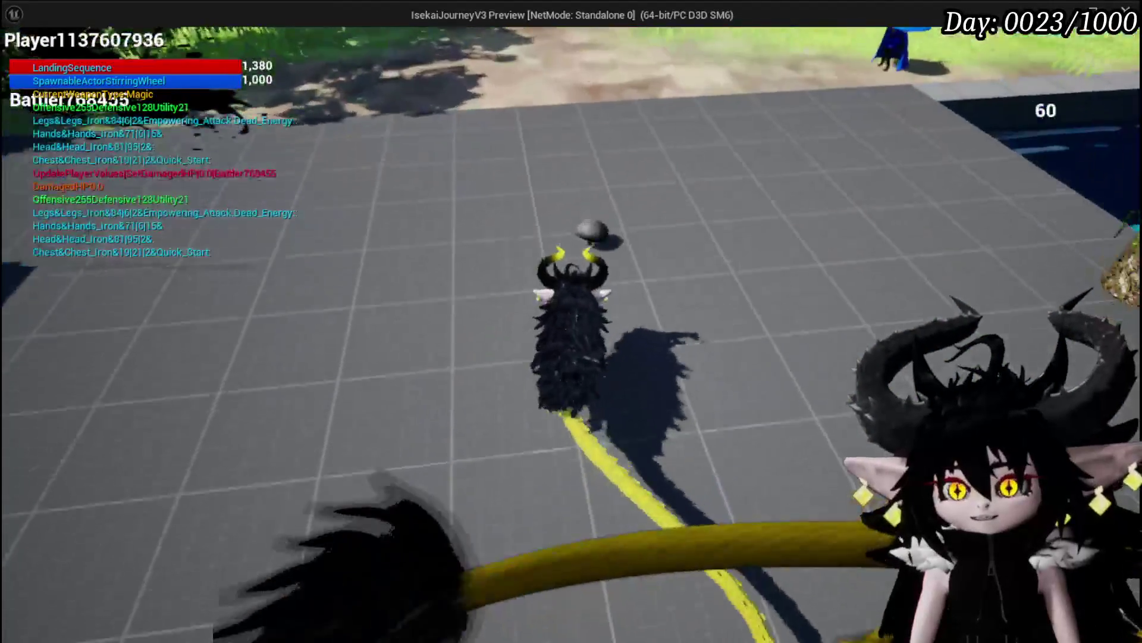
pyautogui.press('a')
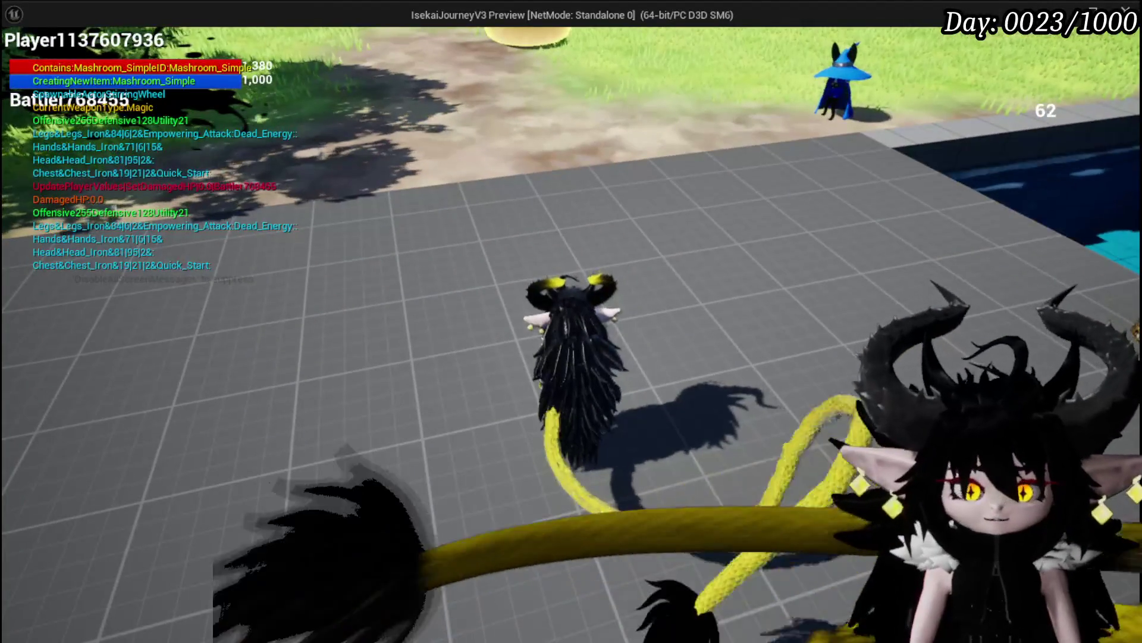
pyautogui.press('w')
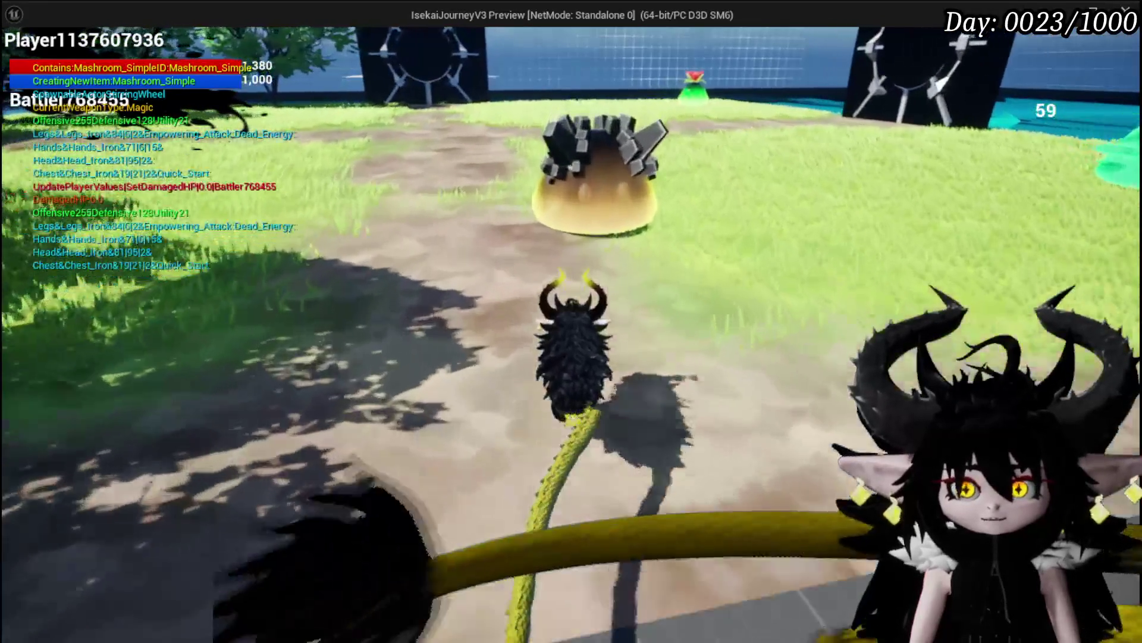
pyautogui.press('w')
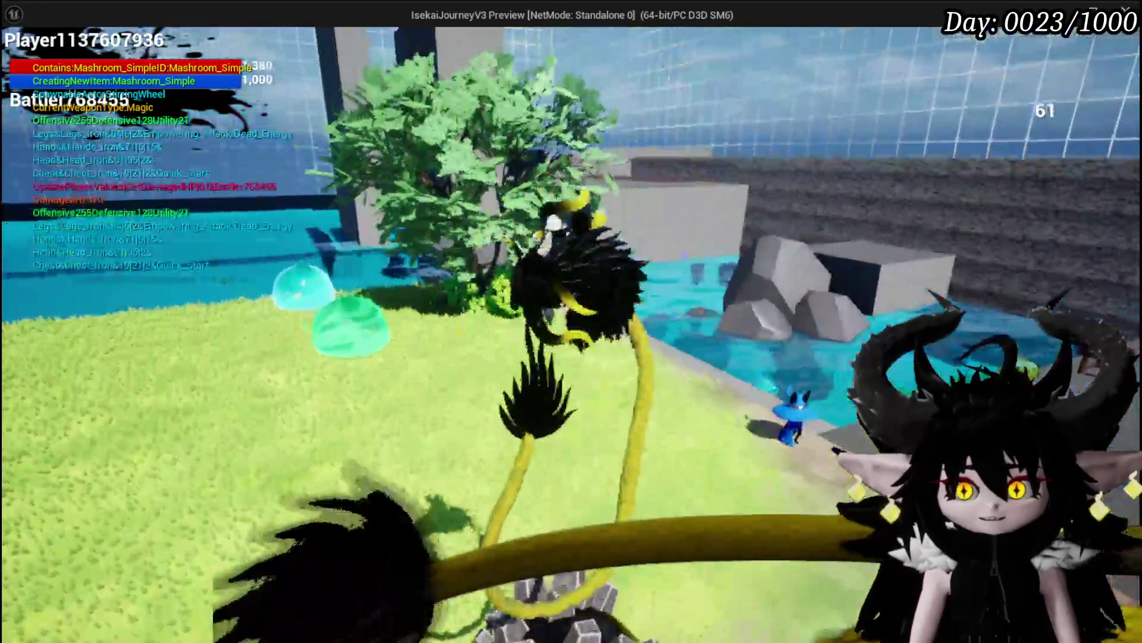
pyautogui.press('w')
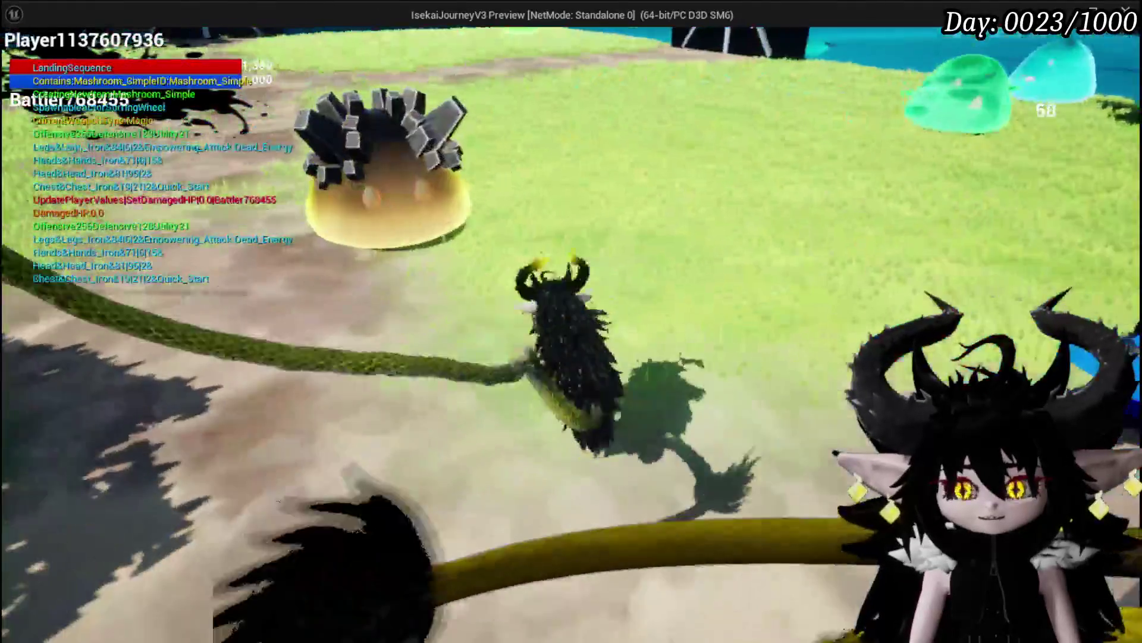
pyautogui.press('Escape')
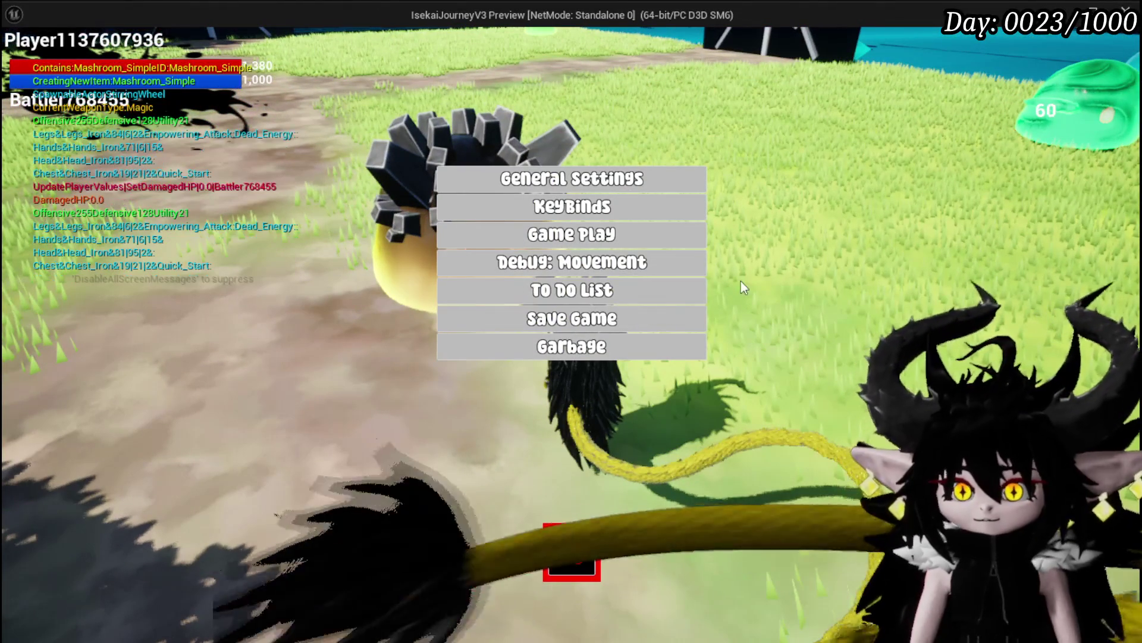
# - Browse the To Do List, then close the settings menu to save and walk on
pyautogui.click(601, 292)
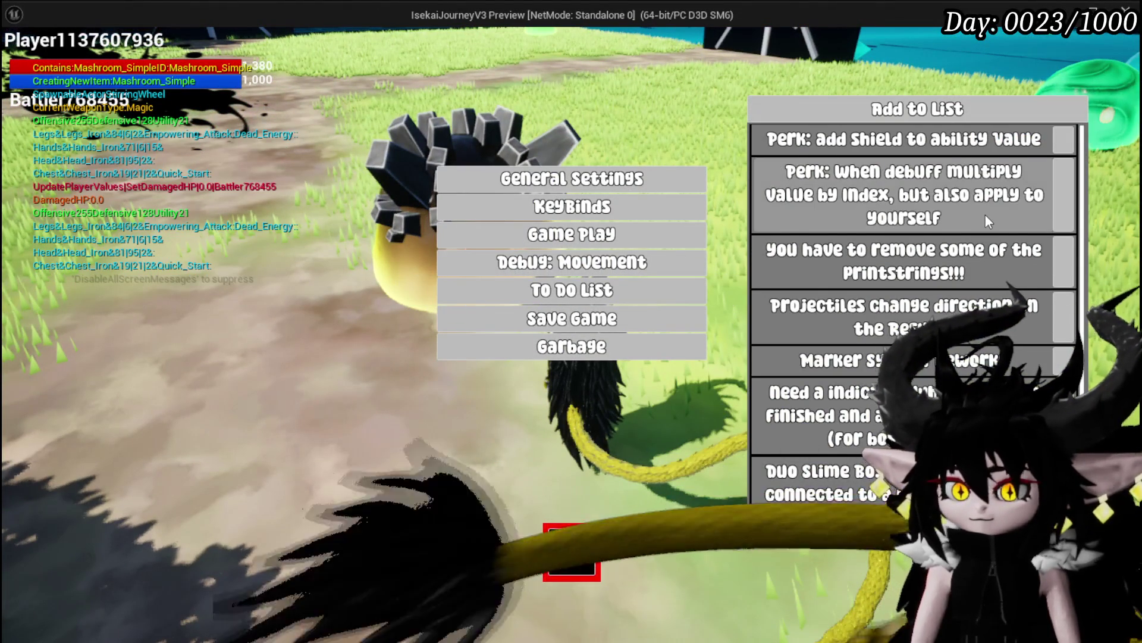
pyautogui.scroll(-1, 983, 215)
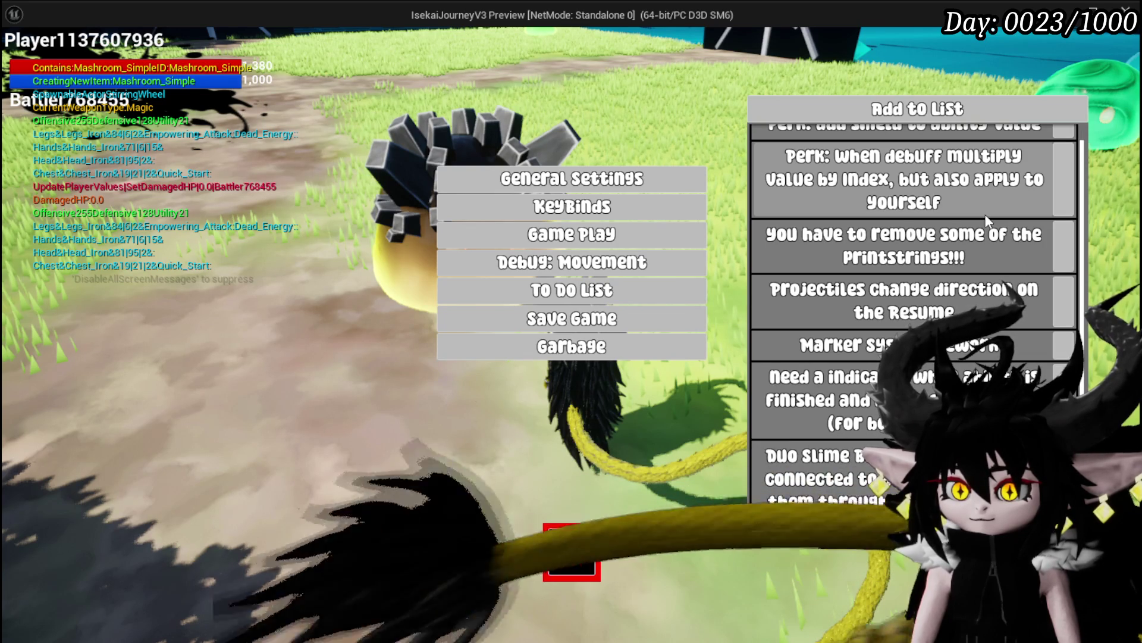
pyautogui.scroll(1, 985, 217)
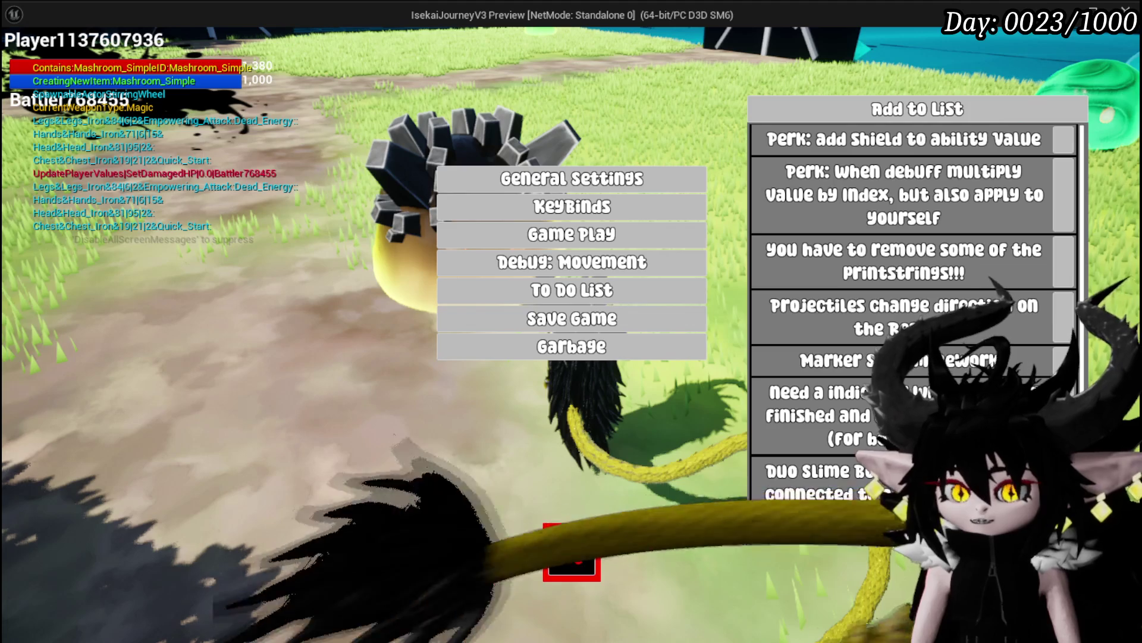
pyautogui.press('Escape')
pyautogui.press('w')
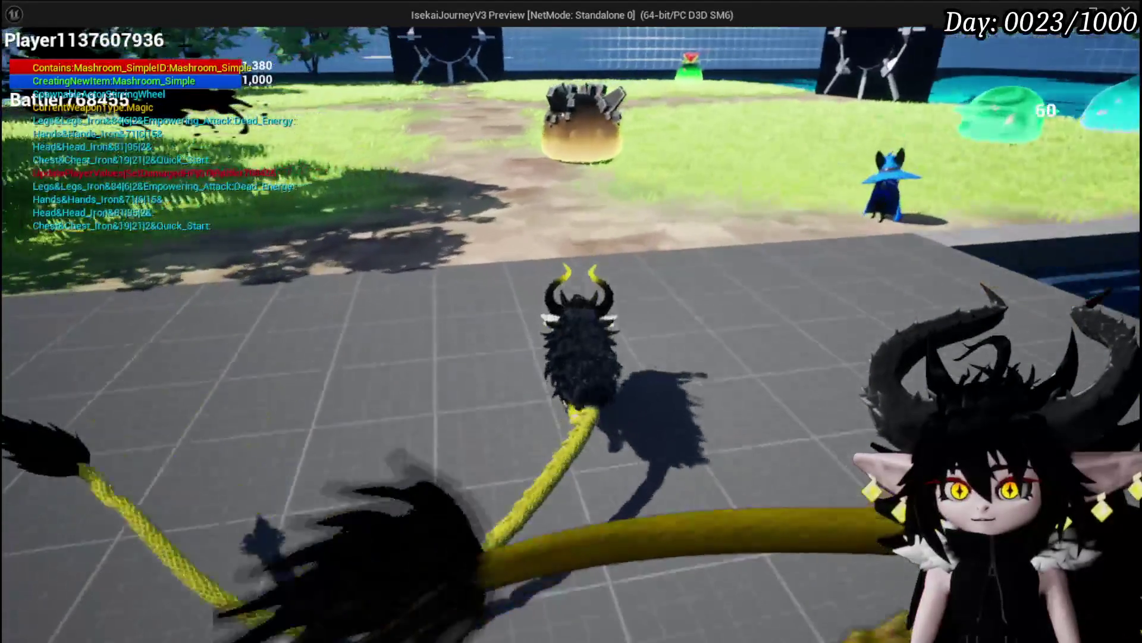
# - Interact with the crafting bench and switch to its Craft Gem panel showing 4452 essence
pyautogui.press('e')
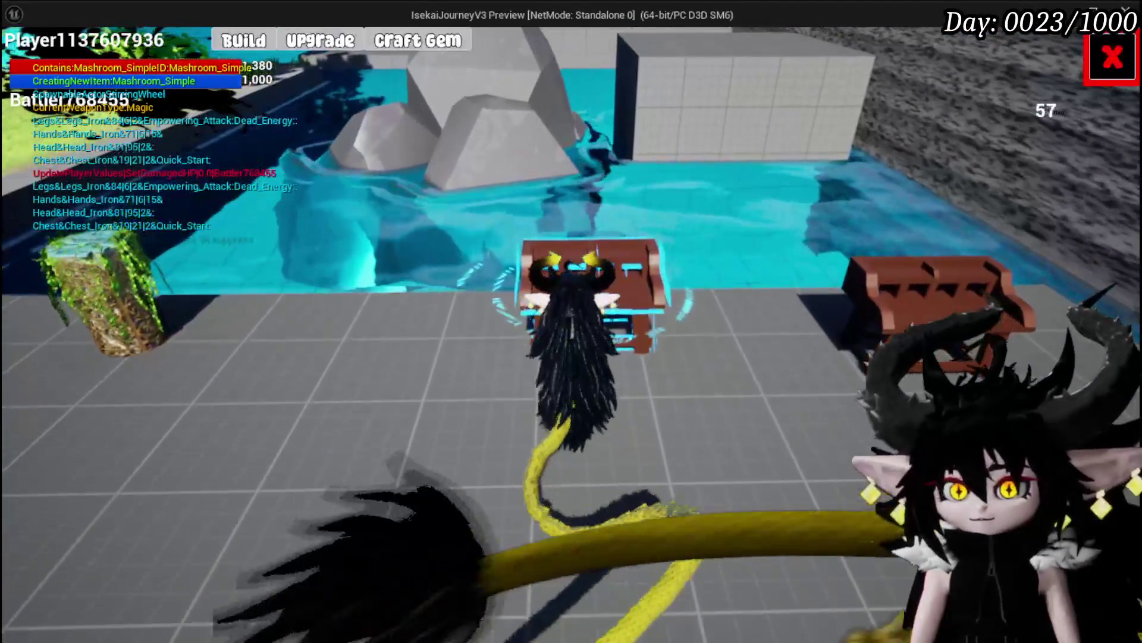
pyautogui.click(438, 49)
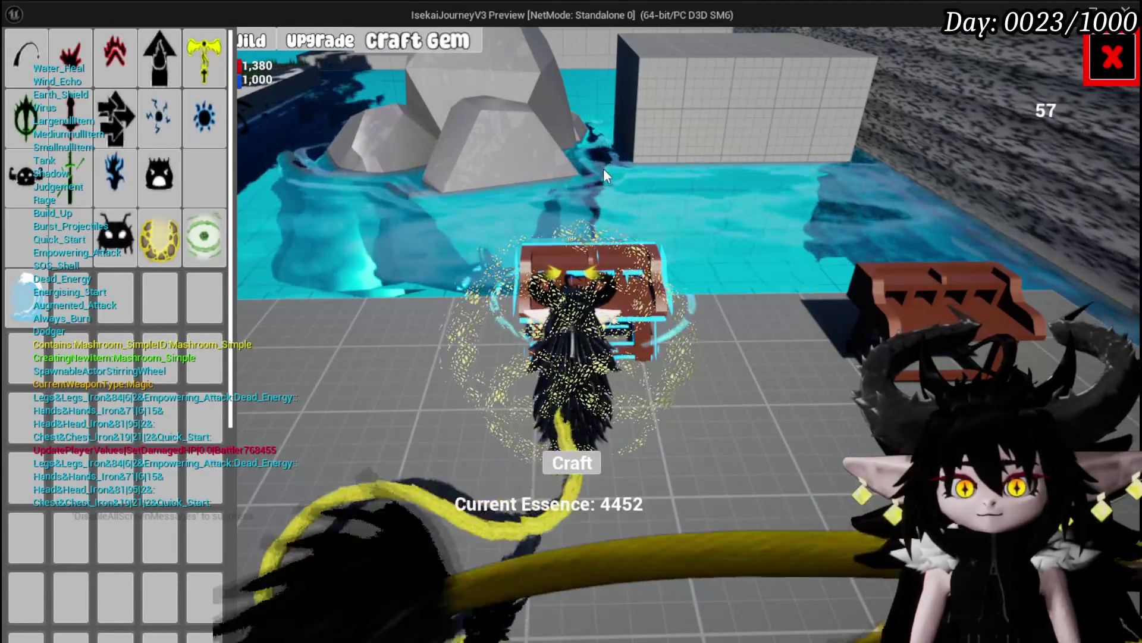
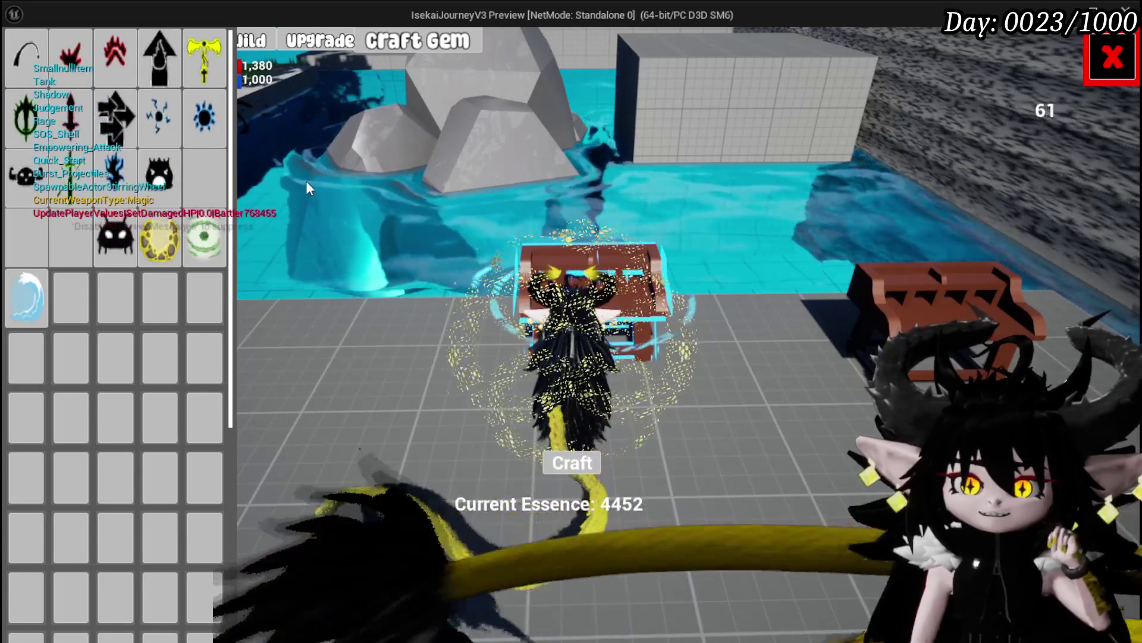
# - Stop the game preview and save the current level
pyautogui.press('Escape')
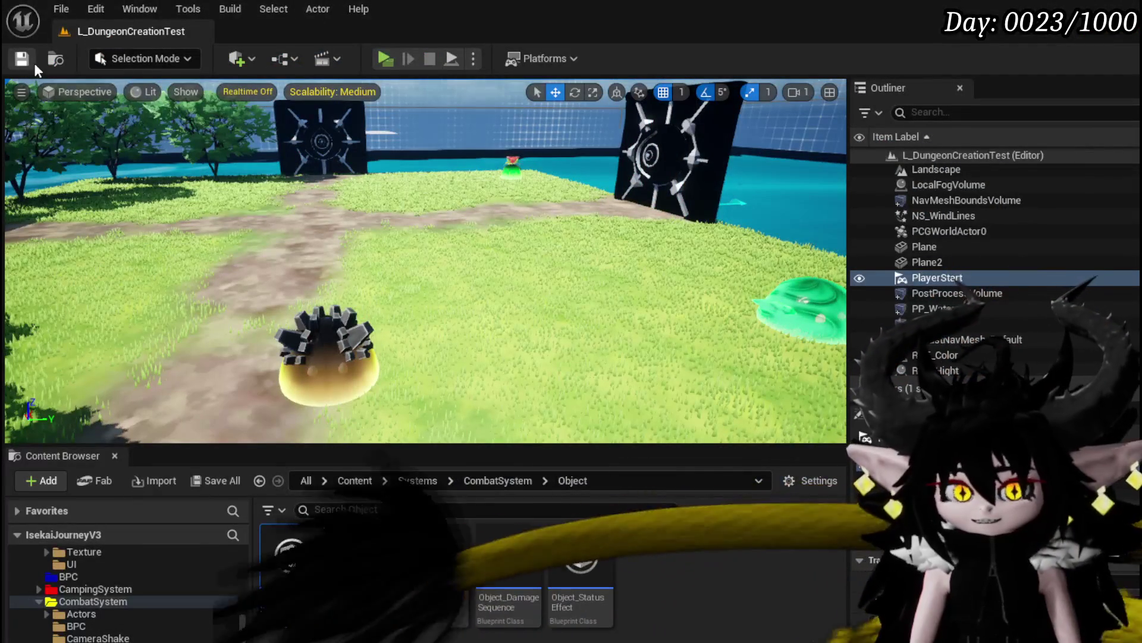
pyautogui.click(23, 60)
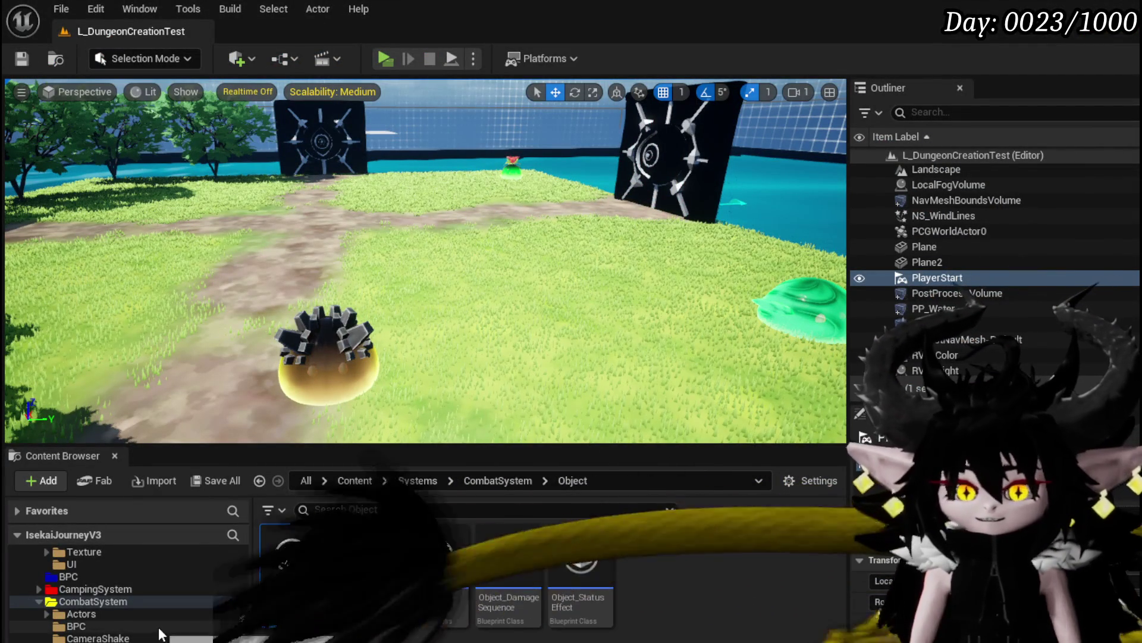
pyautogui.scroll(5, 162, 624)
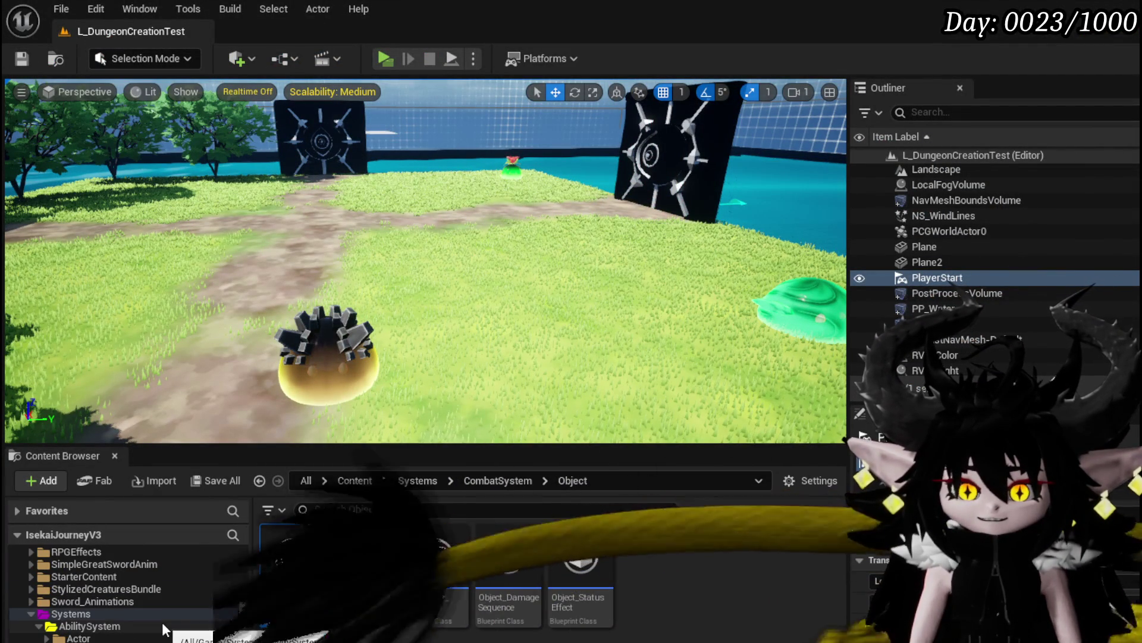
pyautogui.scroll(-5, 161, 623)
pyautogui.scroll(-5, 162, 622)
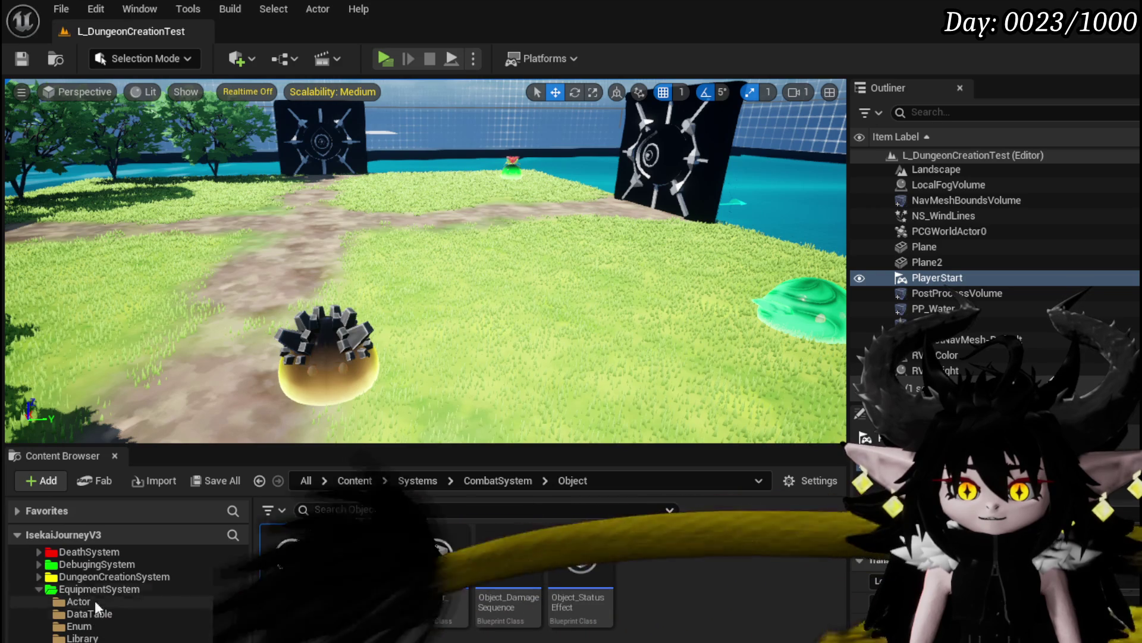
# - Open W_GemCraftingHUD from EquipmentSystem/UI/GemCrafting and select the WP_EC_ResourceSelection widget
pyautogui.click(84, 590)
pyautogui.doubleClick(440, 565)
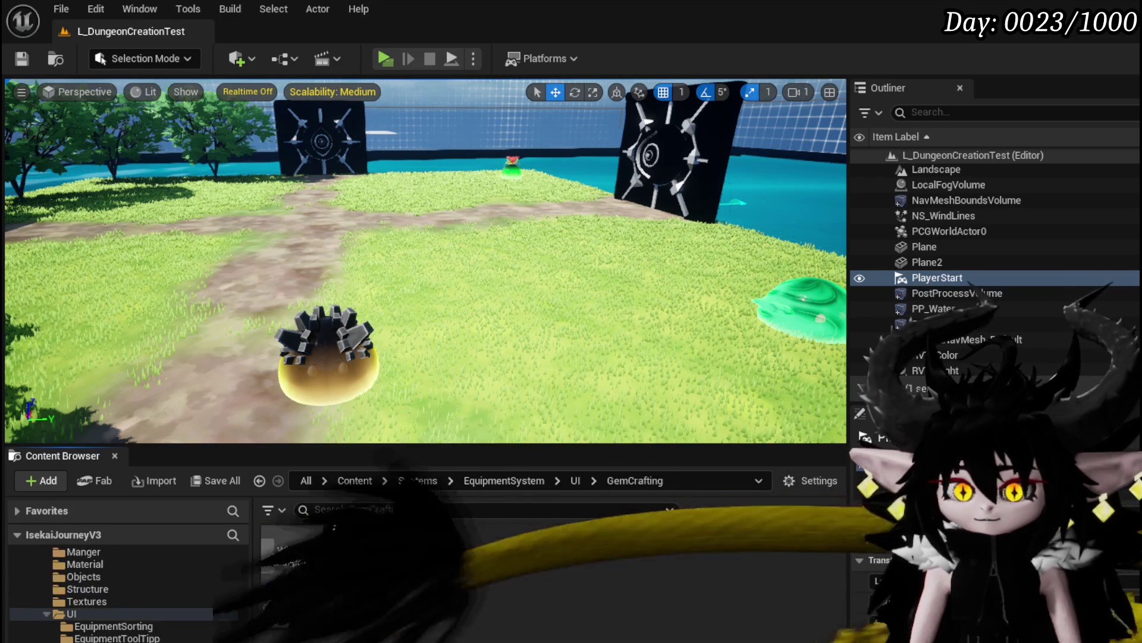
pyautogui.doubleClick(291, 556)
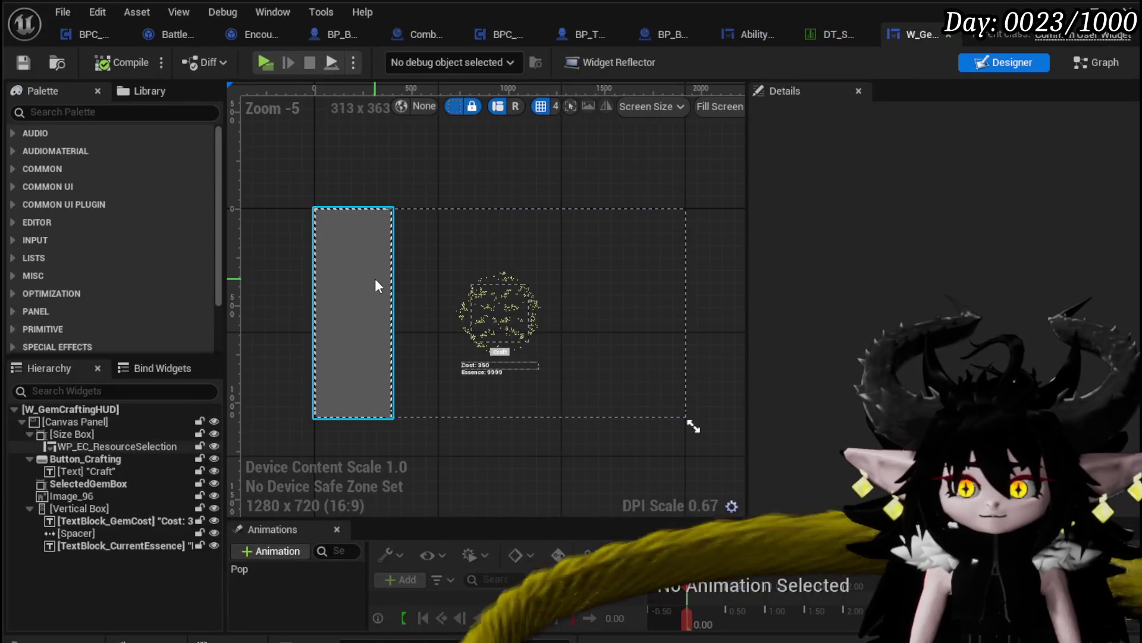
pyautogui.click(375, 278)
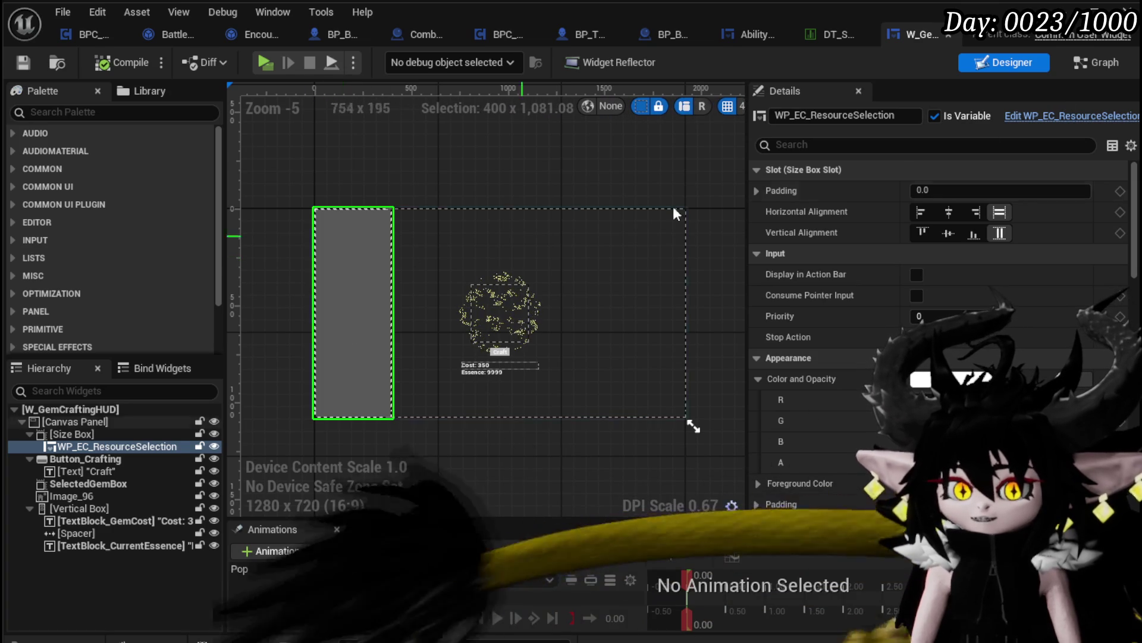
# - Open WP_EC_ResourceSelection in its own tab, placed second after W_GemCraftingHUD
pyautogui.doubleClick(605, 318)
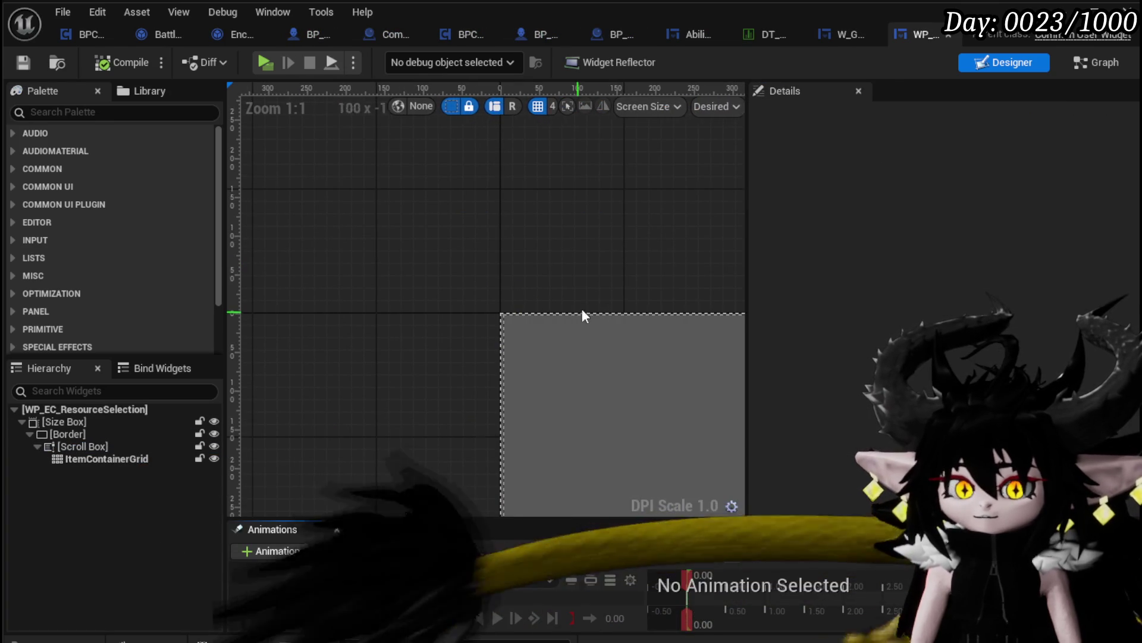
pyautogui.moveTo(854, 38); pyautogui.dragTo(219, 34)
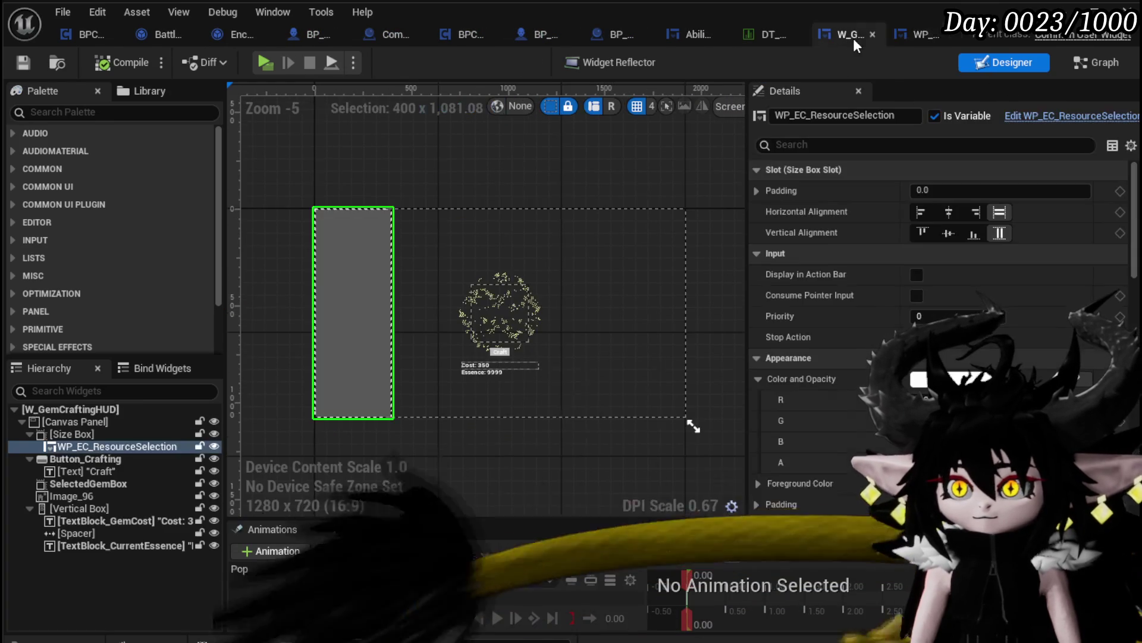
pyautogui.moveTo(898, 40); pyautogui.dragTo(164, 34)
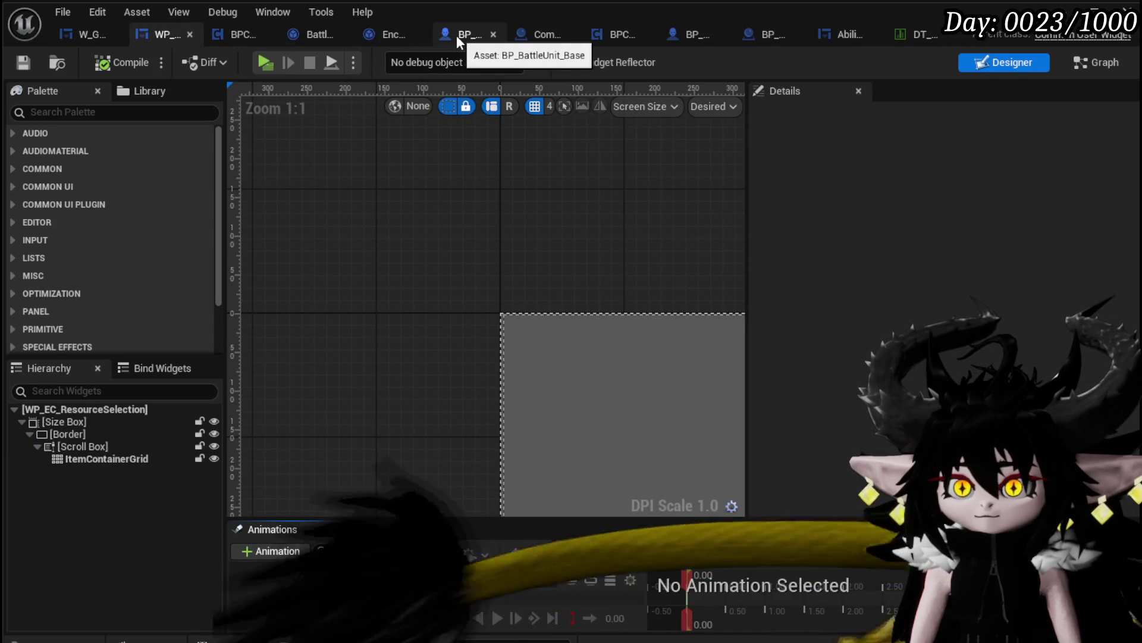
# - Close the BP_BattleUnit_Base and BP_ThirdPersonCharacter tabs and show W_GemCraftingHUD's graph
pyautogui.click(494, 34)
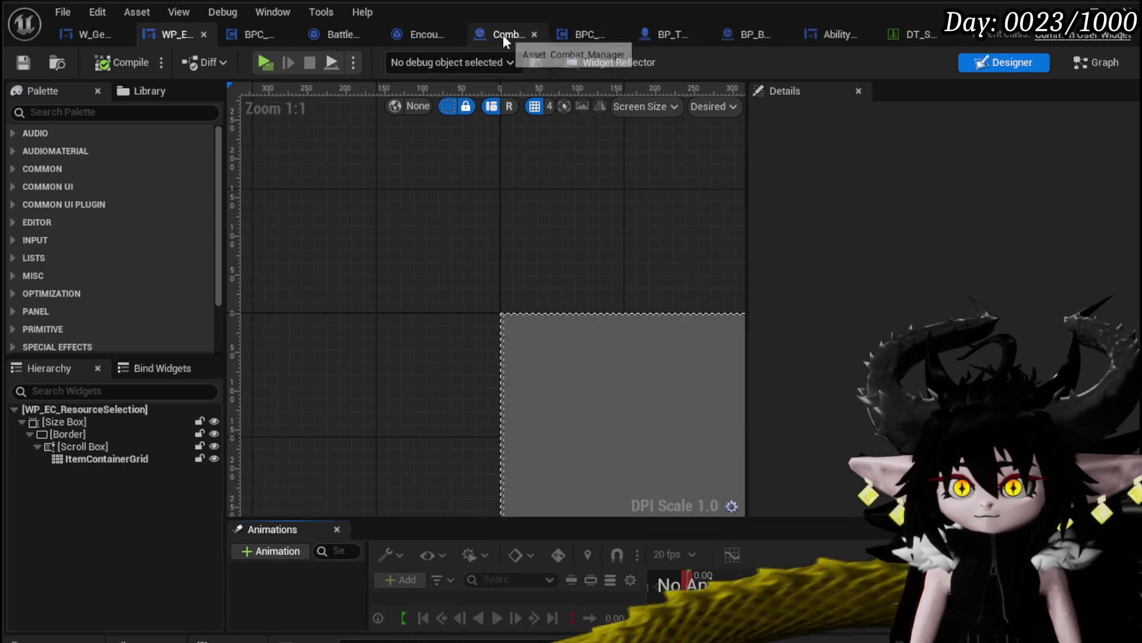
pyautogui.click(698, 35)
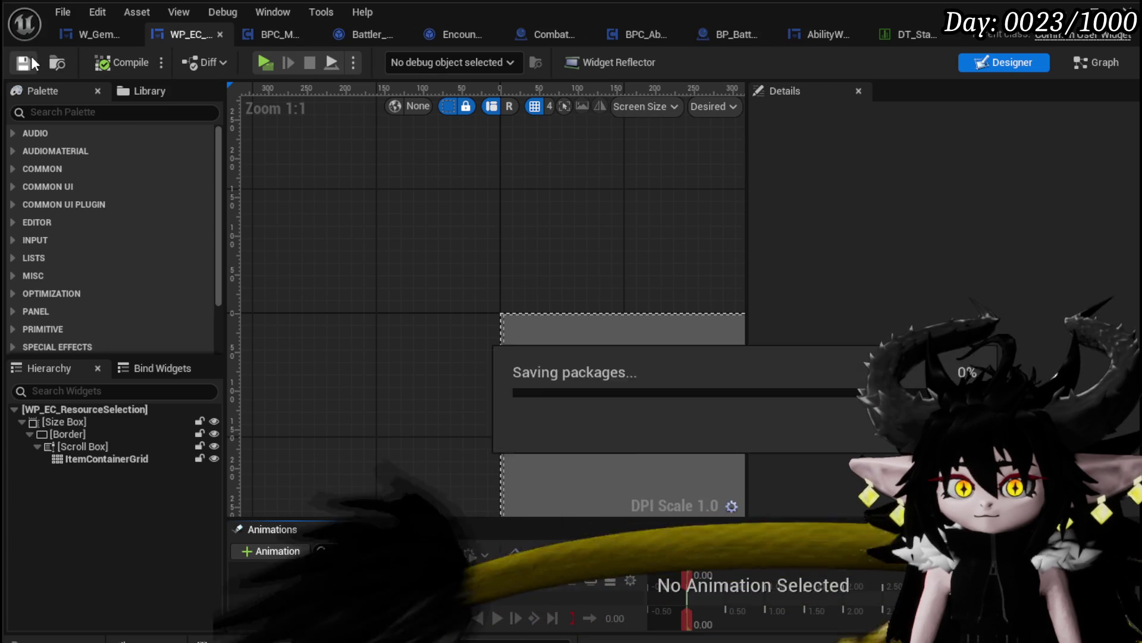
pyautogui.click(79, 32)
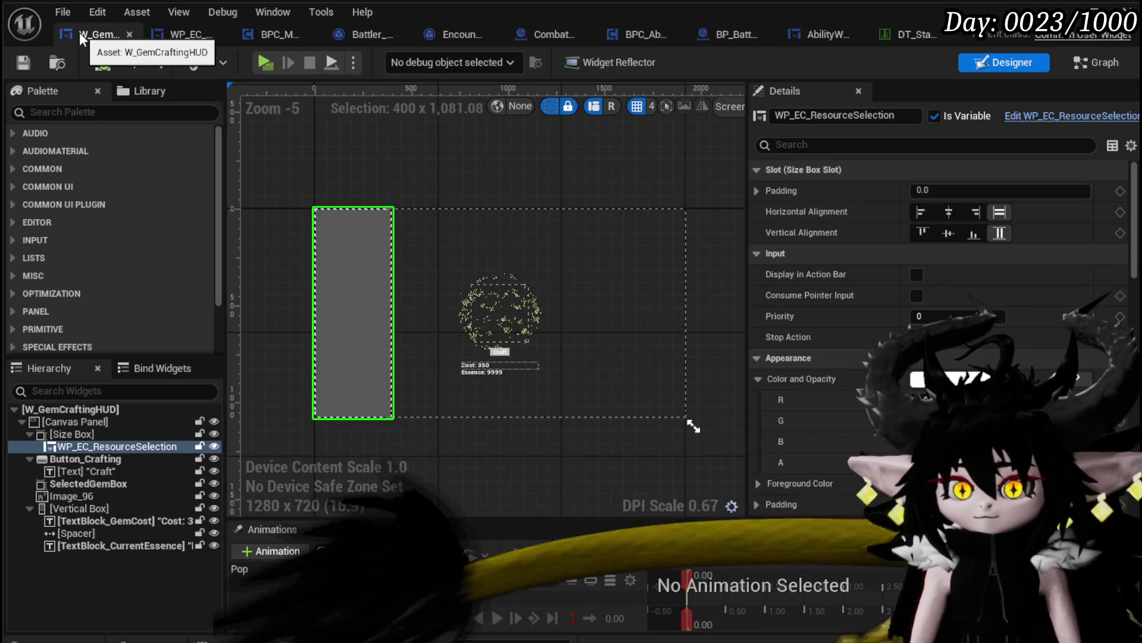
pyautogui.click(1086, 64)
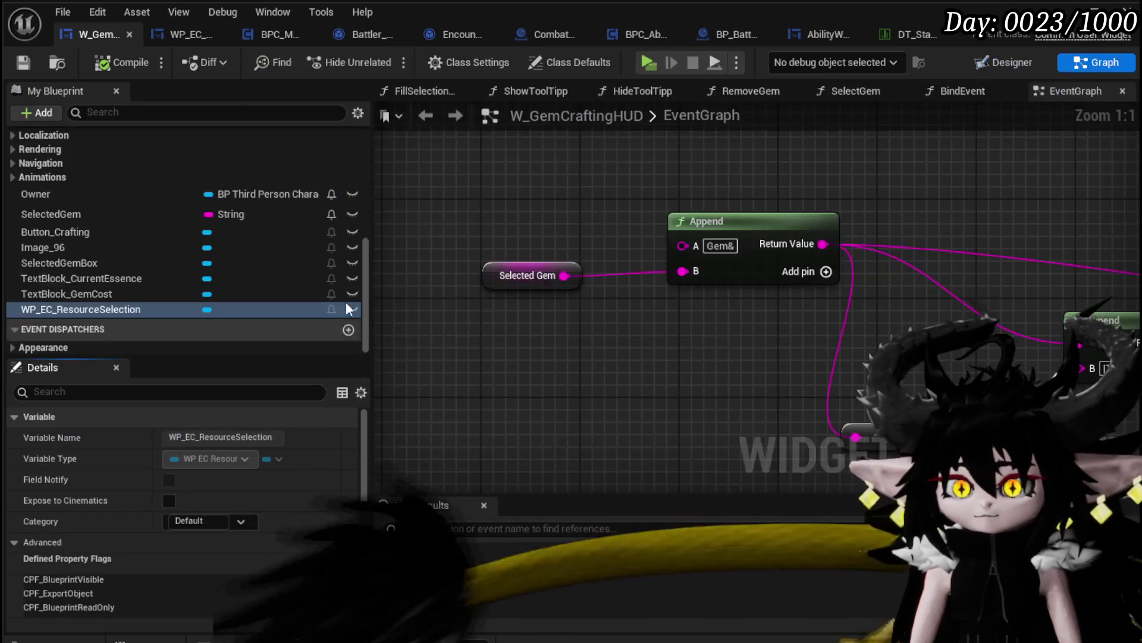
# - Go from FillSelectionBox into AddGemsToBox and inspect its Add Child to Uniform Grid nodes
pyautogui.doubleClick(131, 229)
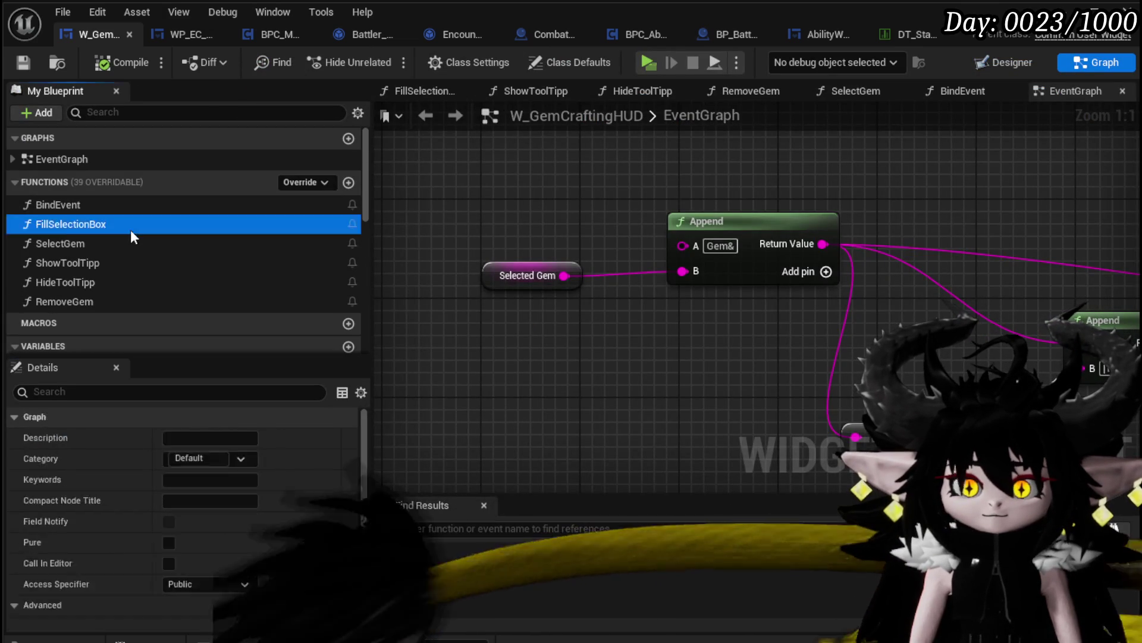
pyautogui.moveTo(525, 232); pyautogui.dragTo(568, 195)
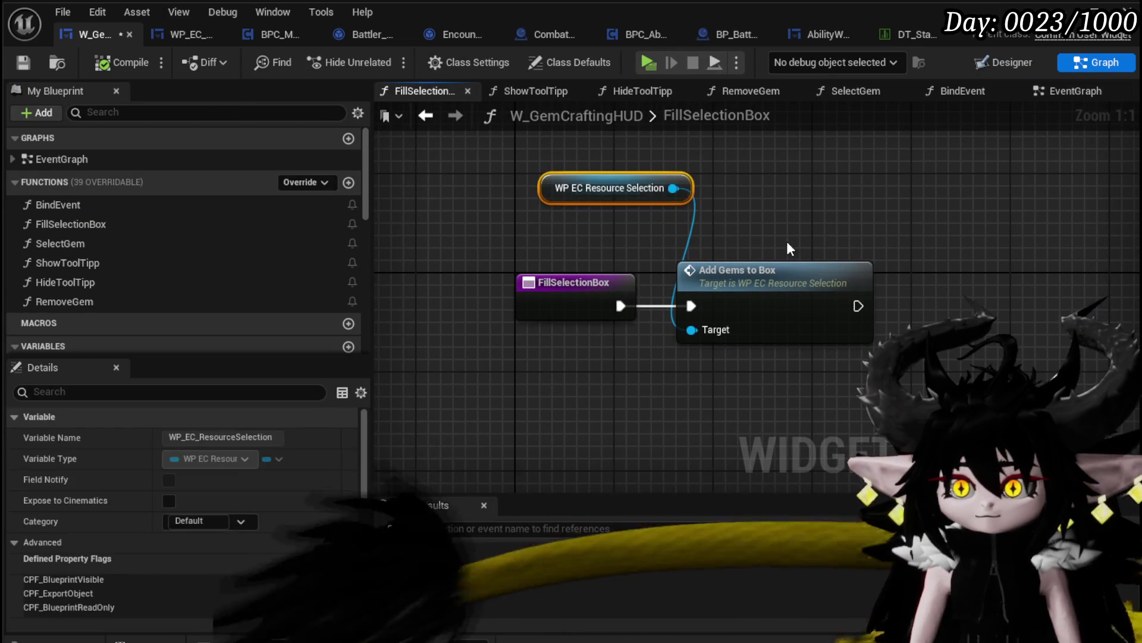
pyautogui.moveTo(785, 237); pyautogui.dragTo(603, 235)
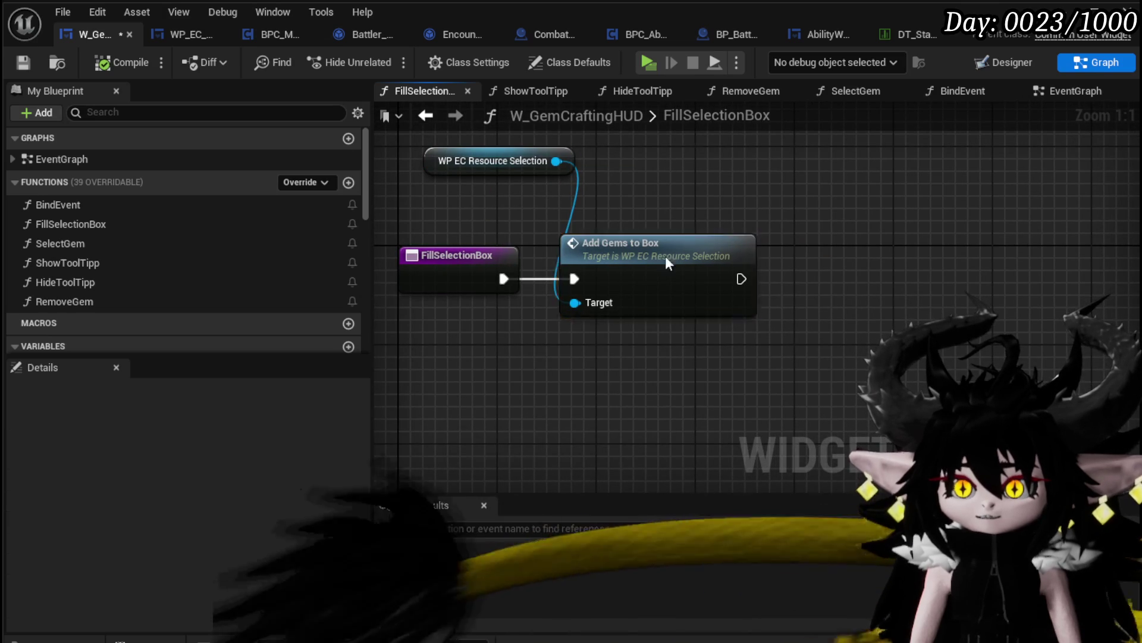
pyautogui.doubleClick(640, 265)
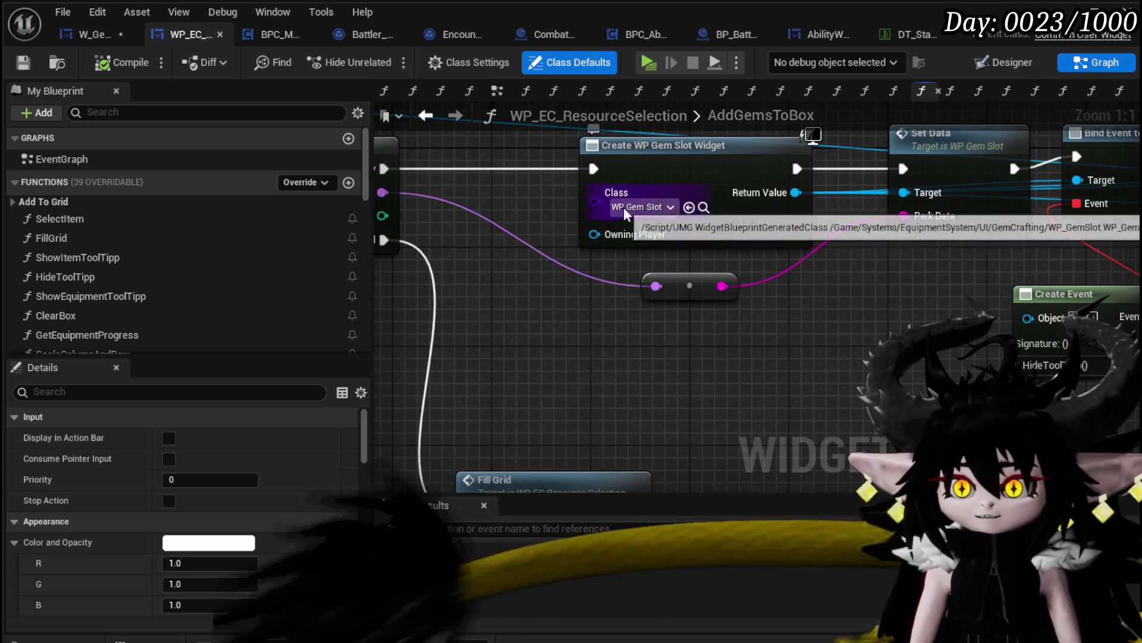
pyautogui.scroll(-2, 916, 272)
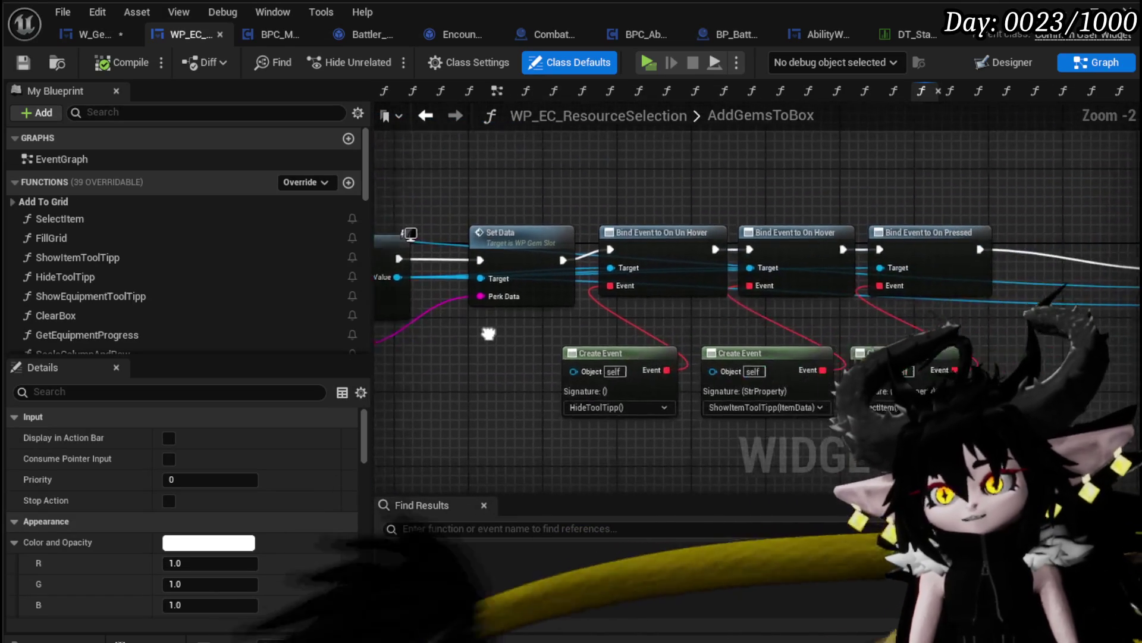
pyautogui.moveTo(936, 174)
pyautogui.mouseDown()
pyautogui.moveTo(635, 169)
pyautogui.moveTo(554, 215)
pyautogui.mouseUp()
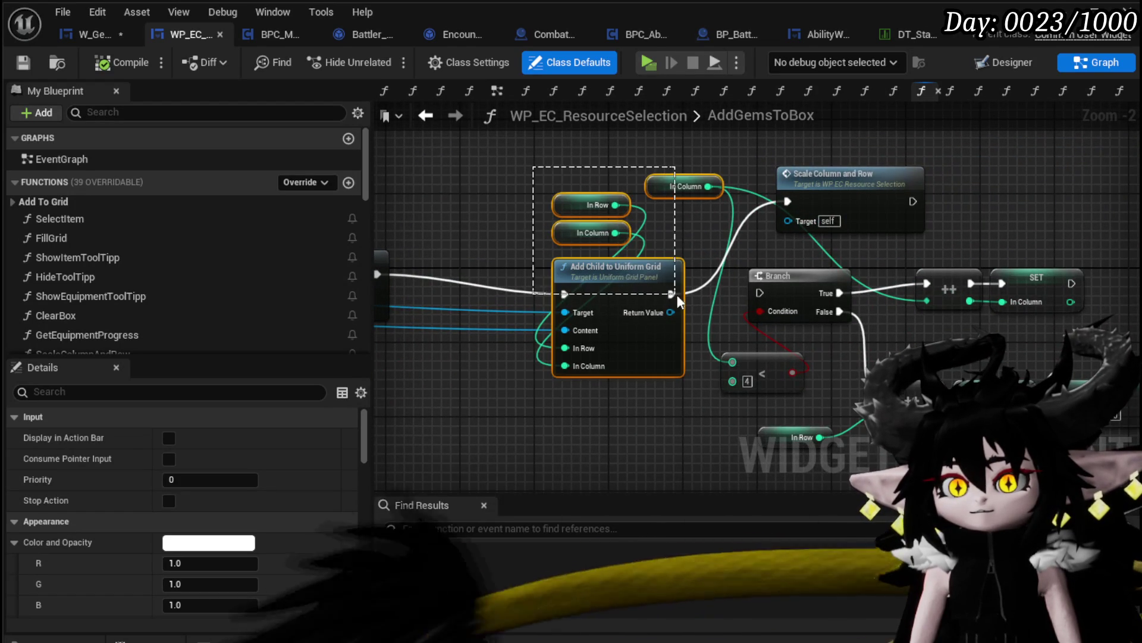
pyautogui.moveTo(677, 302); pyautogui.dragTo(675, 293)
pyautogui.moveTo(655, 249)
pyautogui.mouseDown()
pyautogui.moveTo(655, 260)
pyautogui.moveTo(933, 215)
pyautogui.moveTo(663, 186)
pyautogui.moveTo(684, 184)
pyautogui.moveTo(597, 338)
pyautogui.moveTo(901, 242)
pyautogui.moveTo(1052, 337)
pyautogui.moveTo(1140, 332)
pyautogui.mouseUp()
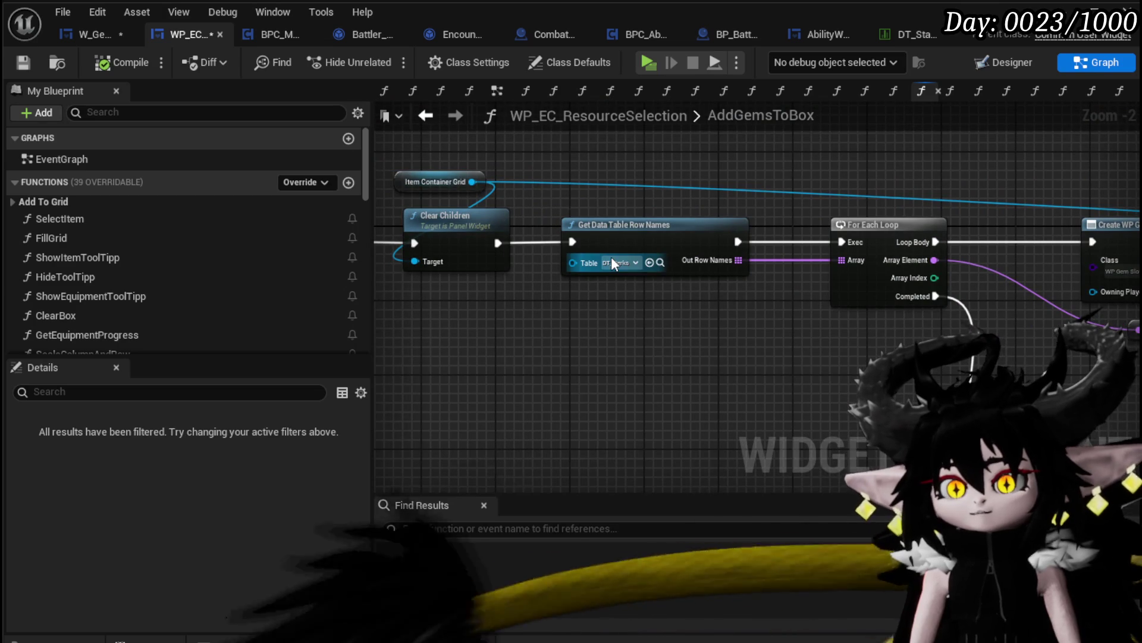
pyautogui.moveTo(594, 328); pyautogui.dragTo(829, 316)
pyautogui.moveTo(627, 310); pyautogui.dragTo(780, 309)
# - Save both the W_GemCraftingHUD and WP_EC_ResourceSelection blueprints
pyautogui.click(26, 62)
pyautogui.click(66, 36)
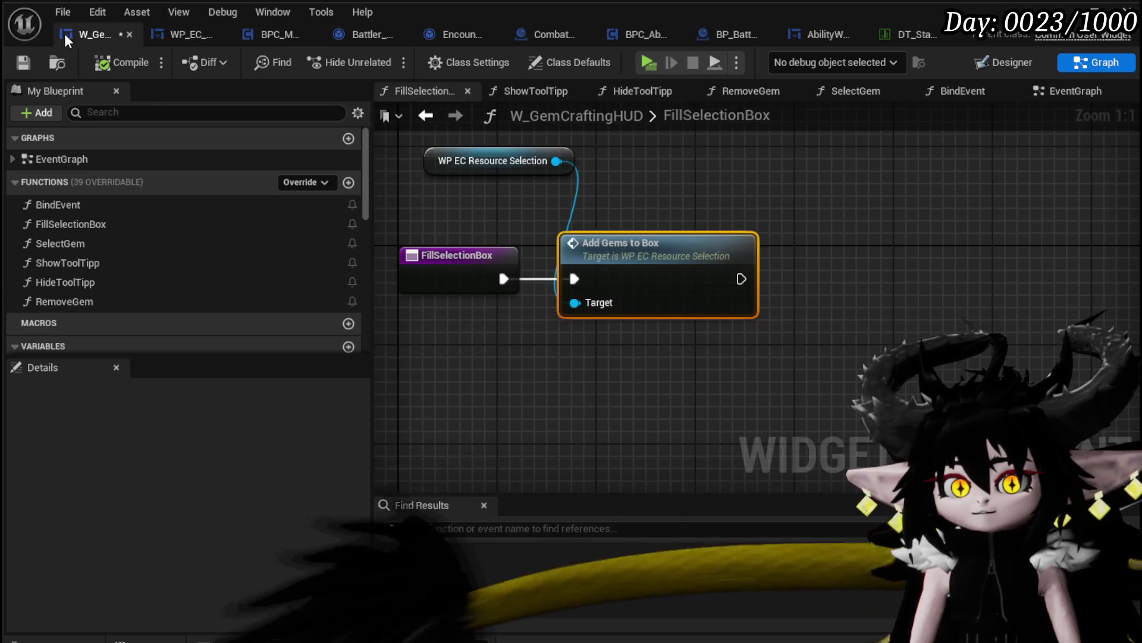
pyautogui.click(22, 63)
pyautogui.click(190, 36)
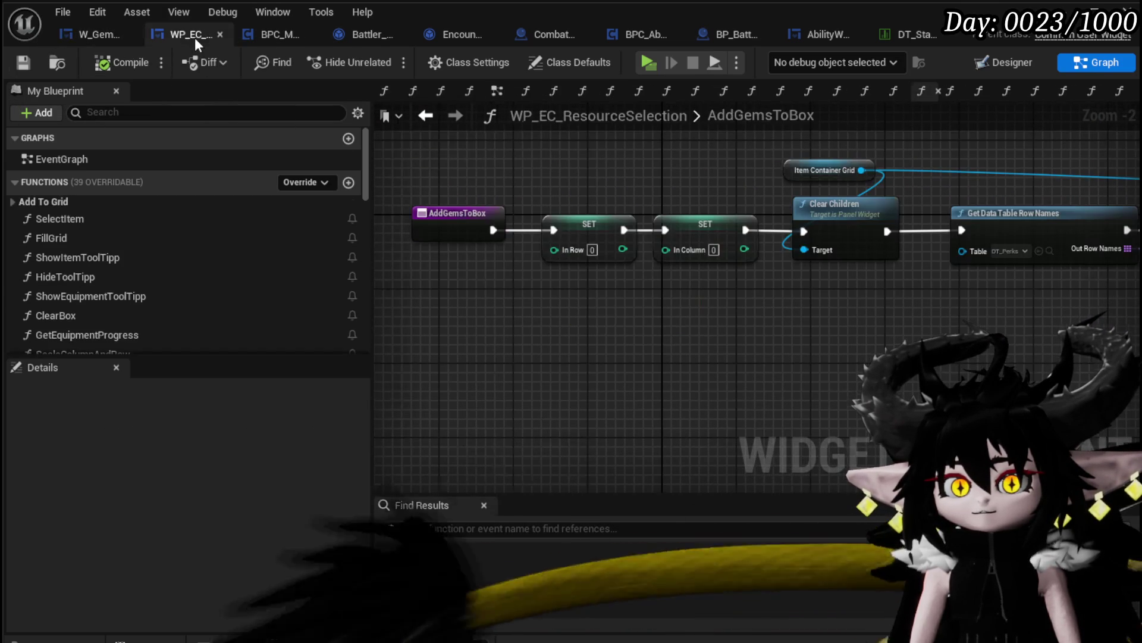
# - Pan AddGemsToBox to the For Each Loop, Create WP Gem Slot Widget and Set Data nodes
pyautogui.moveTo(732, 278); pyautogui.dragTo(472, 286)
pyautogui.moveTo(754, 264)
pyautogui.mouseDown()
pyautogui.moveTo(648, 324)
pyautogui.moveTo(636, 278)
pyautogui.mouseUp()
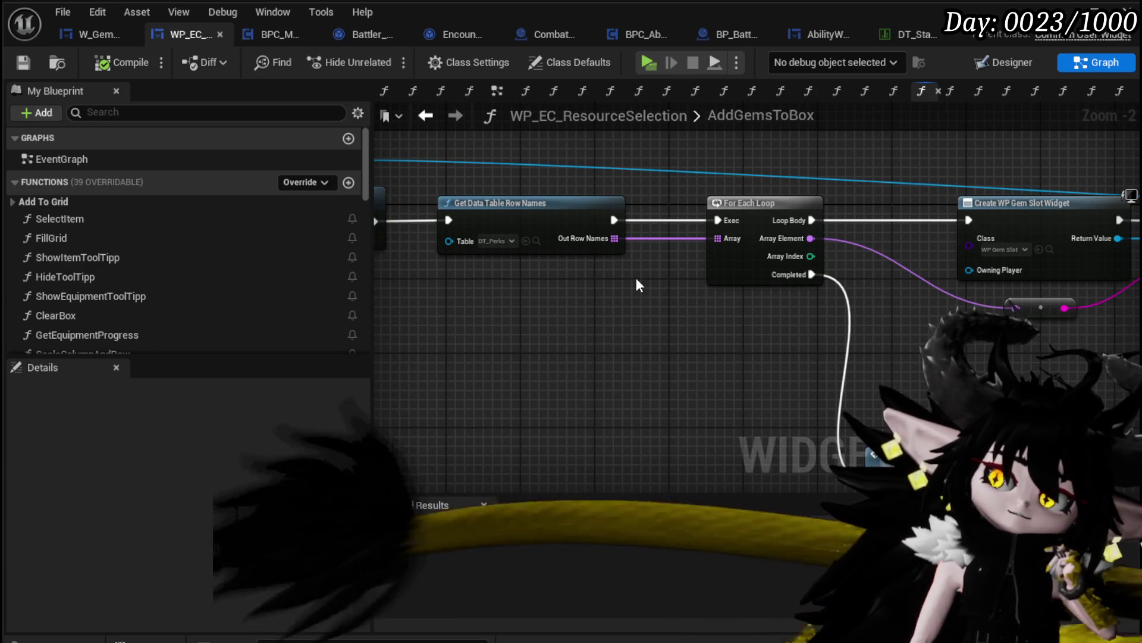
pyautogui.moveTo(635, 278); pyautogui.dragTo(467, 249)
# - Add a string Contains node on the loop's array element with Substring 'null'
pyautogui.moveTo(603, 215); pyautogui.dragTo(749, 328)
pyautogui.write('con')
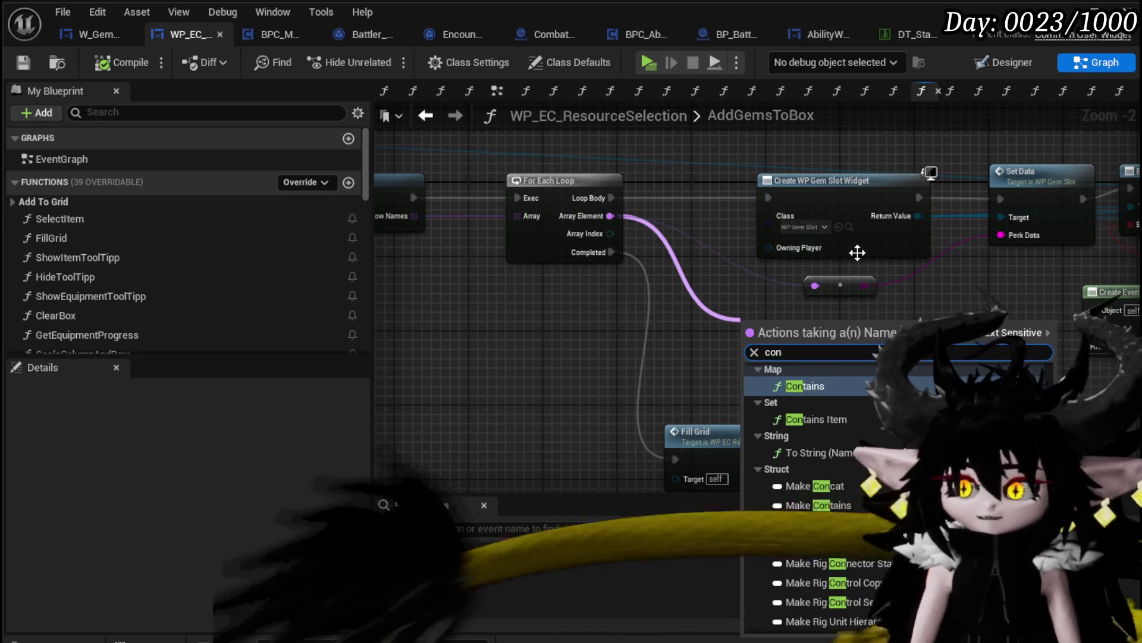
pyautogui.click(815, 388)
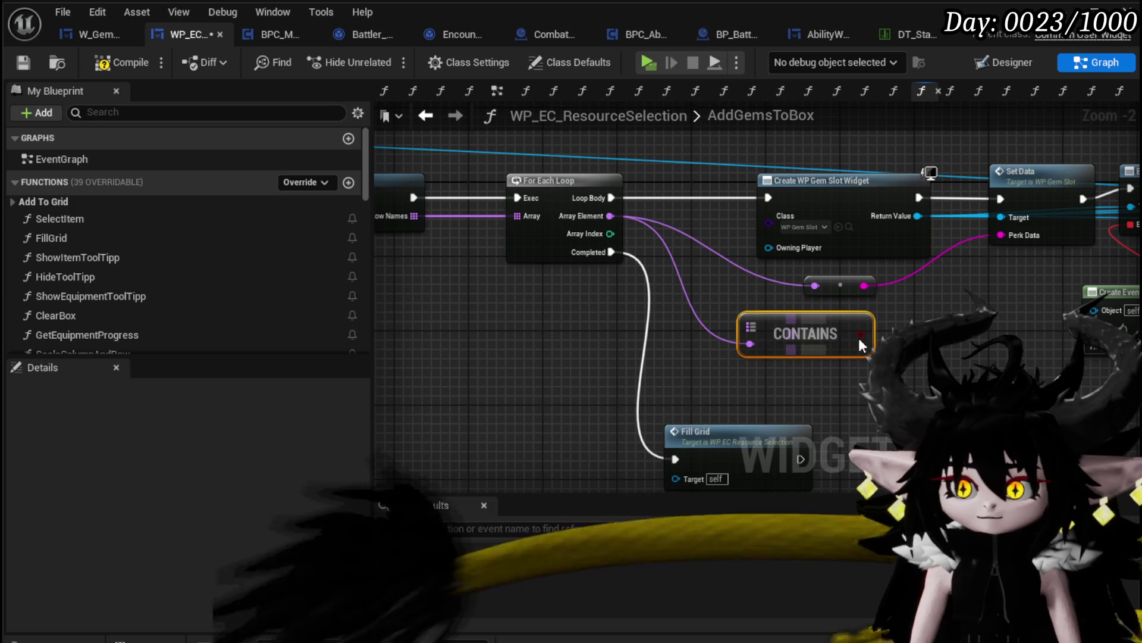
pyautogui.press('Delete')
pyautogui.moveTo(629, 256); pyautogui.dragTo(696, 323)
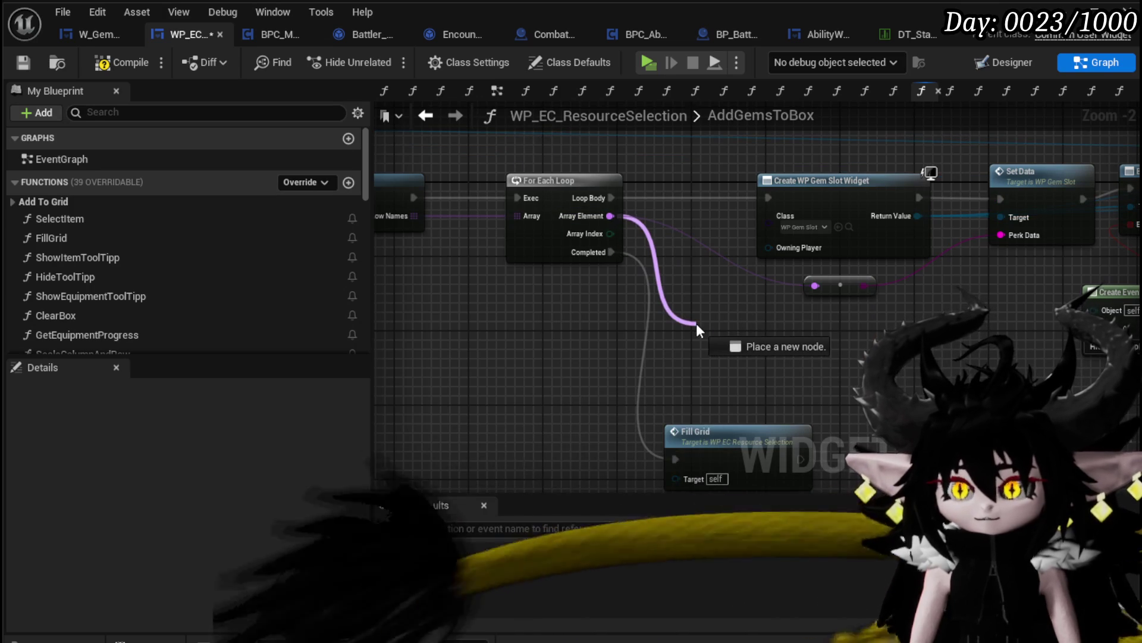
pyautogui.moveTo(864, 285); pyautogui.dragTo(765, 370)
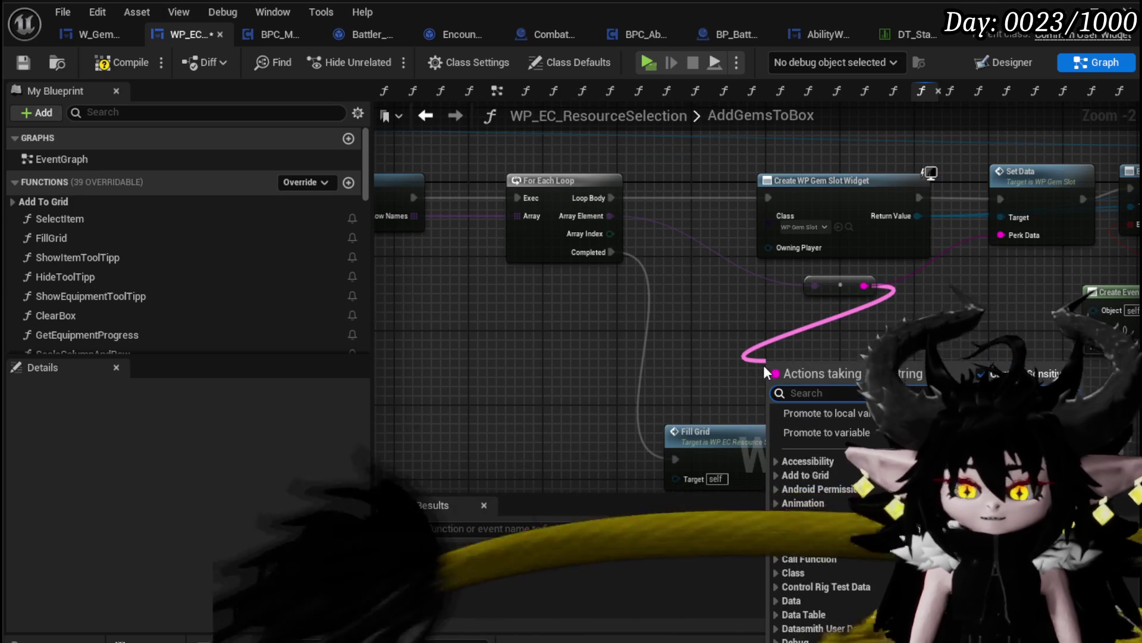
pyautogui.write('contain')
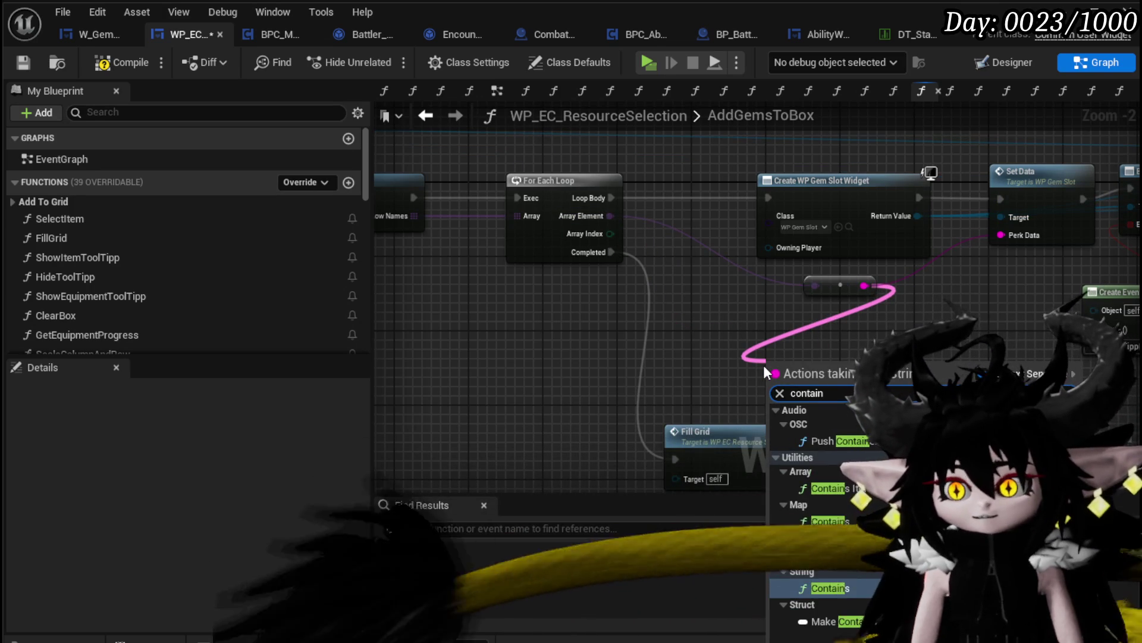
pyautogui.click(830, 591)
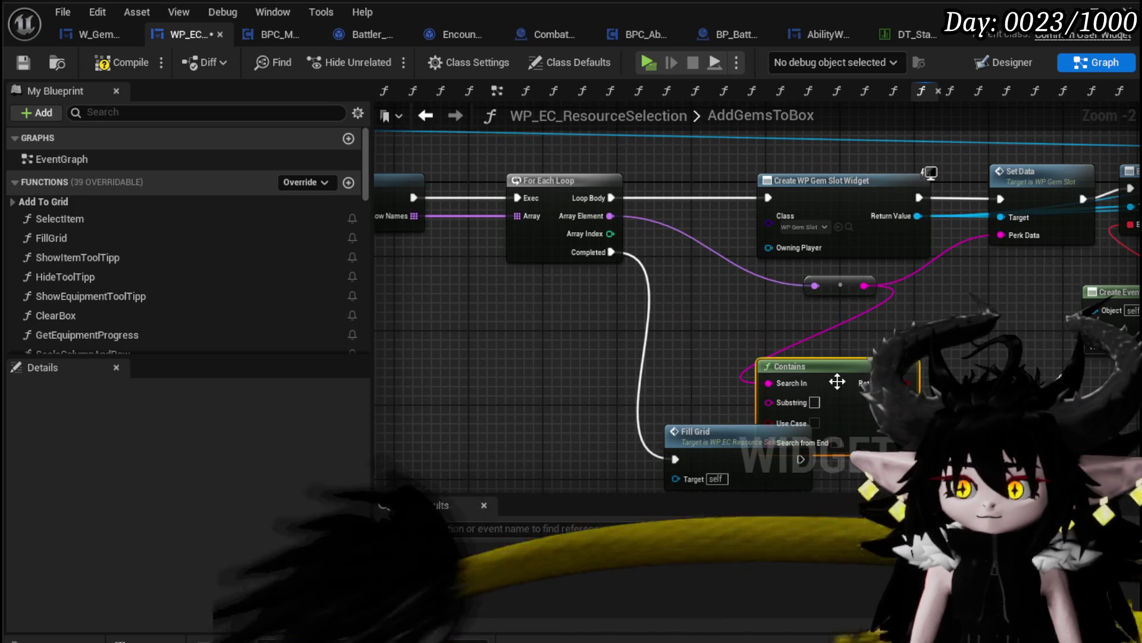
pyautogui.moveTo(821, 395); pyautogui.dragTo(729, 360)
pyautogui.write('null')
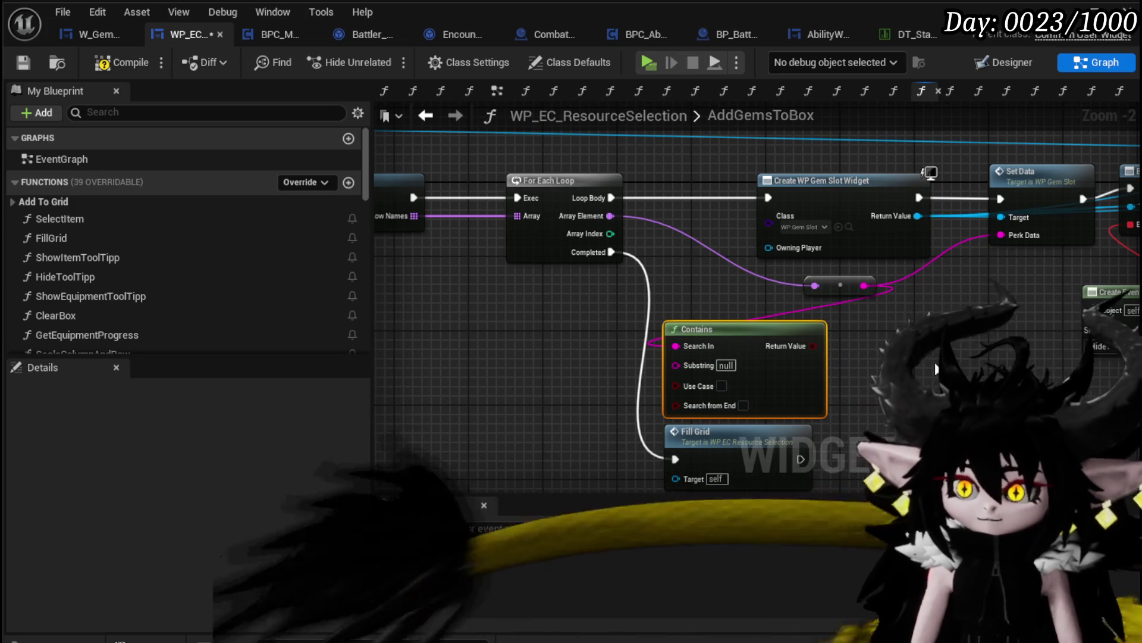
pyautogui.scroll(-4, 833, 155)
pyautogui.moveTo(790, 141); pyautogui.dragTo(789, 141)
pyautogui.scroll(4, 702, 161)
pyautogui.moveTo(833, 256); pyautogui.dragTo(533, 263)
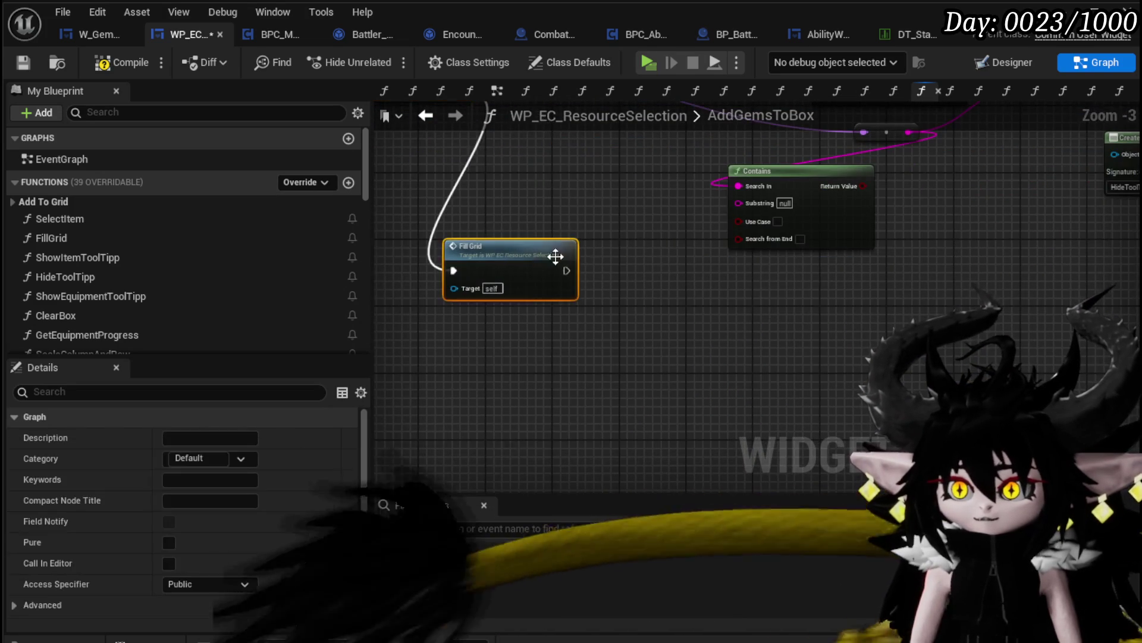
pyautogui.scroll(-1, 792, 305)
# - Branch on the Contains result after Loop Body, creating the gem slot widget only on False
pyautogui.moveTo(871, 310)
pyautogui.mouseDown()
pyautogui.moveTo(630, 310)
pyautogui.moveTo(663, 244)
pyautogui.mouseUp()
pyautogui.moveTo(538, 170); pyautogui.dragTo(545, 172)
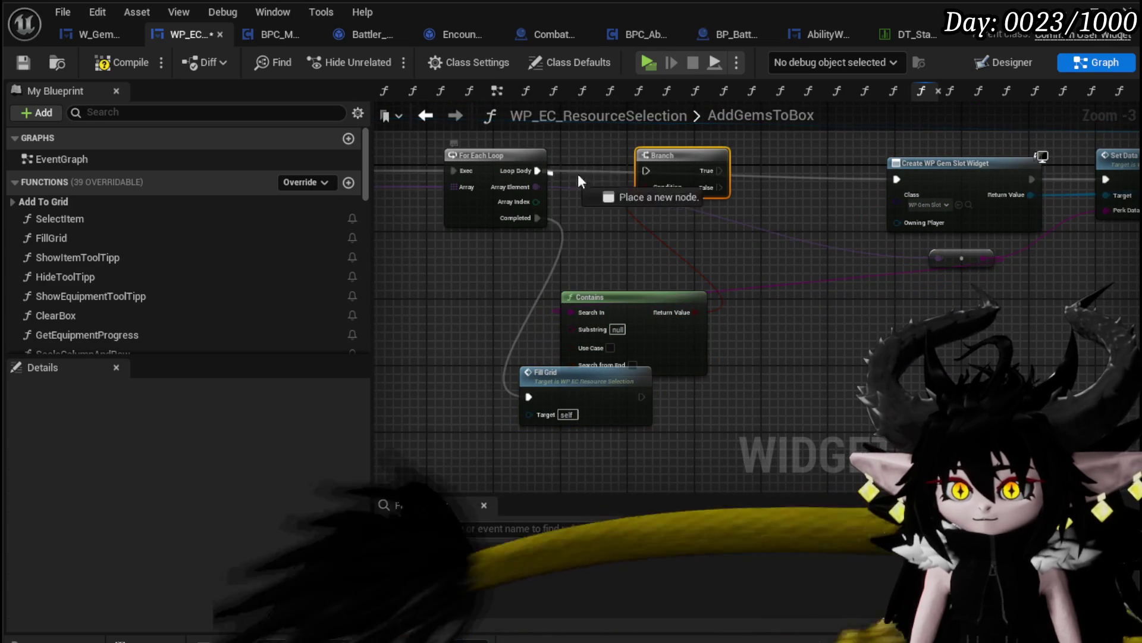
pyautogui.moveTo(717, 187); pyautogui.dragTo(896, 179)
pyautogui.moveTo(971, 263); pyautogui.dragTo(612, 246)
pyautogui.moveTo(660, 320); pyautogui.dragTo(701, 294)
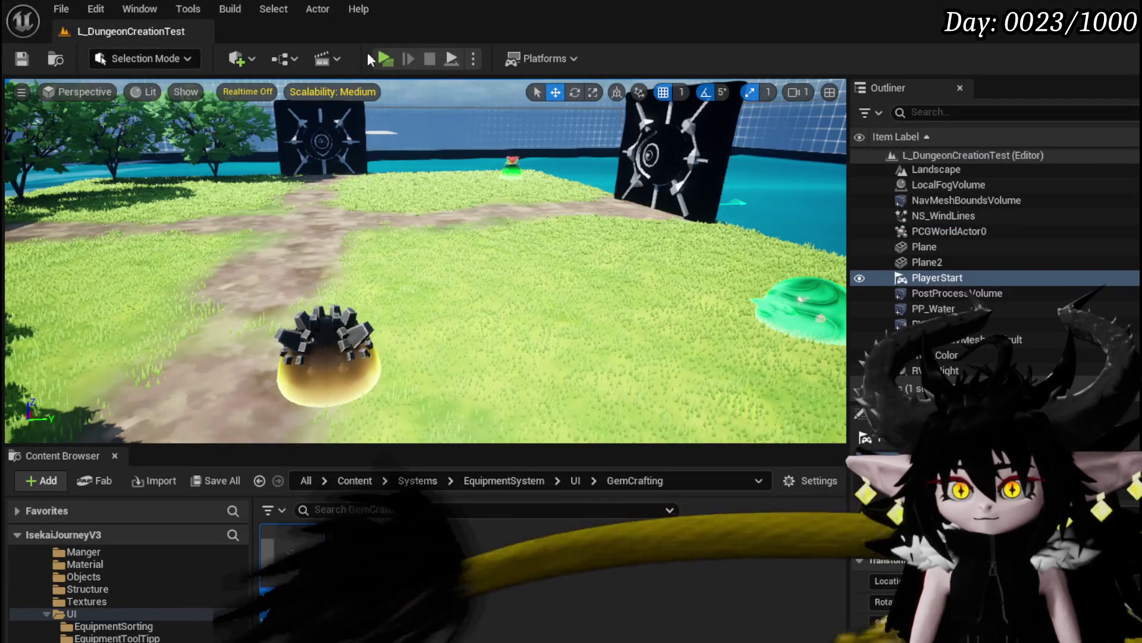
# - Play-test walking to the crafting bench and opening the Craft Gem panel
pyautogui.click(385, 59)
pyautogui.press('w')
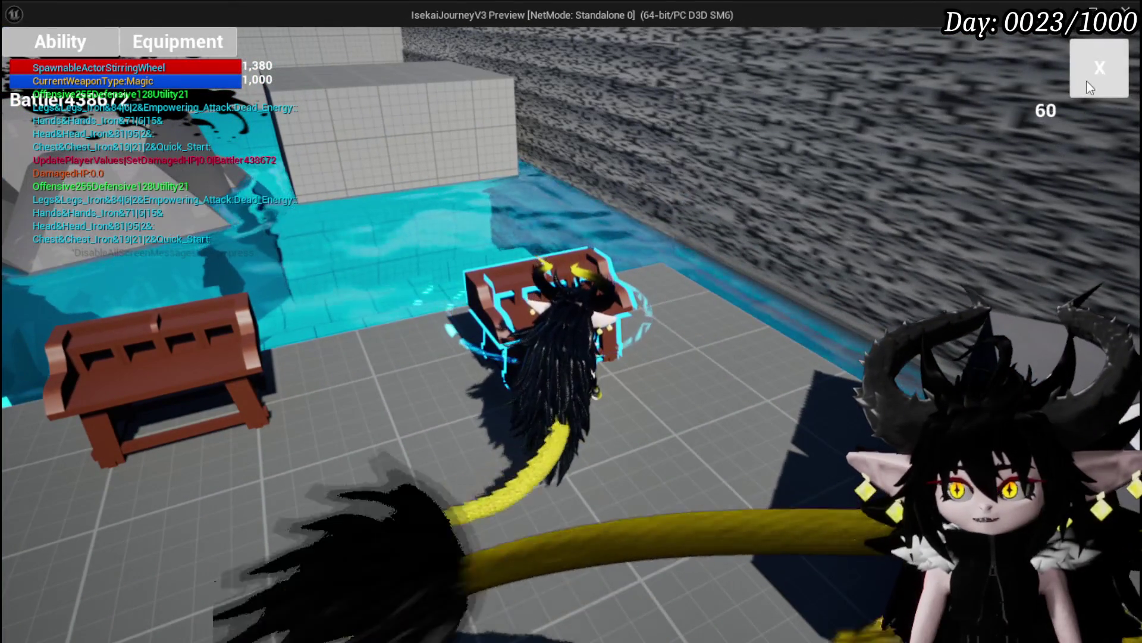
pyautogui.click(1087, 87)
pyautogui.press('w')
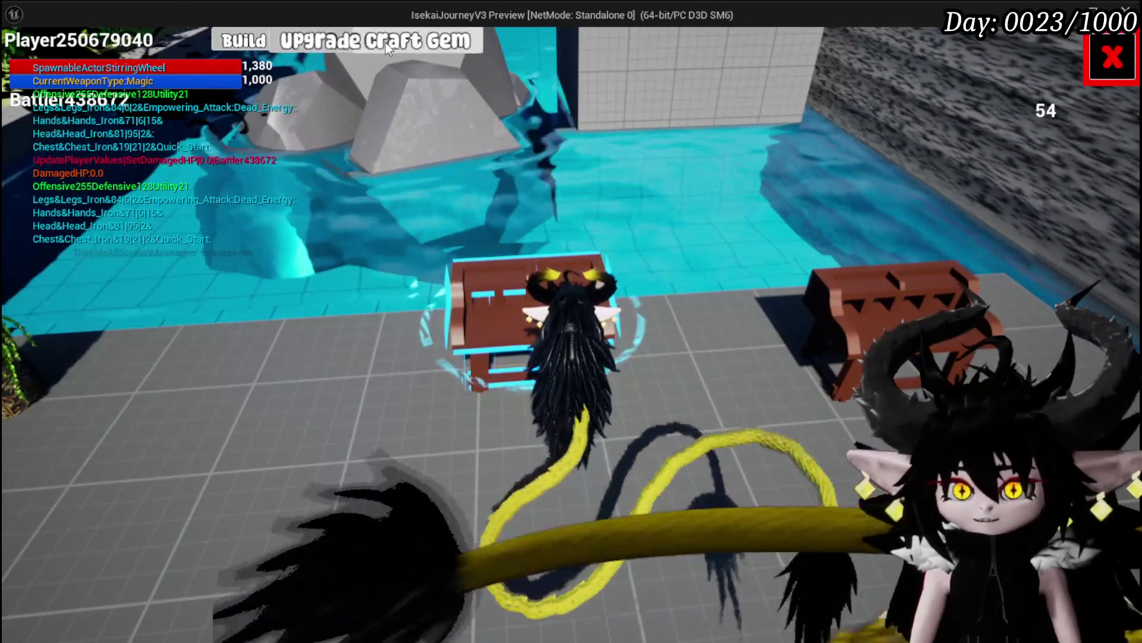
pyautogui.click(375, 41)
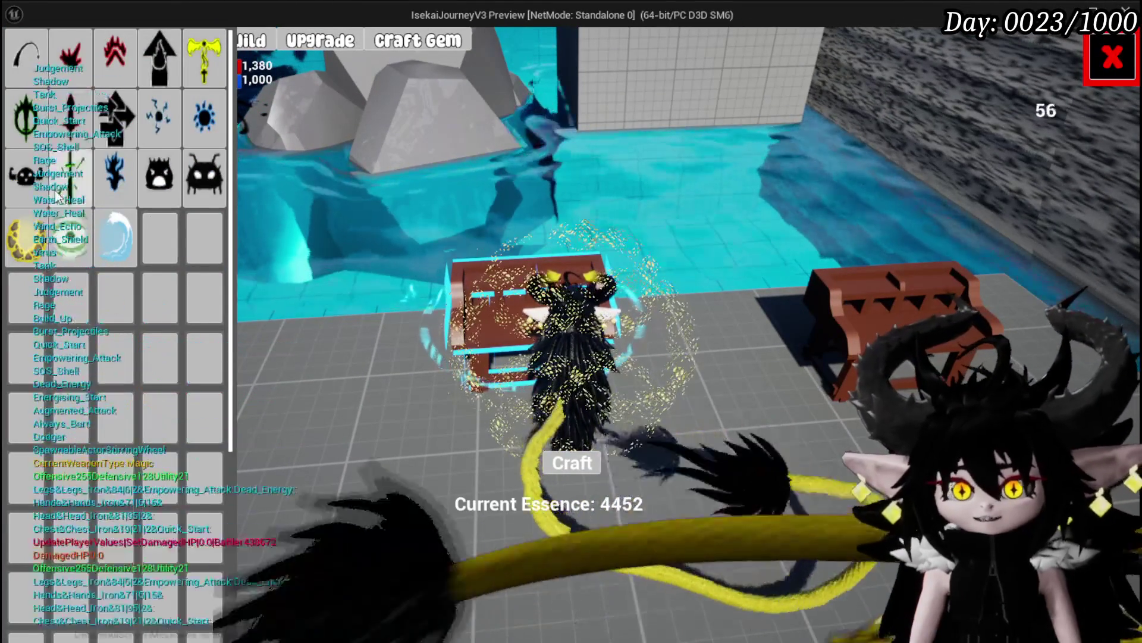
pyautogui.press('Escape')
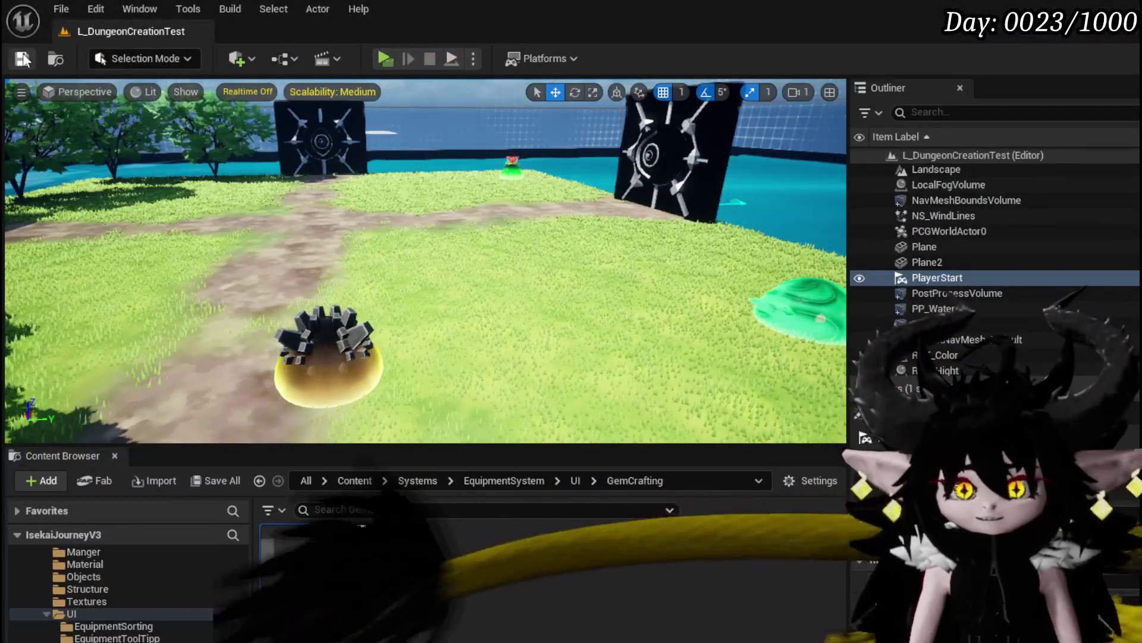
# - Save all assets and open WP_GemSlot from the GemCrafting folder
pyautogui.click(23, 58)
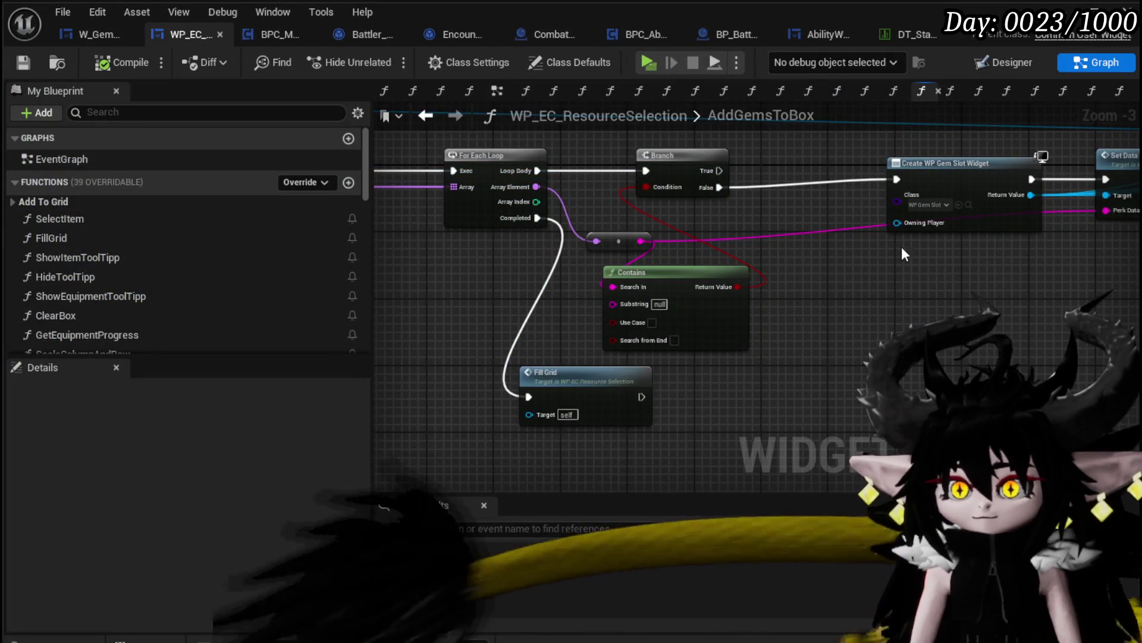
pyautogui.scroll(3, 714, 300)
pyautogui.click(750, 263)
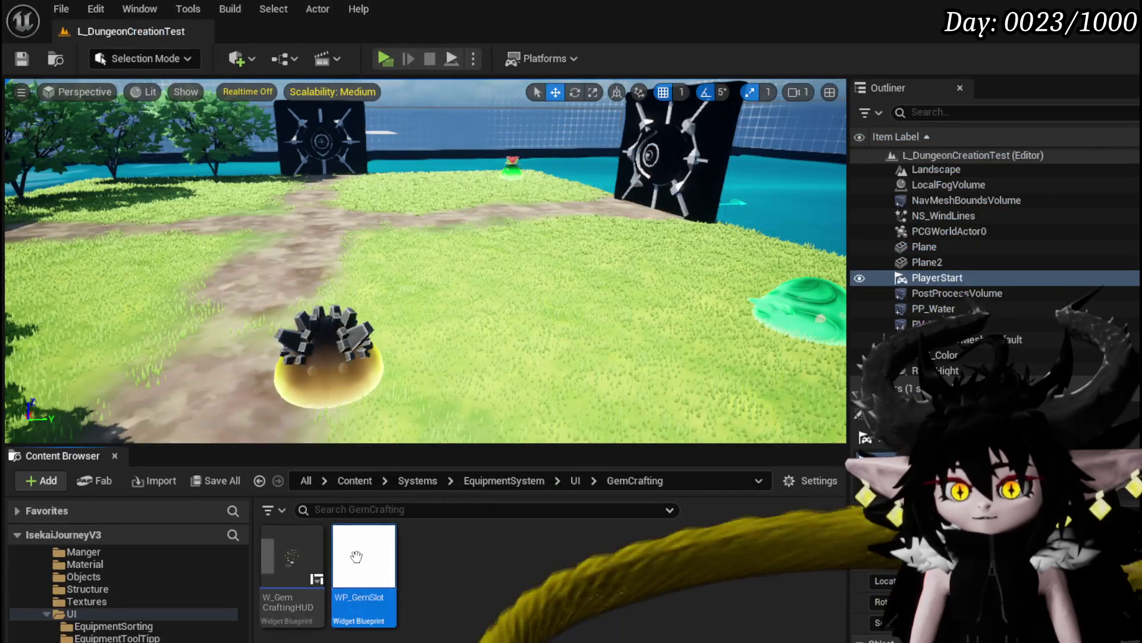
pyautogui.doubleClick(339, 577)
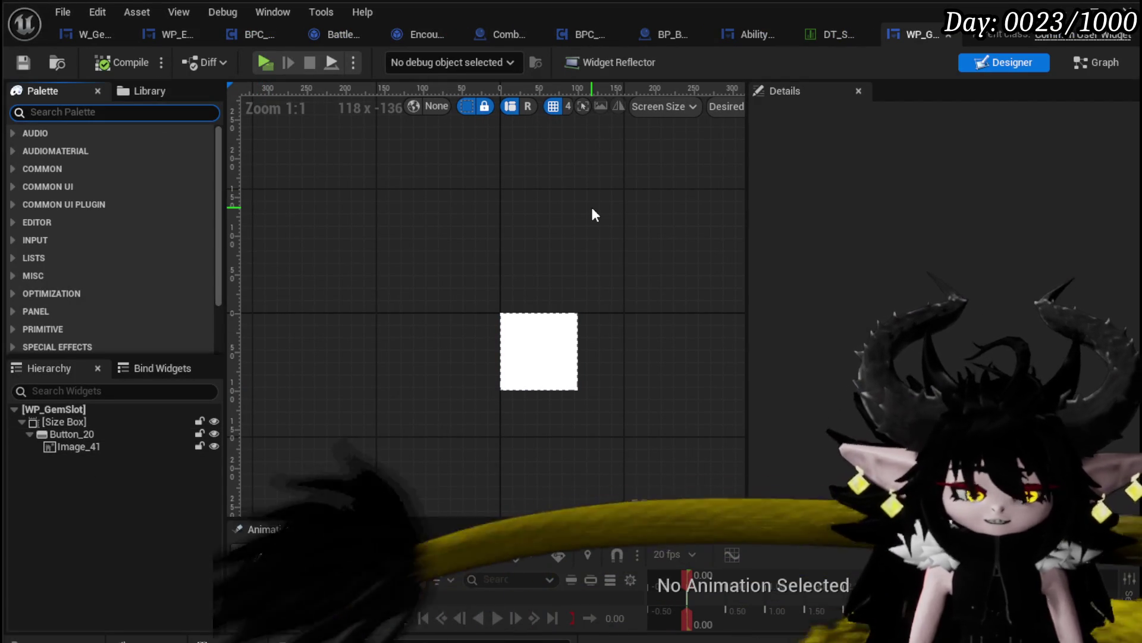
# - Delete Button_20 and its image from WP_GemSlot's Size Box
pyautogui.write('MW Butt')
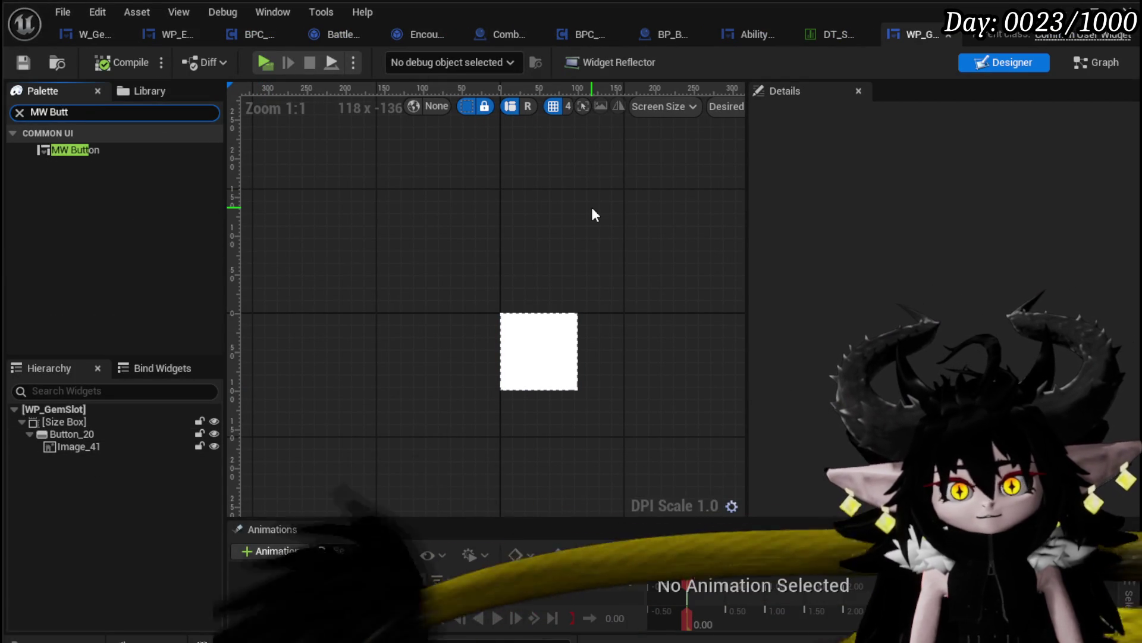
pyautogui.moveTo(119, 150)
pyautogui.mouseDown()
pyautogui.moveTo(80, 197)
pyautogui.moveTo(54, 432)
pyautogui.mouseUp()
pyautogui.rightClick(55, 432)
pyautogui.moveTo(107, 598)
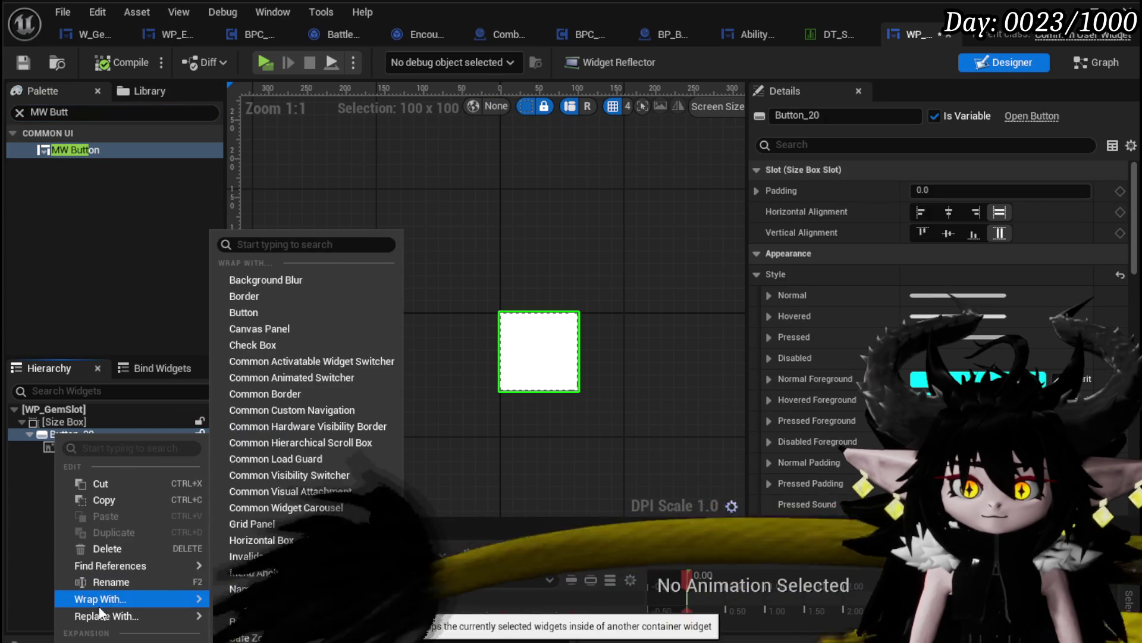
pyautogui.moveTo(130, 622)
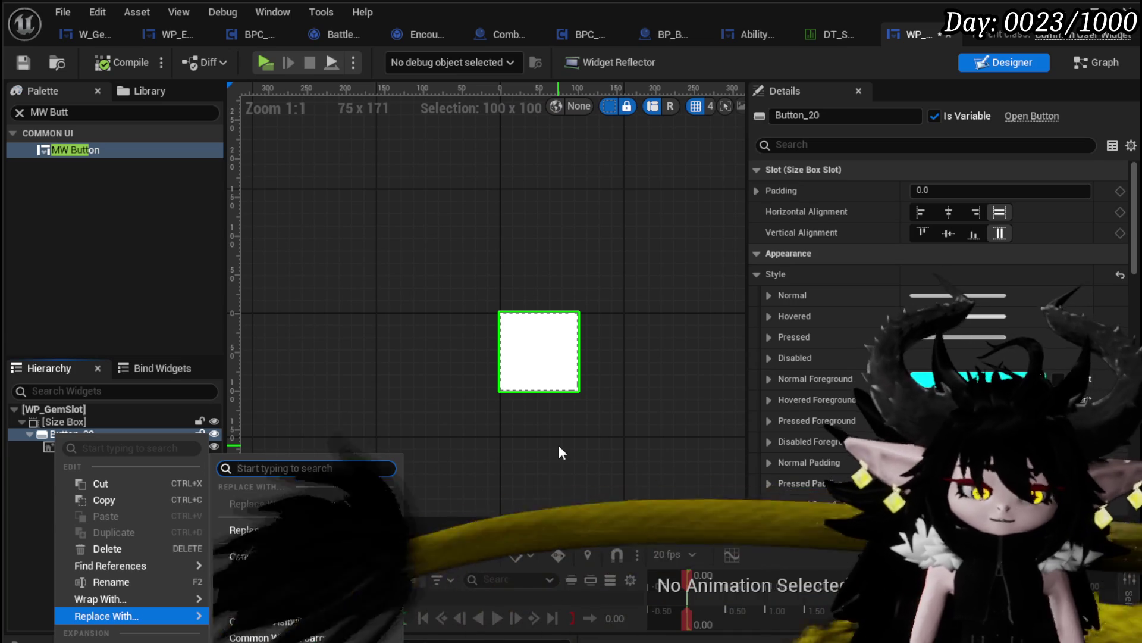
pyautogui.write('MW B')
pyautogui.press('BackSpace')
pyautogui.press('BackSpace')
pyautogui.press('BackSpace')
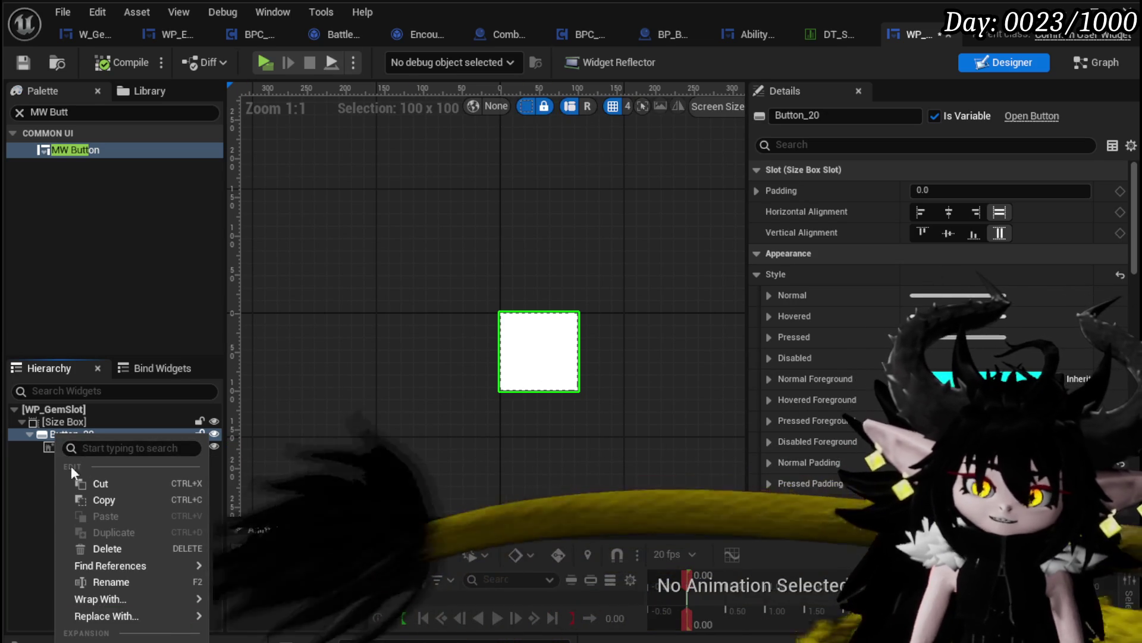
pyautogui.click(20, 484)
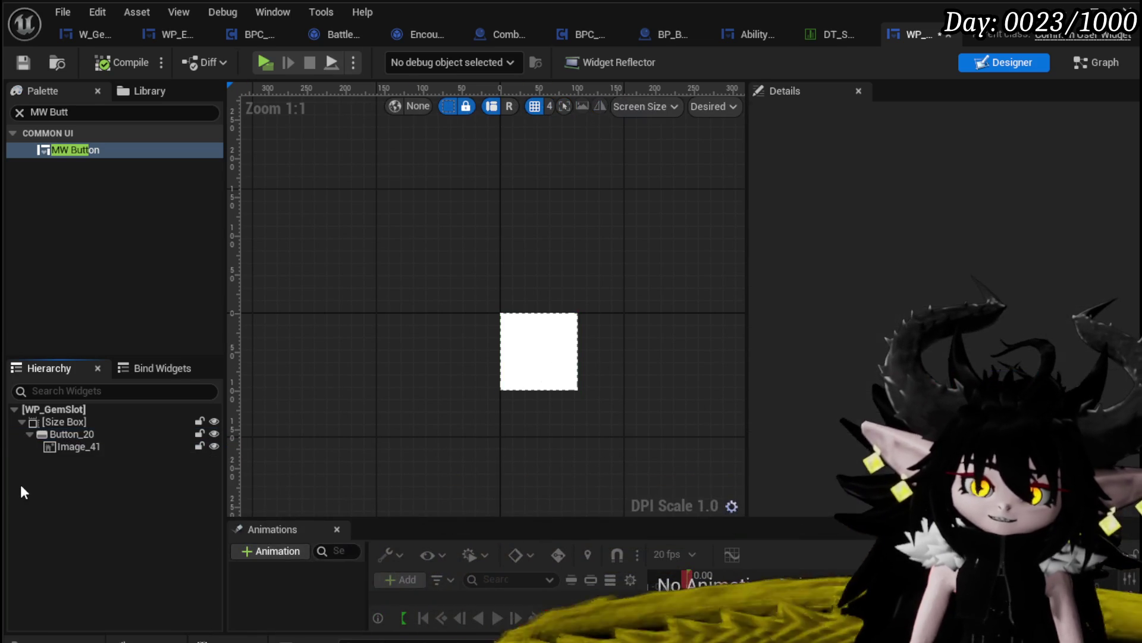
pyautogui.click(71, 435)
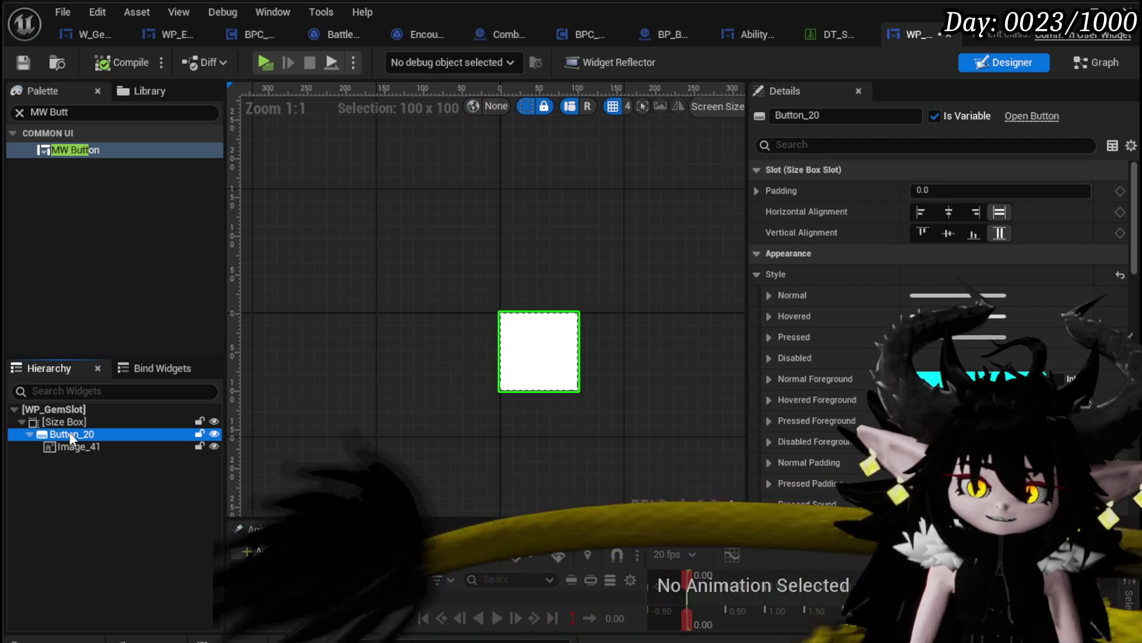
pyautogui.press('Delete')
# - Place an MW Button inside the Size Box and compile WP_GemSlot
pyautogui.moveTo(70, 151); pyautogui.dragTo(63, 423)
pyautogui.click(66, 112)
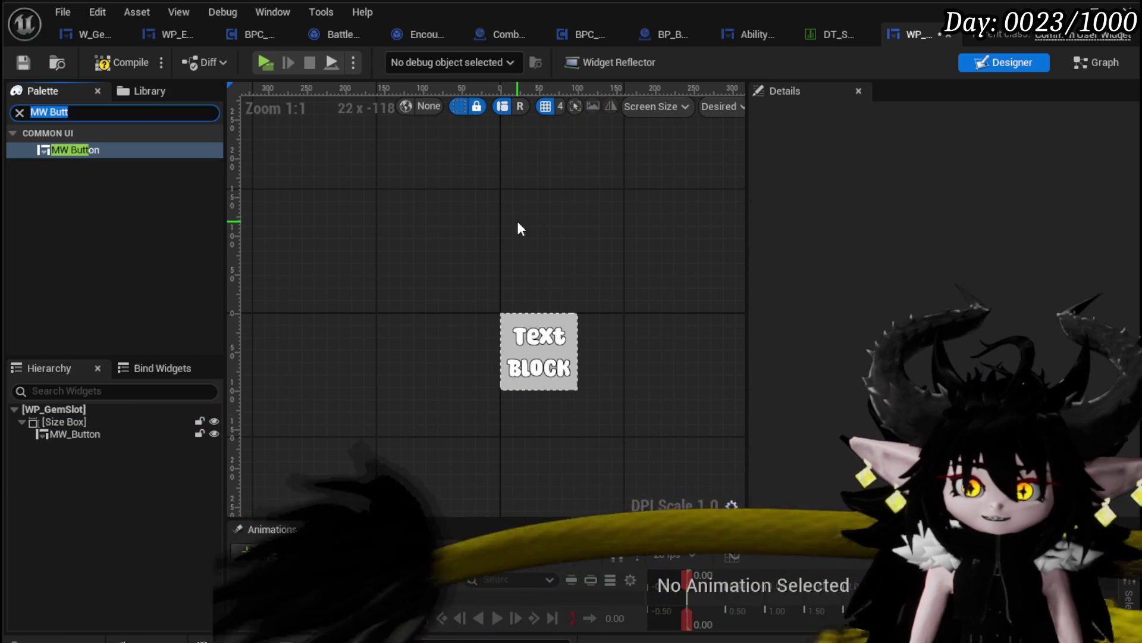
pyautogui.write('Image')
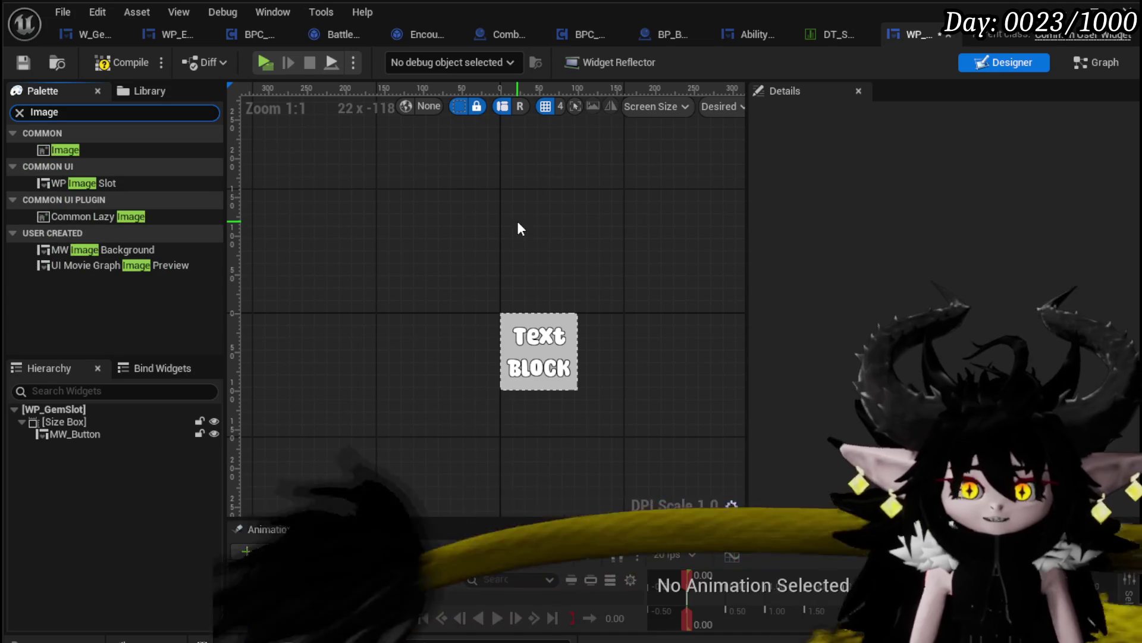
pyautogui.moveTo(72, 153)
pyautogui.mouseDown()
pyautogui.moveTo(100, 452)
pyautogui.moveTo(62, 423)
pyautogui.mouseUp()
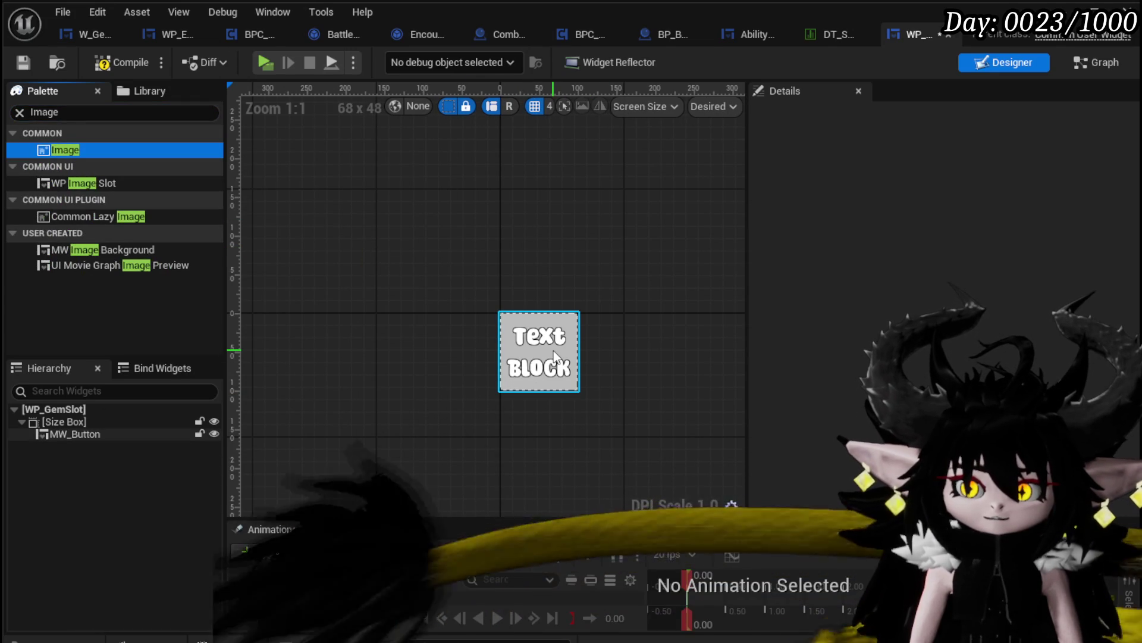
pyautogui.click(90, 432)
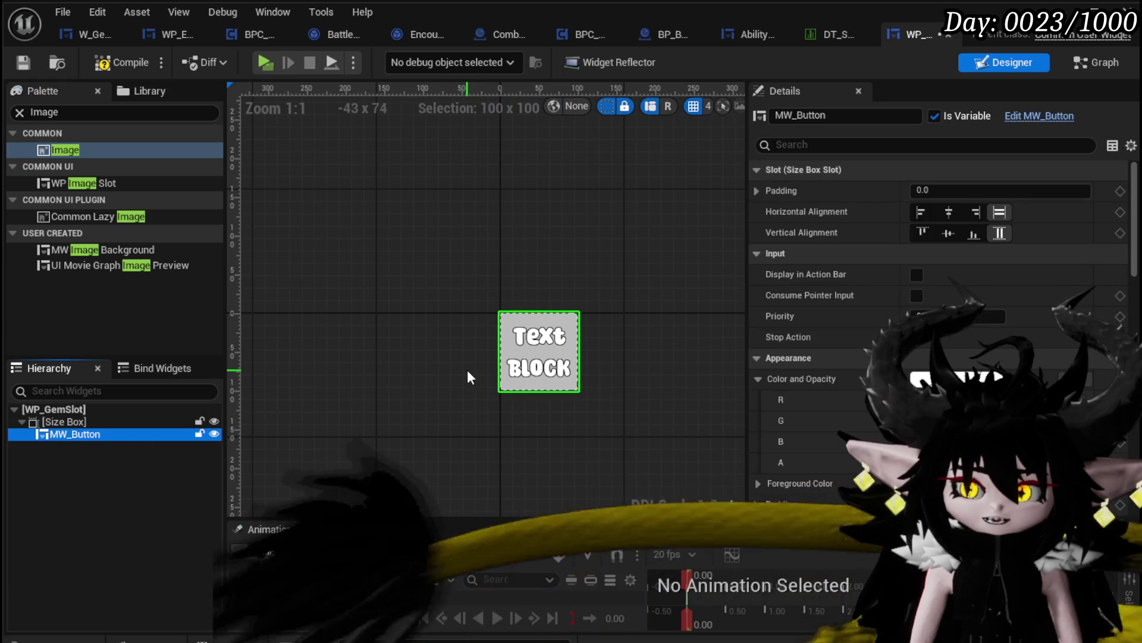
pyautogui.click(104, 66)
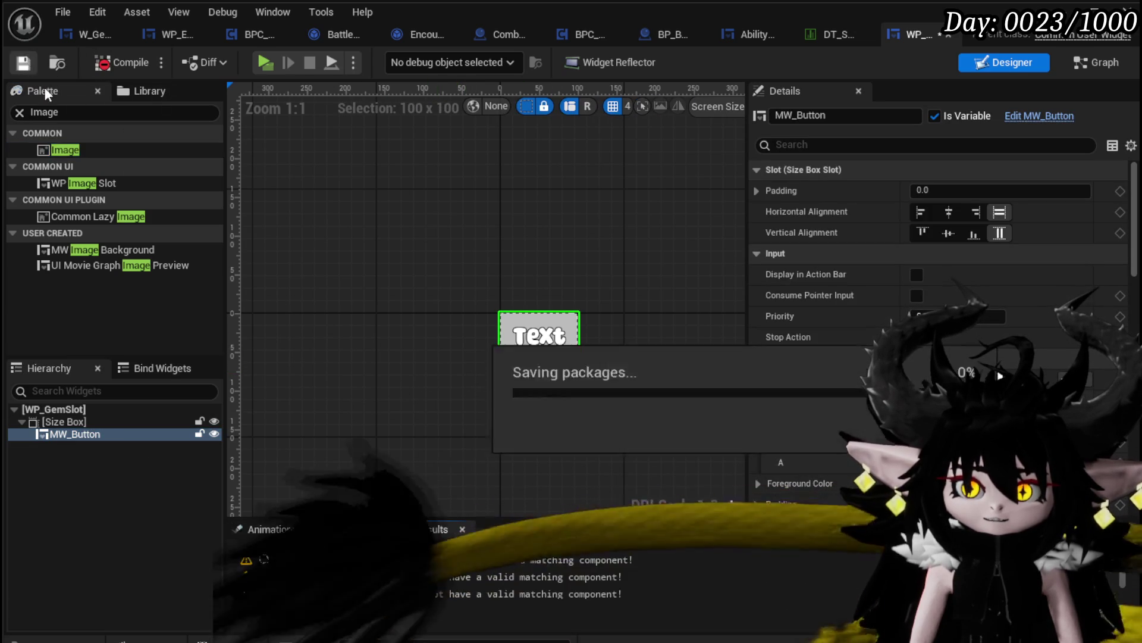
# - Add On Pressed, On Hover and On Unhover events for MW_Button in the EventGraph
pyautogui.click(331, 560)
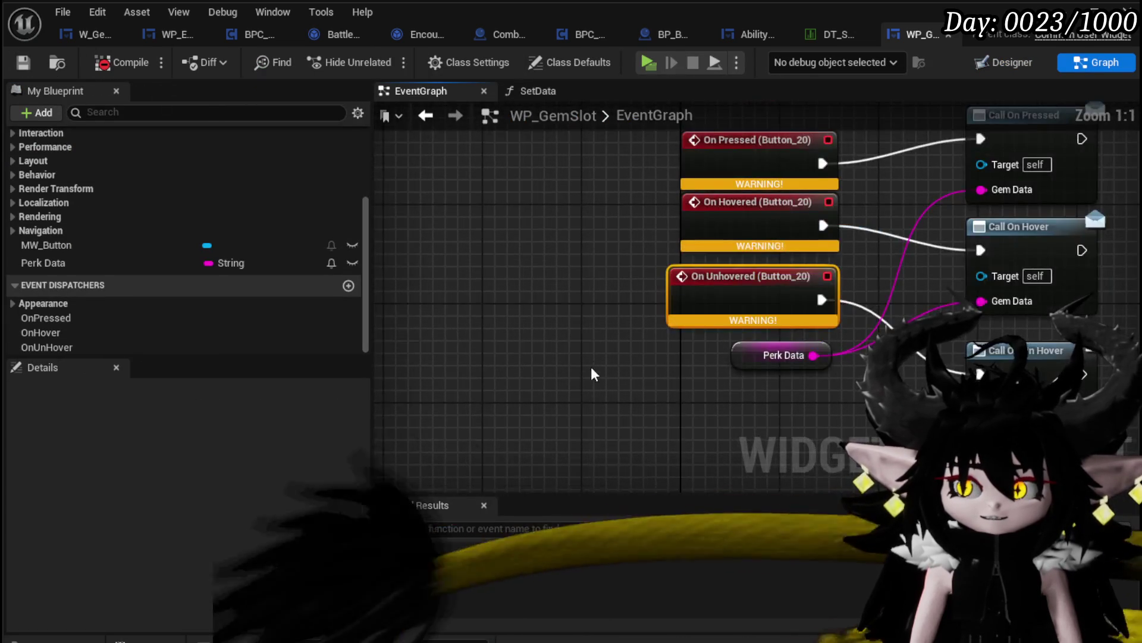
pyautogui.moveTo(54, 245)
pyautogui.mouseDown()
pyautogui.moveTo(443, 265)
pyautogui.moveTo(395, 237)
pyautogui.mouseUp()
pyautogui.click(447, 266)
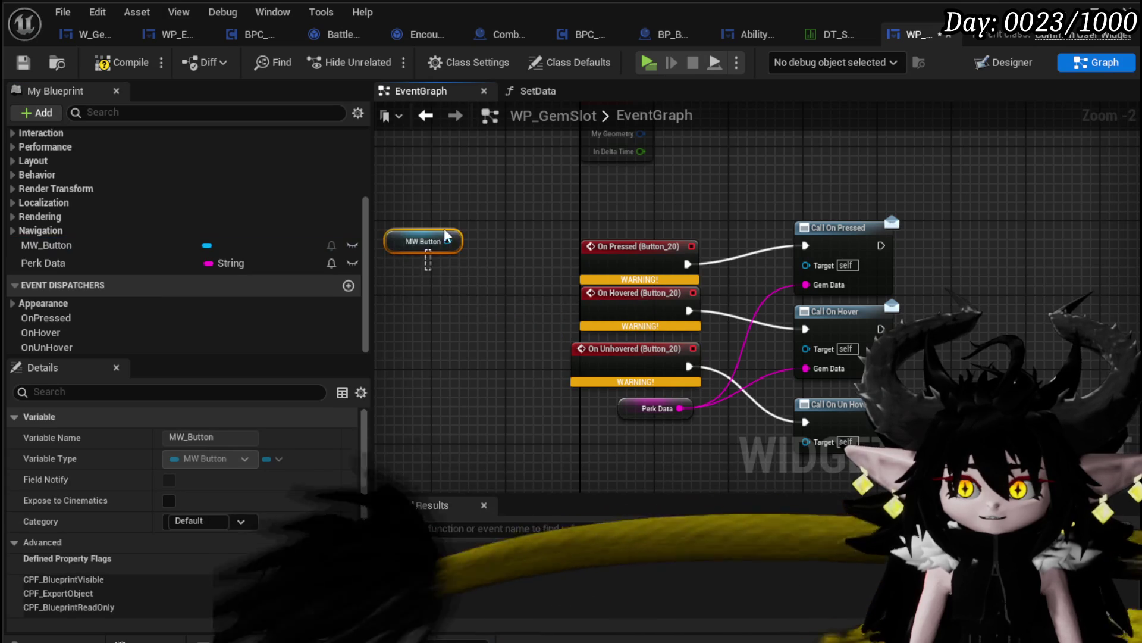
pyautogui.hotkey('ctrl', 'z')
pyautogui.click(89, 246)
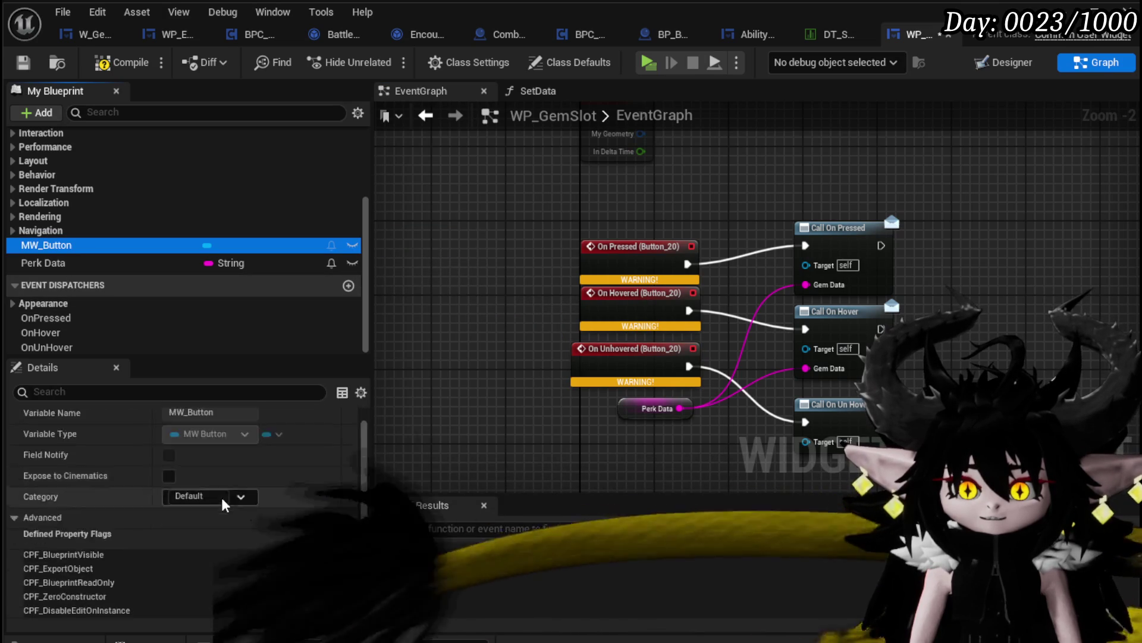
pyautogui.scroll(-5, 224, 502)
pyautogui.click(207, 502)
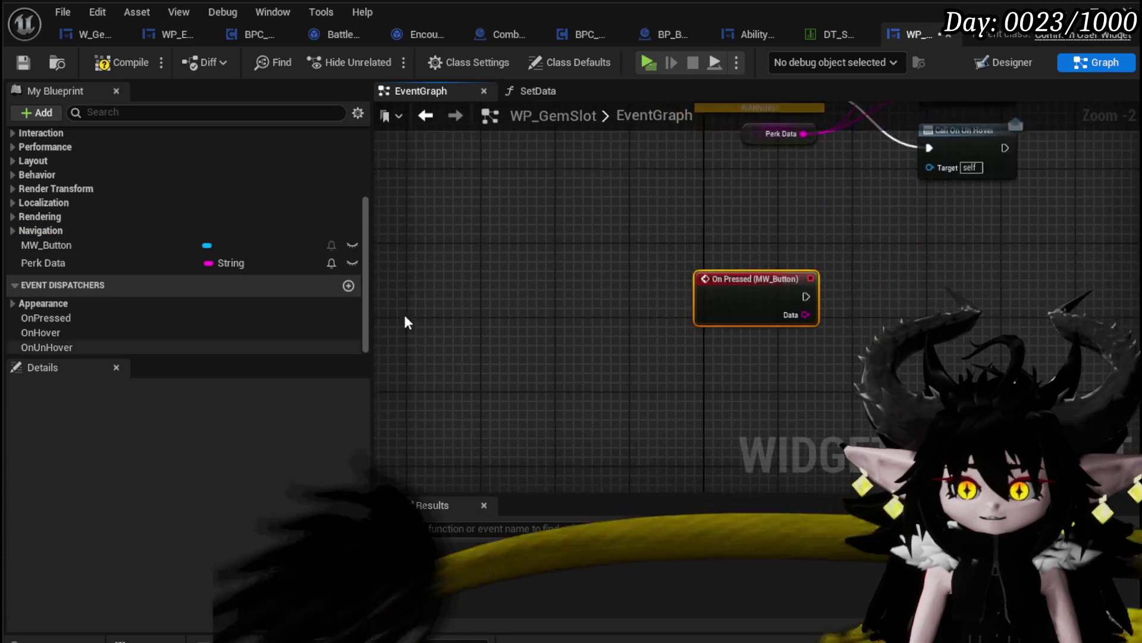
pyautogui.click(51, 249)
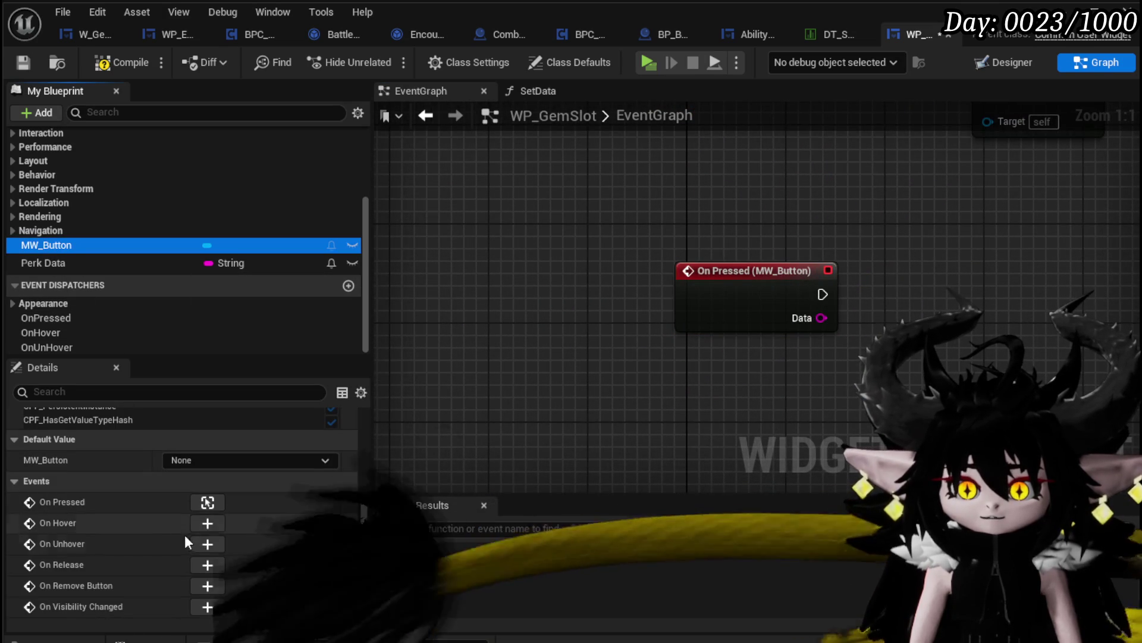
pyautogui.click(211, 520)
pyautogui.click(58, 246)
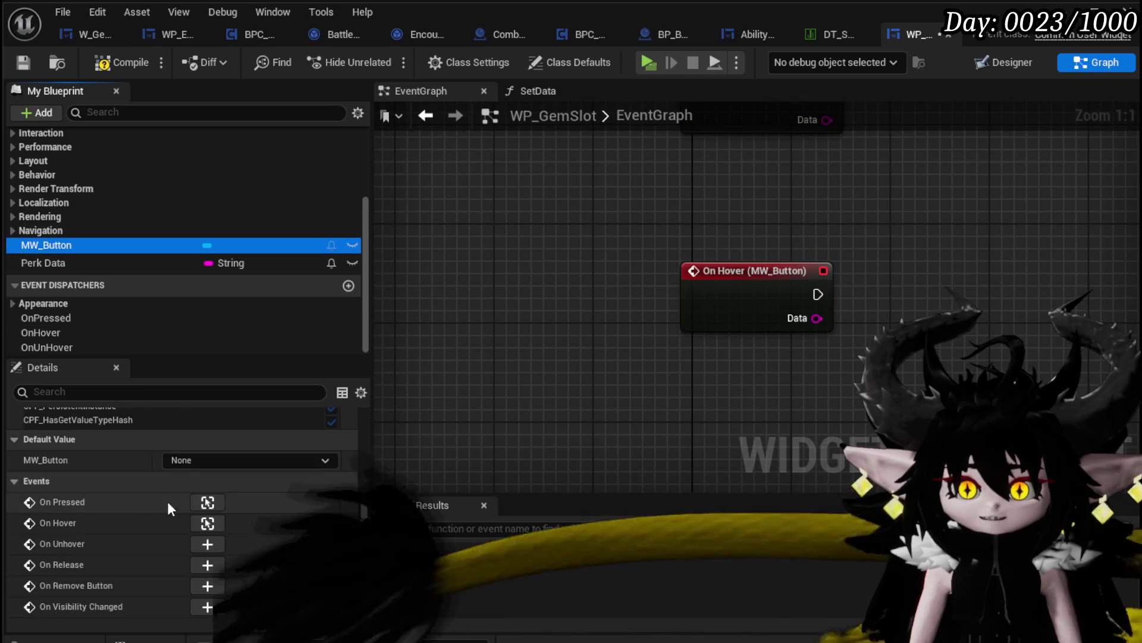
pyautogui.click(207, 543)
pyautogui.scroll(-5, 622, 297)
pyautogui.moveTo(548, 458); pyautogui.dragTo(654, 282)
pyautogui.moveTo(588, 272)
pyautogui.mouseDown()
pyautogui.moveTo(552, 236)
pyautogui.moveTo(487, 119)
pyautogui.mouseUp()
pyautogui.scroll(4, 489, 157)
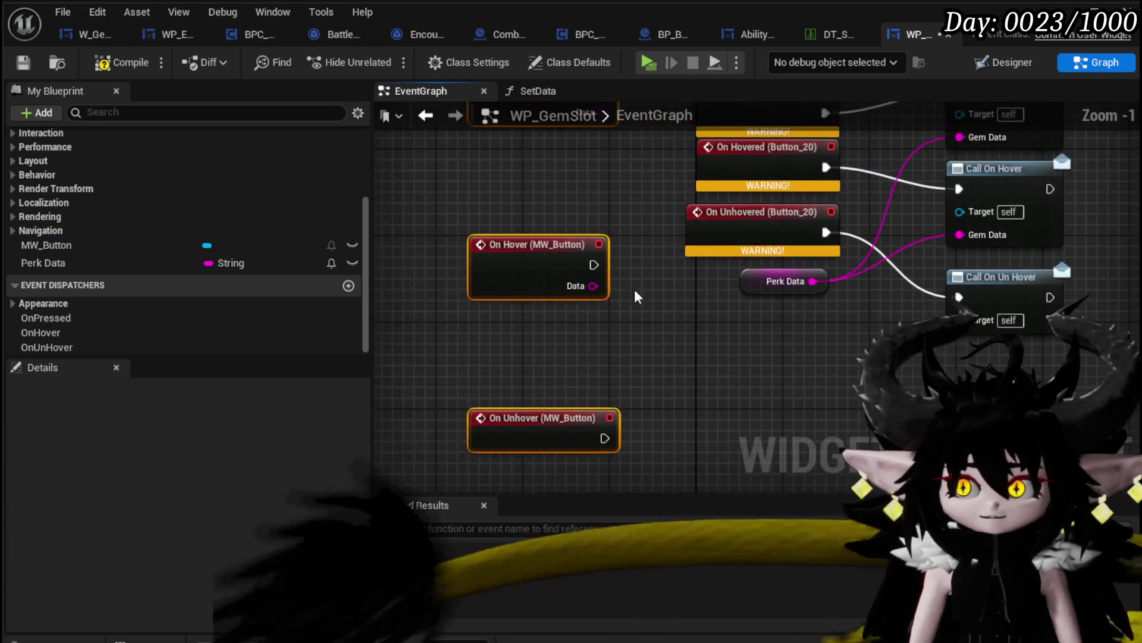
pyautogui.moveTo(547, 243); pyautogui.dragTo(566, 167)
pyautogui.moveTo(536, 420)
pyautogui.mouseDown()
pyautogui.moveTo(535, 289)
pyautogui.moveTo(439, 465)
pyautogui.mouseUp()
# - Wire the MW_Button events to Call On Pressed/Hover/Unhover, delete the Button_20 events, and compile
pyautogui.moveTo(505, 267); pyautogui.dragTo(863, 268)
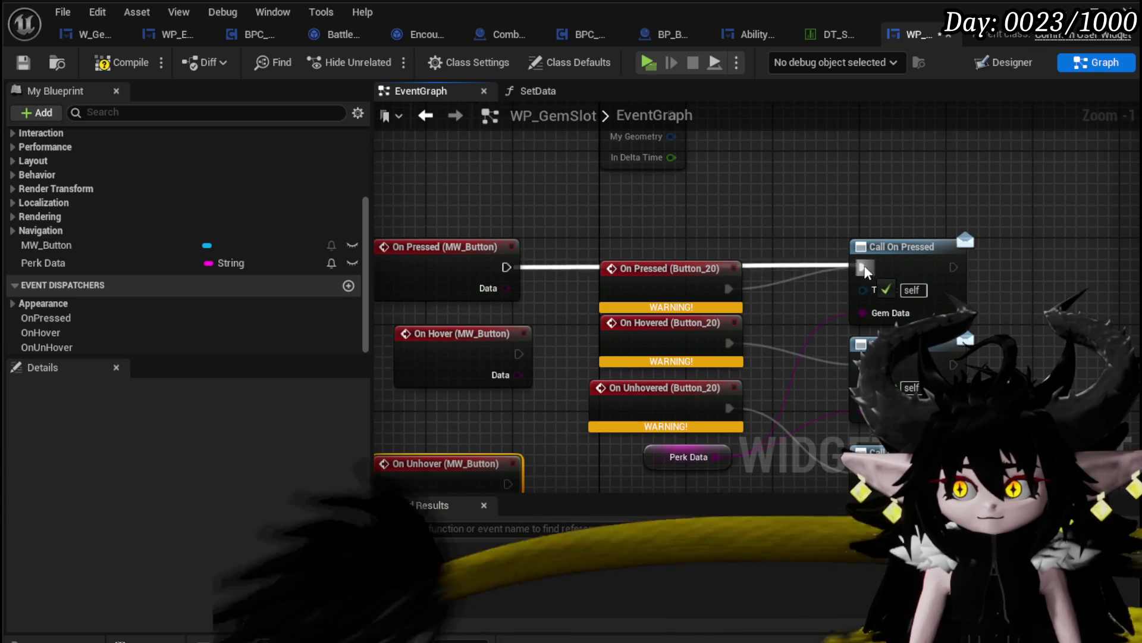
pyautogui.click(668, 267)
pyautogui.press('Delete')
pyautogui.moveTo(668, 266); pyautogui.dragTo(668, 187)
pyautogui.moveTo(537, 282)
pyautogui.mouseDown()
pyautogui.moveTo(880, 303)
pyautogui.moveTo(881, 294)
pyautogui.mouseUp()
pyautogui.click(676, 277)
pyautogui.press('Delete')
pyautogui.moveTo(527, 413); pyautogui.dragTo(881, 402)
pyautogui.click(678, 316)
pyautogui.press('Delete')
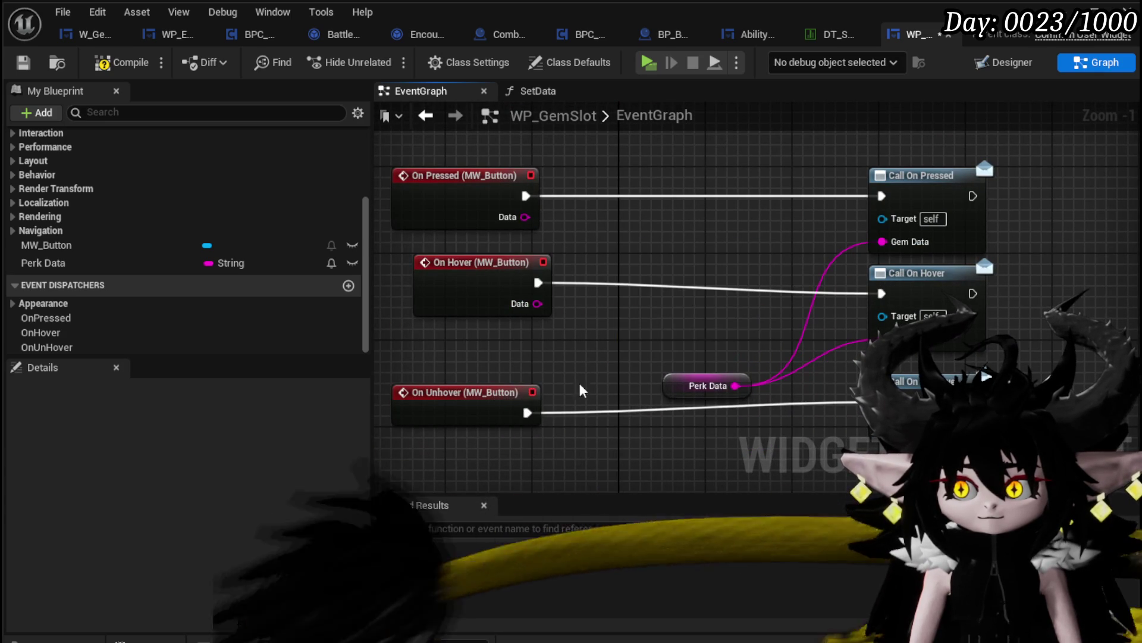
pyautogui.moveTo(470, 392); pyautogui.dragTo(479, 359)
pyautogui.click(122, 63)
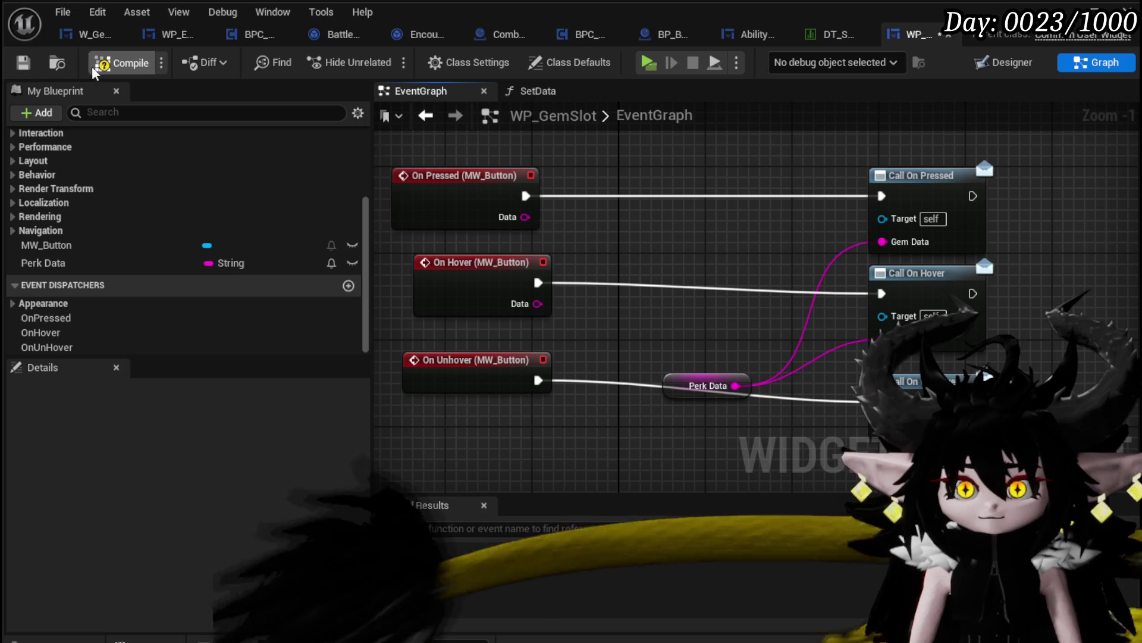
pyautogui.click(23, 63)
# - Jump to the Image 41 error in SetData and place an MW_Button getter there
pyautogui.click(536, 540)
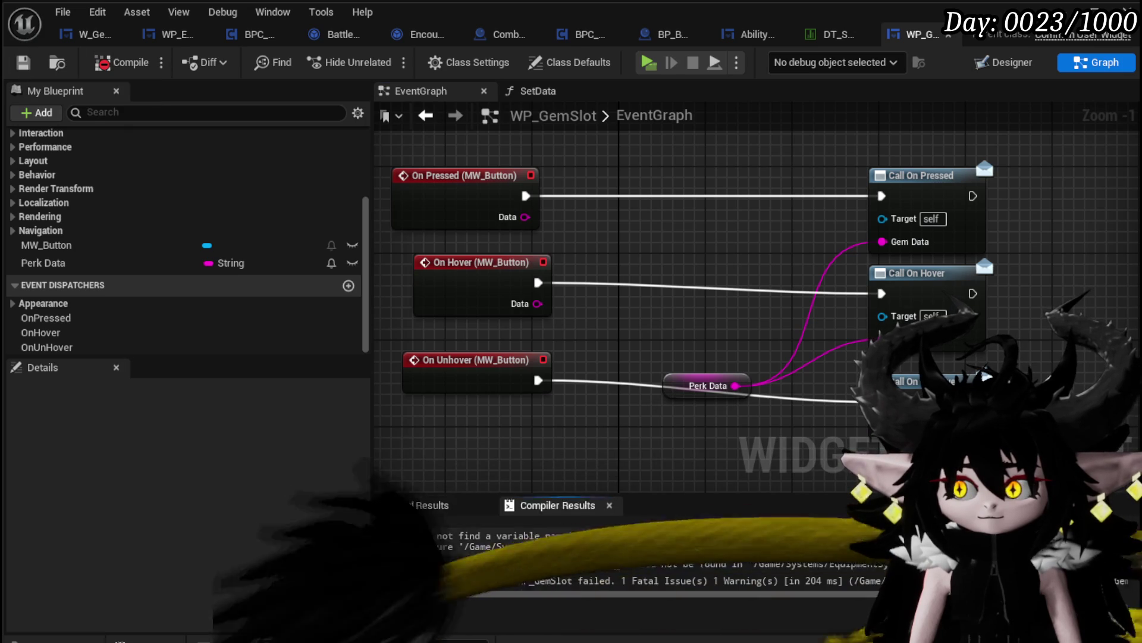
pyautogui.scroll(-1, 640, 248)
pyautogui.click(694, 345)
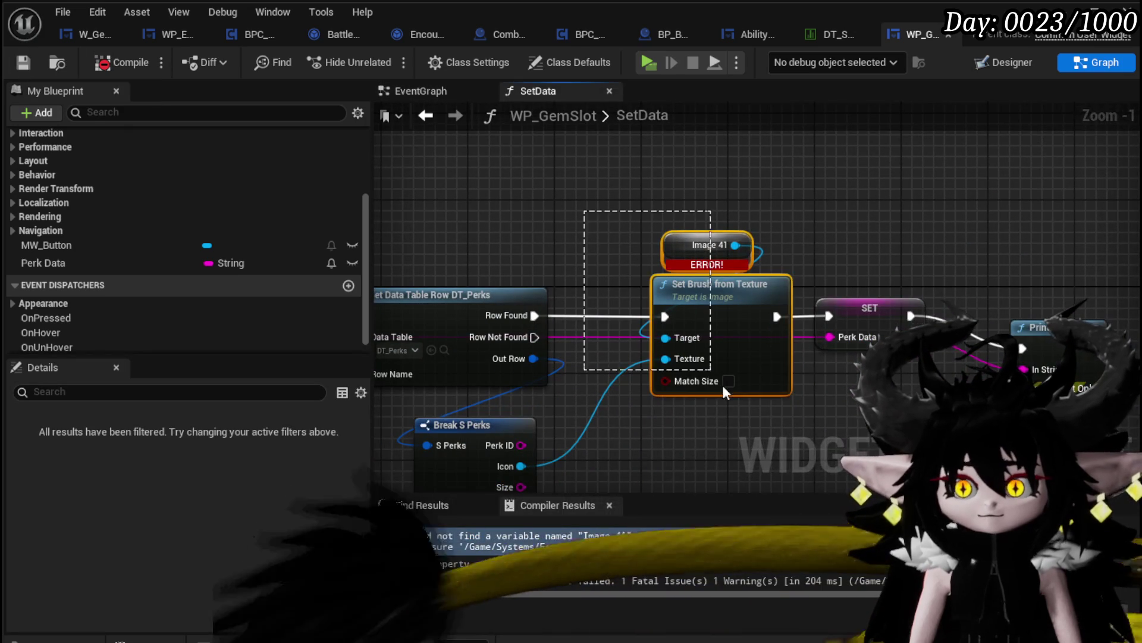
pyautogui.moveTo(115, 244)
pyautogui.mouseDown()
pyautogui.moveTo(462, 134)
pyautogui.moveTo(663, 205)
pyautogui.mouseUp()
pyautogui.click(510, 162)
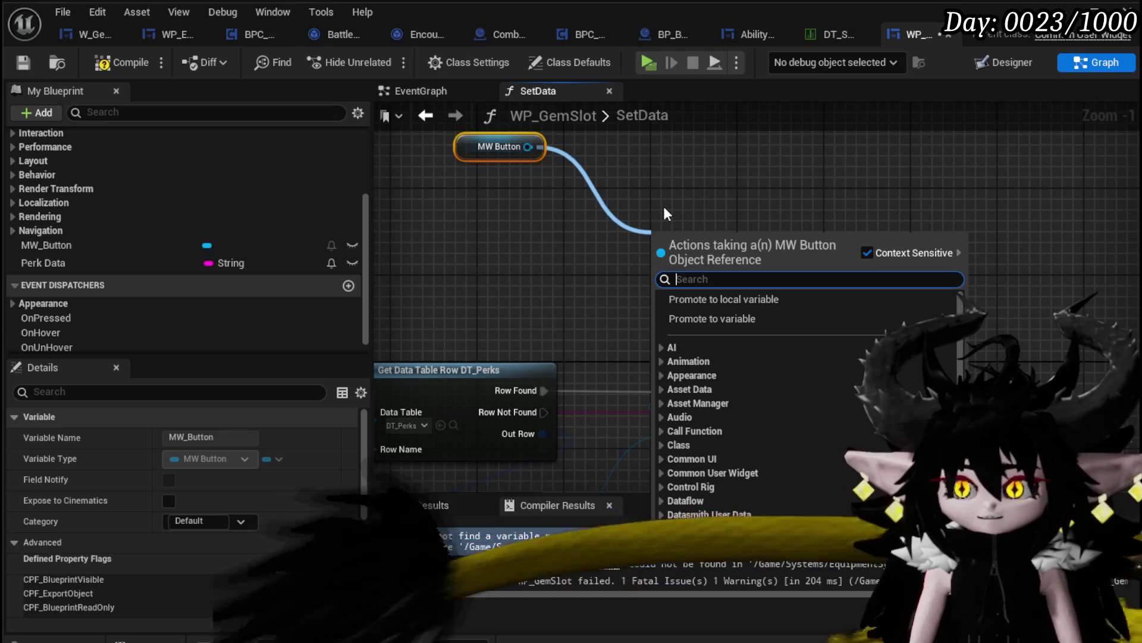
pyautogui.write('Set Imag')
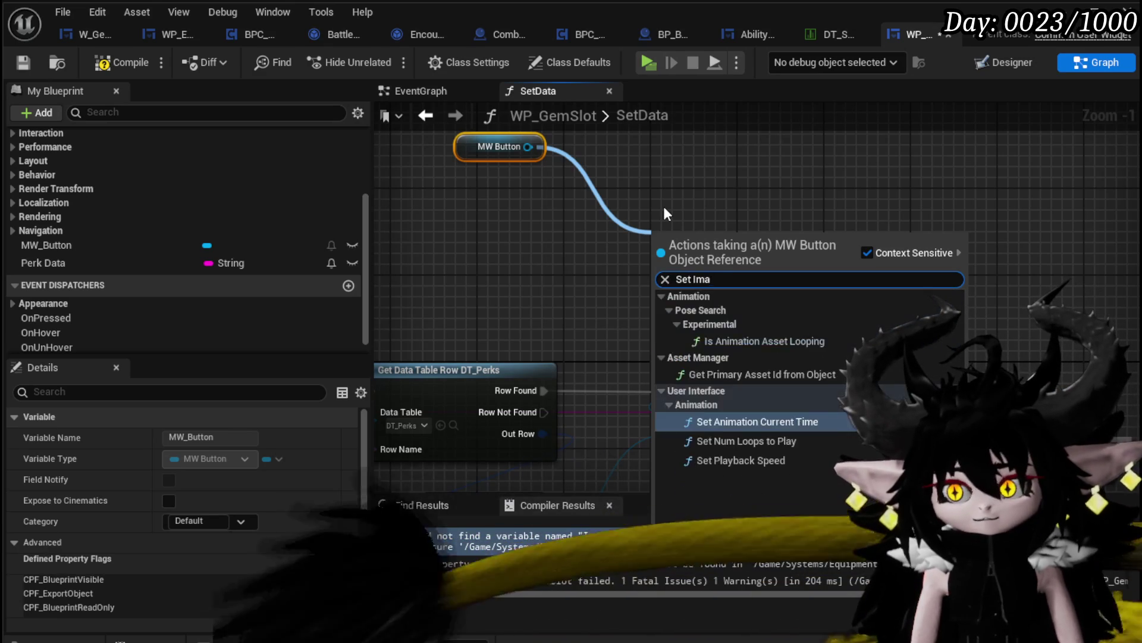
pyautogui.press('BackSpace')
pyautogui.press('BackSpace')
pyautogui.press('BackSpace')
pyautogui.write('Image')
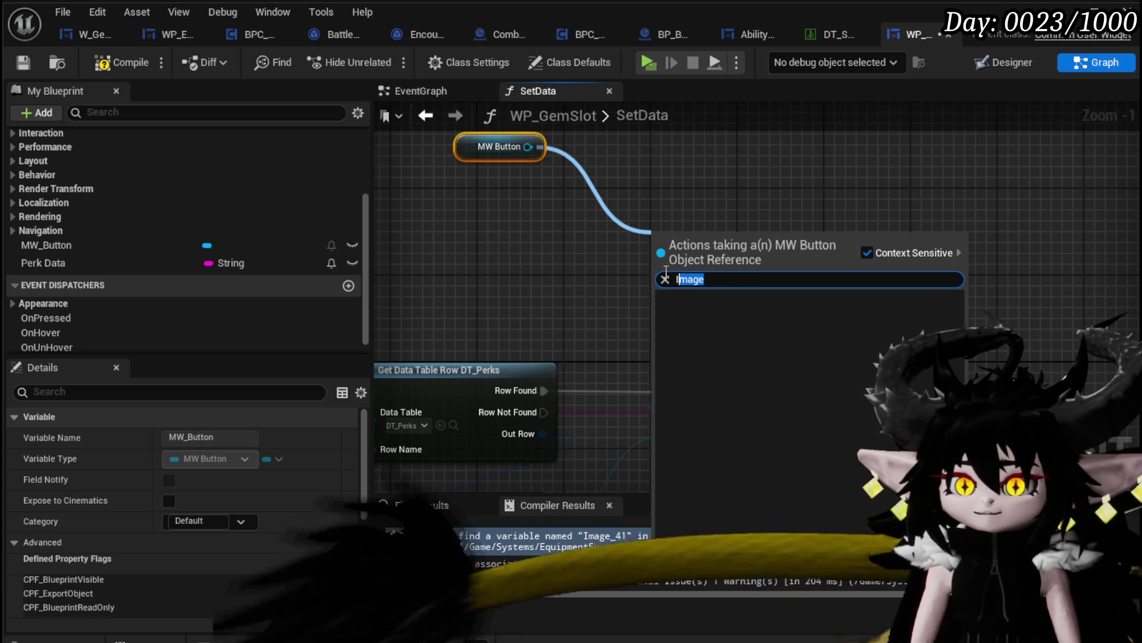
pyautogui.write('Vius')
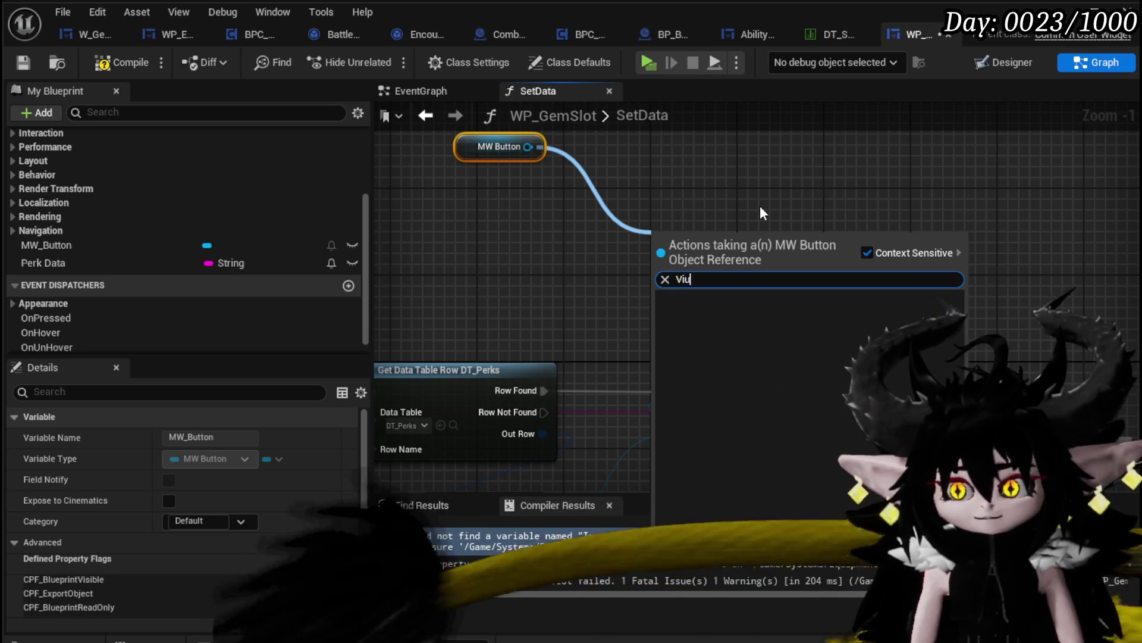
pyautogui.press('BackSpace')
pyautogui.press('BackSpace')
pyautogui.press('BackSpace')
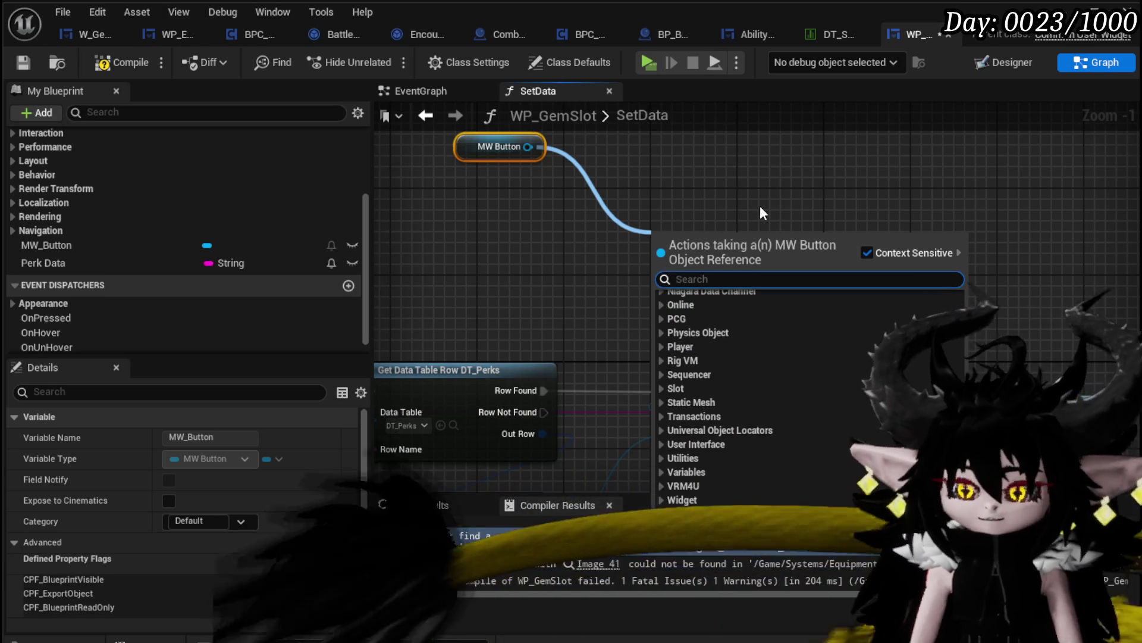
pyautogui.click(681, 163)
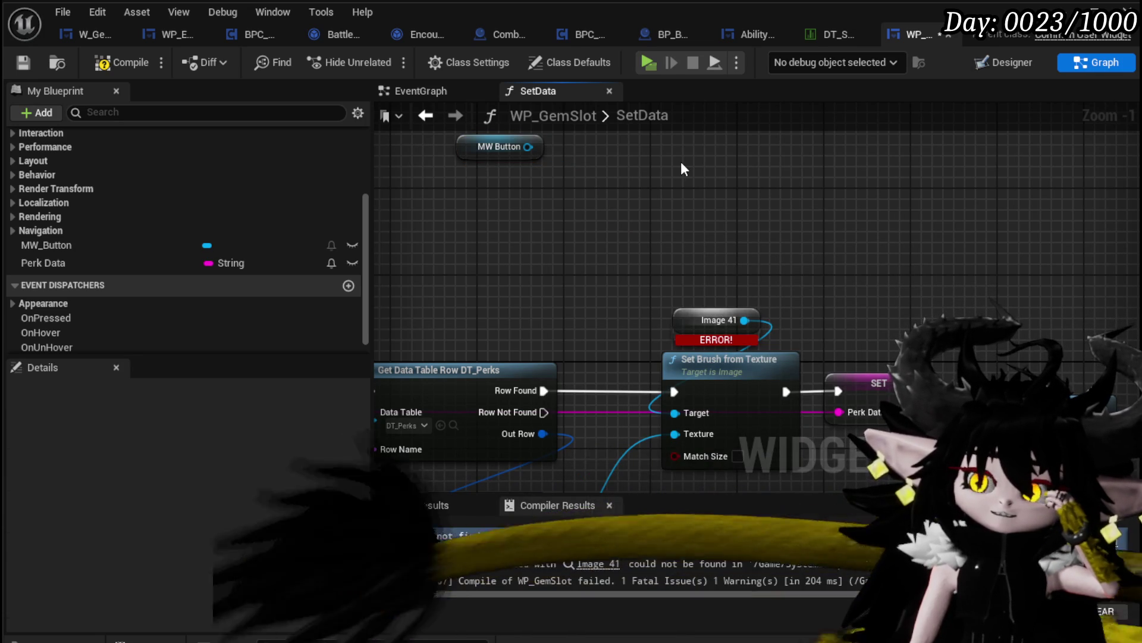
pyautogui.click(102, 69)
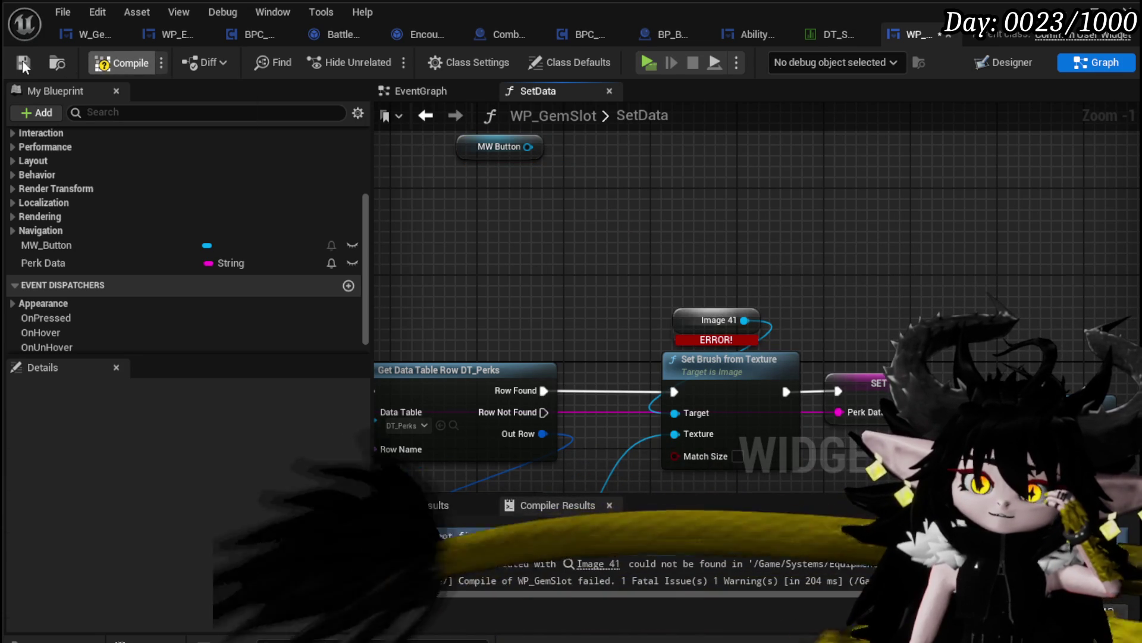
# - Get Button_31 from the MW_Button getter and search its Set actions
pyautogui.click(82, 248)
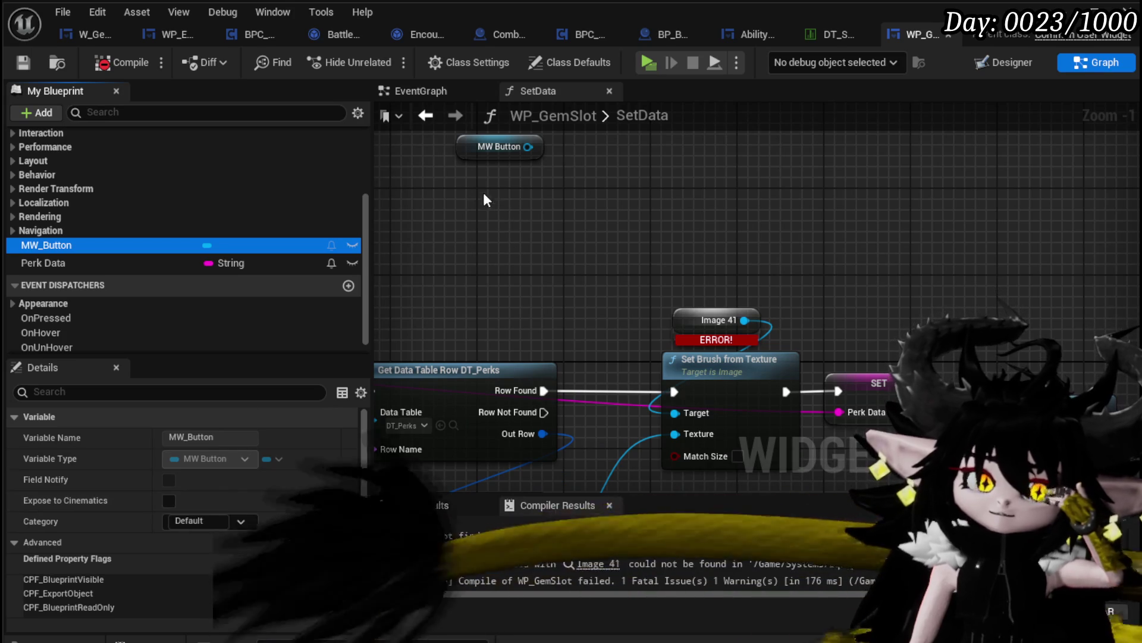
pyautogui.moveTo(527, 147); pyautogui.dragTo(626, 202)
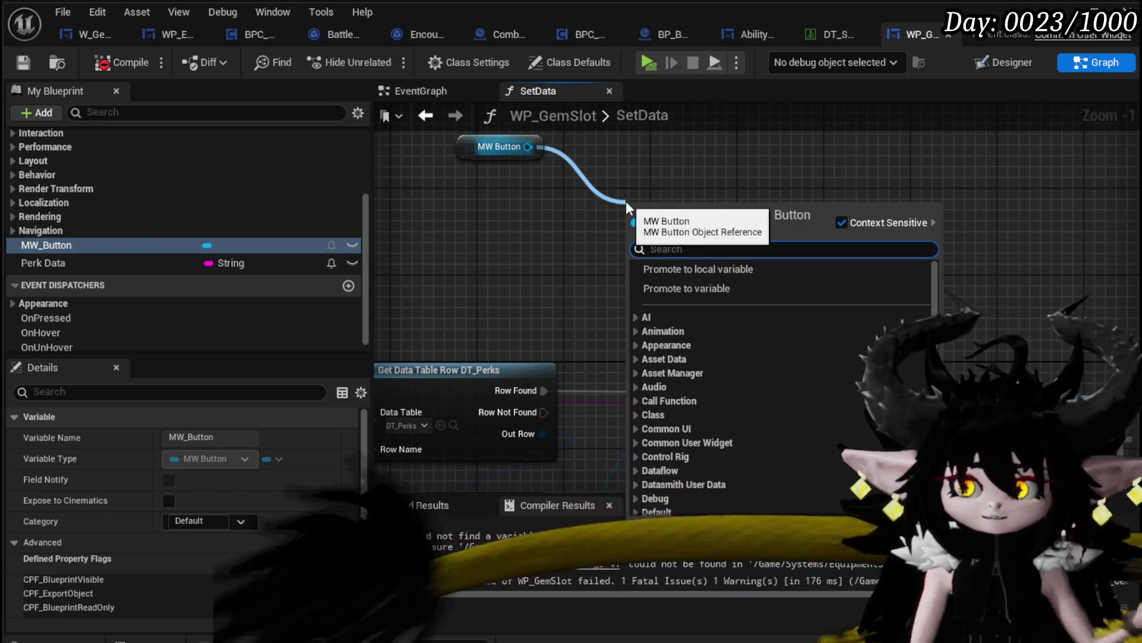
pyautogui.write('Button')
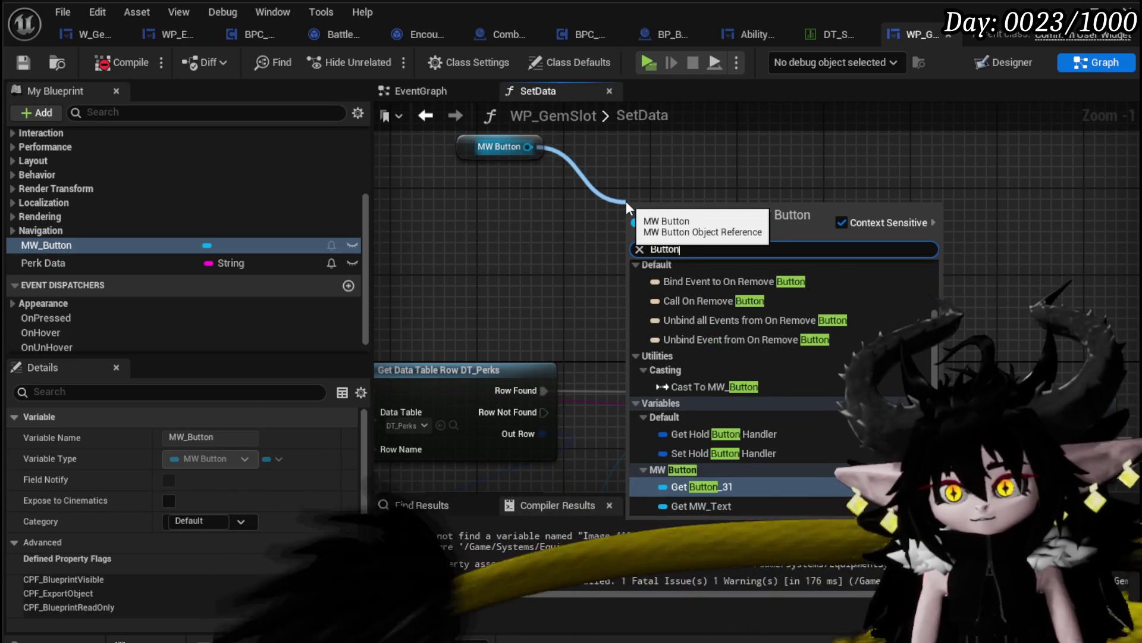
pyautogui.click(717, 488)
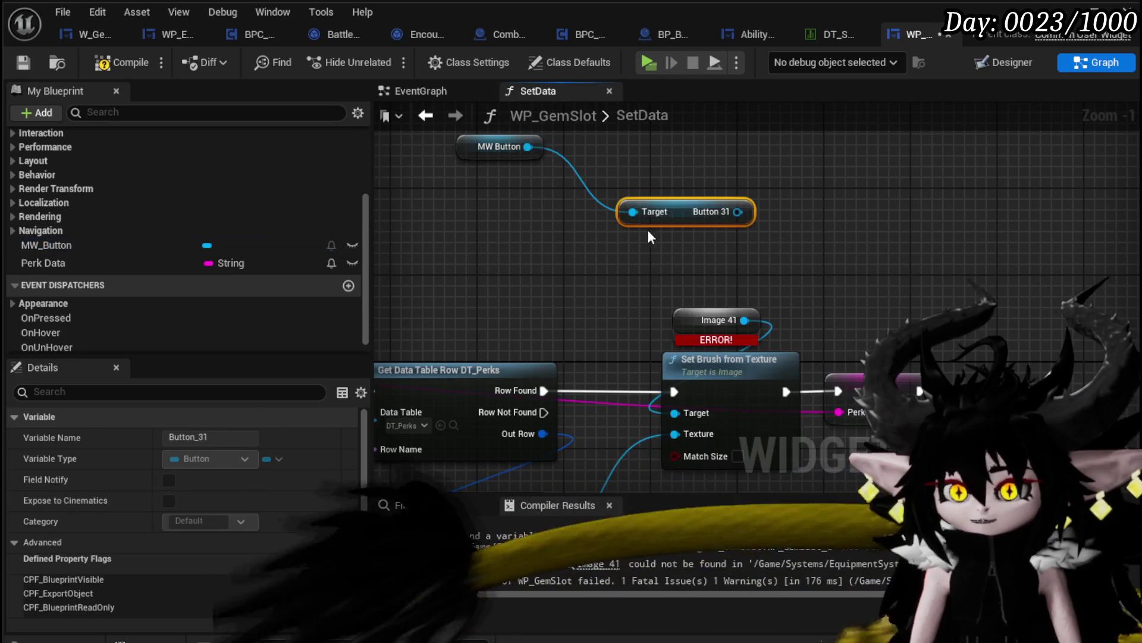
pyautogui.moveTo(648, 210); pyautogui.dragTo(440, 189)
pyautogui.moveTo(521, 190); pyautogui.dragTo(627, 201)
pyautogui.write('Set')
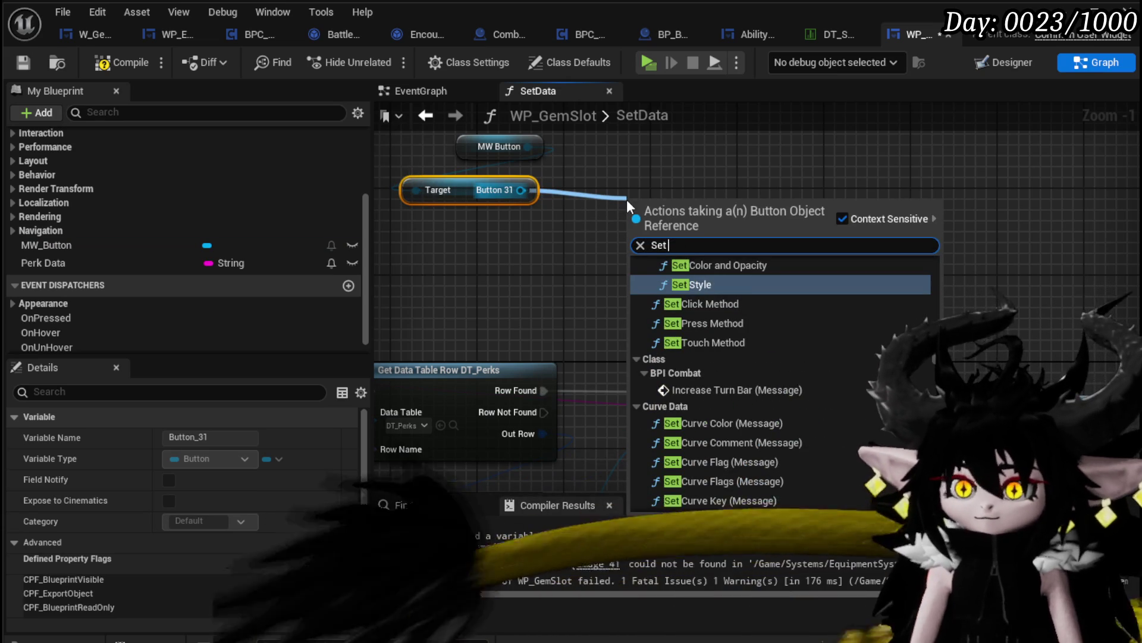
# - Add a Set Style call on Button 31 with a Make Button Style node feeding its In Style
pyautogui.click(694, 284)
pyautogui.moveTo(683, 209)
pyautogui.mouseDown()
pyautogui.moveTo(759, 154)
pyautogui.moveTo(555, 295)
pyautogui.mouseUp()
pyautogui.write('brea')
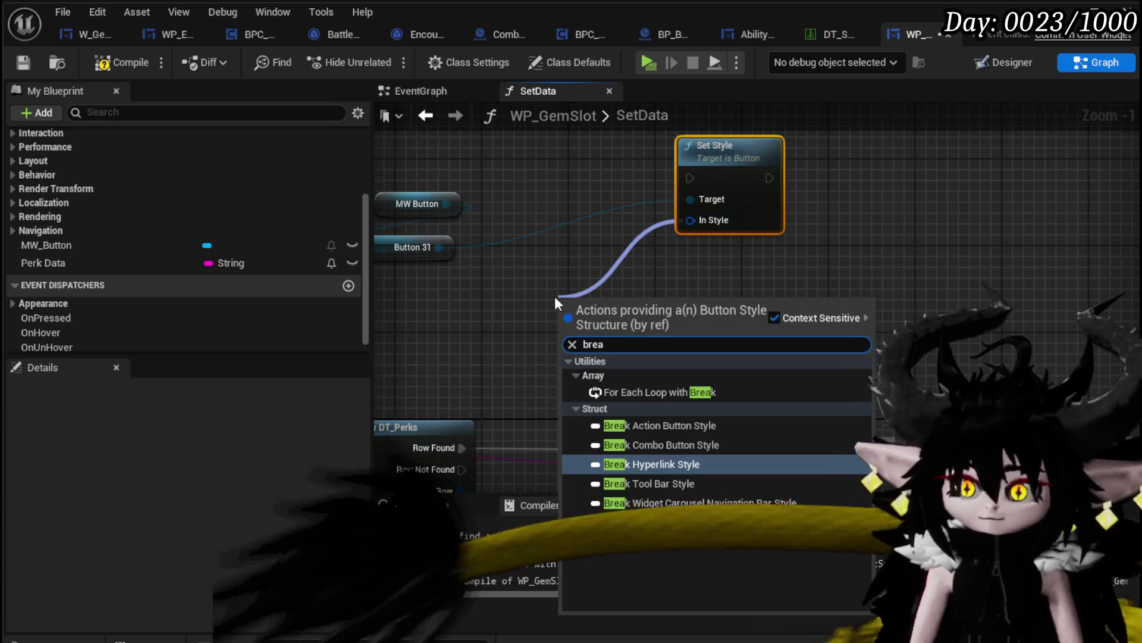
pyautogui.press('BackSpace')
pyautogui.press('BackSpace')
pyautogui.press('BackSpace')
pyautogui.write('str')
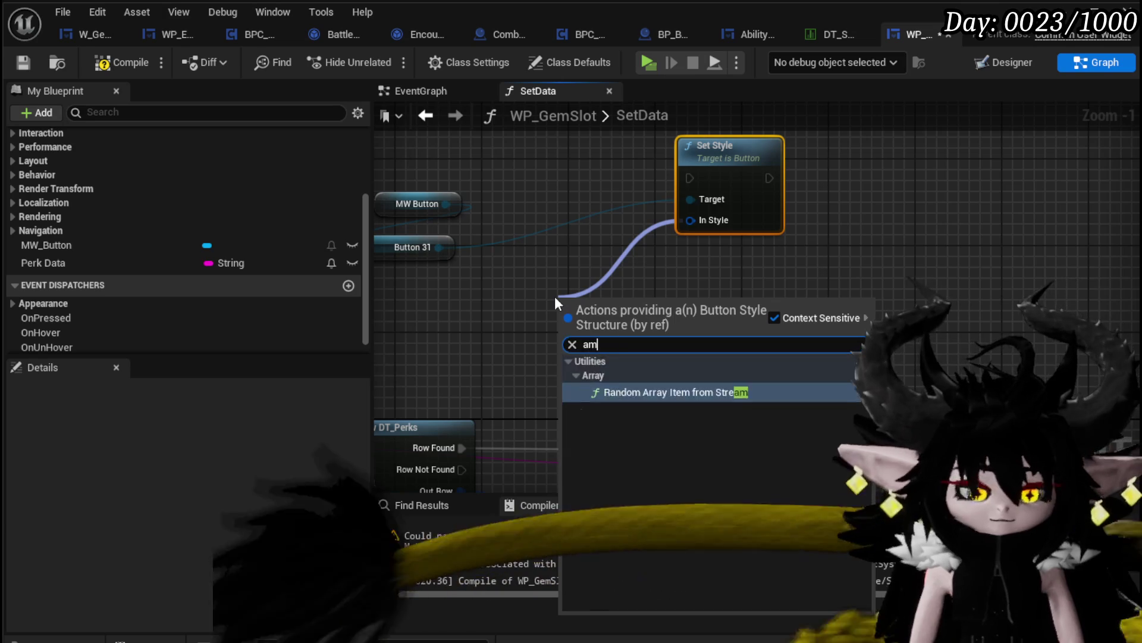
pyautogui.press('BackSpace')
pyautogui.press('BackSpace')
pyautogui.press('BackSpace')
pyautogui.write('perk')
pyautogui.press('BackSpace')
pyautogui.press('BackSpace')
pyautogui.press('BackSpace')
pyautogui.write('str')
pyautogui.press('BackSpace')
pyautogui.press('BackSpace')
pyautogui.press('BackSpace')
pyautogui.write('make')
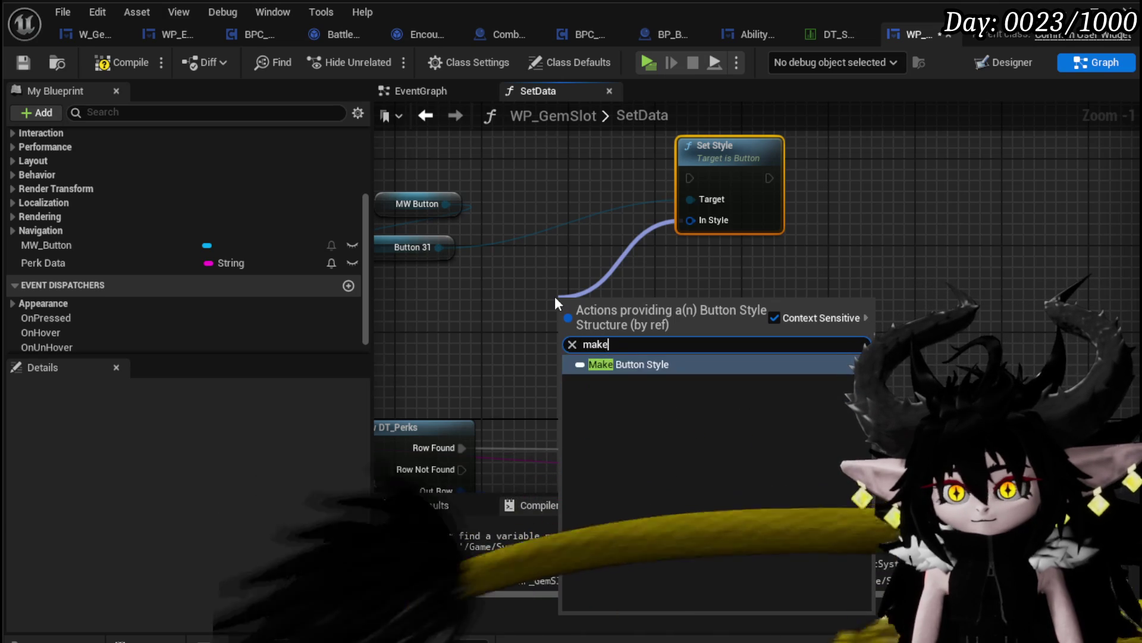
pyautogui.press('Return')
pyautogui.moveTo(429, 334)
pyautogui.mouseDown()
pyautogui.moveTo(702, 213)
pyautogui.moveTo(704, 153)
pyautogui.mouseUp()
pyautogui.moveTo(595, 188)
pyautogui.mouseDown()
pyautogui.moveTo(1006, 122)
pyautogui.moveTo(1017, 135)
pyautogui.mouseUp()
# - Build the Normal brush with Make Brush from Texture, using the Break S Perks Icon as its texture
pyautogui.moveTo(712, 176); pyautogui.dragTo(539, 186)
pyautogui.write('make')
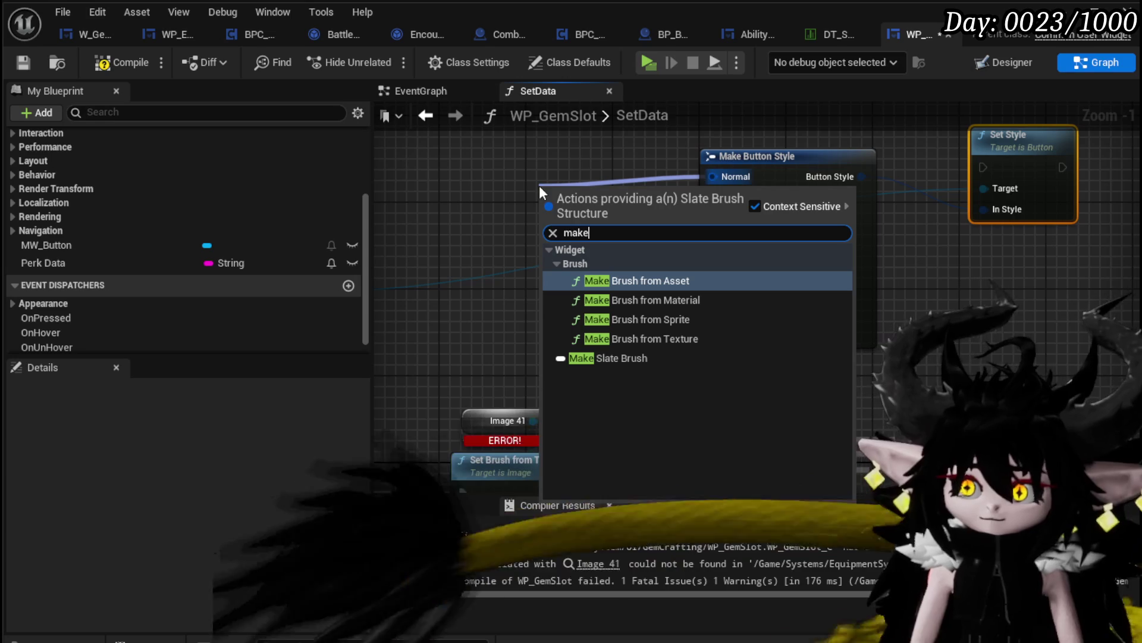
pyautogui.click(622, 338)
pyautogui.moveTo(603, 184); pyautogui.dragTo(484, 184)
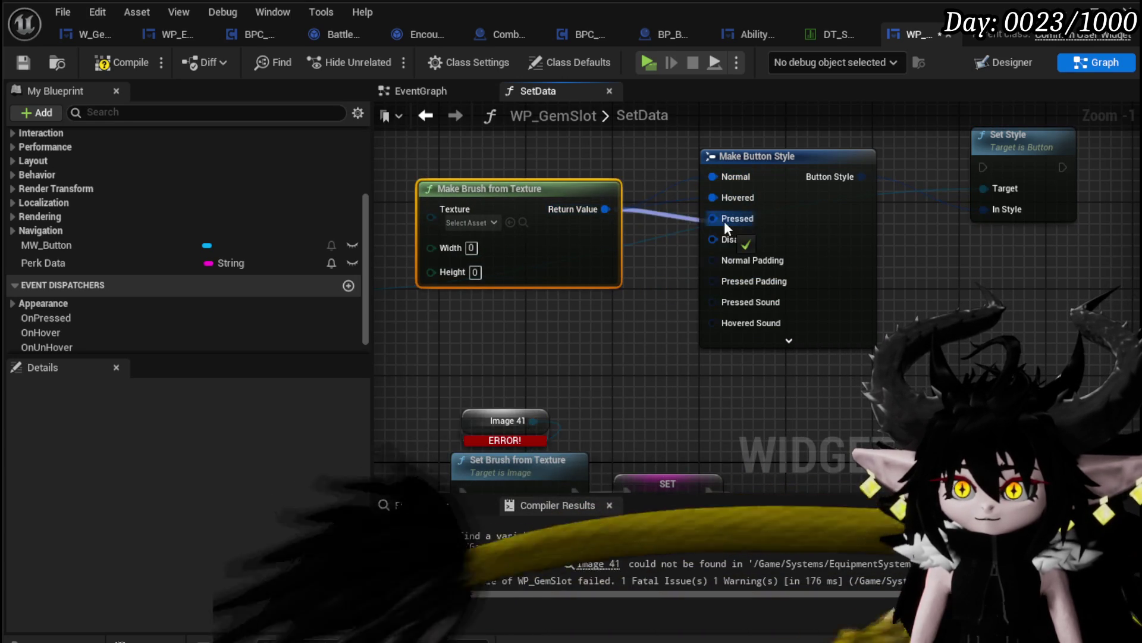
pyautogui.moveTo(724, 250)
pyautogui.mouseDown()
pyautogui.moveTo(751, 319)
pyautogui.moveTo(648, 205)
pyautogui.mouseUp()
pyautogui.moveTo(534, 477)
pyautogui.mouseDown()
pyautogui.moveTo(661, 280)
pyautogui.moveTo(683, 138)
pyautogui.moveTo(672, 148)
pyautogui.mouseUp()
pyautogui.moveTo(589, 291)
pyautogui.mouseDown()
pyautogui.moveTo(547, 438)
pyautogui.moveTo(512, 488)
pyautogui.mouseUp()
pyautogui.moveTo(875, 340)
pyautogui.mouseDown()
pyautogui.moveTo(331, 524)
pyautogui.moveTo(848, 290)
pyautogui.moveTo(850, 182)
pyautogui.mouseUp()
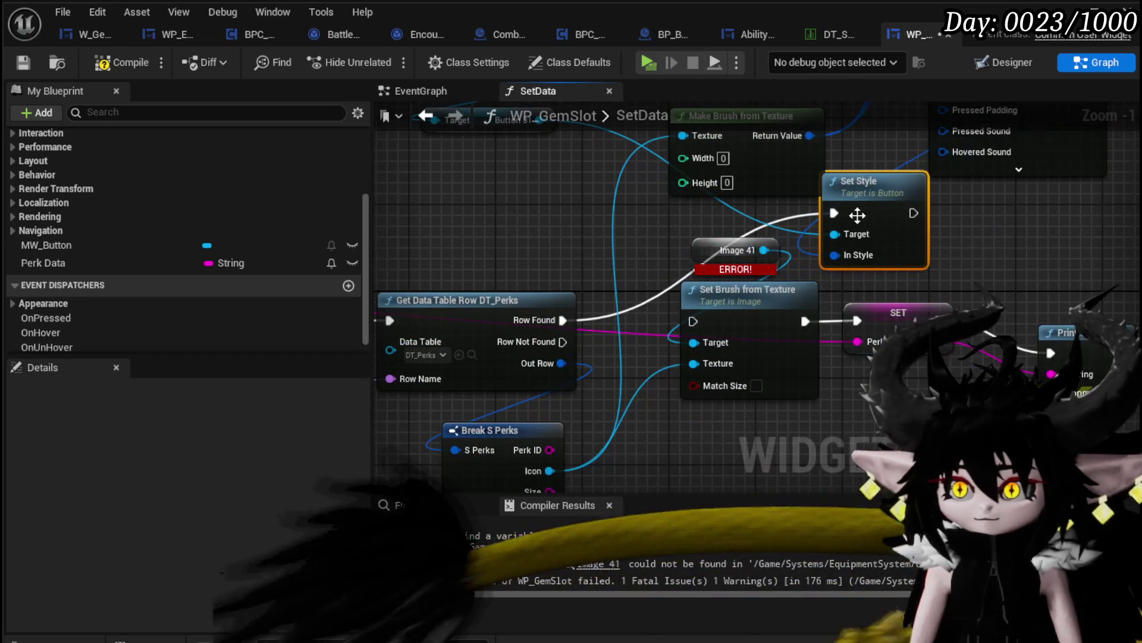
# - Delete the broken Image 41 brush nodes and rearrange the Set Style chain and Make Button Style
pyautogui.moveTo(833, 404); pyautogui.dragTo(684, 235)
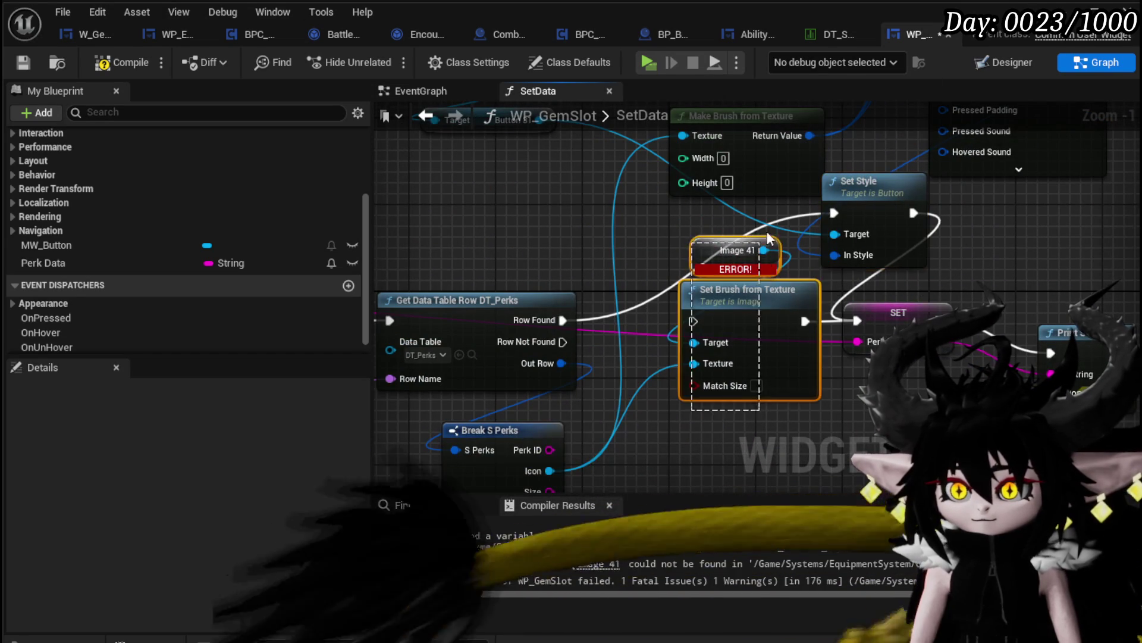
pyautogui.press('Delete')
pyautogui.moveTo(833, 255); pyautogui.dragTo(685, 321)
pyautogui.moveTo(1027, 214)
pyautogui.mouseDown()
pyautogui.moveTo(799, 508)
pyautogui.moveTo(716, 297)
pyautogui.moveTo(547, 287)
pyautogui.moveTo(470, 410)
pyautogui.moveTo(475, 443)
pyautogui.mouseUp()
pyautogui.moveTo(1023, 179); pyautogui.dragTo(532, 325)
pyautogui.moveTo(731, 262)
pyautogui.mouseDown()
pyautogui.moveTo(904, 224)
pyautogui.moveTo(1019, 235)
pyautogui.mouseUp()
pyautogui.moveTo(583, 337); pyautogui.dragTo(817, 284)
pyautogui.moveTo(729, 256); pyautogui.dragTo(851, 378)
# - Add a Get Style node for Button 31 and an expanded Break Button Style node
pyautogui.moveTo(533, 208); pyautogui.dragTo(492, 298)
pyautogui.write('get')
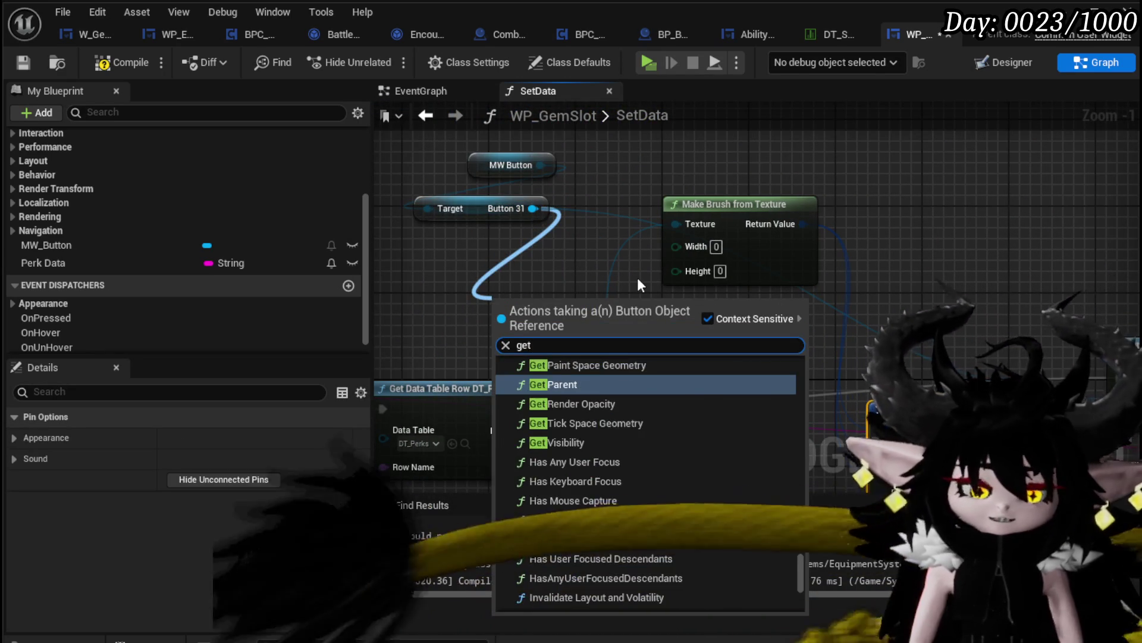
pyautogui.write(' sty')
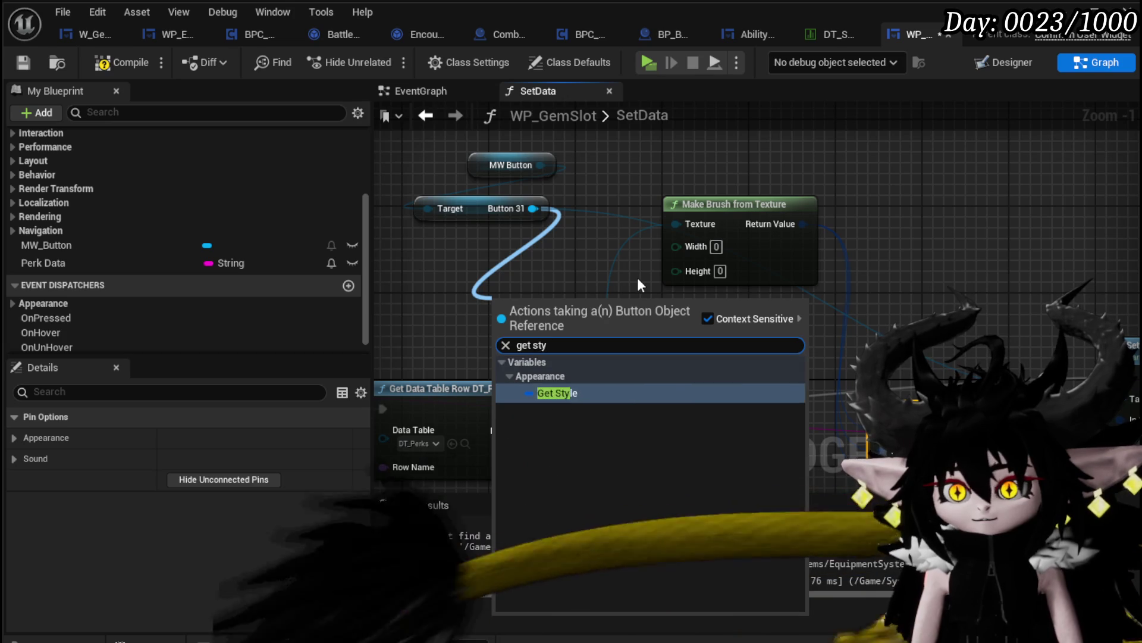
pyautogui.press('Return')
pyautogui.moveTo(592, 306)
pyautogui.mouseDown()
pyautogui.moveTo(632, 342)
pyautogui.moveTo(581, 175)
pyautogui.mouseUp()
pyautogui.click(714, 408)
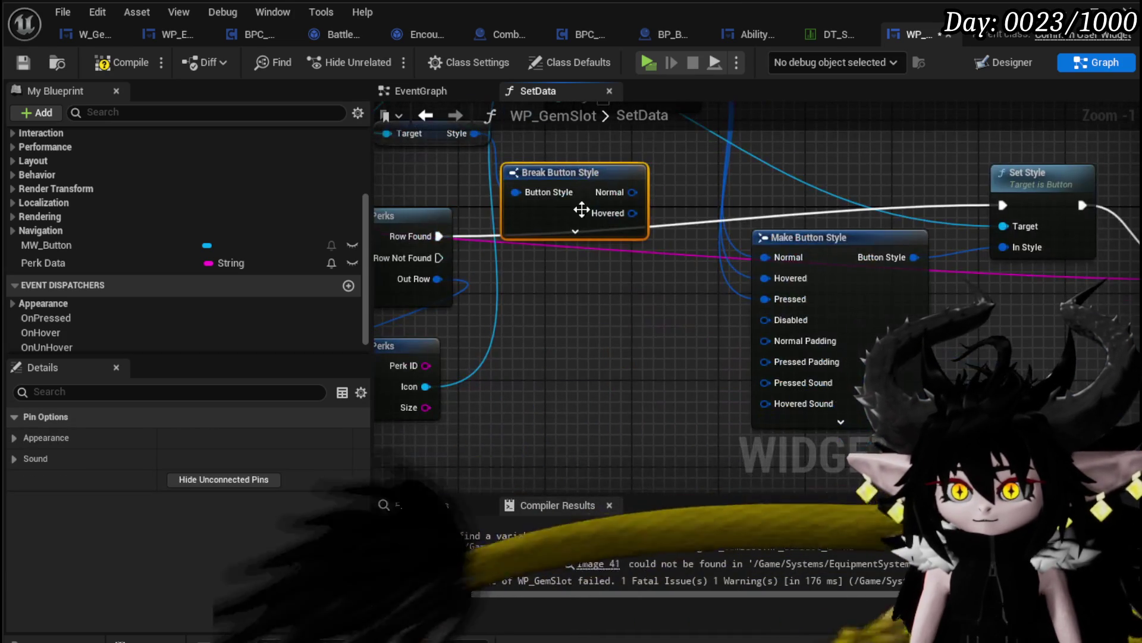
pyautogui.click(574, 232)
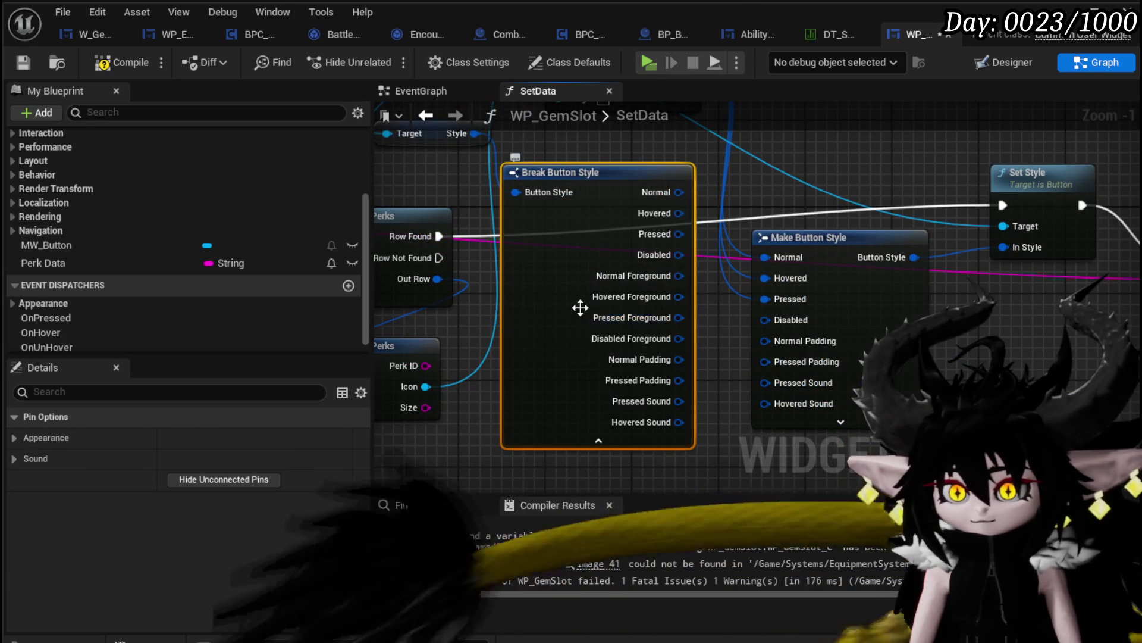
pyautogui.moveTo(584, 308); pyautogui.dragTo(563, 387)
pyautogui.moveTo(709, 410); pyautogui.dragTo(645, 340)
# - Pass Disabled brush, Normal and Pressed Padding, Pressed and Hovered Sound into Make Button Style
pyautogui.moveTo(601, 247)
pyautogui.mouseDown()
pyautogui.moveTo(729, 252)
pyautogui.moveTo(714, 250)
pyautogui.mouseUp()
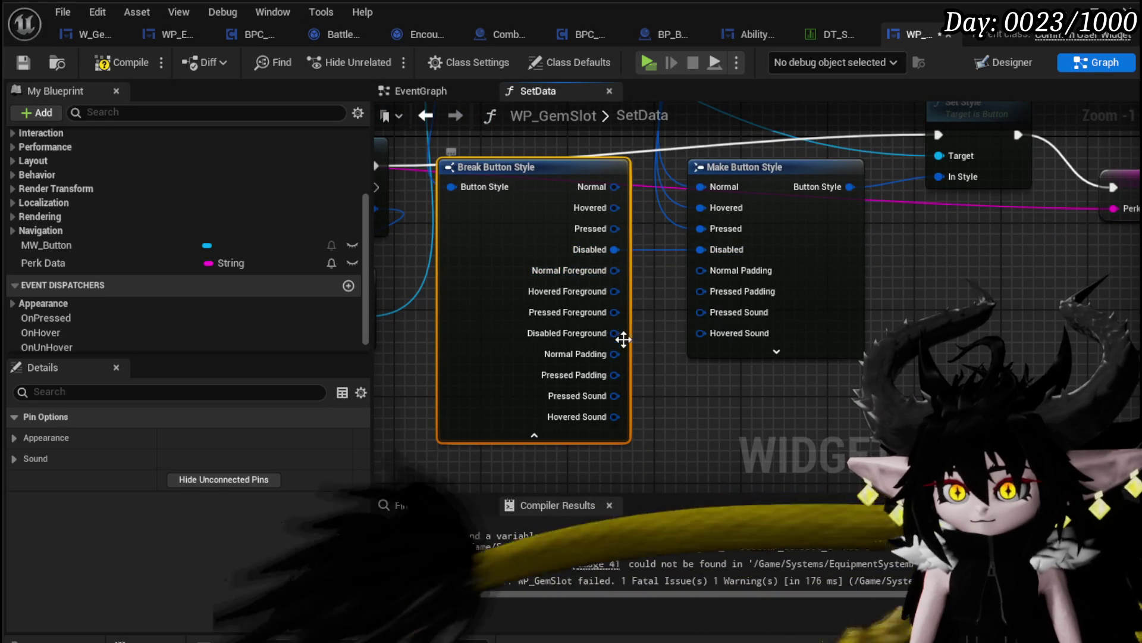
pyautogui.moveTo(614, 353)
pyautogui.mouseDown()
pyautogui.moveTo(701, 284)
pyautogui.moveTo(701, 270)
pyautogui.mouseUp()
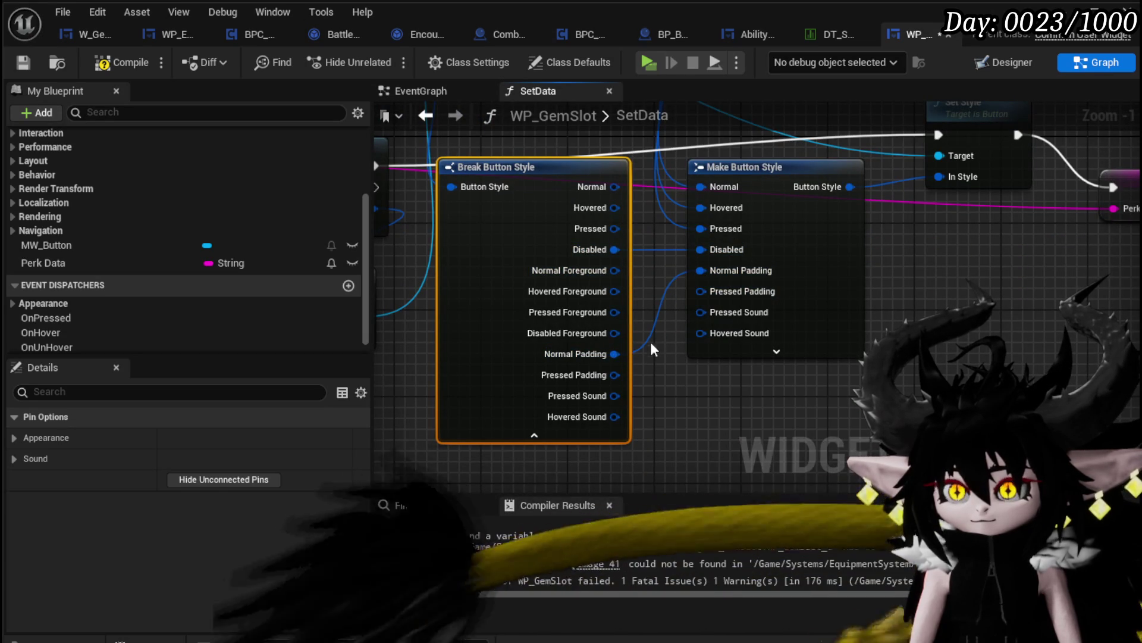
pyautogui.moveTo(615, 375); pyautogui.dragTo(701, 291)
pyautogui.moveTo(615, 395)
pyautogui.mouseDown()
pyautogui.moveTo(678, 318)
pyautogui.moveTo(702, 313)
pyautogui.mouseUp()
pyautogui.moveTo(615, 416); pyautogui.dragTo(730, 336)
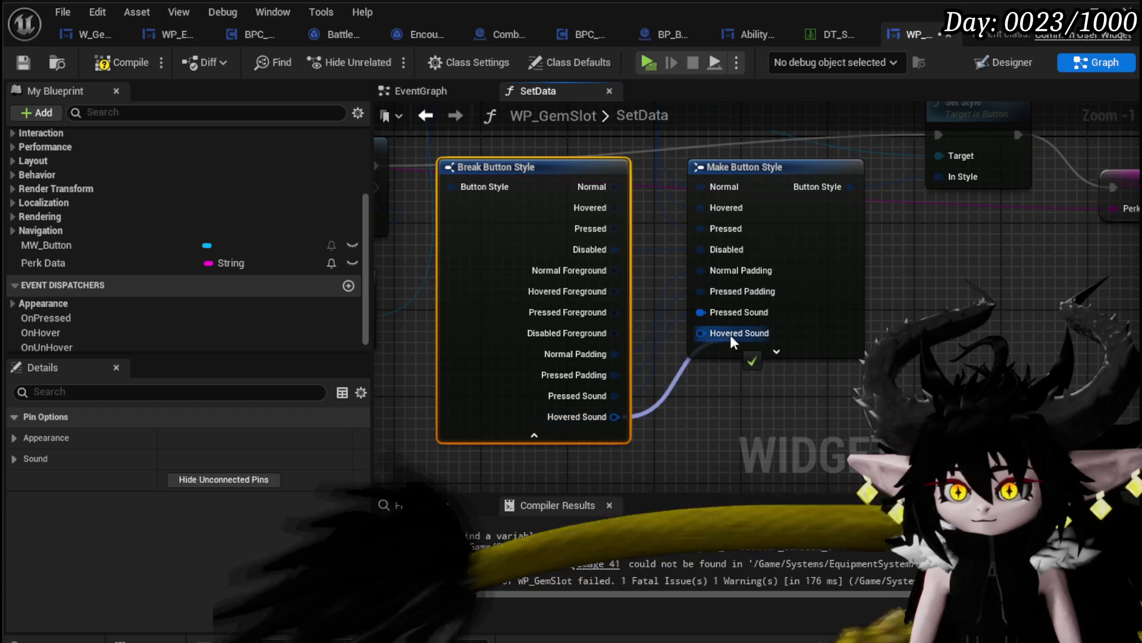
pyautogui.click(777, 351)
pyautogui.moveTo(827, 372); pyautogui.dragTo(832, 342)
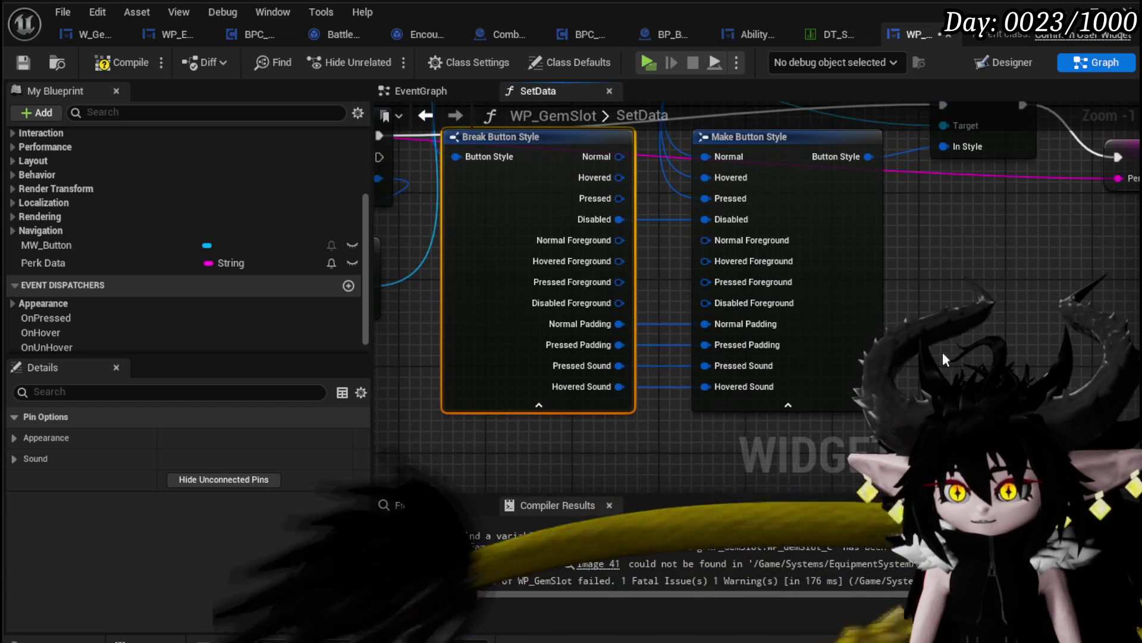
# - Connect the Disabled, Pressed, Hovered and Normal Foreground pins, then collapse Break Button Style's advanced pins
pyautogui.moveTo(618, 303); pyautogui.dragTo(708, 304)
pyautogui.moveTo(619, 282); pyautogui.dragTo(706, 282)
pyautogui.moveTo(619, 267)
pyautogui.mouseDown()
pyautogui.moveTo(716, 264)
pyautogui.moveTo(706, 262)
pyautogui.mouseUp()
pyautogui.moveTo(619, 240); pyautogui.dragTo(702, 241)
pyautogui.click(539, 405)
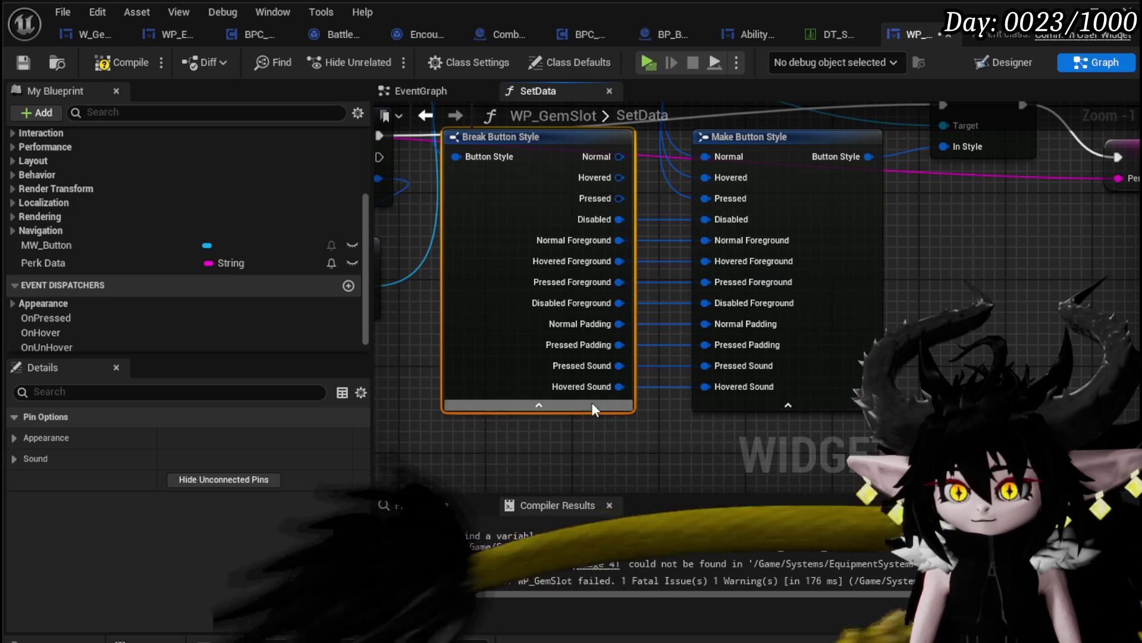
pyautogui.scroll(-2, 833, 375)
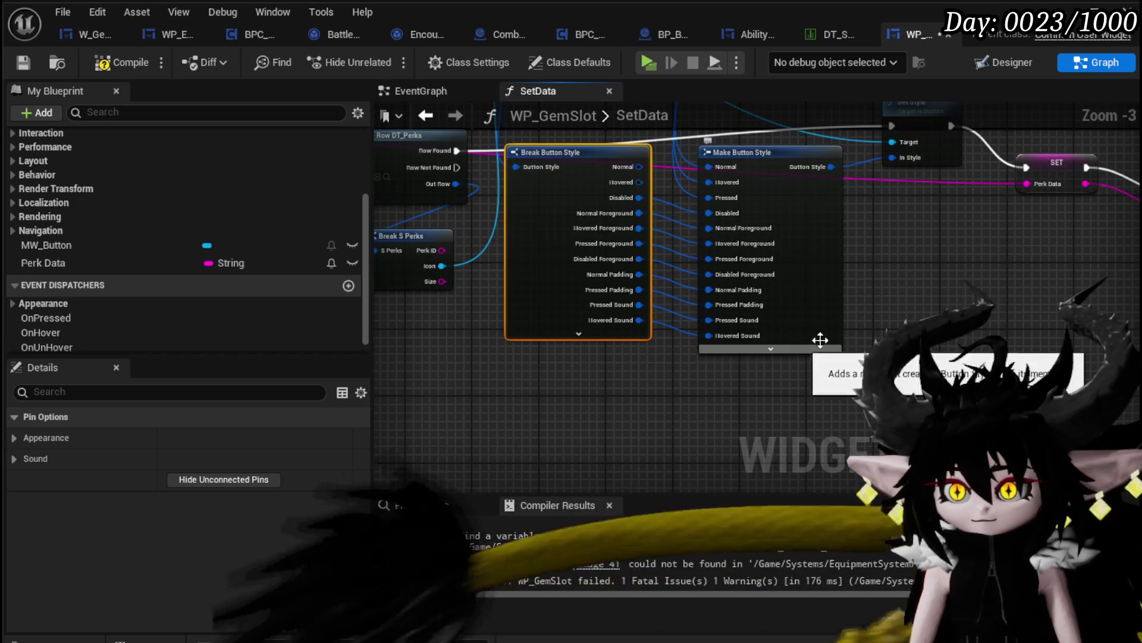
pyautogui.moveTo(816, 345)
pyautogui.mouseDown()
pyautogui.moveTo(693, 409)
pyautogui.moveTo(794, 421)
pyautogui.mouseUp()
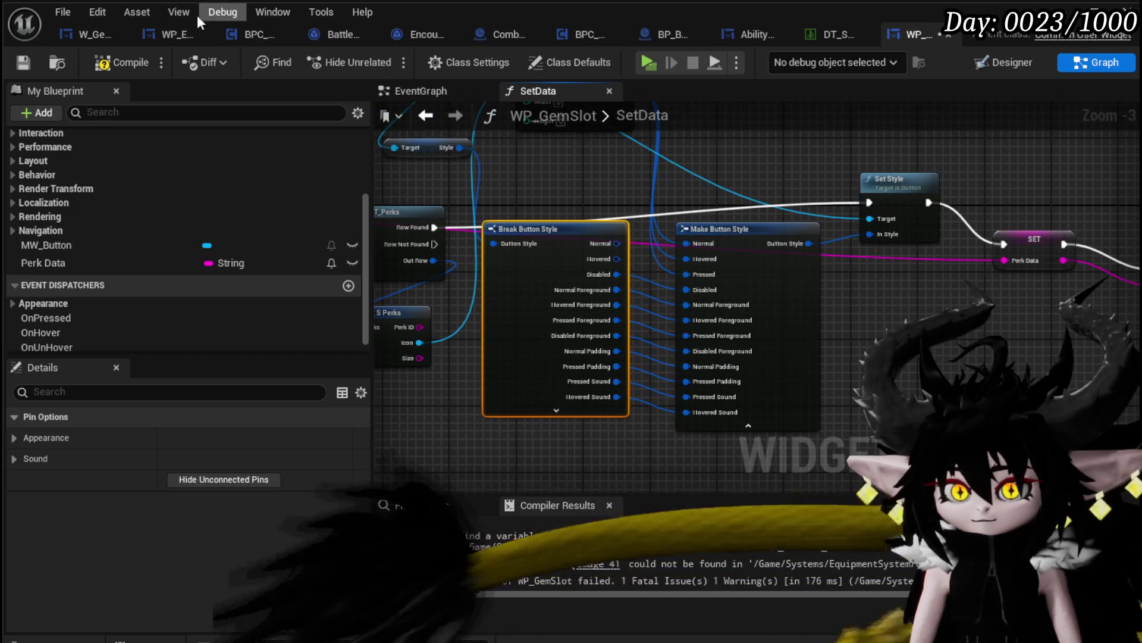
pyautogui.moveTo(675, 194); pyautogui.dragTo(831, 233)
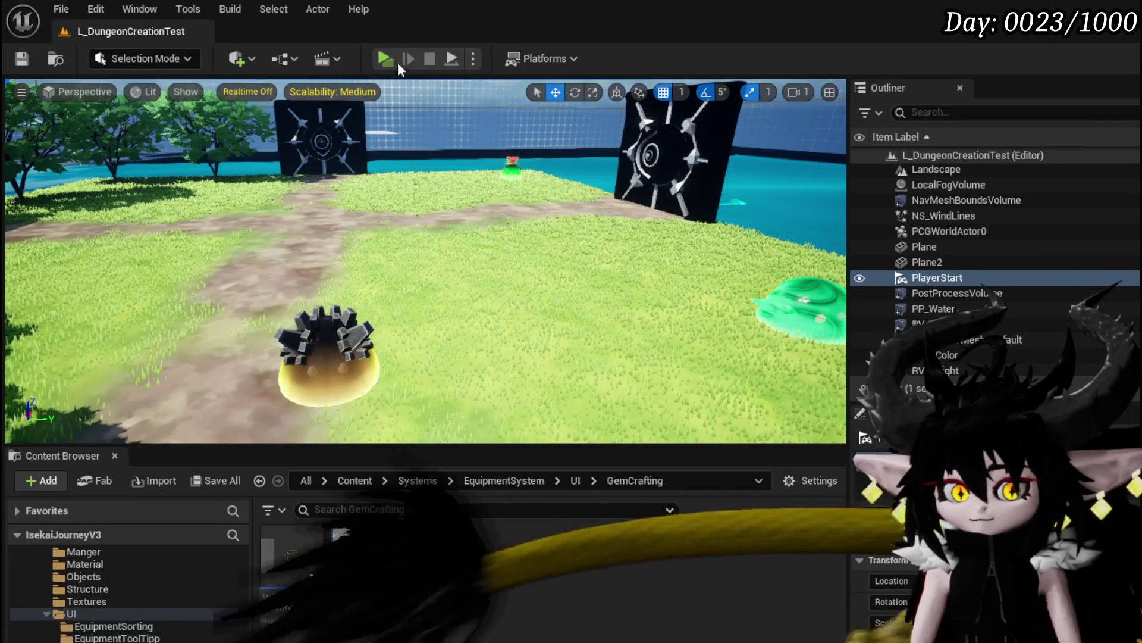
# - In a play session, craft four Quick_Start gems at the workbench, dropping essence from 4452 to 4052
pyautogui.click(392, 58)
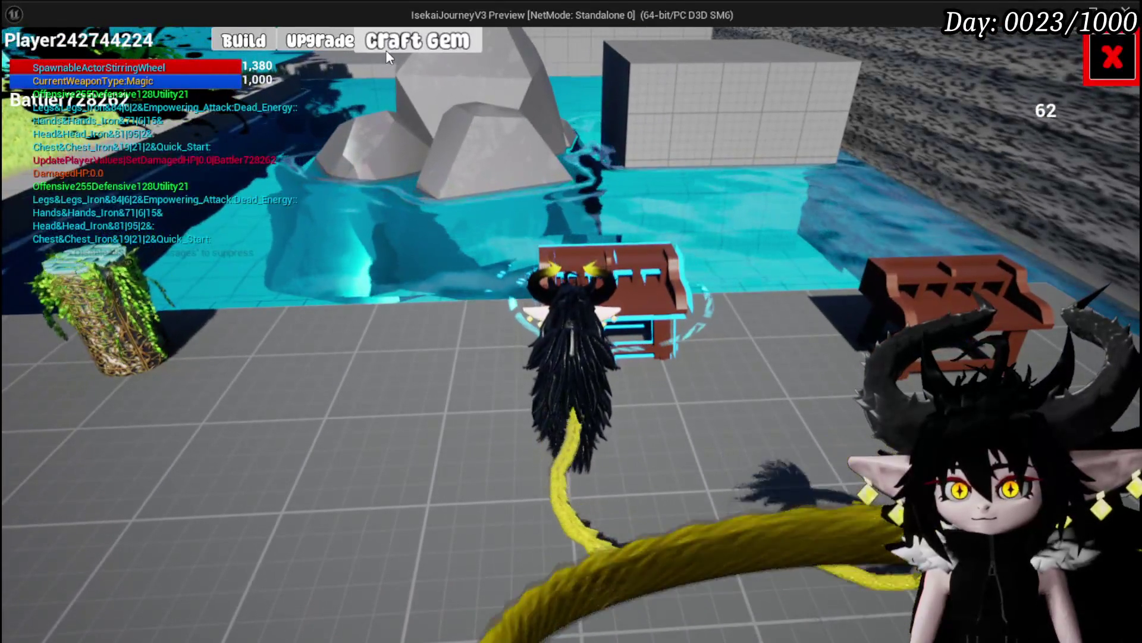
pyautogui.click(418, 41)
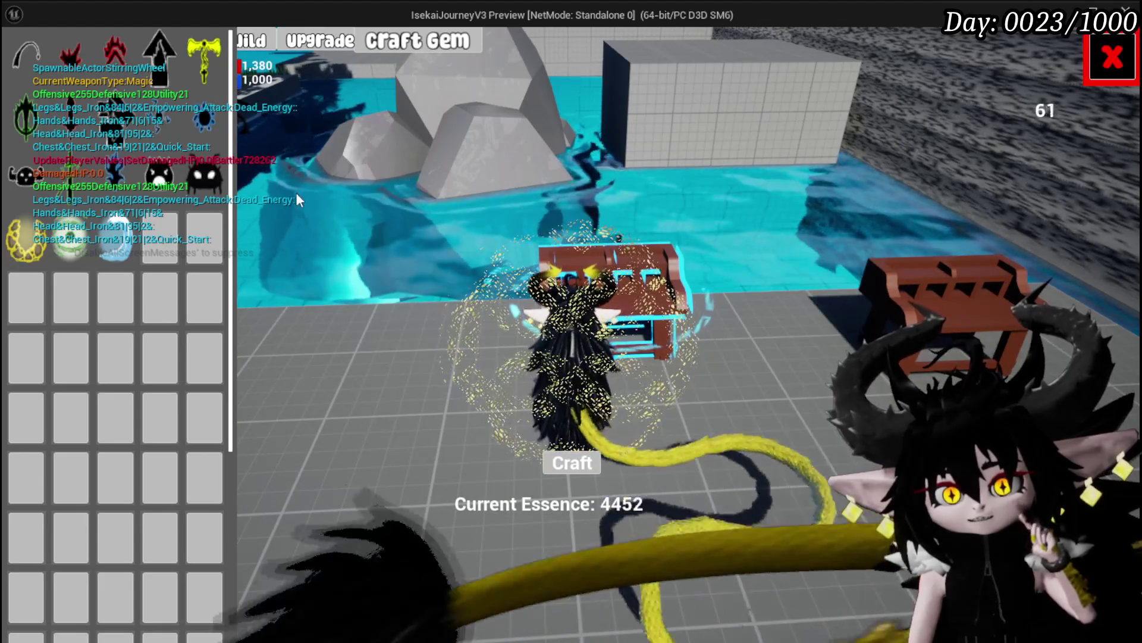
pyautogui.moveTo(66, 63)
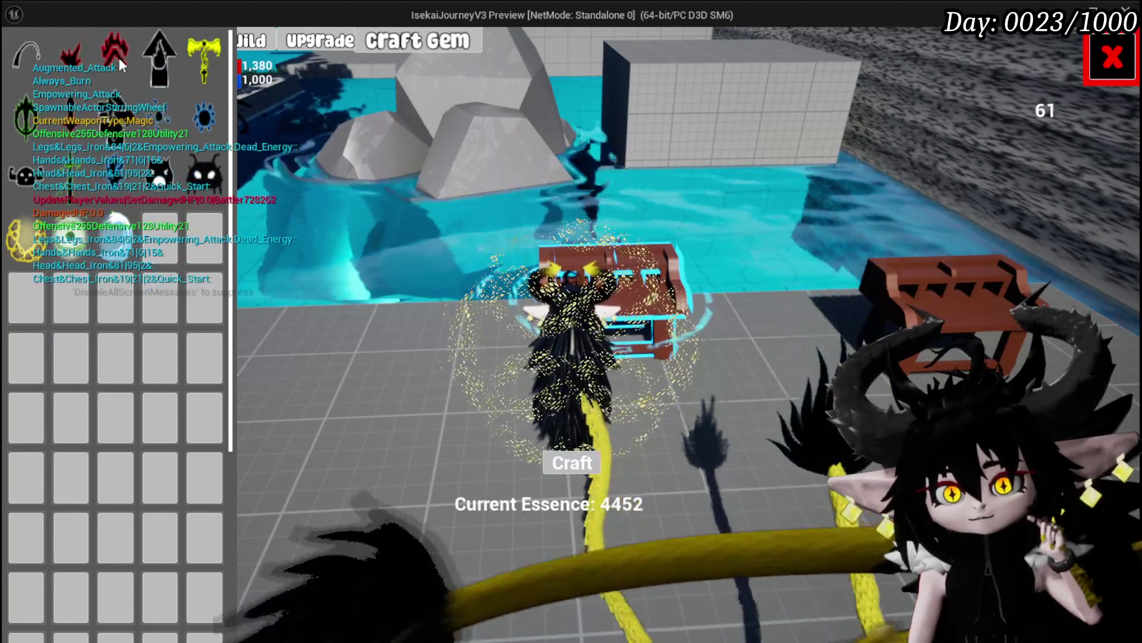
pyautogui.moveTo(119, 58)
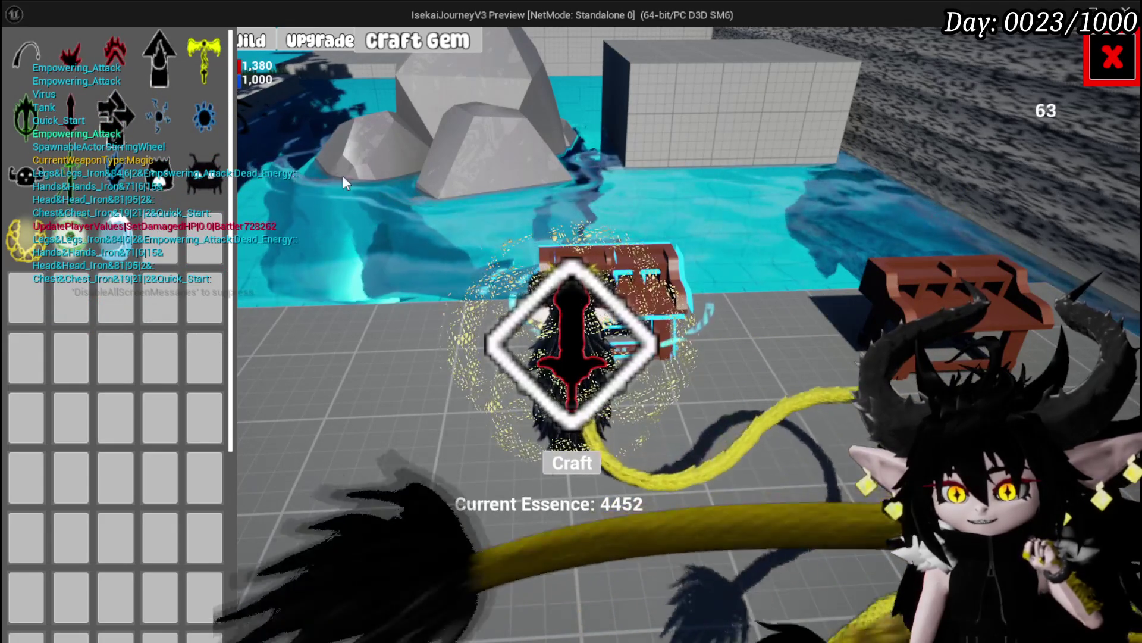
pyautogui.click(130, 125)
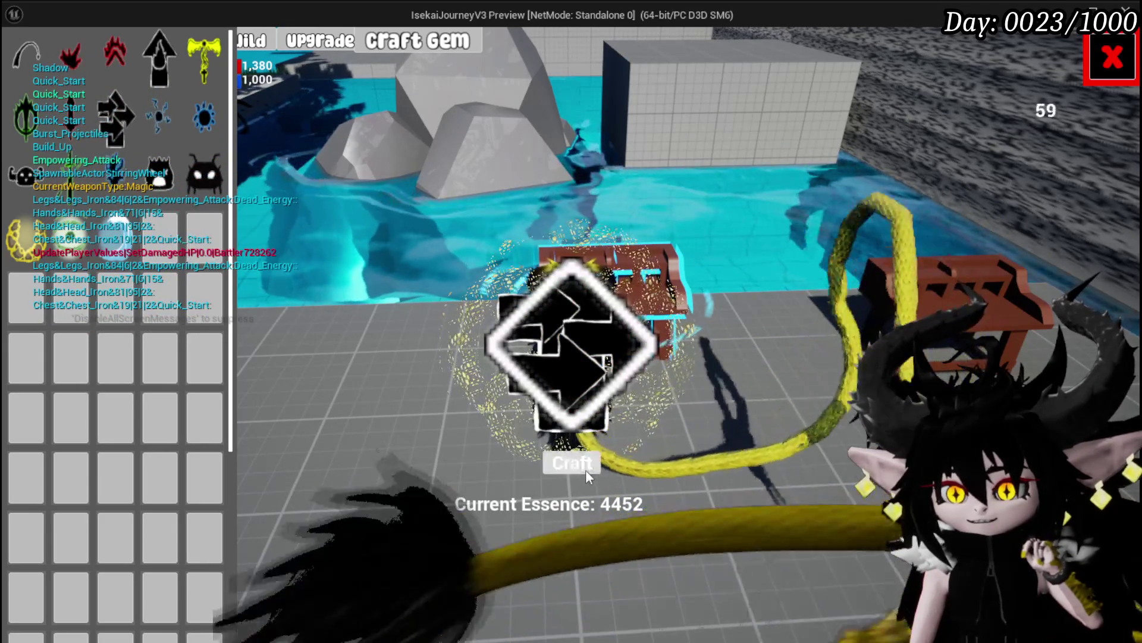
pyautogui.click(585, 469)
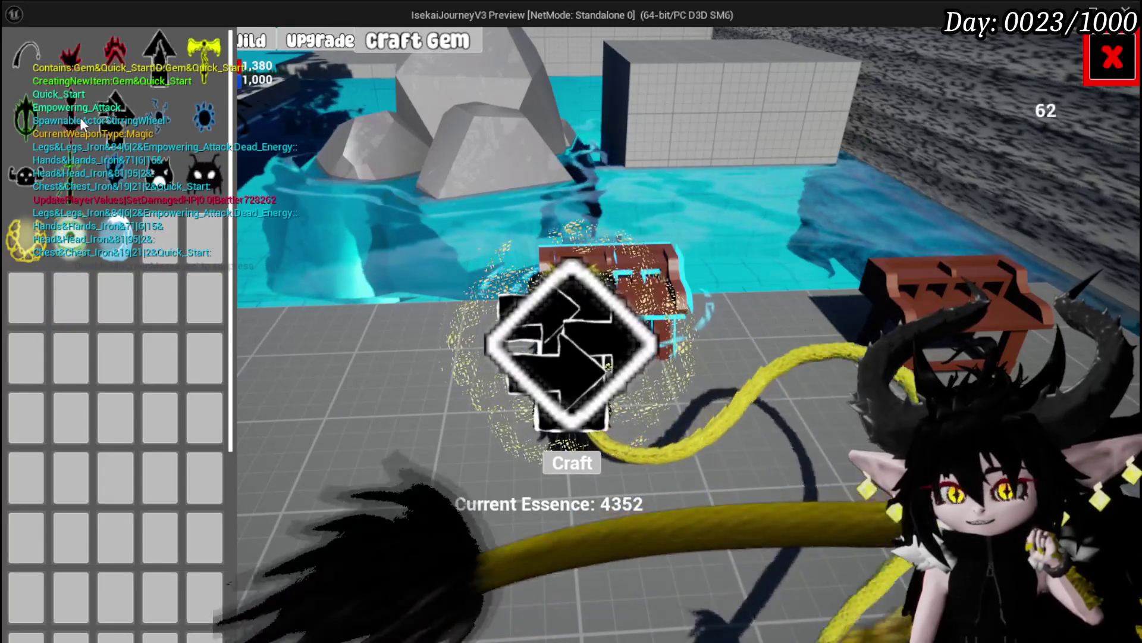
pyautogui.click(105, 120)
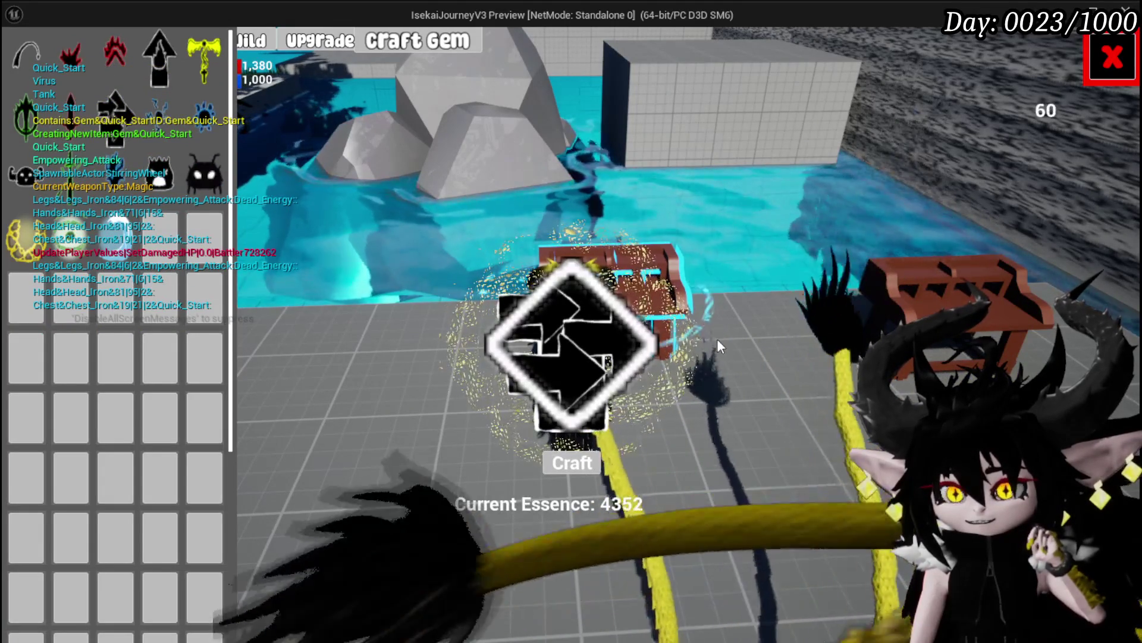
pyautogui.click(569, 464)
pyautogui.click(574, 462)
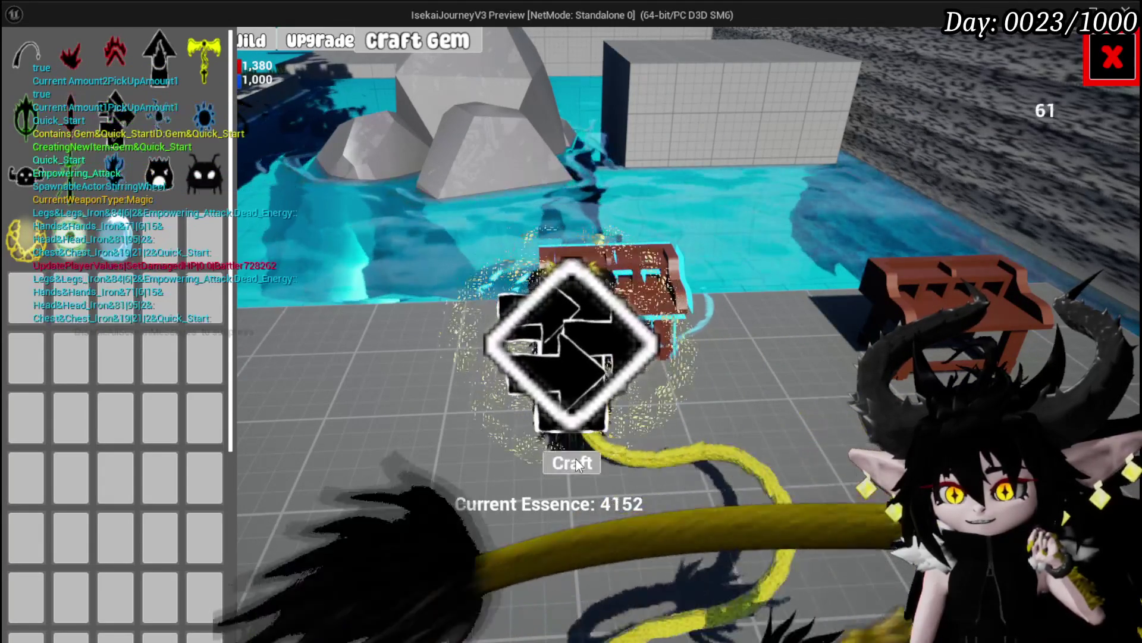
pyautogui.click(556, 458)
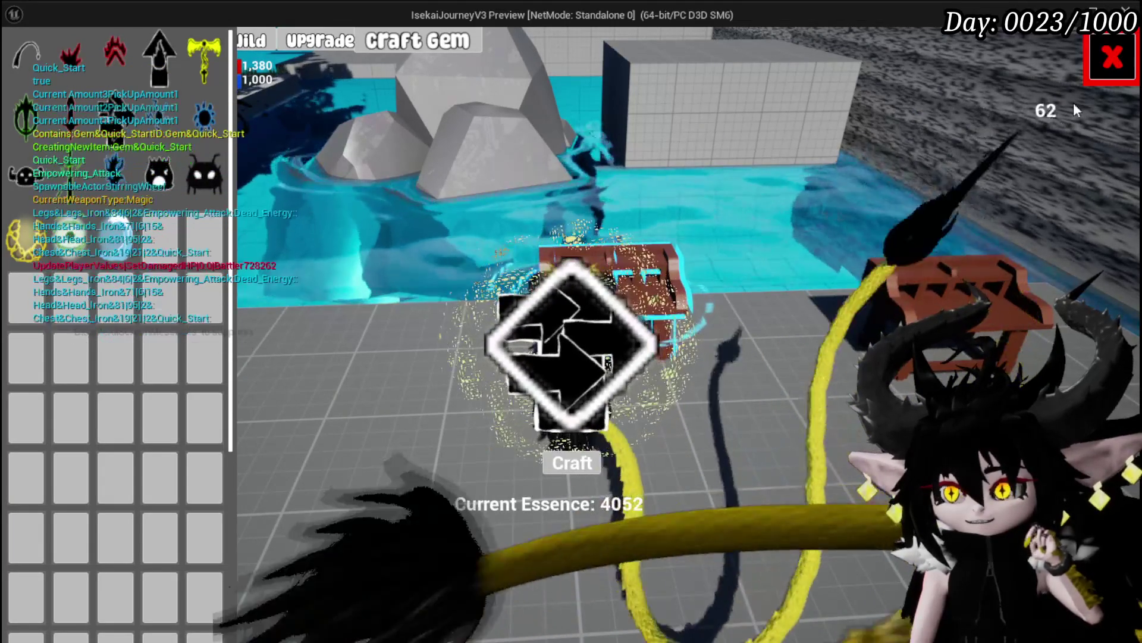
pyautogui.click(1098, 63)
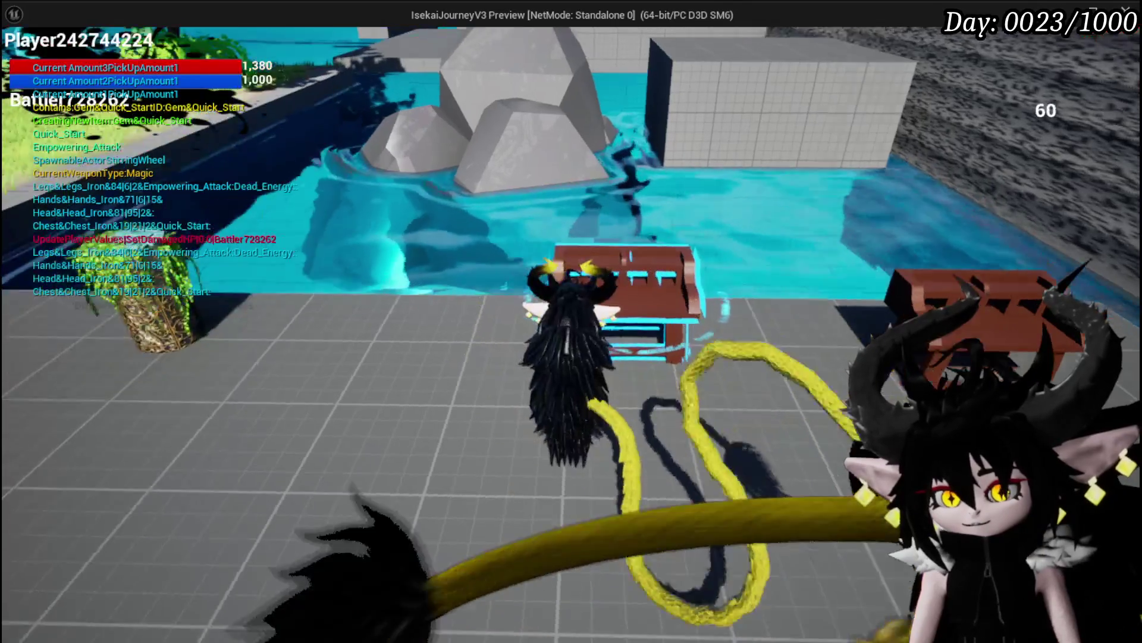
# - Check the crafted gem in the inventory's Materials list, then close the inventory
pyautogui.press('i')
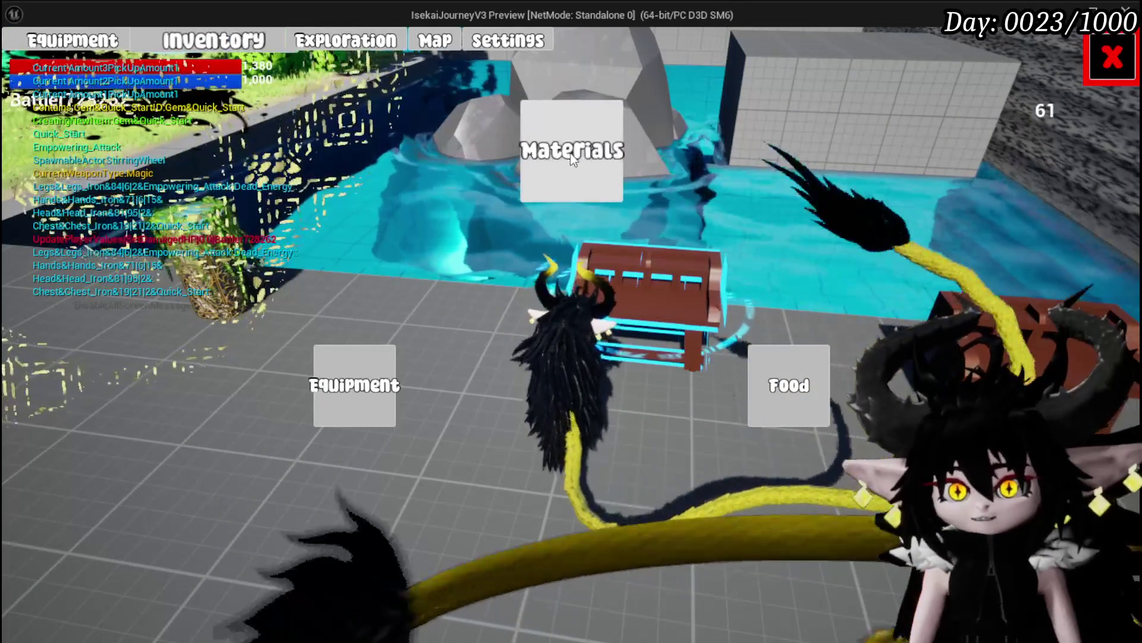
pyautogui.click(571, 158)
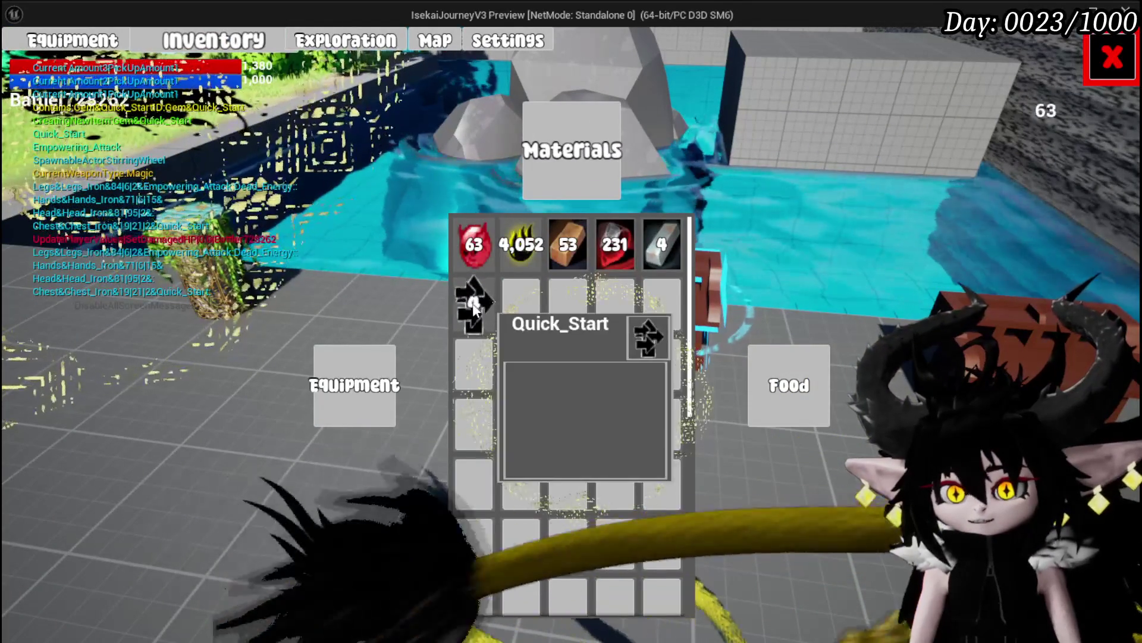
pyautogui.press('i')
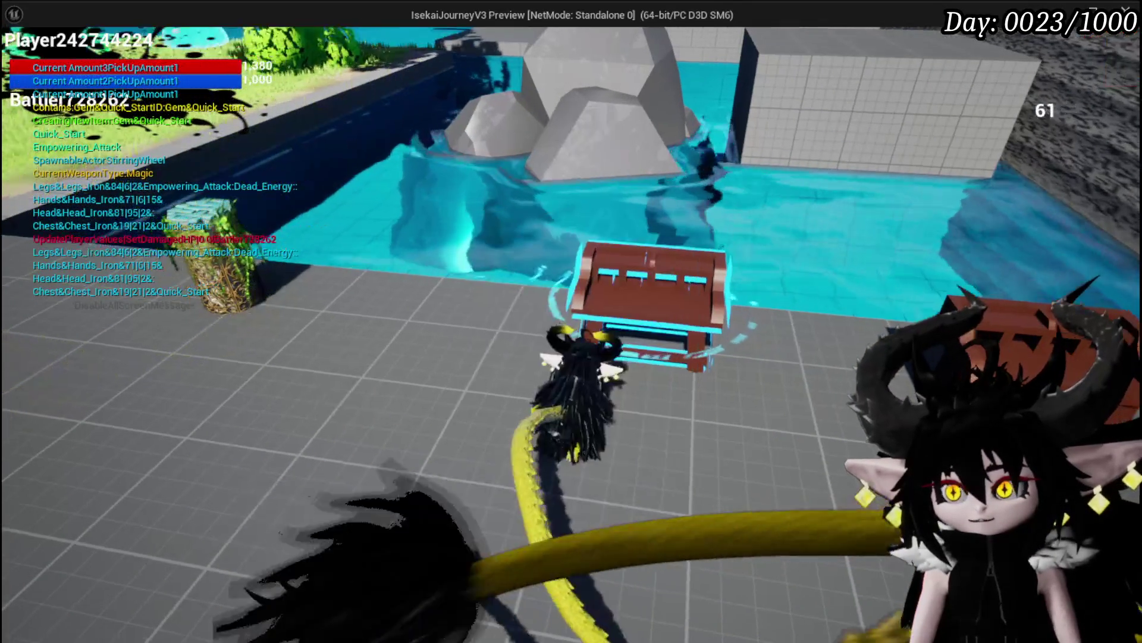
pyautogui.press('space')
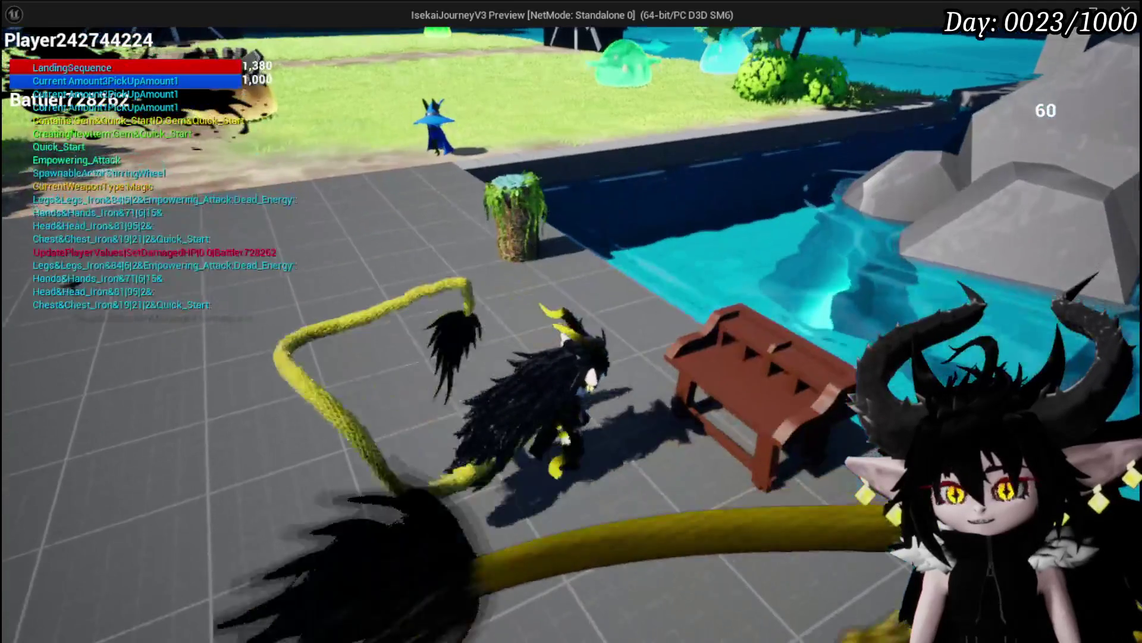
# - Save the game from the pause menu and stop the play session
pyautogui.press('Escape')
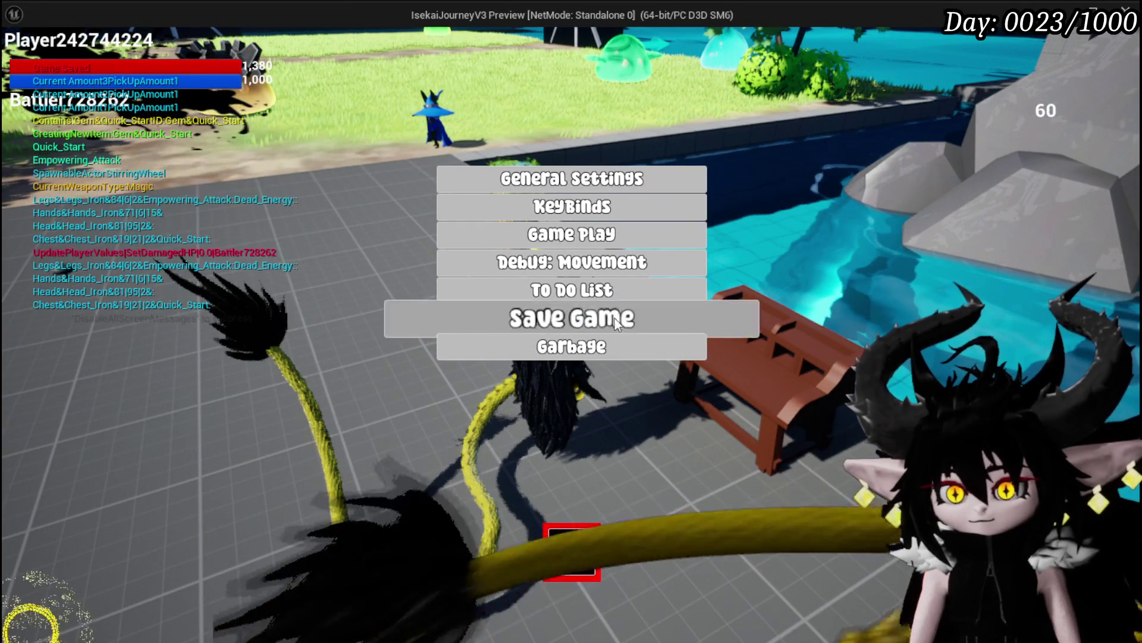
pyautogui.click(616, 319)
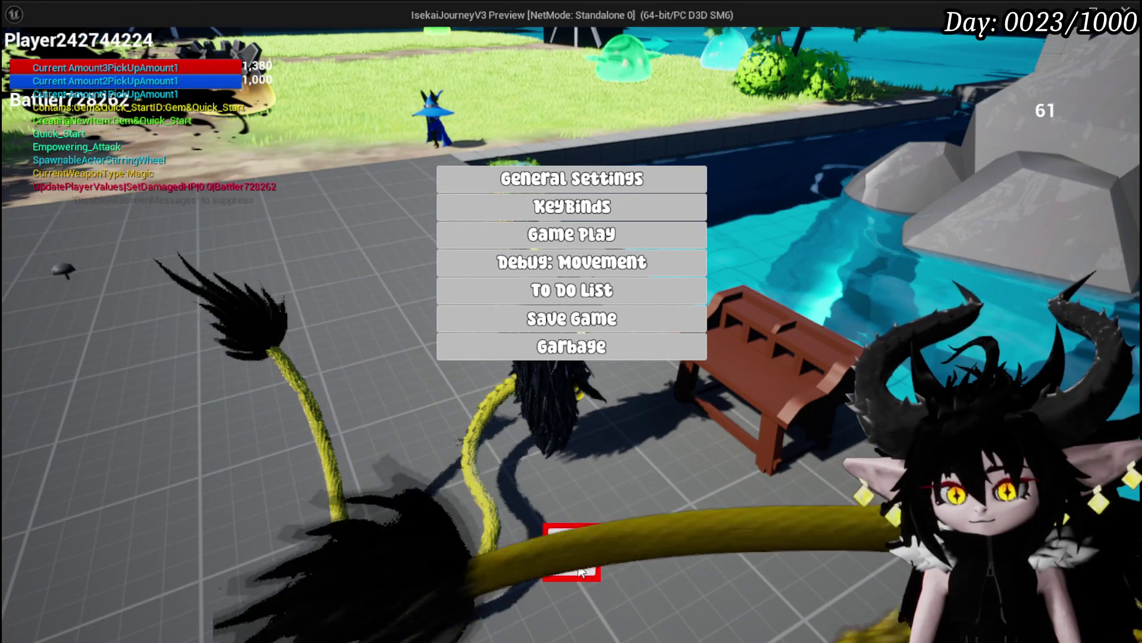
pyautogui.click(580, 570)
pyautogui.press('Escape')
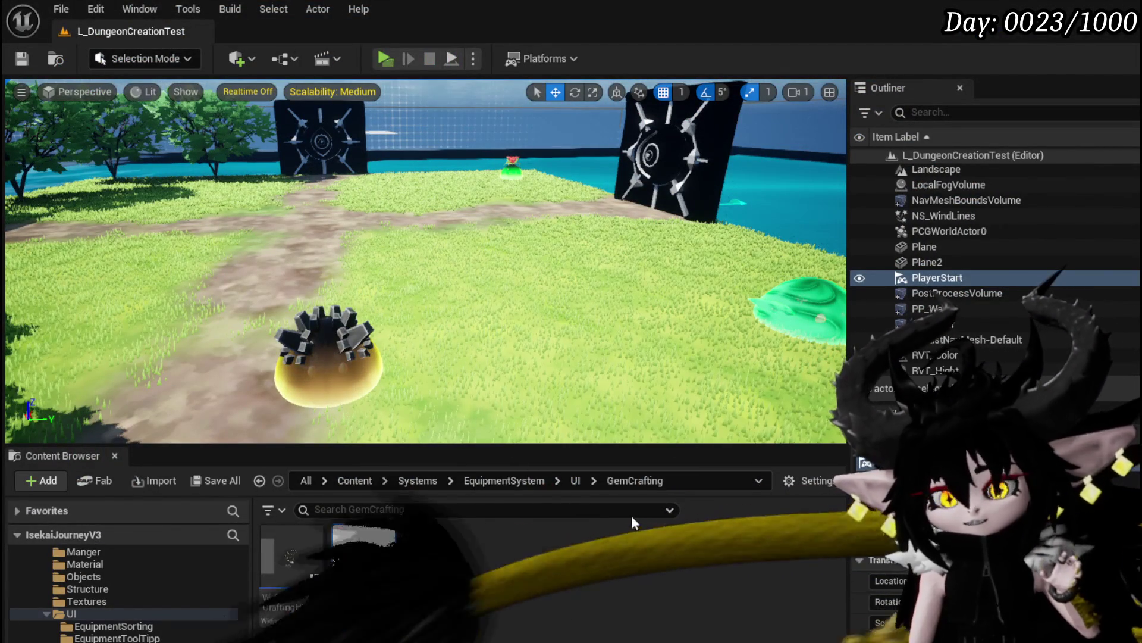
pyautogui.doubleClick(375, 550)
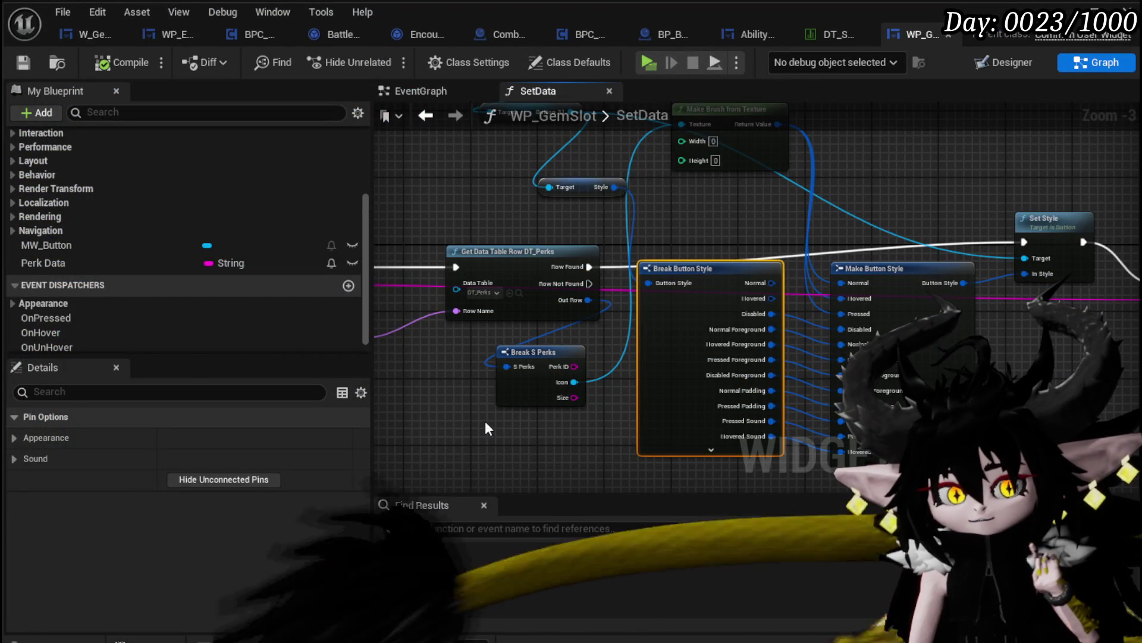
# - Add a Set Texture call wired from the MW_Button reference in WP_GemSlot's SetData graph
pyautogui.click(1005, 62)
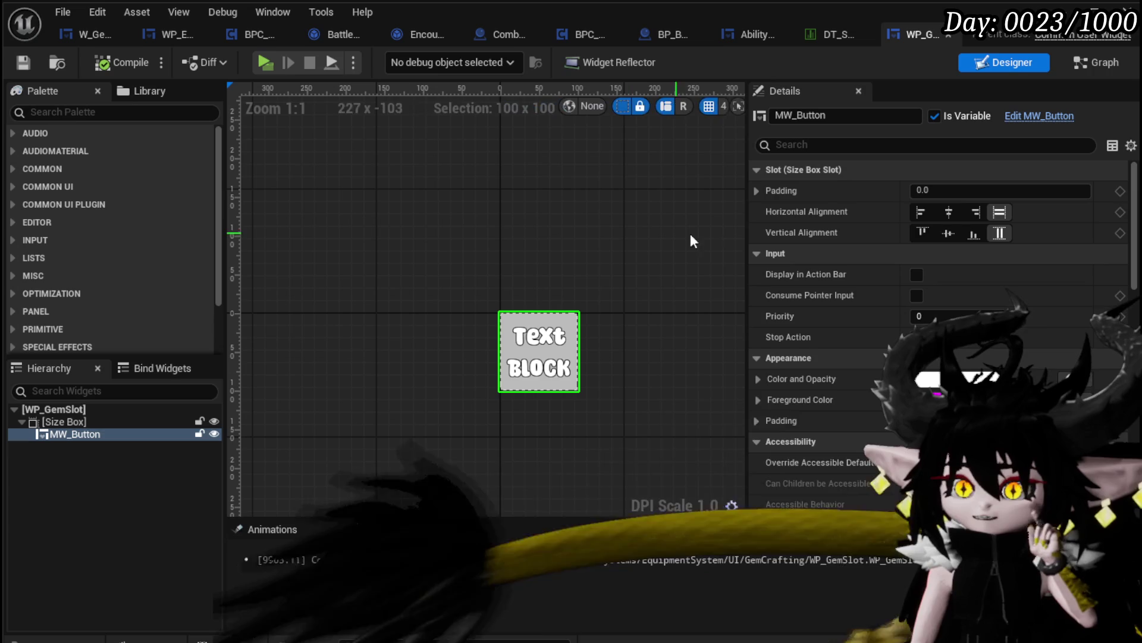
pyautogui.click(1094, 62)
pyautogui.scroll(-2, 724, 230)
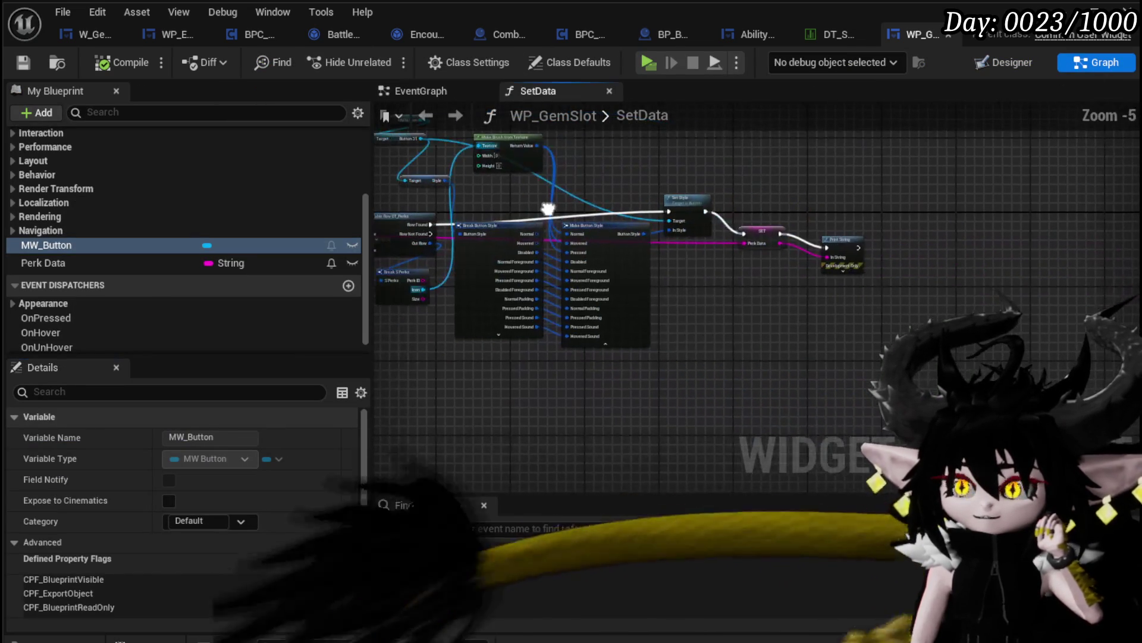
pyautogui.moveTo(670, 217); pyautogui.dragTo(836, 228)
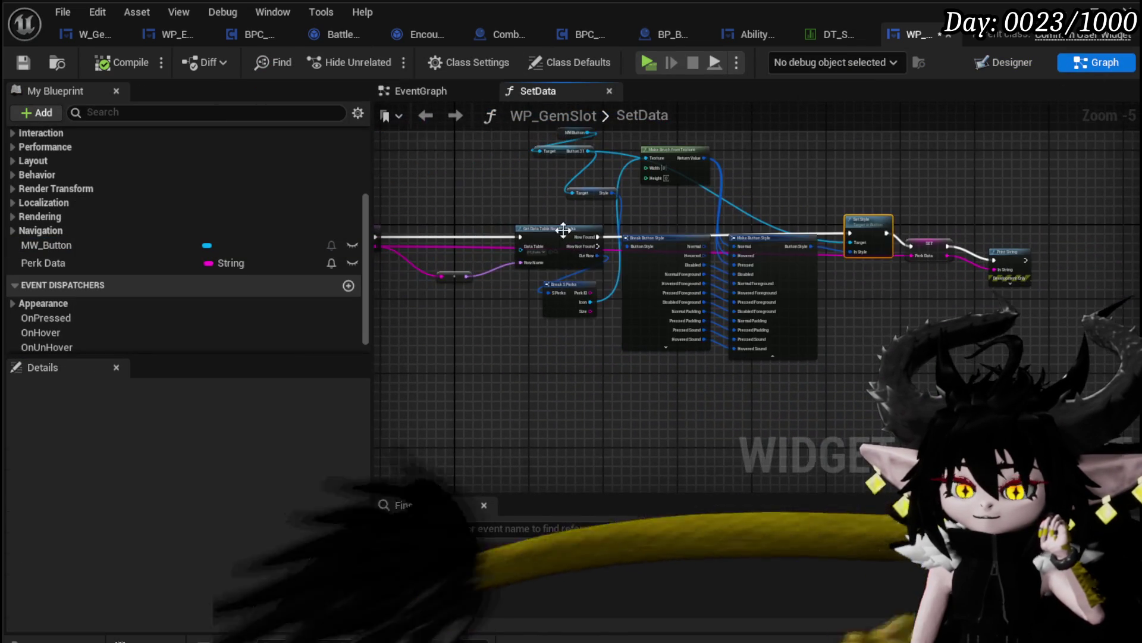
pyautogui.click(546, 227)
pyautogui.moveTo(546, 226); pyautogui.dragTo(666, 245)
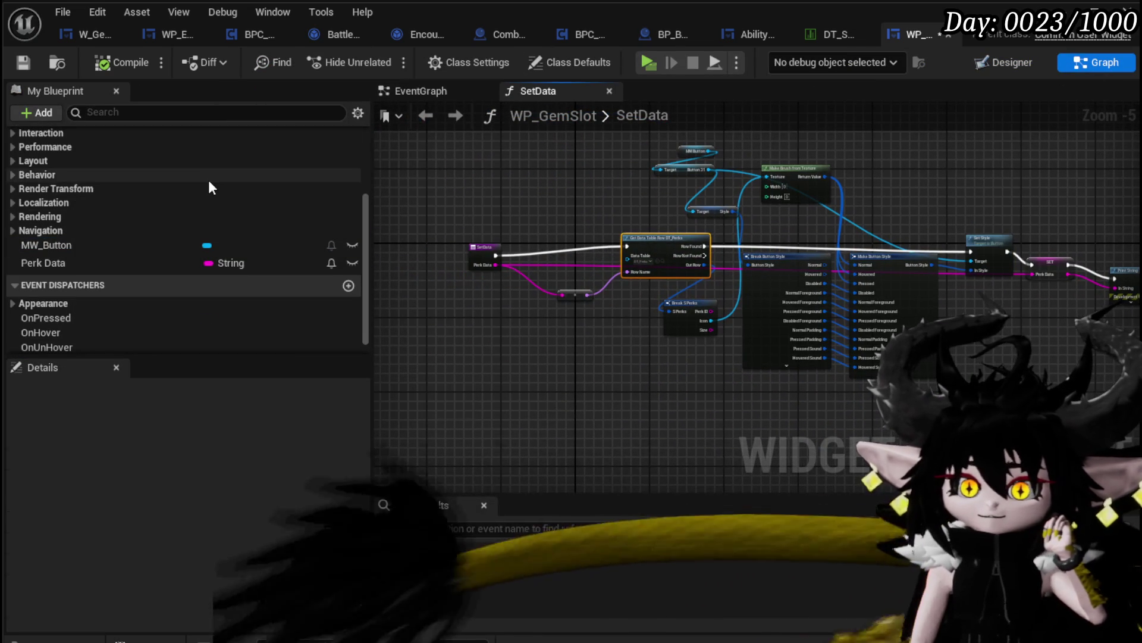
pyautogui.scroll(3, 208, 180)
pyautogui.scroll(2, 209, 182)
pyautogui.scroll(2, 863, 206)
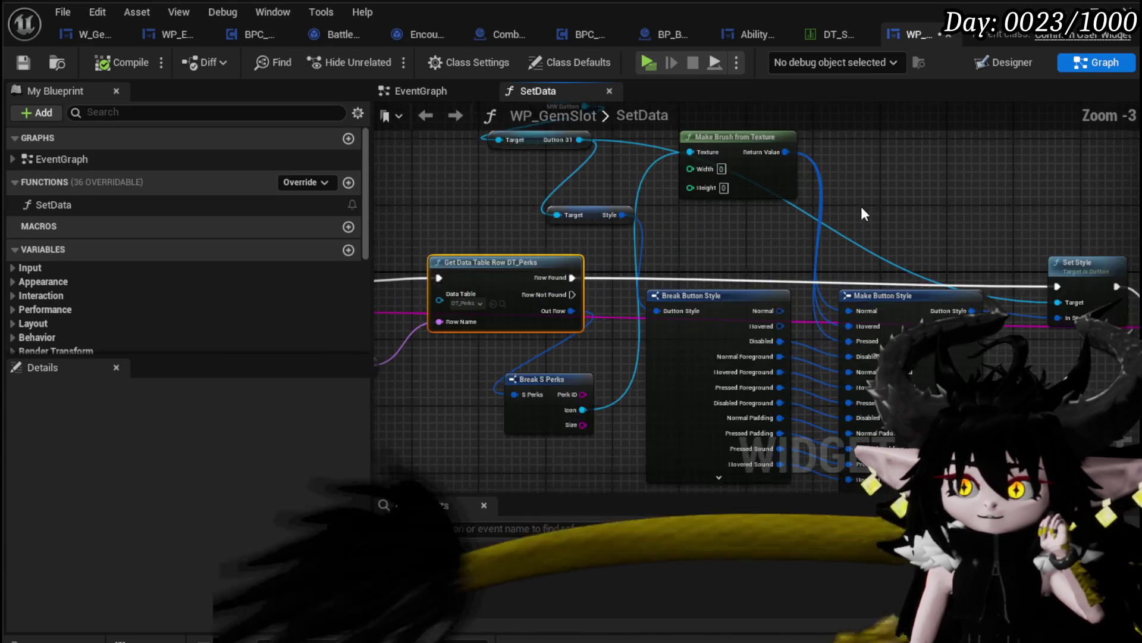
pyautogui.moveTo(538, 192)
pyautogui.mouseDown()
pyautogui.moveTo(435, 166)
pyautogui.moveTo(588, 176)
pyautogui.mouseUp()
pyautogui.write('Set TExt')
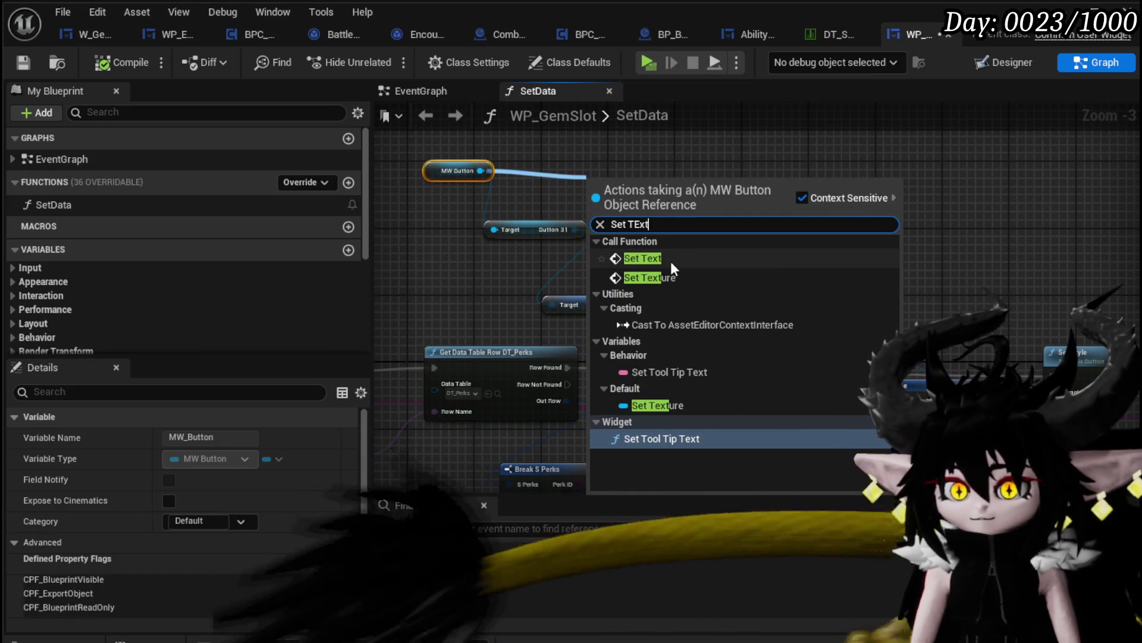
pyautogui.click(661, 277)
pyautogui.moveTo(613, 203); pyautogui.dragTo(639, 146)
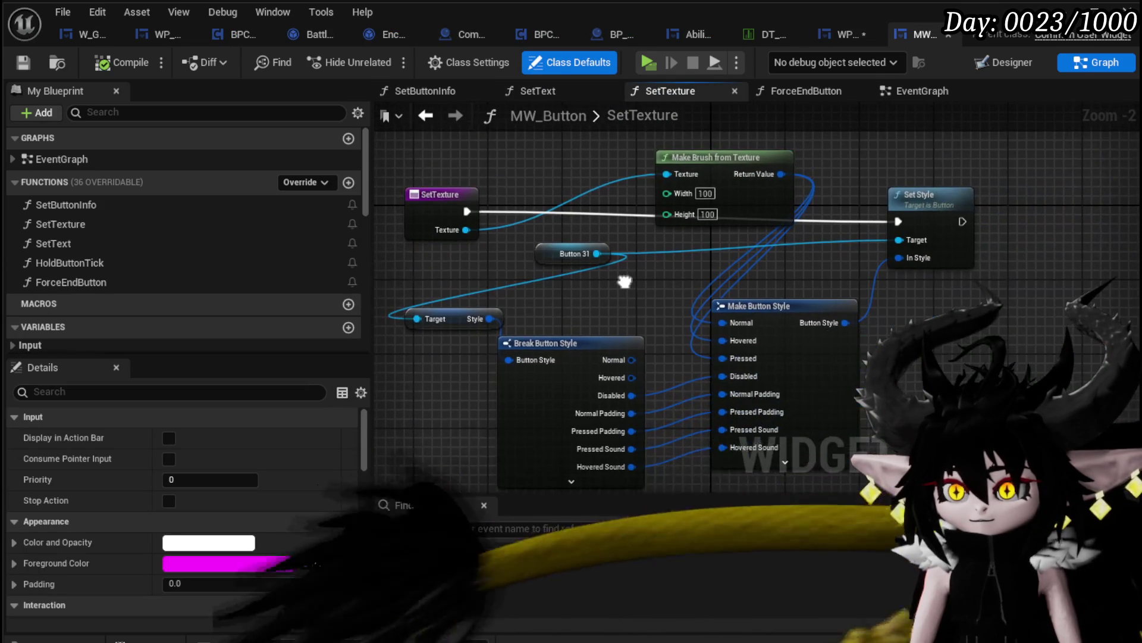
# - Feed the Break S Perks Icon into Set Texture's Texture and run Set Texture from Row Found
pyautogui.moveTo(624, 282); pyautogui.dragTo(686, 265)
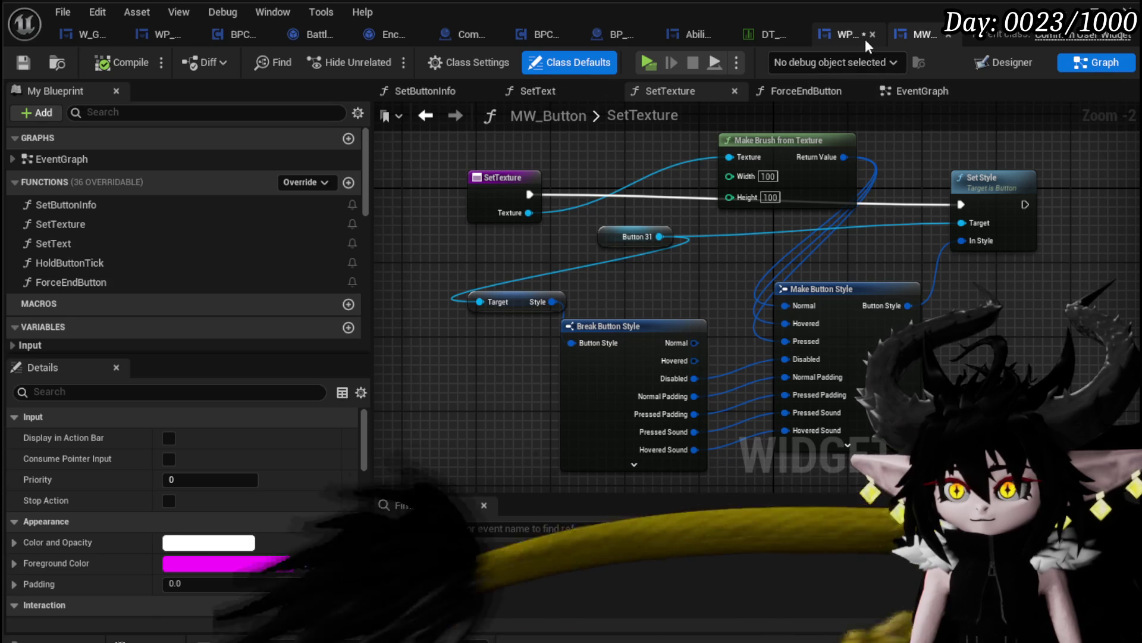
pyautogui.click(845, 42)
pyautogui.moveTo(534, 460)
pyautogui.mouseDown()
pyautogui.moveTo(598, 128)
pyautogui.moveTo(589, 147)
pyautogui.mouseUp()
pyautogui.moveTo(722, 182)
pyautogui.mouseDown()
pyautogui.moveTo(730, 208)
pyautogui.moveTo(714, 276)
pyautogui.moveTo(702, 233)
pyautogui.moveTo(638, 265)
pyautogui.moveTo(666, 190)
pyautogui.moveTo(605, 161)
pyautogui.mouseUp()
pyautogui.moveTo(692, 415)
pyautogui.mouseDown()
pyautogui.moveTo(625, 382)
pyautogui.moveTo(587, 395)
pyautogui.mouseUp()
pyautogui.moveTo(756, 410); pyautogui.dragTo(755, 305)
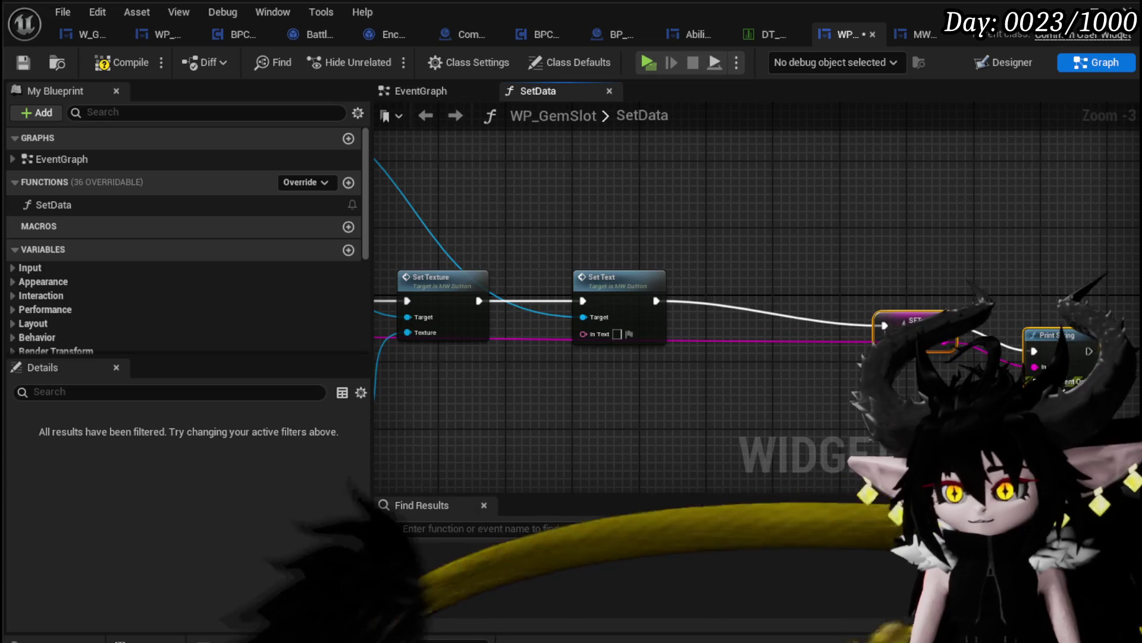
# - Add an Integer input named Amount to the SetData function
pyautogui.moveTo(665, 363); pyautogui.dragTo(1044, 352)
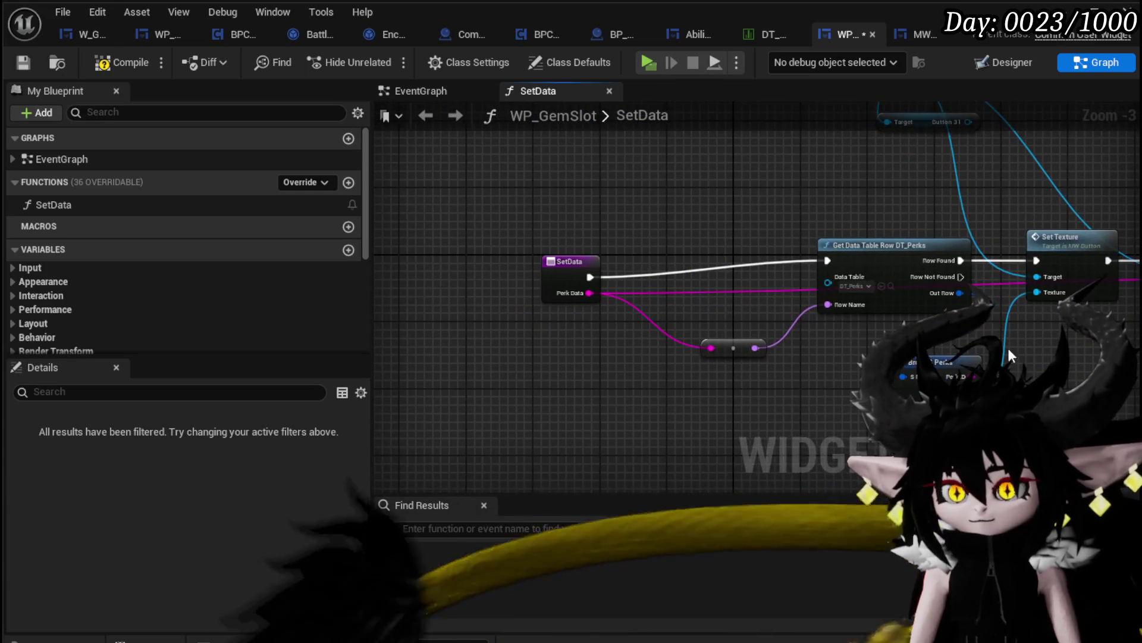
pyautogui.moveTo(570, 255)
pyautogui.mouseDown()
pyautogui.moveTo(570, 231)
pyautogui.moveTo(573, 247)
pyautogui.moveTo(443, 253)
pyautogui.moveTo(463, 261)
pyautogui.mouseUp()
pyautogui.click(463, 260)
pyautogui.scroll(-5, 304, 470)
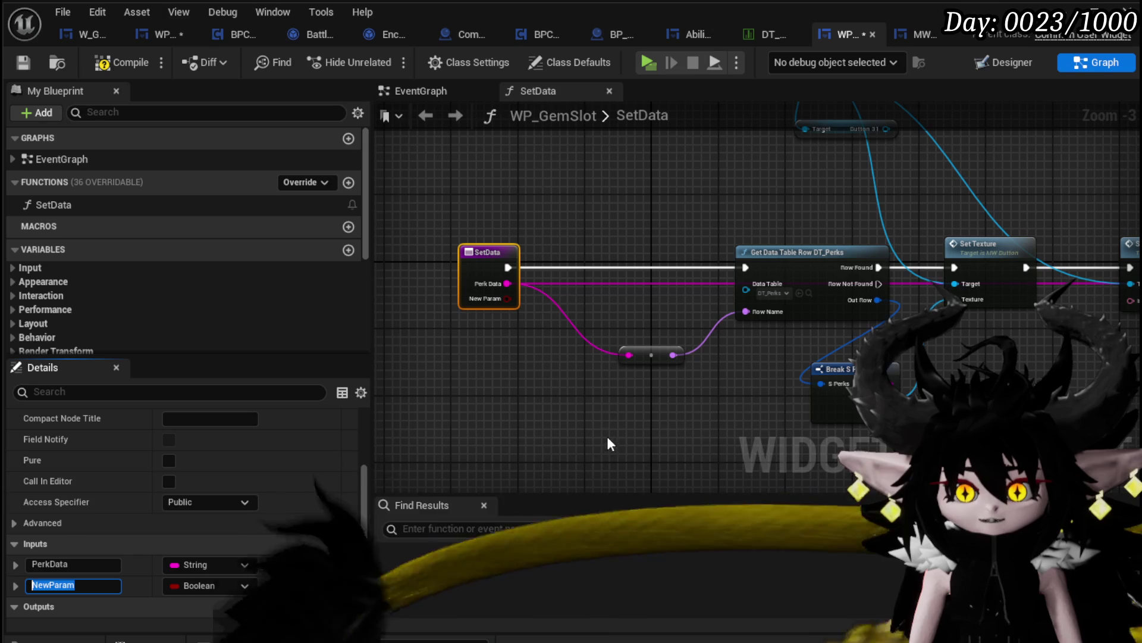
pyautogui.write('Amount')
pyautogui.press('Return')
pyautogui.click(173, 586)
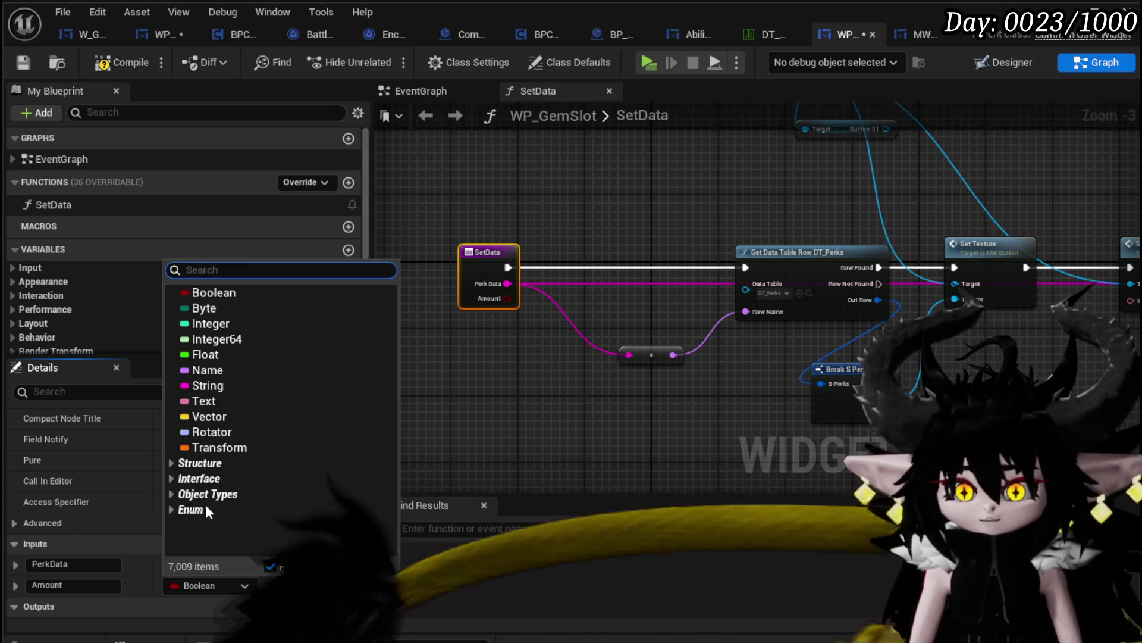
pyautogui.press('Escape')
# - Feed Amount through To Text (Integer) into Set Text's In Text, then compile and save
pyautogui.moveTo(531, 316); pyautogui.dragTo(430, 324)
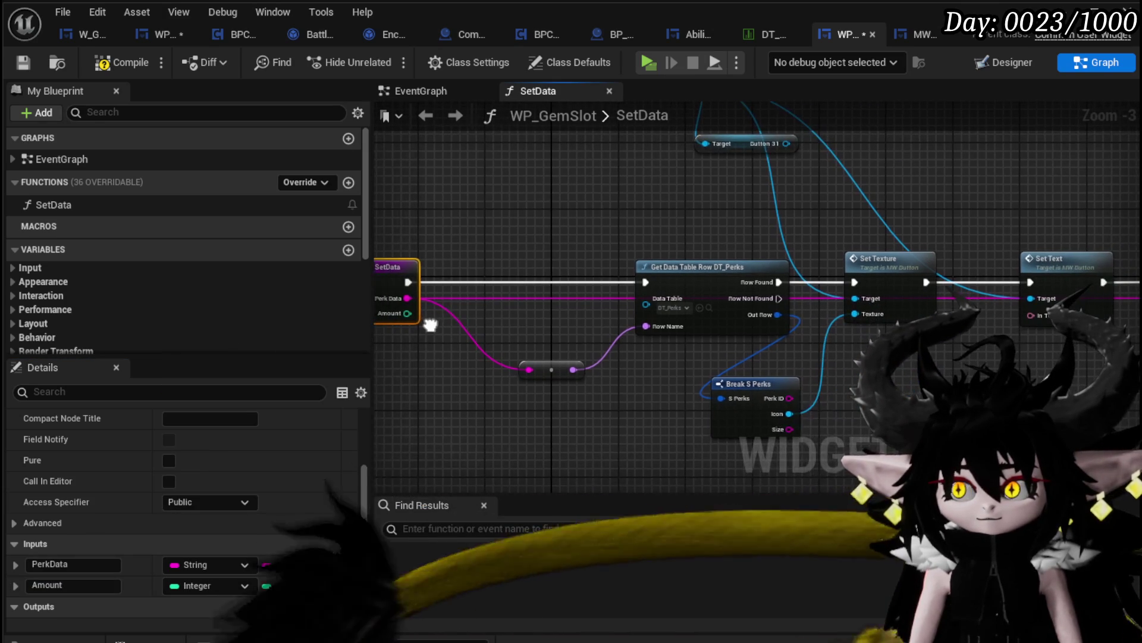
pyautogui.moveTo(1031, 323); pyautogui.dragTo(1035, 320)
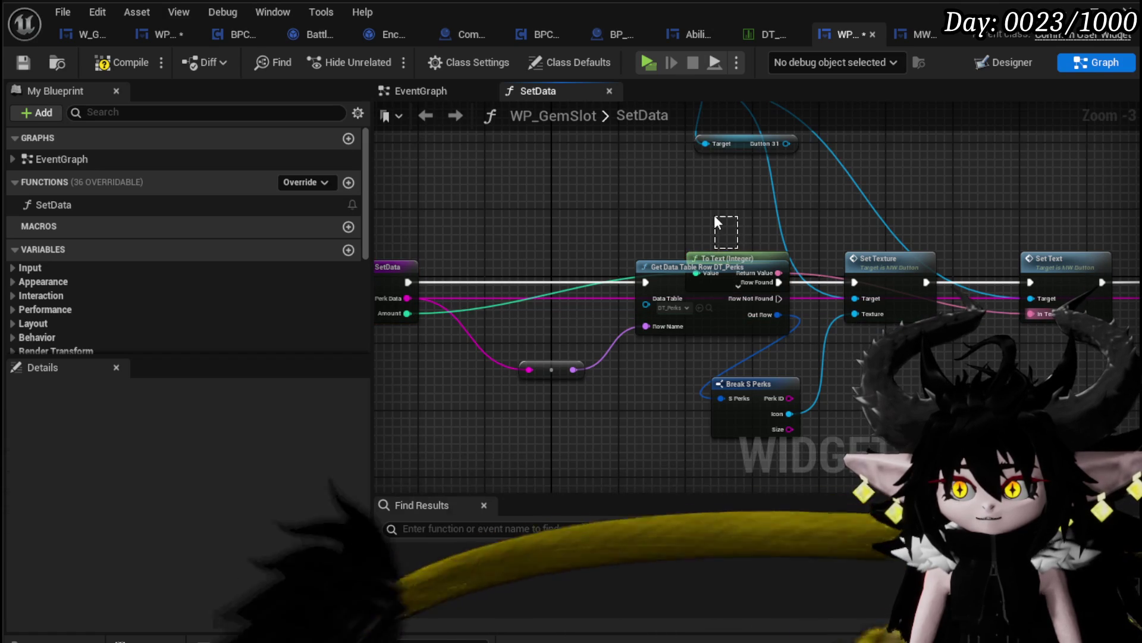
pyautogui.moveTo(723, 256); pyautogui.dragTo(695, 213)
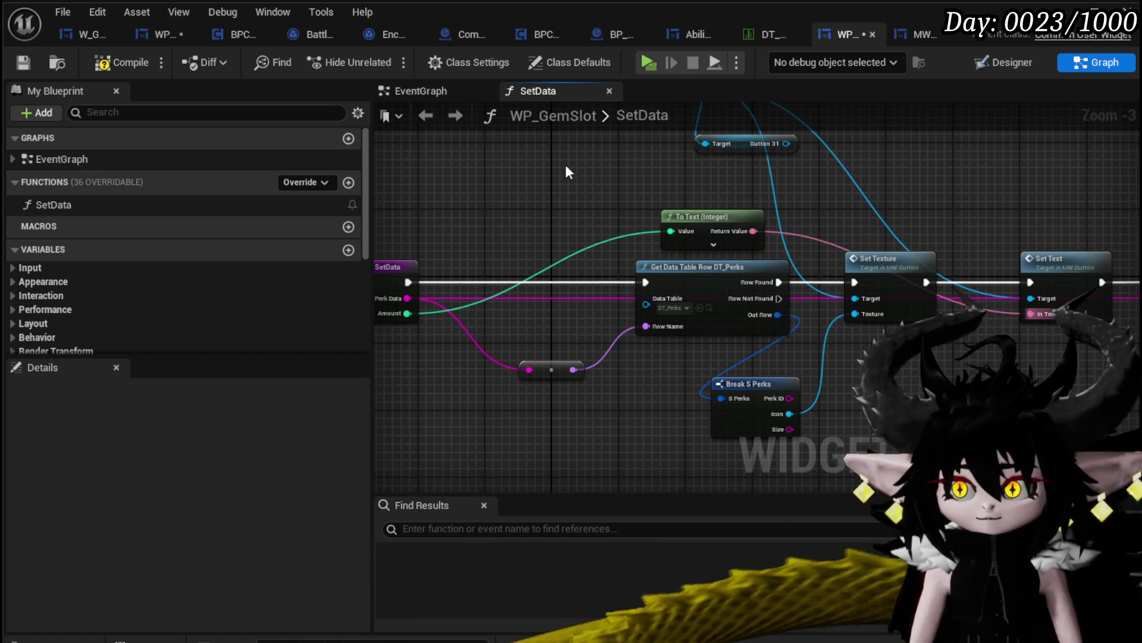
pyautogui.click(16, 59)
pyautogui.click(159, 37)
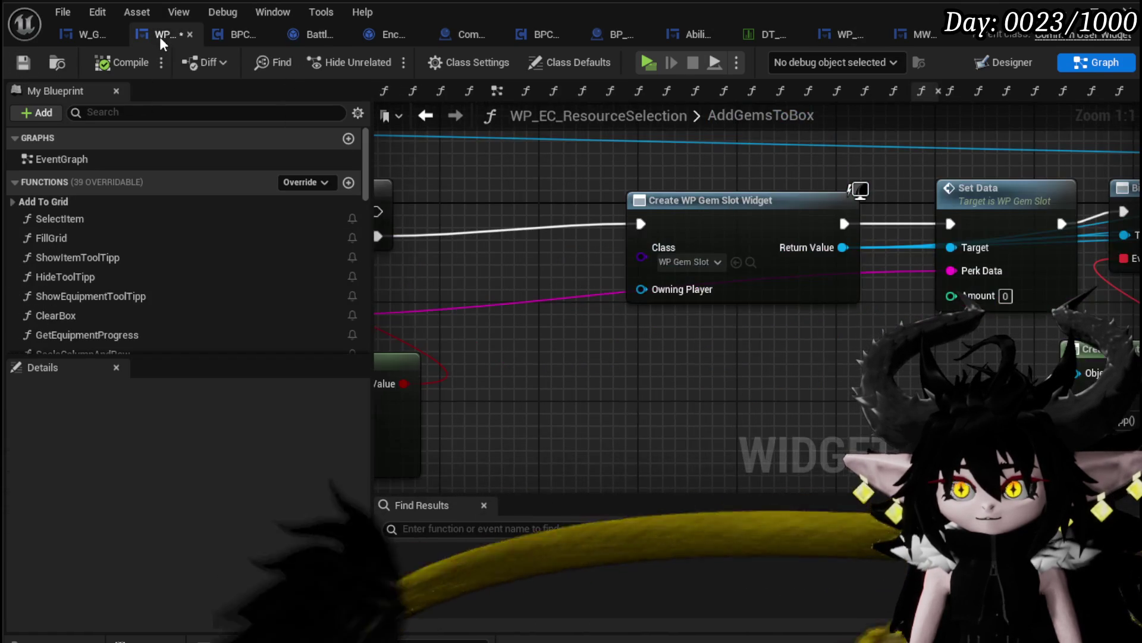
# - Review the AddGemsToBox loop, Branch and Contains nodes and save the WP_EC_ResourceSelection blueprint
pyautogui.moveTo(898, 366)
pyautogui.mouseDown()
pyautogui.moveTo(792, 345)
pyautogui.moveTo(1131, 333)
pyautogui.mouseUp()
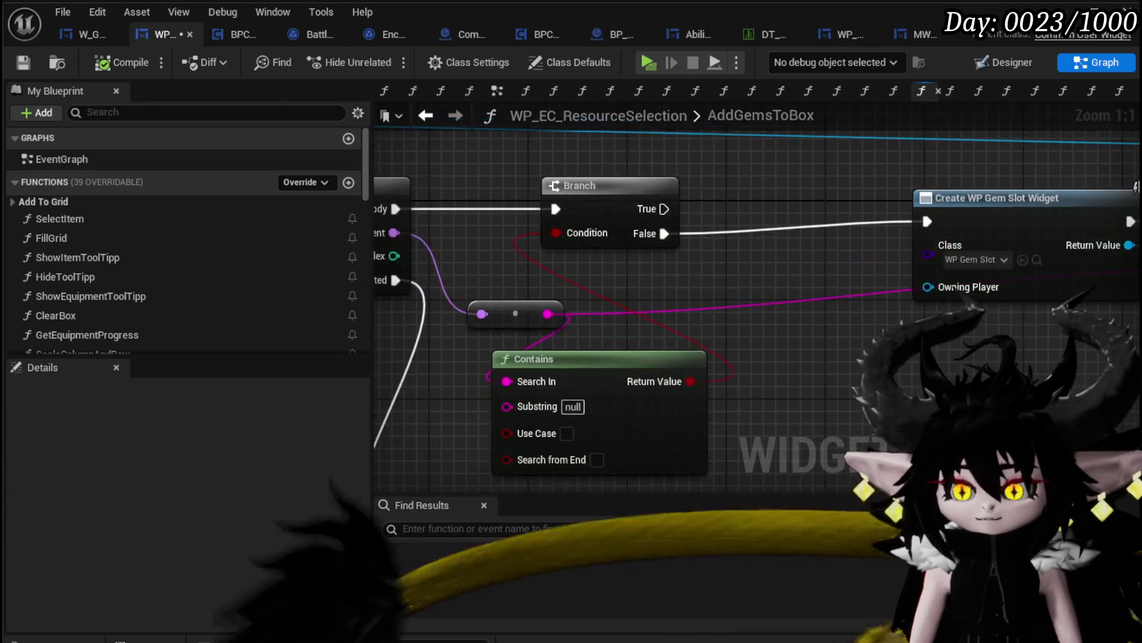
pyautogui.scroll(-3, 756, 309)
pyautogui.scroll(-15, 295, 281)
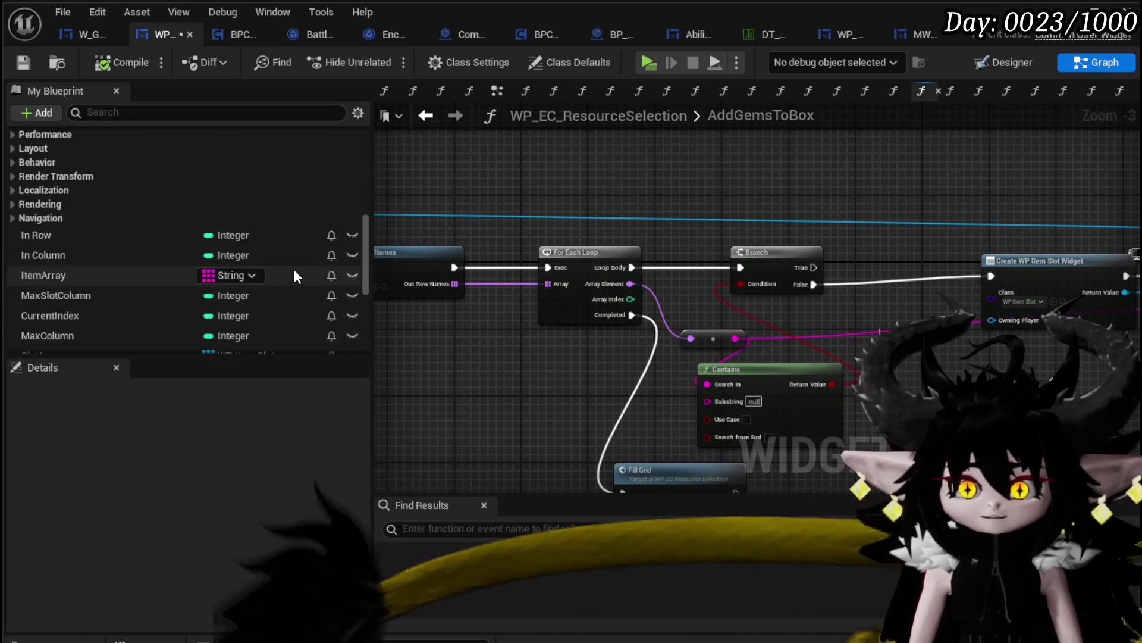
pyautogui.scroll(2, 238, 263)
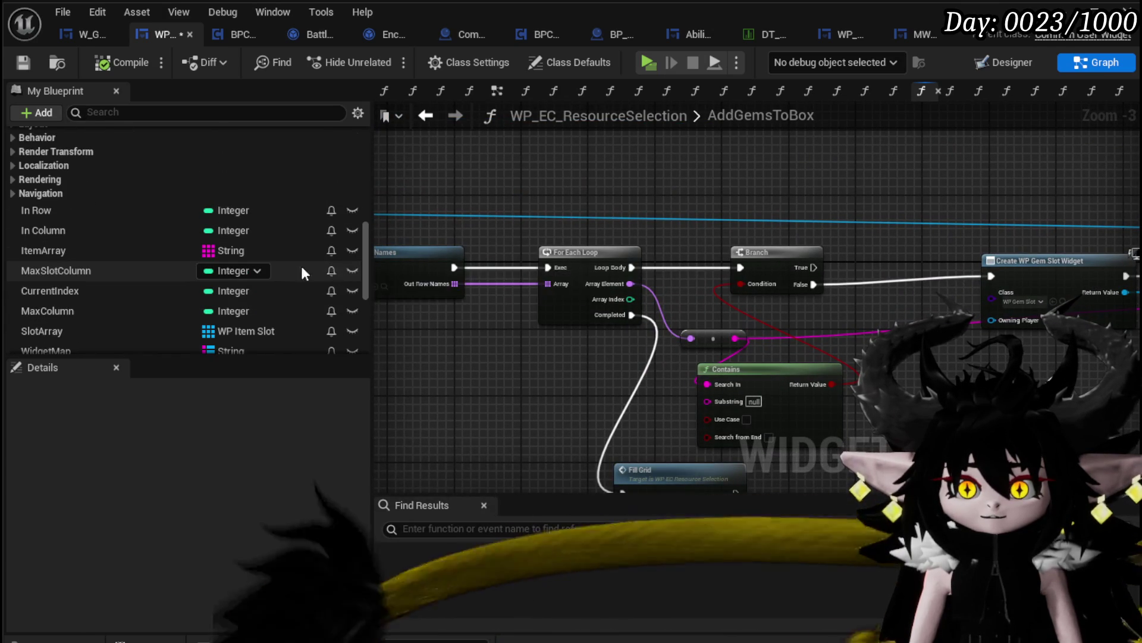
pyautogui.scroll(-1, 286, 265)
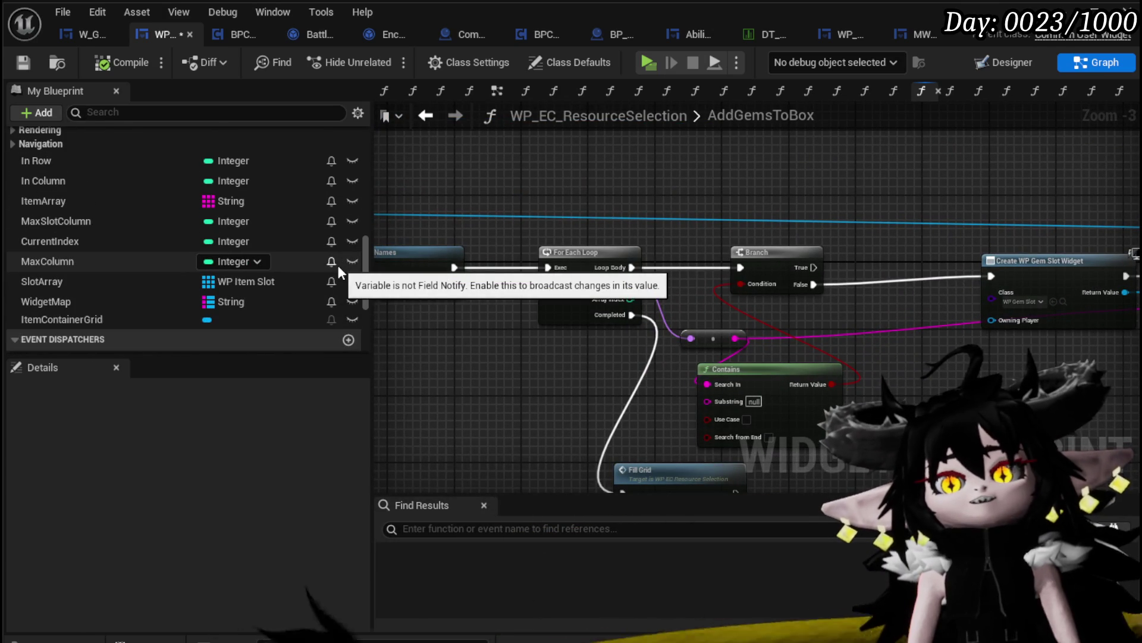
pyautogui.scroll(15, 338, 266)
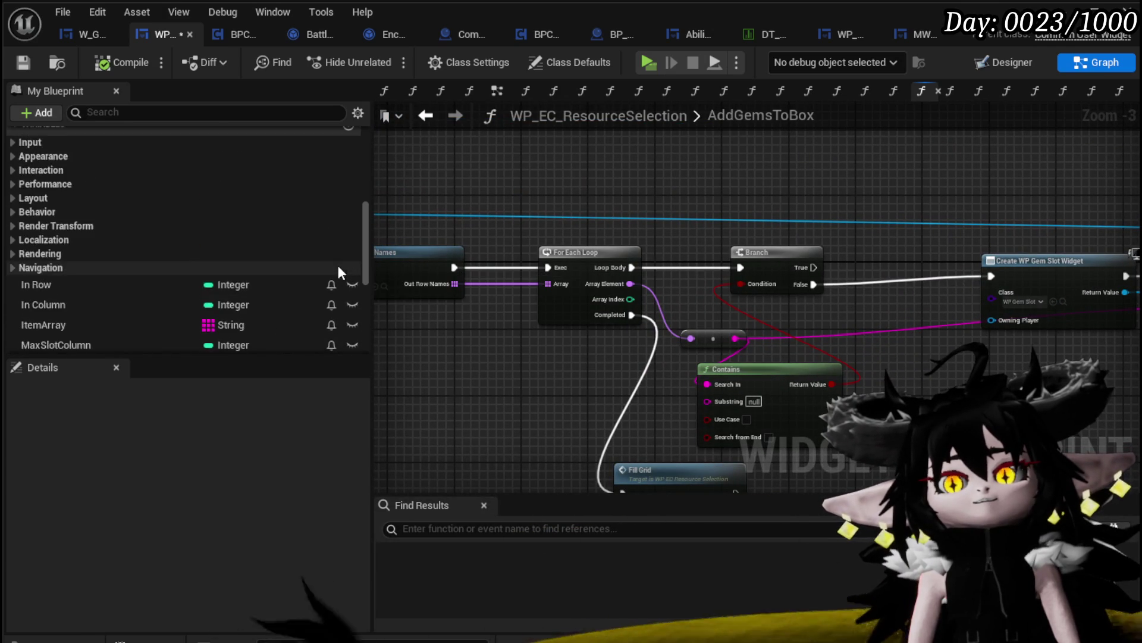
pyautogui.scroll(2, 338, 265)
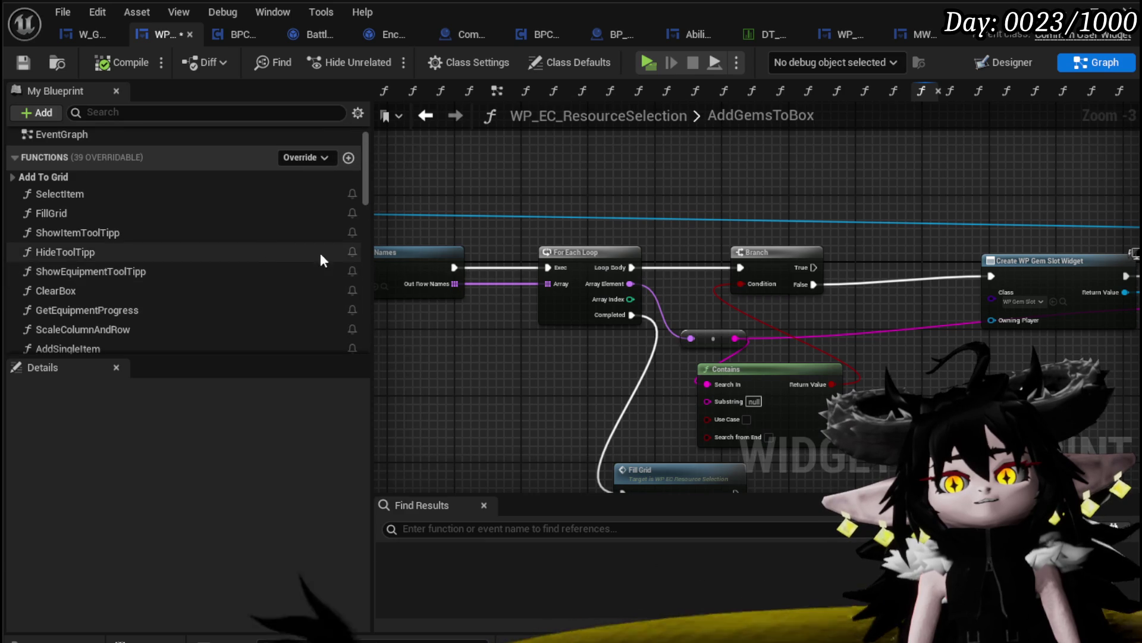
pyautogui.scroll(-3, 198, 232)
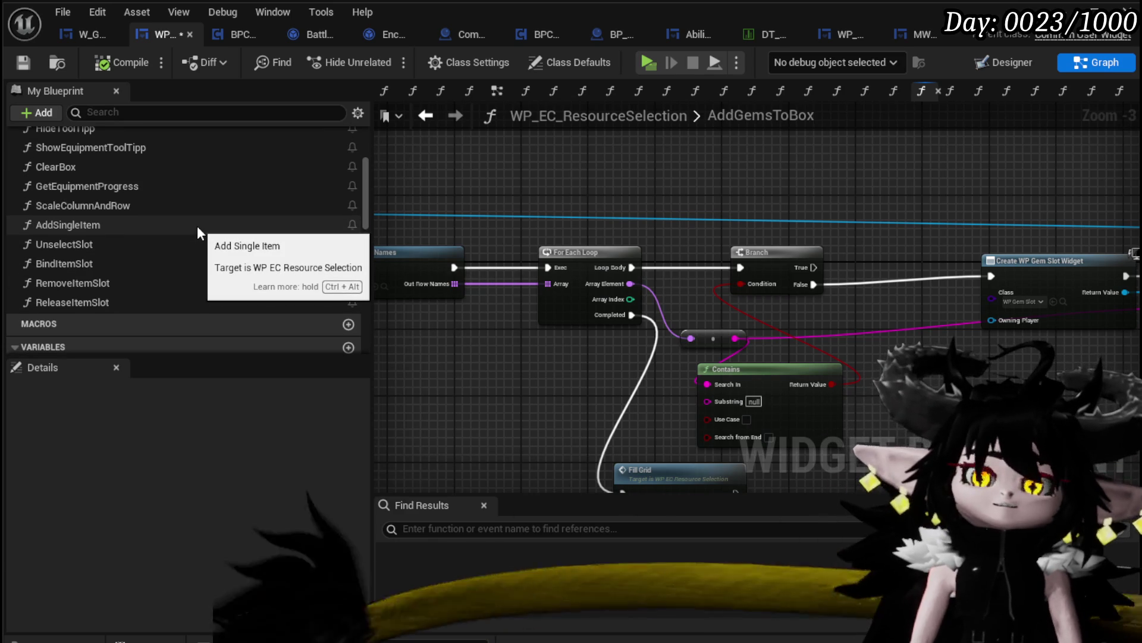
pyautogui.scroll(2, 197, 226)
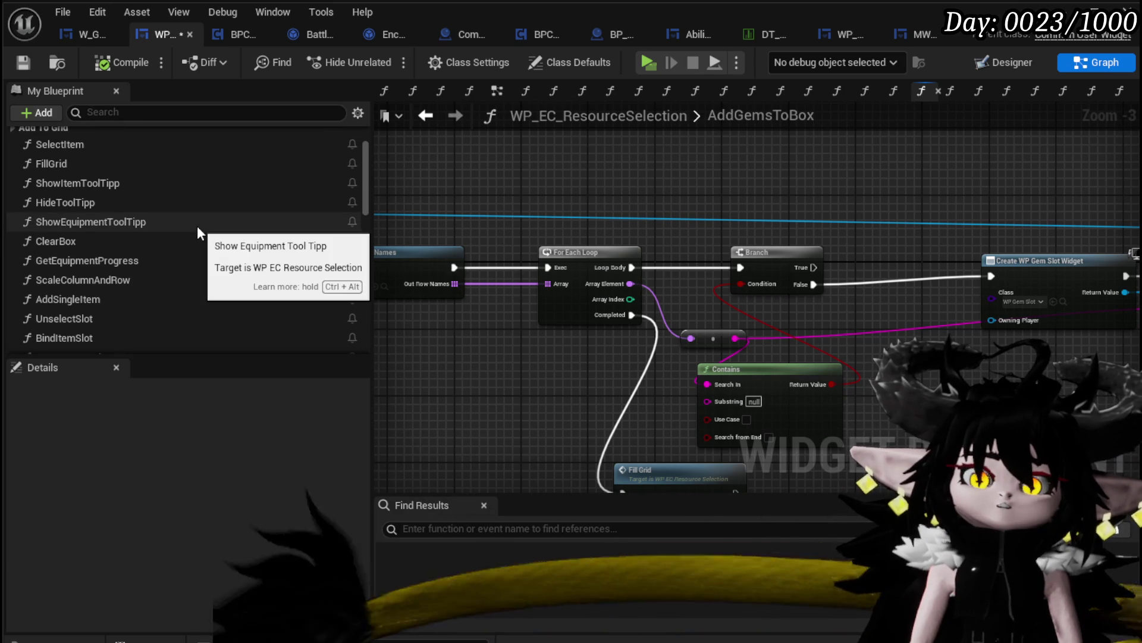
pyautogui.scroll(-2, 197, 226)
pyautogui.scroll(-10, 198, 227)
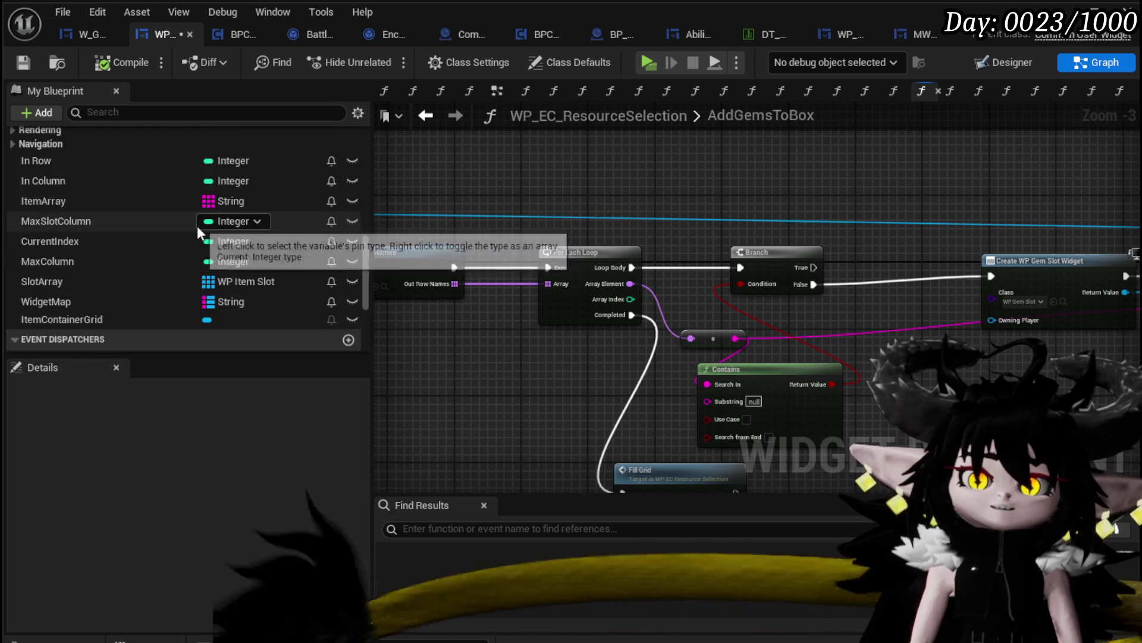
pyautogui.scroll(-3, 204, 247)
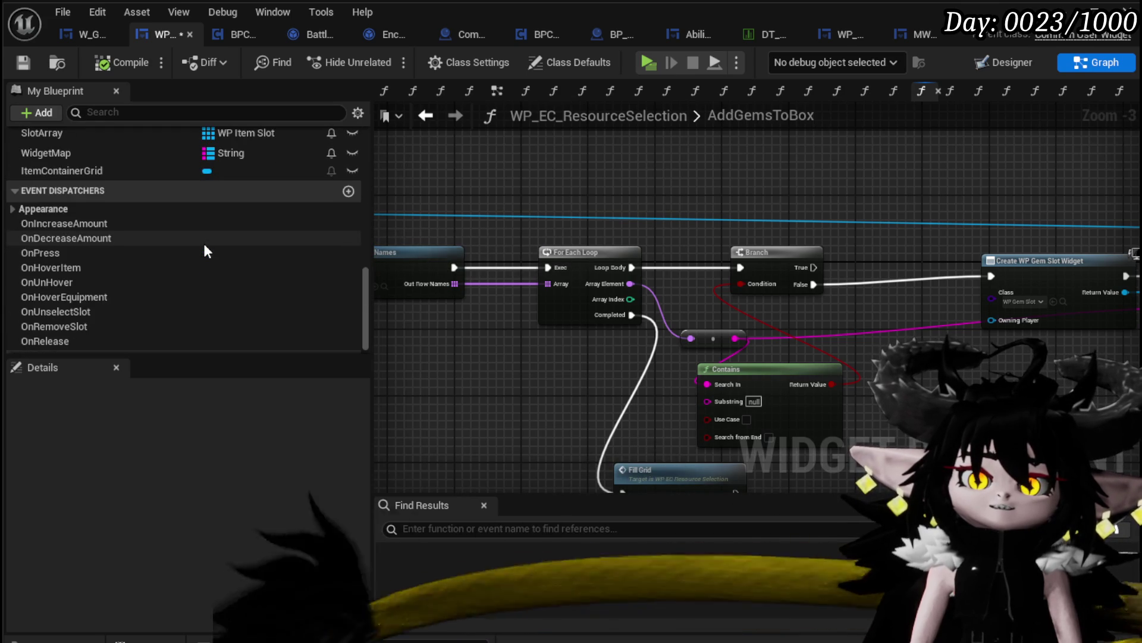
pyautogui.scroll(3, 203, 247)
pyautogui.scroll(3, 349, 235)
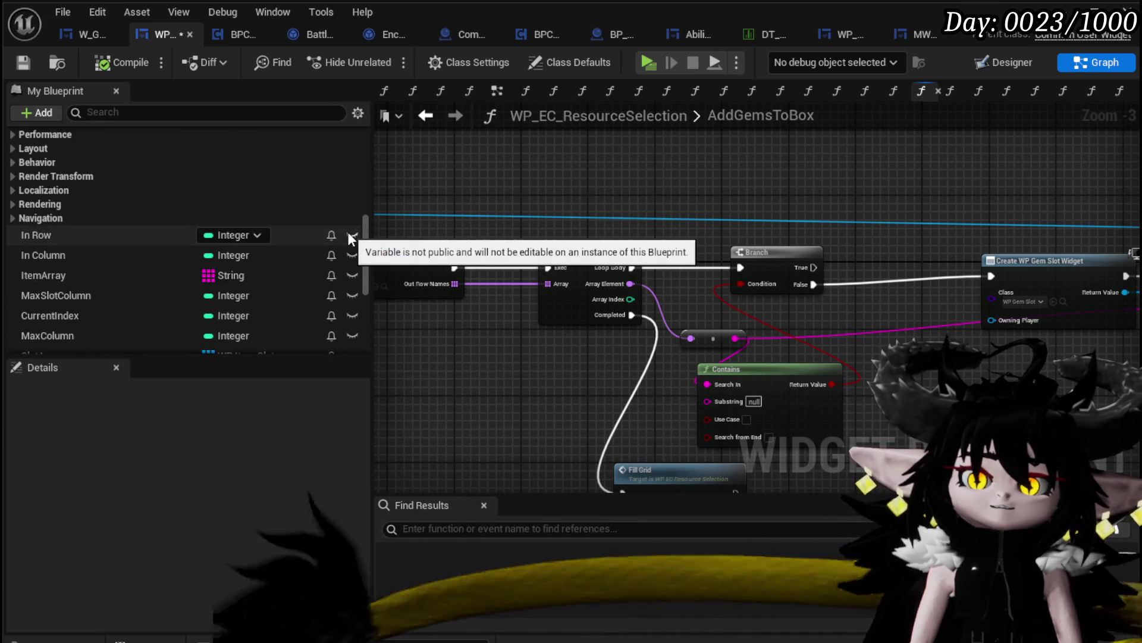
pyautogui.click(20, 63)
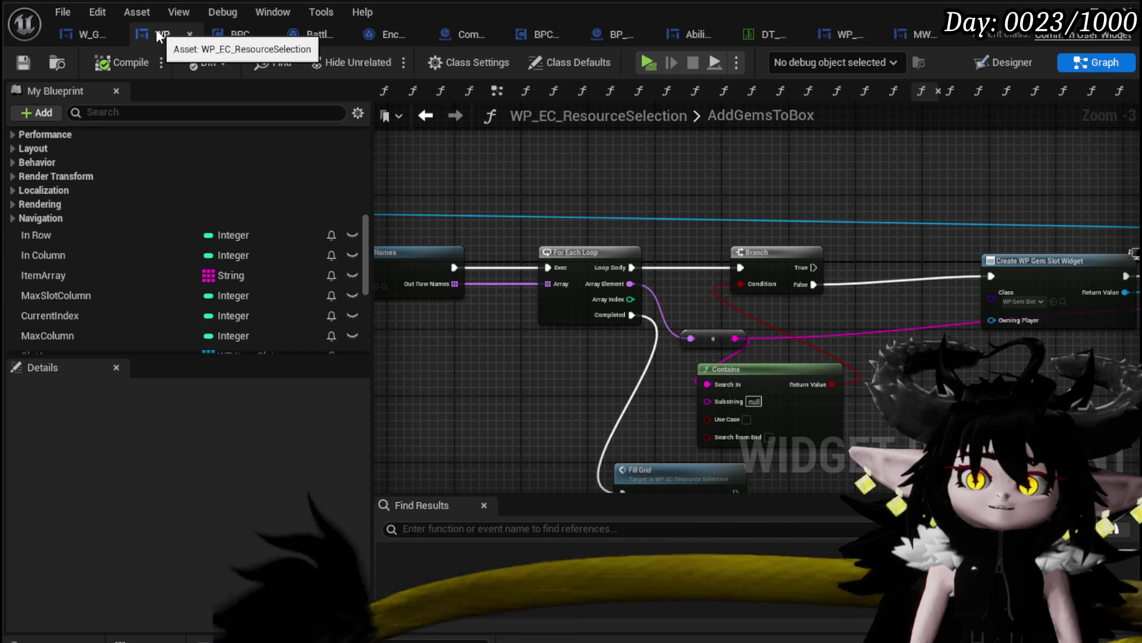
# - Space out the Bind Event, Create Event, Create WP Gem Slot Widget and Set Data nodes
pyautogui.moveTo(680, 172)
pyautogui.mouseDown()
pyautogui.moveTo(678, 148)
pyautogui.moveTo(1012, 159)
pyautogui.moveTo(535, 178)
pyautogui.moveTo(476, 193)
pyautogui.mouseUp()
pyautogui.moveTo(617, 241); pyautogui.dragTo(397, 228)
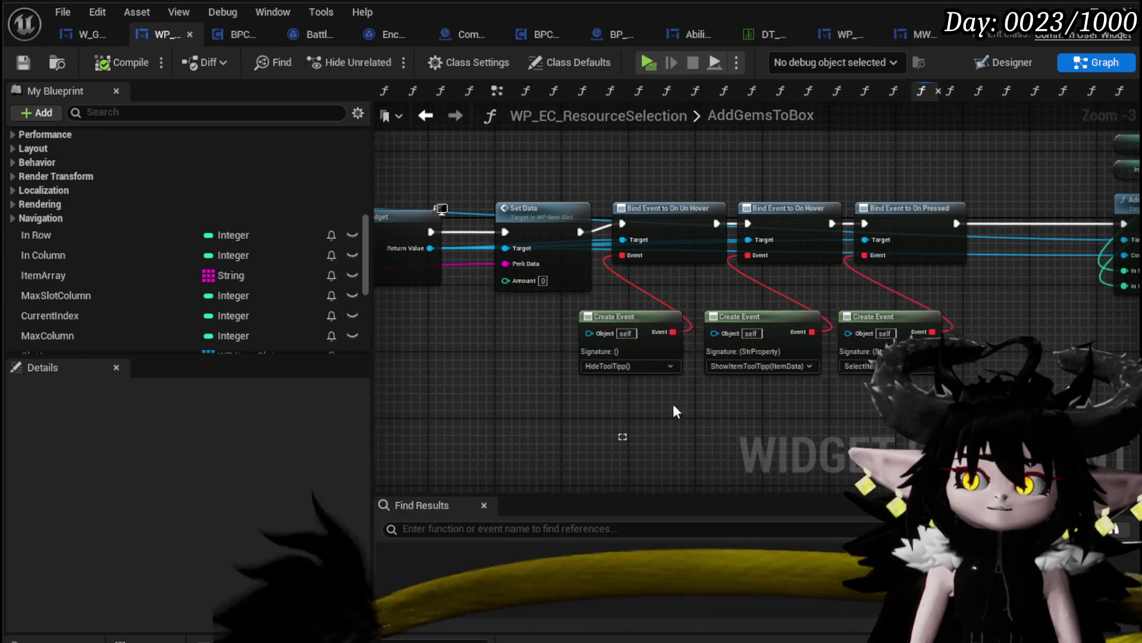
pyautogui.moveTo(905, 203); pyautogui.dragTo(988, 207)
pyautogui.moveTo(892, 194)
pyautogui.mouseDown()
pyautogui.moveTo(1008, 208)
pyautogui.moveTo(917, 185)
pyautogui.mouseUp()
pyautogui.moveTo(653, 197); pyautogui.dragTo(748, 195)
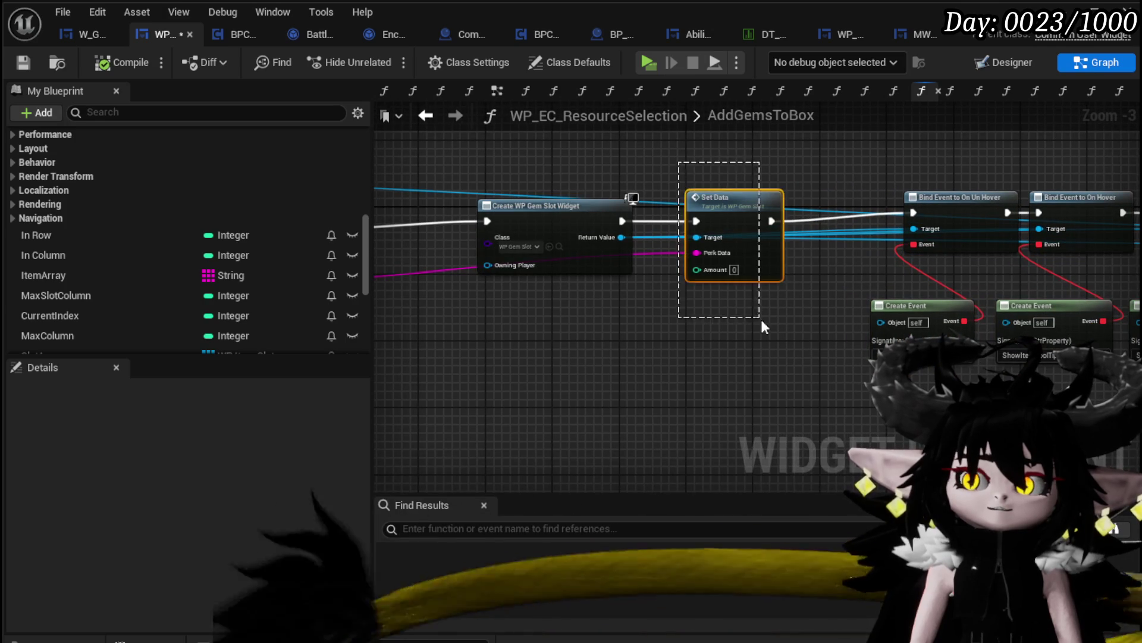
pyautogui.moveTo(764, 146)
pyautogui.mouseDown()
pyautogui.moveTo(822, 266)
pyautogui.moveTo(754, 258)
pyautogui.mouseUp()
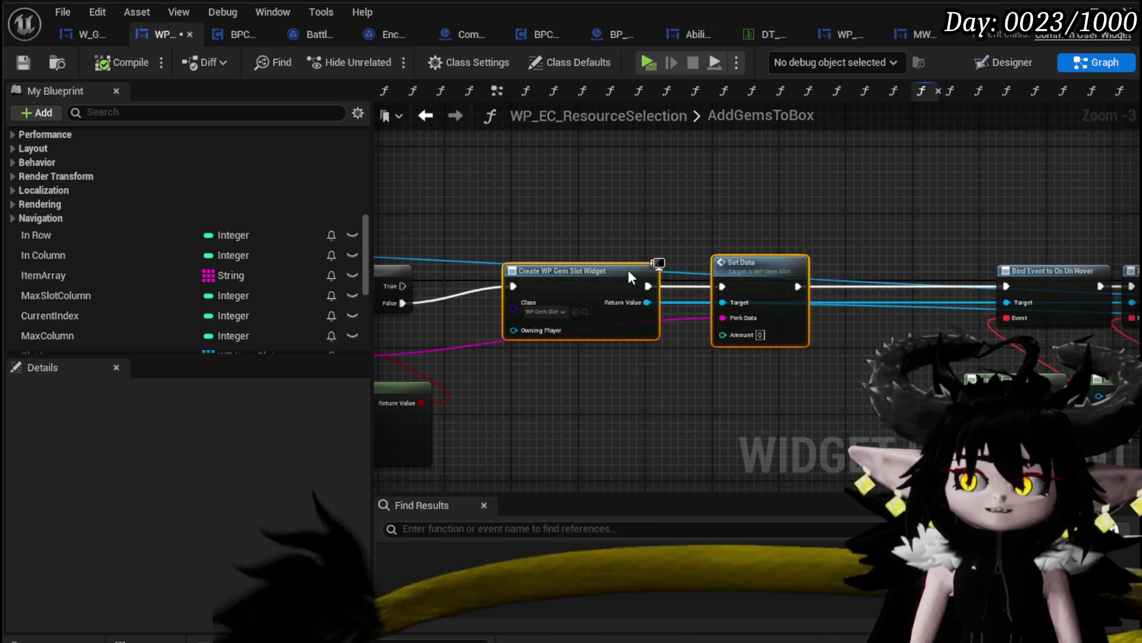
pyautogui.click(666, 222)
pyautogui.moveTo(666, 221)
pyautogui.mouseDown()
pyautogui.moveTo(964, 179)
pyautogui.moveTo(940, 178)
pyautogui.mouseUp()
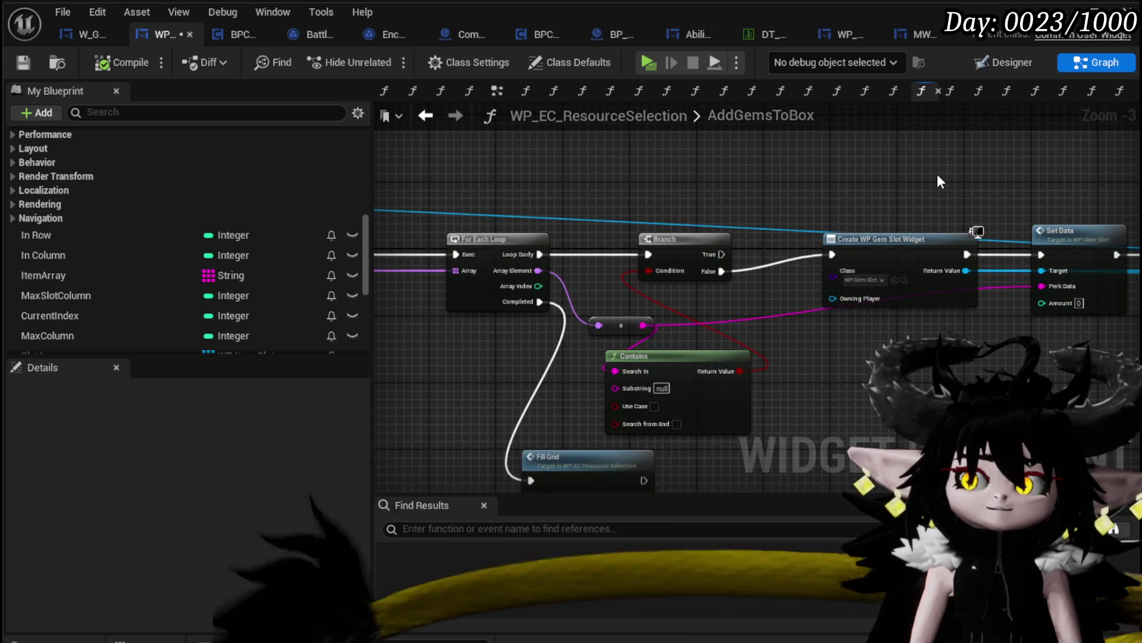
pyautogui.moveTo(747, 185); pyautogui.dragTo(790, 177)
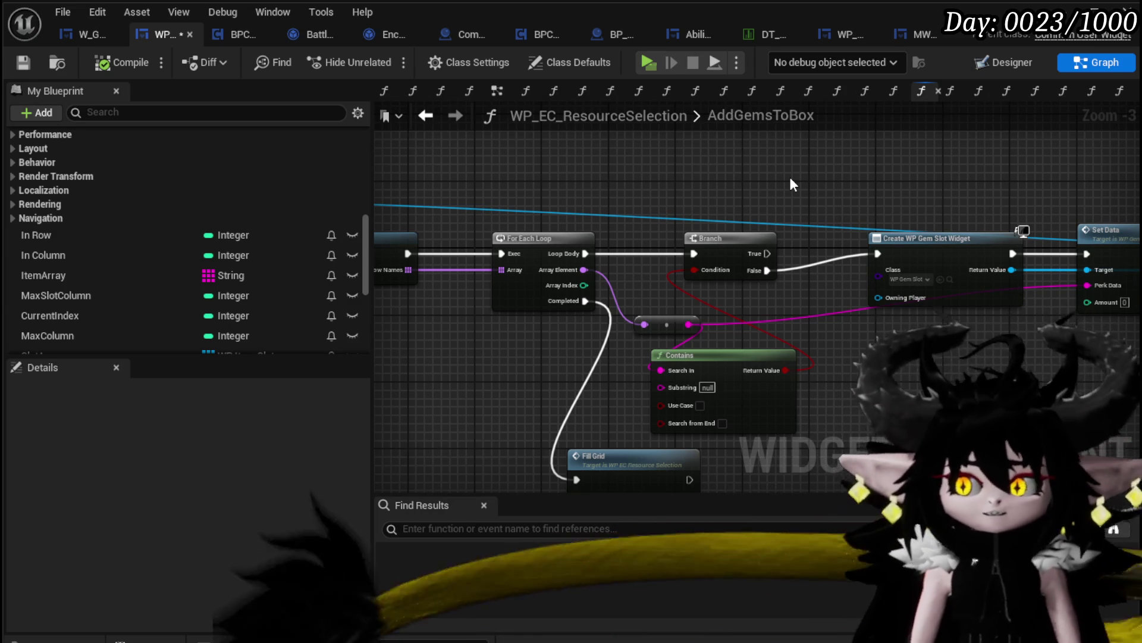
pyautogui.moveTo(660, 176)
pyautogui.mouseDown()
pyautogui.moveTo(587, 260)
pyautogui.moveTo(658, 349)
pyautogui.mouseUp()
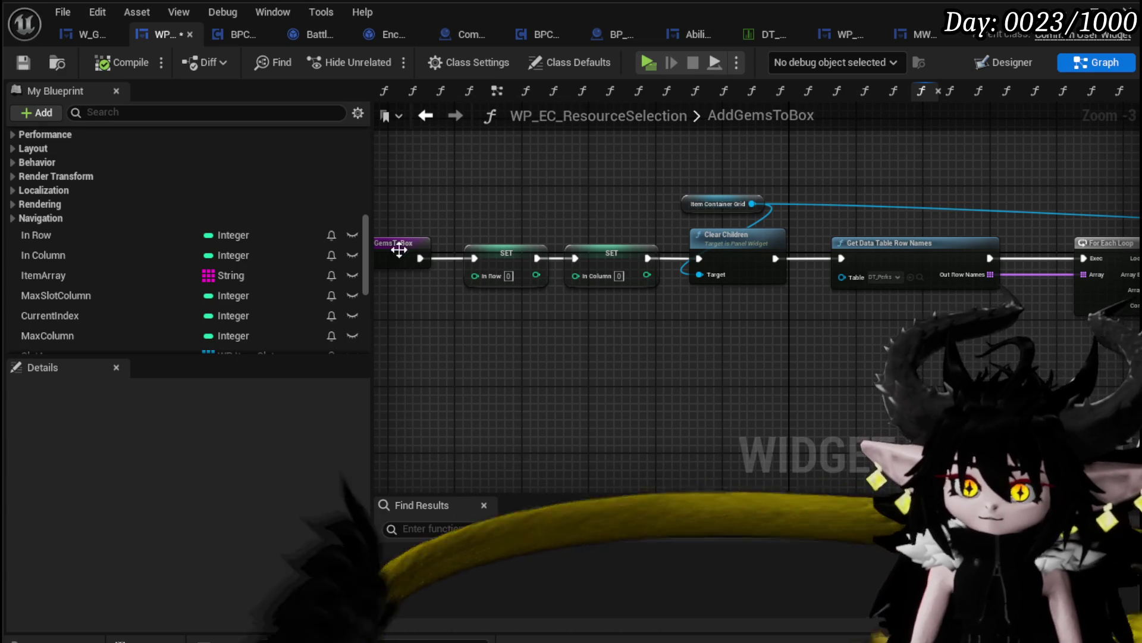
# - Save, then add a new AddGemsToBox input typed as a BP Third Person Character reference
pyautogui.click(30, 69)
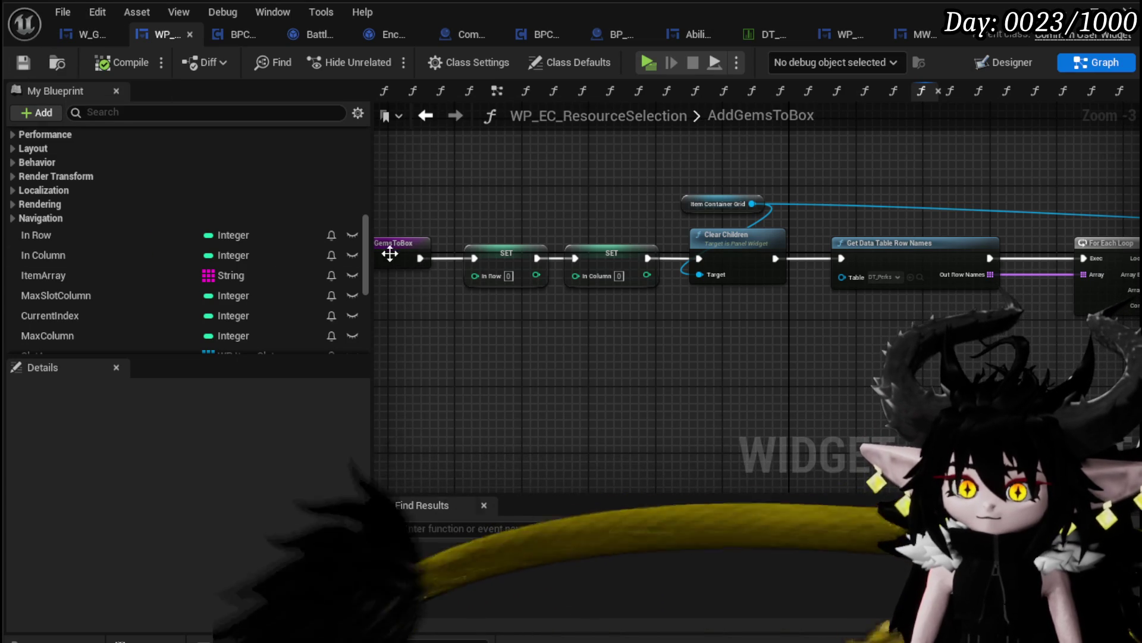
pyautogui.click(390, 249)
pyautogui.moveTo(462, 396); pyautogui.dragTo(581, 412)
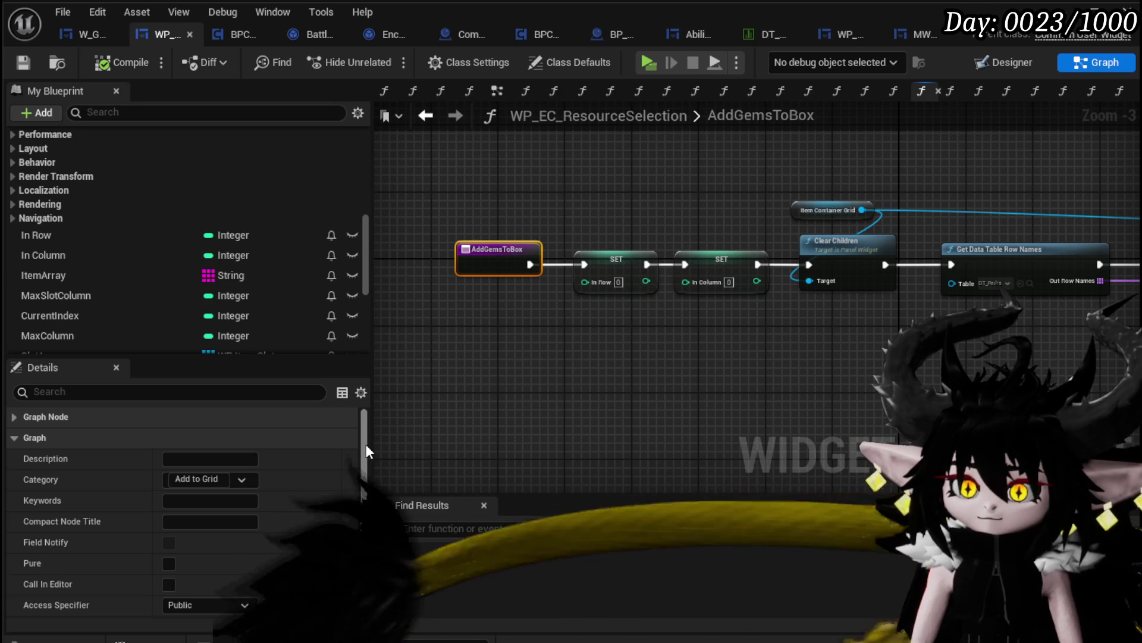
pyautogui.moveTo(365, 444); pyautogui.dragTo(365, 573)
pyautogui.click(349, 543)
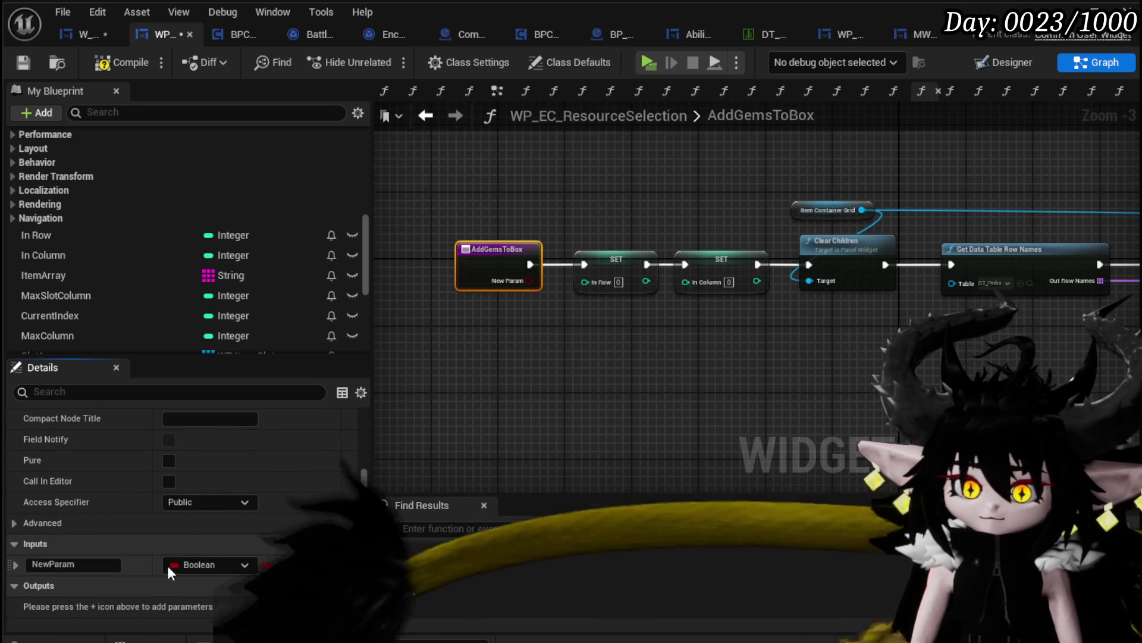
pyautogui.click(179, 564)
pyautogui.write('Thir')
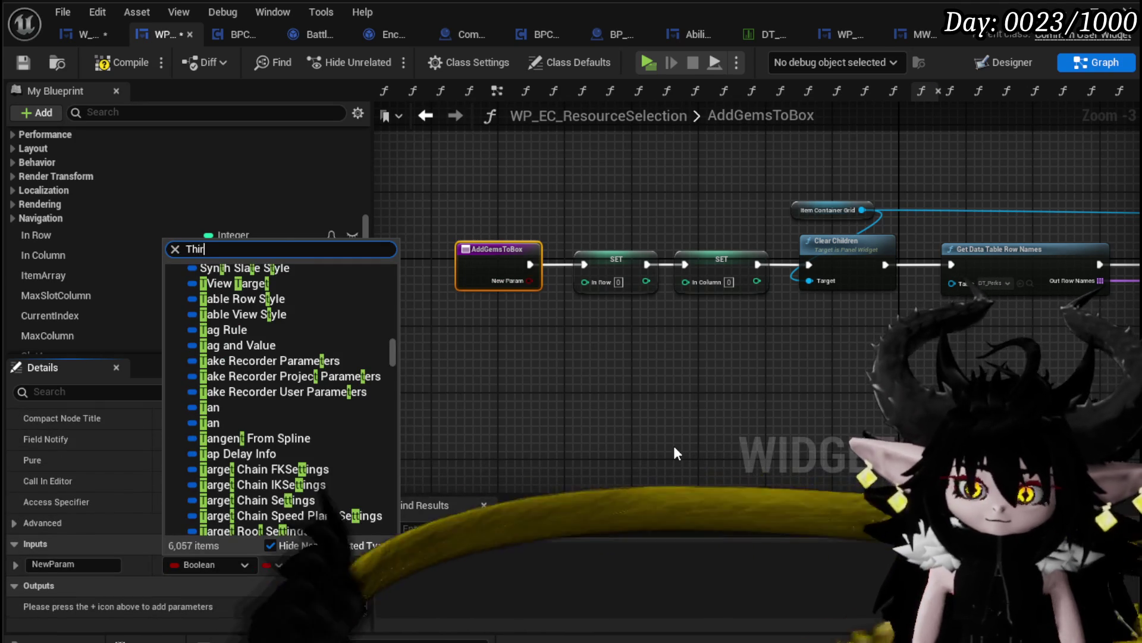
pyautogui.write('dperso')
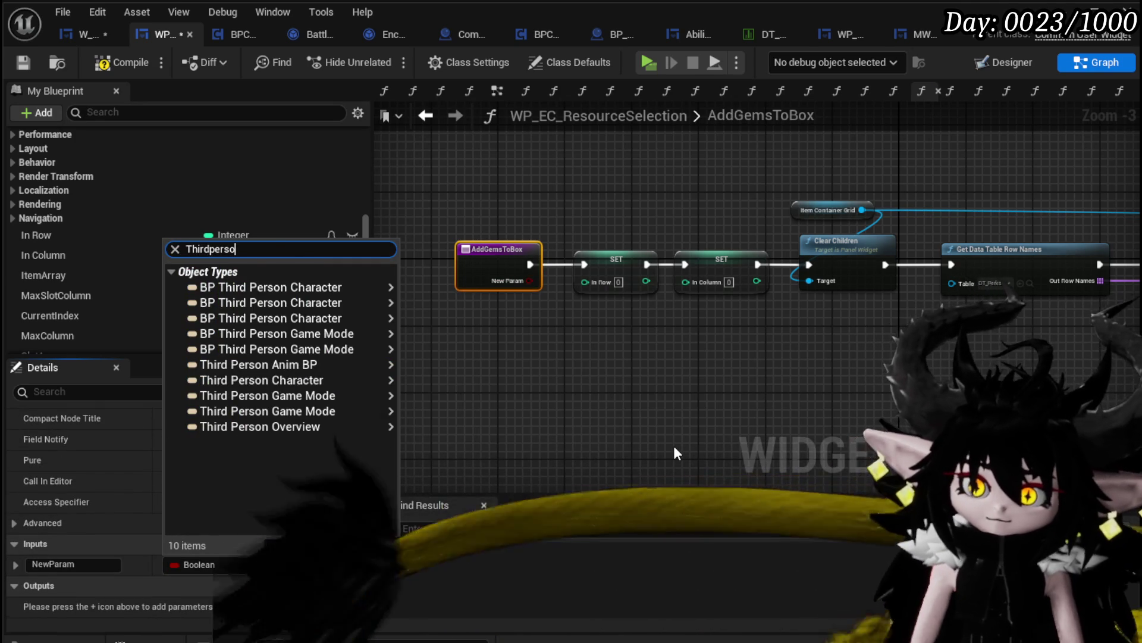
pyautogui.moveTo(284, 288)
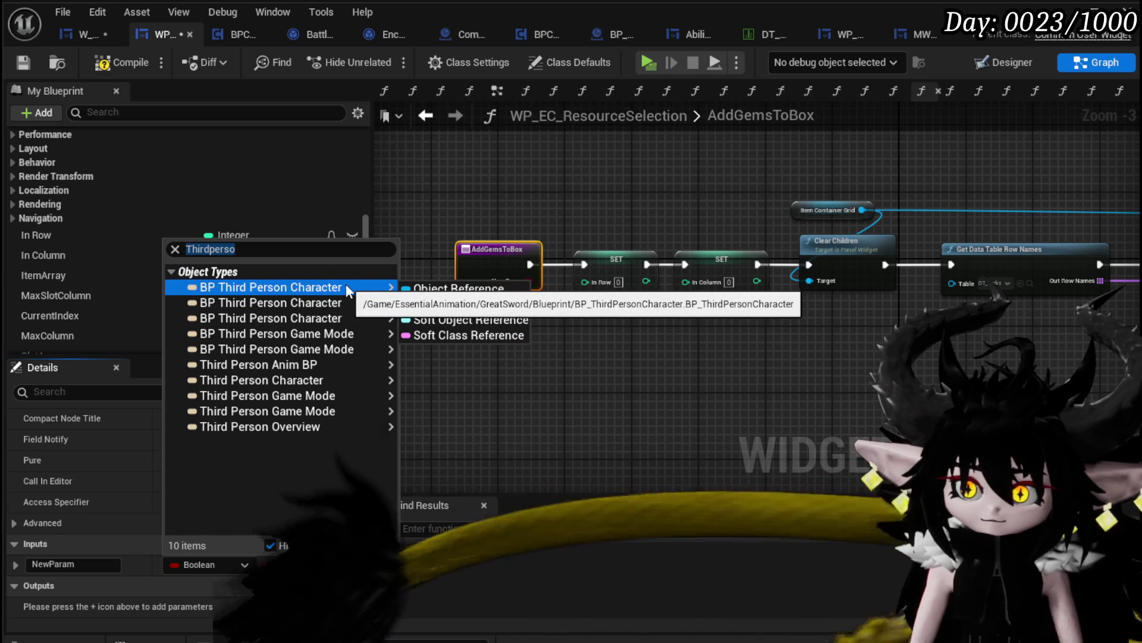
pyautogui.moveTo(336, 302)
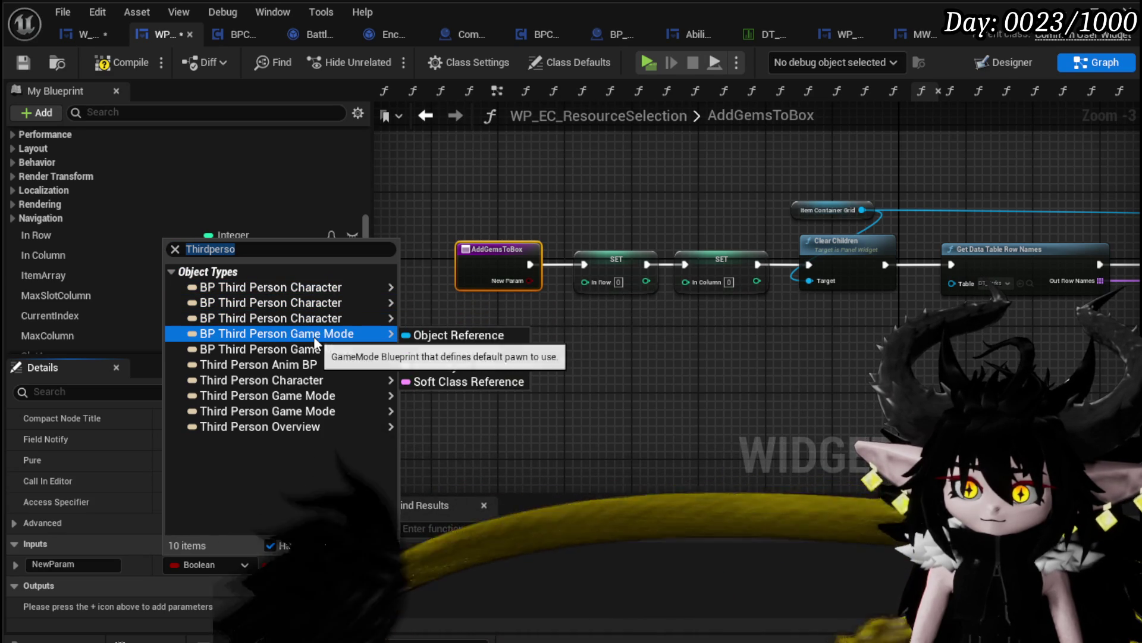
pyautogui.click(411, 321)
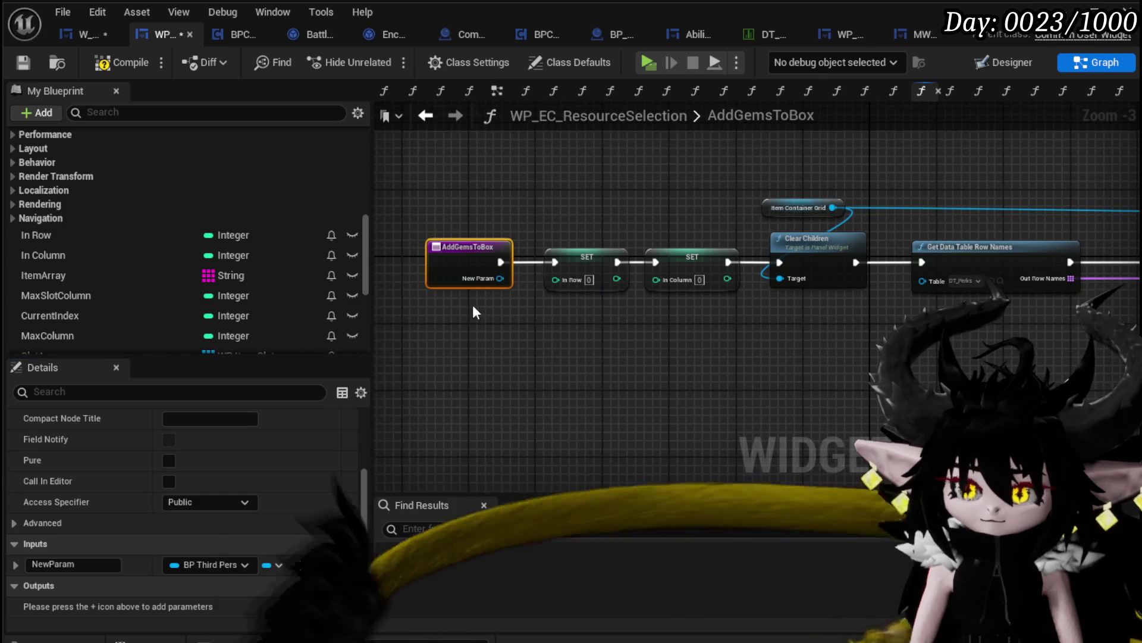
# - Name the new input Owner, compile and save, then show W_GemCraftingHUD's FillSelectionBox nodes
pyautogui.doubleClick(84, 564)
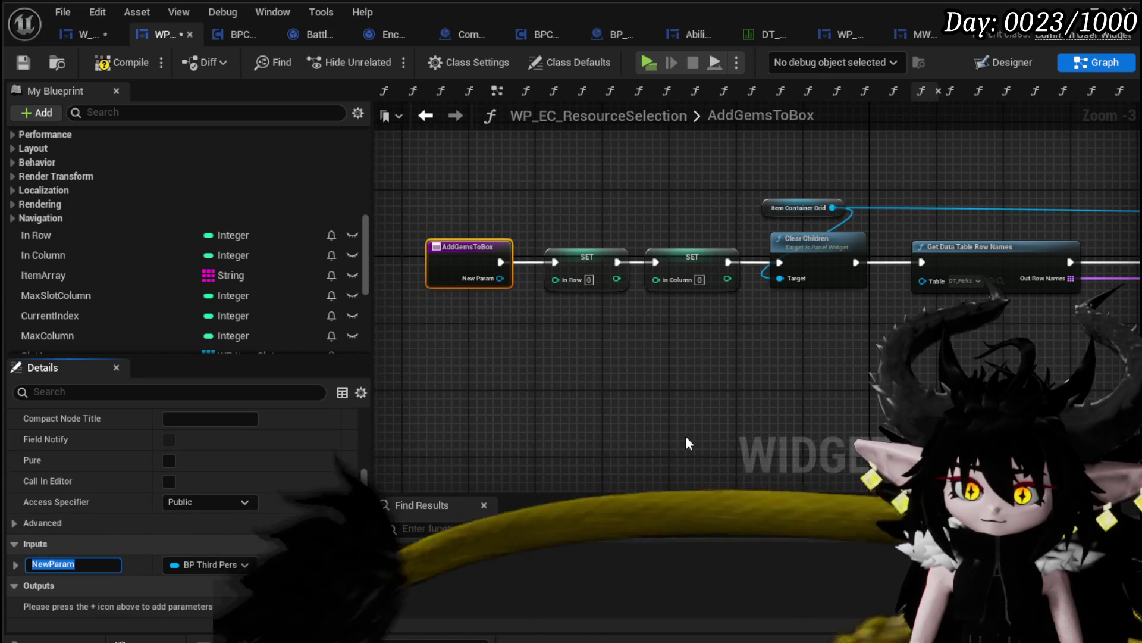
pyautogui.write('Ower')
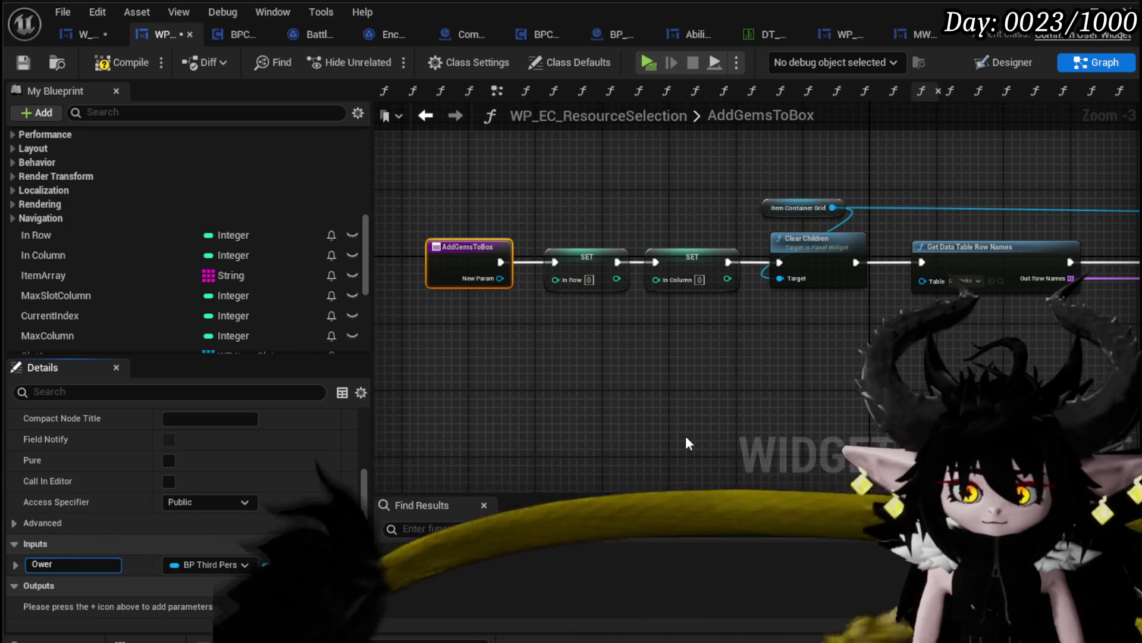
pyautogui.write('er')
pyautogui.press('Return')
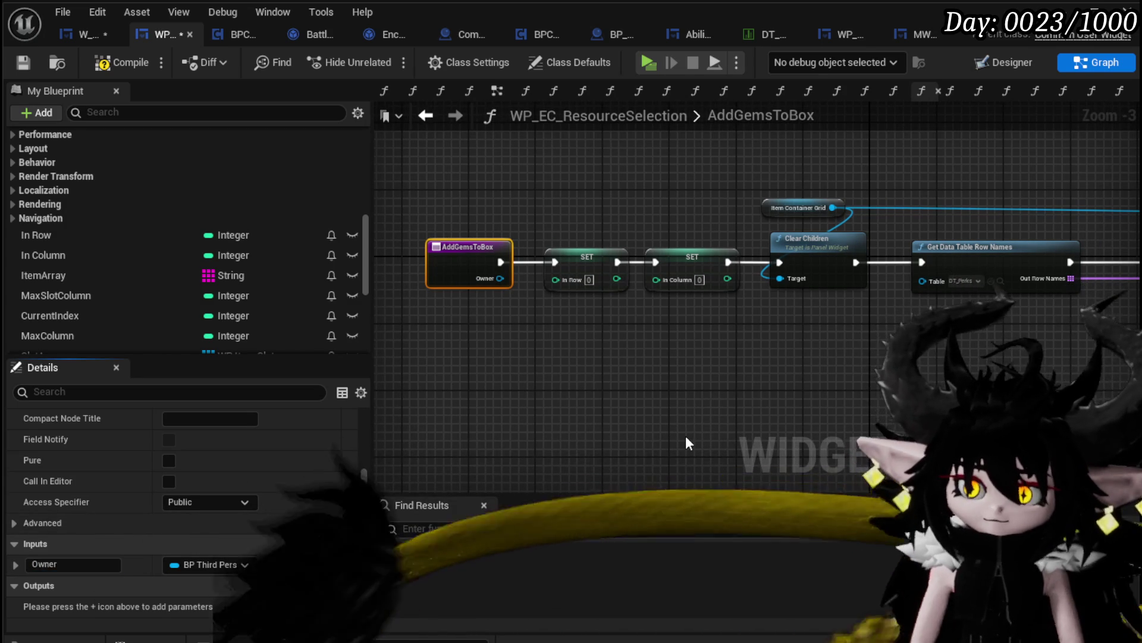
pyautogui.click(131, 63)
pyautogui.click(23, 63)
pyautogui.click(82, 34)
pyautogui.moveTo(526, 360); pyautogui.dragTo(658, 370)
# - Place an Owner getter wired into Add Gems to Box's Owner pin, then compile
pyautogui.scroll(-10, 178, 205)
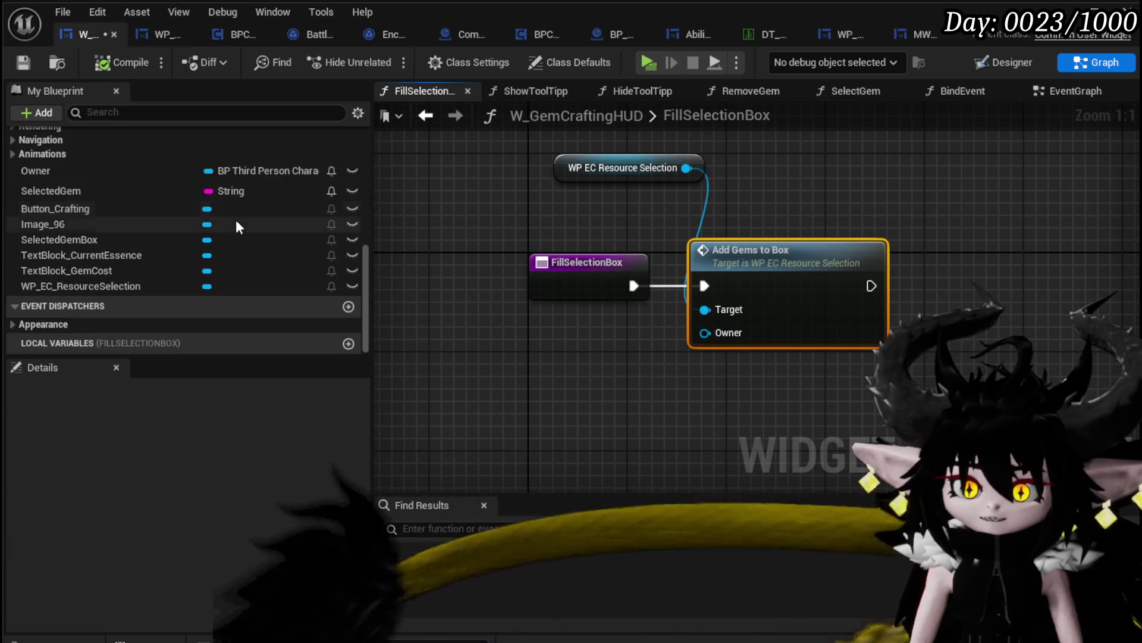
pyautogui.moveTo(41, 170); pyautogui.dragTo(436, 333)
pyautogui.click(470, 362)
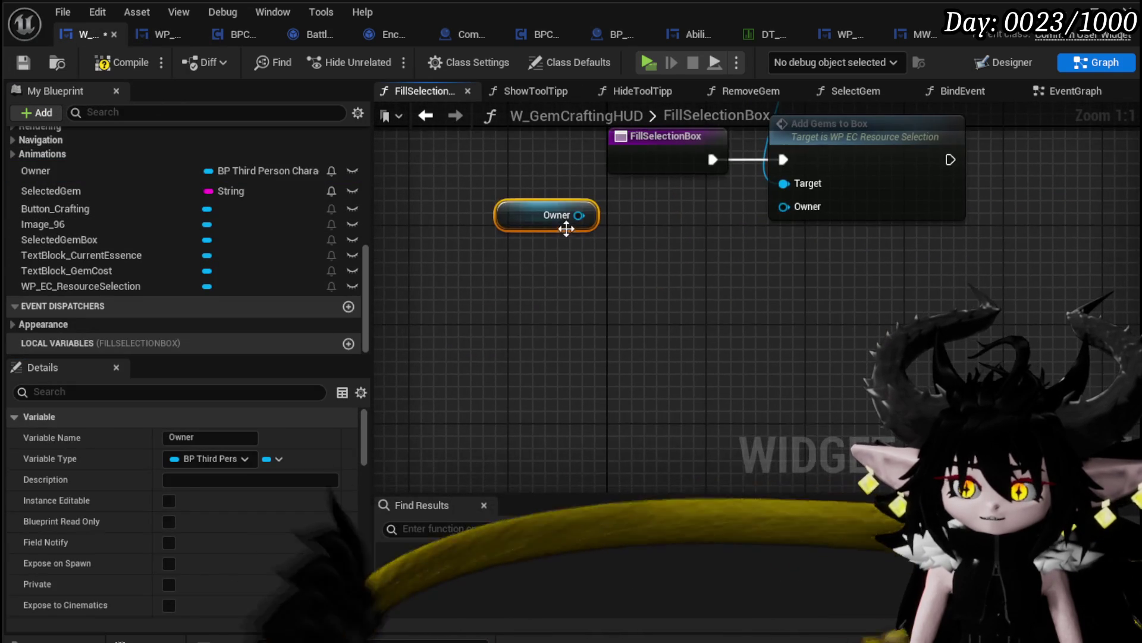
pyautogui.moveTo(579, 216); pyautogui.dragTo(801, 210)
pyautogui.moveTo(701, 212); pyautogui.dragTo(583, 215)
pyautogui.moveTo(554, 215); pyautogui.dragTo(711, 203)
pyautogui.click(640, 264)
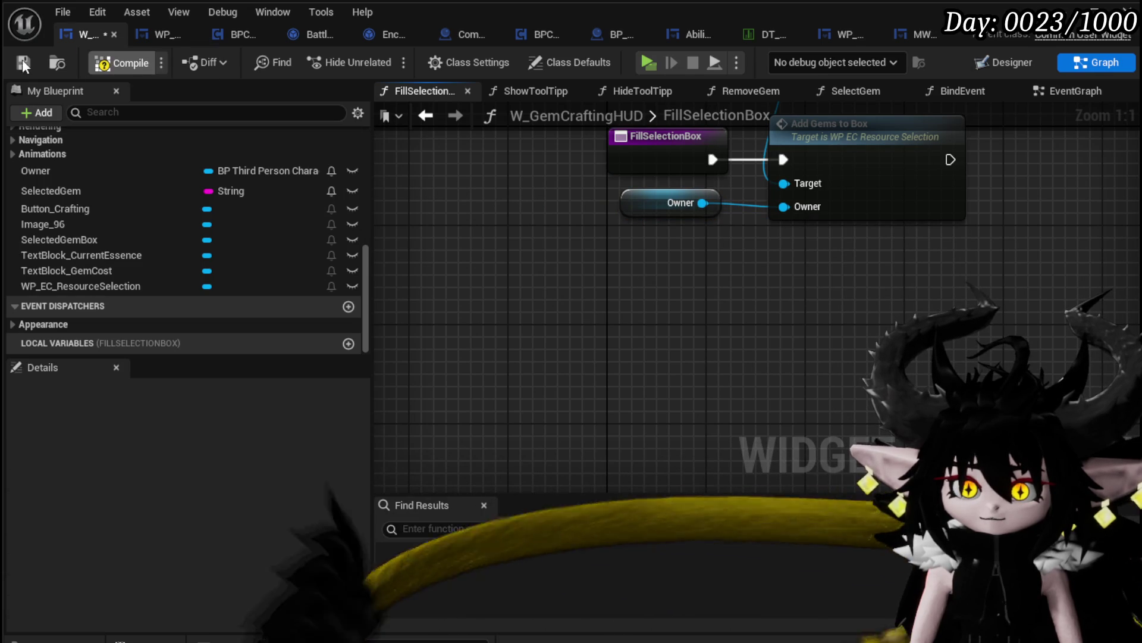
# - Open the SelectGem function graph, then switch to the widget Designer view
pyautogui.scroll(10, 187, 212)
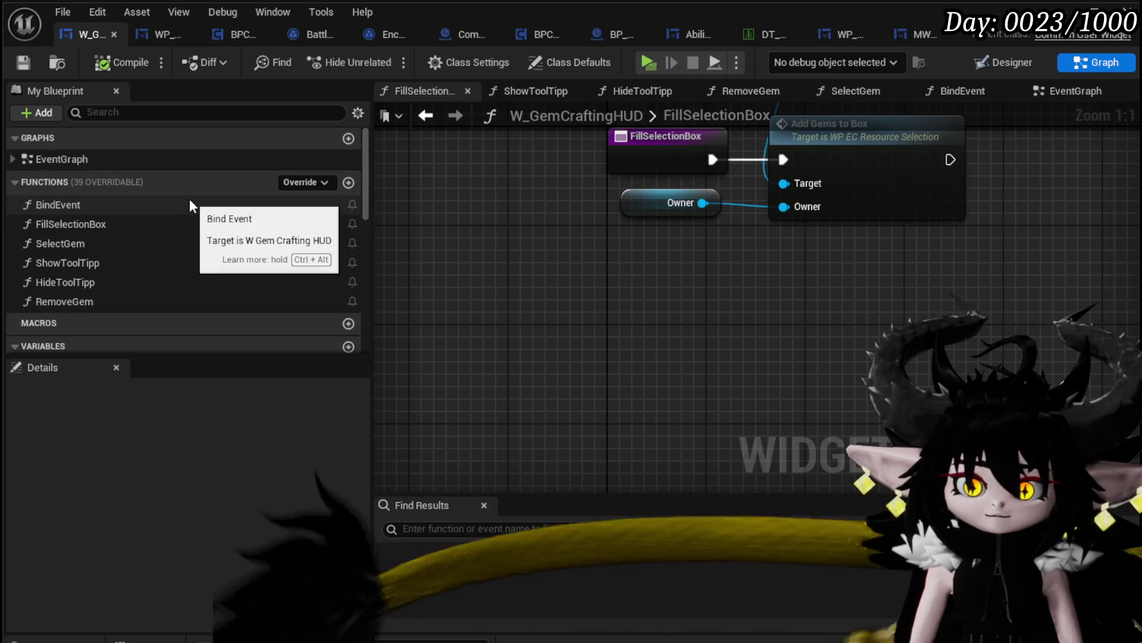
pyautogui.doubleClick(154, 243)
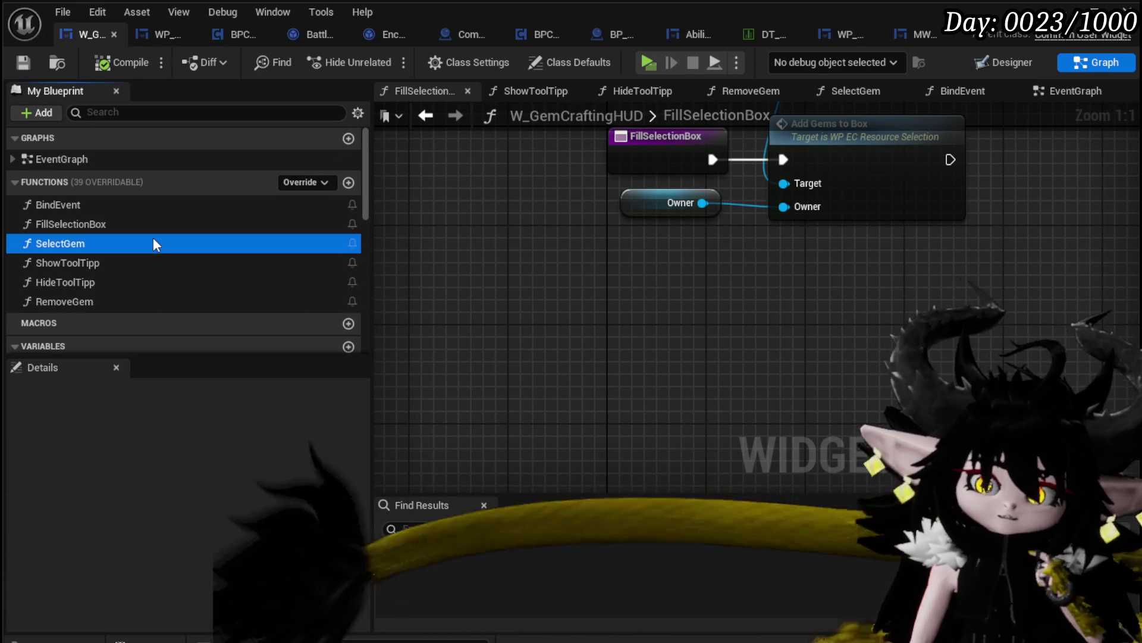
pyautogui.click(1005, 62)
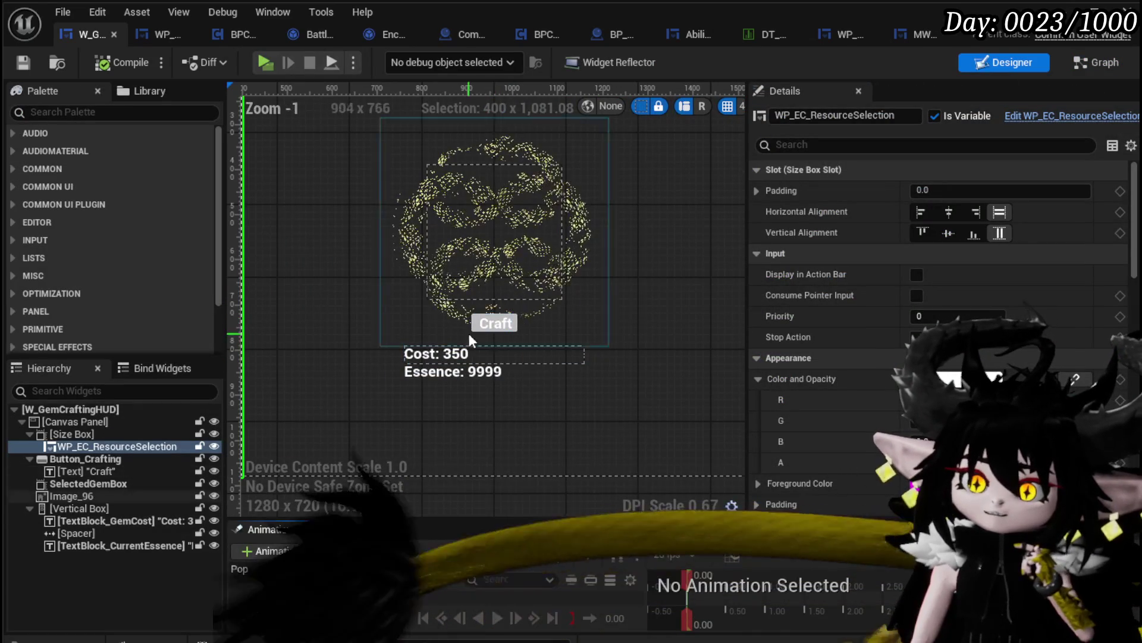
# - Jump to the Craft button's On Pressed logic and tuck Break S Item Info under Get Data Table Row
pyautogui.click(493, 324)
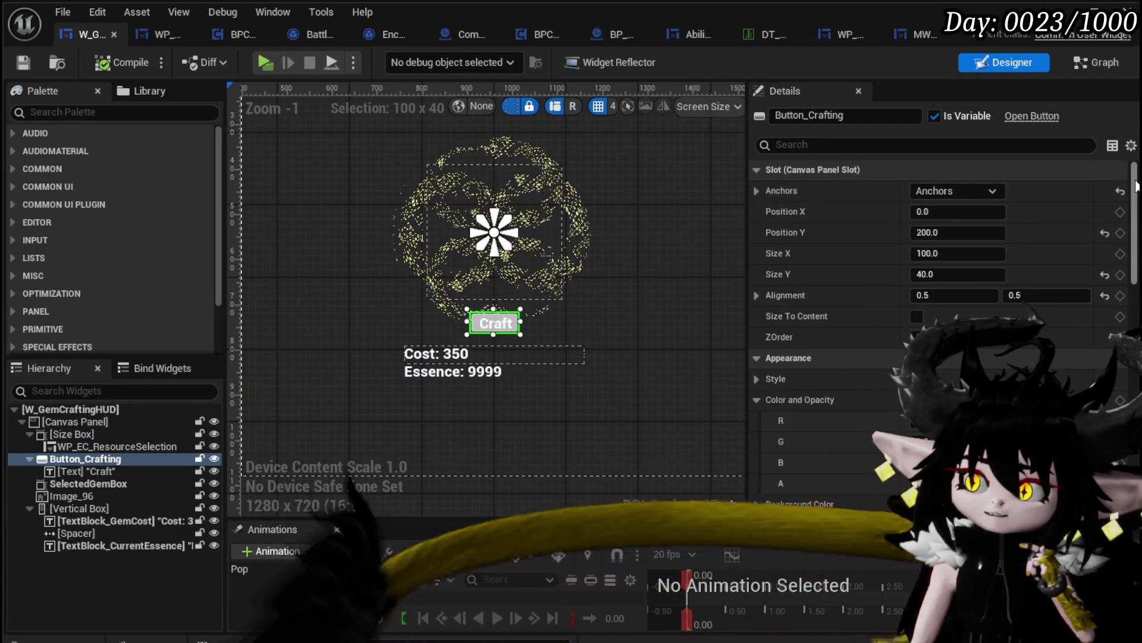
pyautogui.scroll(-10, 1121, 190)
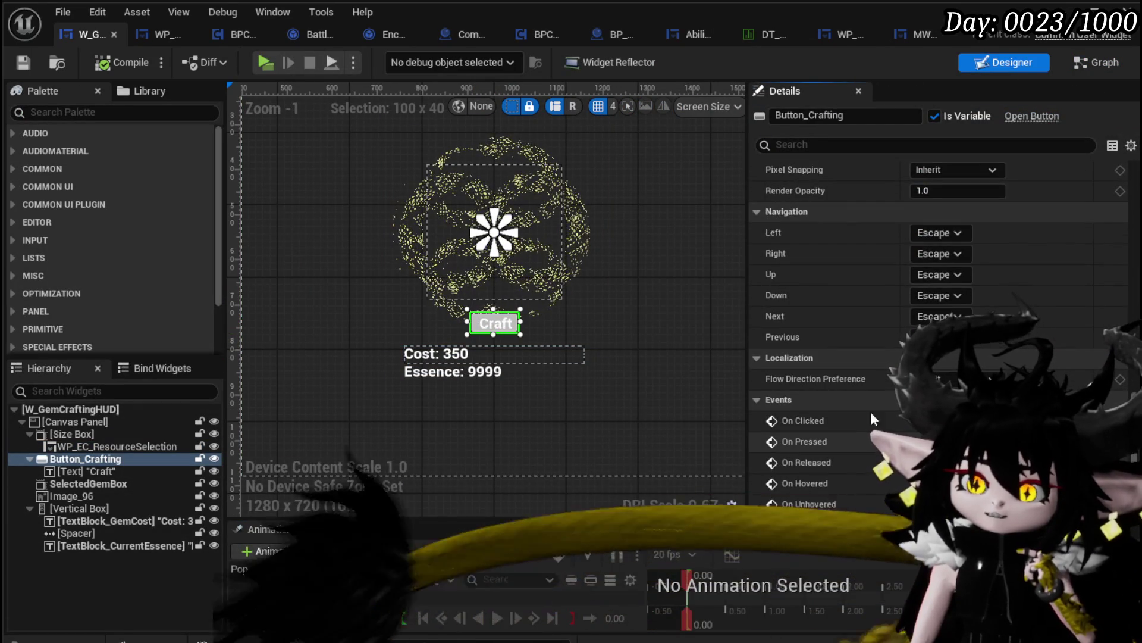
pyautogui.click(924, 440)
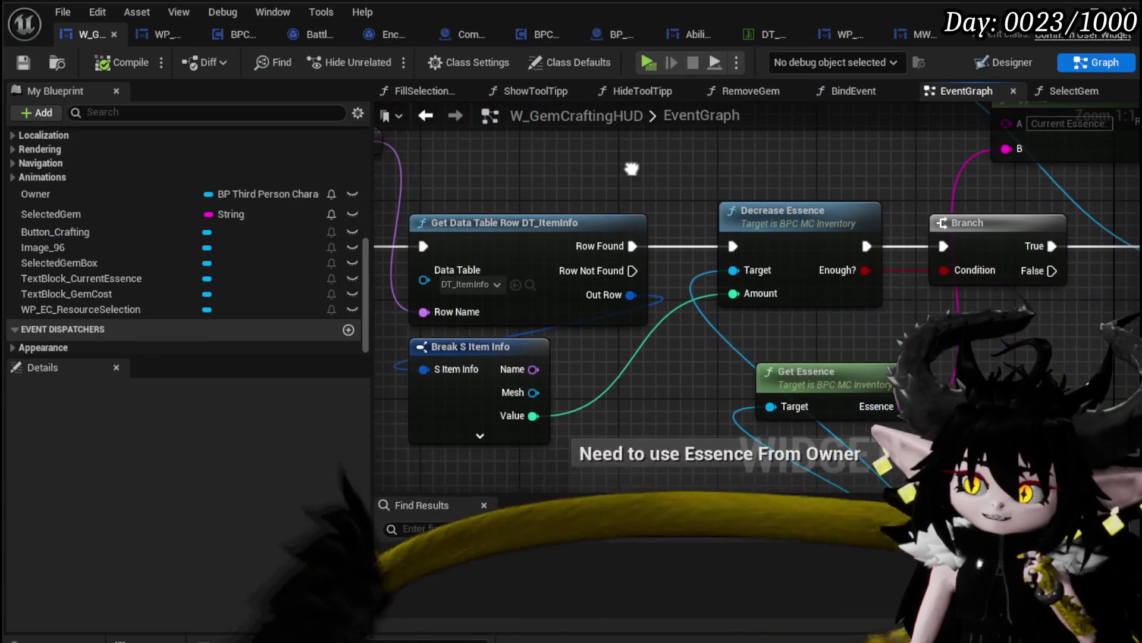
pyautogui.moveTo(645, 170); pyautogui.dragTo(855, 187)
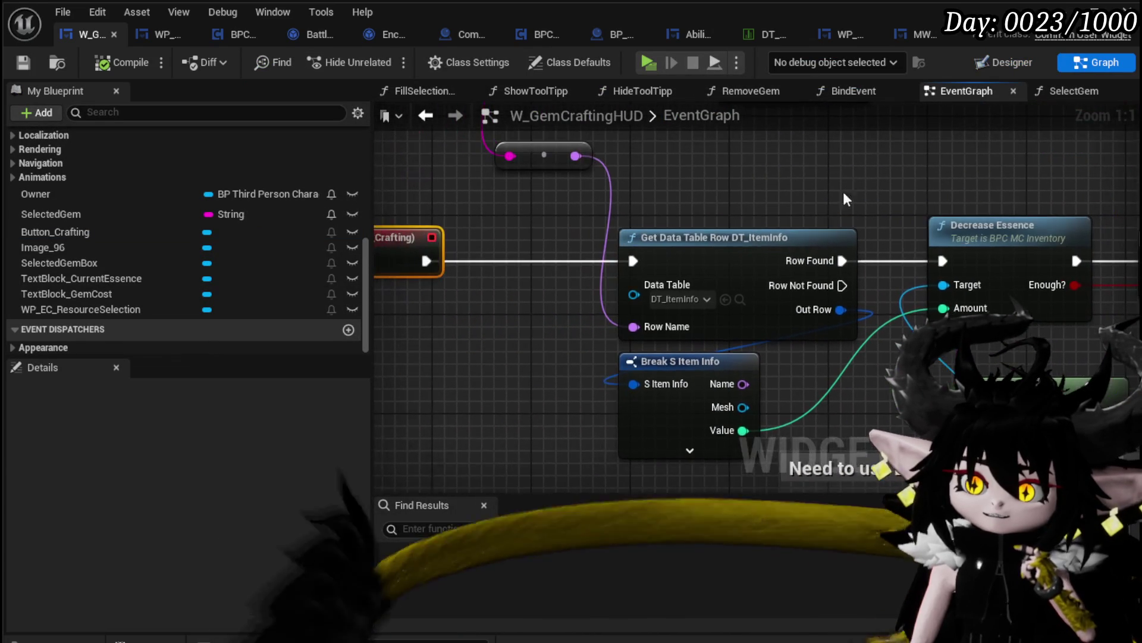
pyautogui.moveTo(758, 264)
pyautogui.mouseDown()
pyautogui.moveTo(669, 250)
pyautogui.moveTo(703, 261)
pyautogui.mouseUp()
pyautogui.moveTo(777, 311); pyautogui.dragTo(676, 286)
pyautogui.moveTo(633, 365)
pyautogui.mouseDown()
pyautogui.moveTo(633, 338)
pyautogui.moveTo(662, 339)
pyautogui.mouseUp()
pyautogui.keyDown('ctrl'); pyautogui.click(616, 205); pyautogui.keyUp('ctrl')
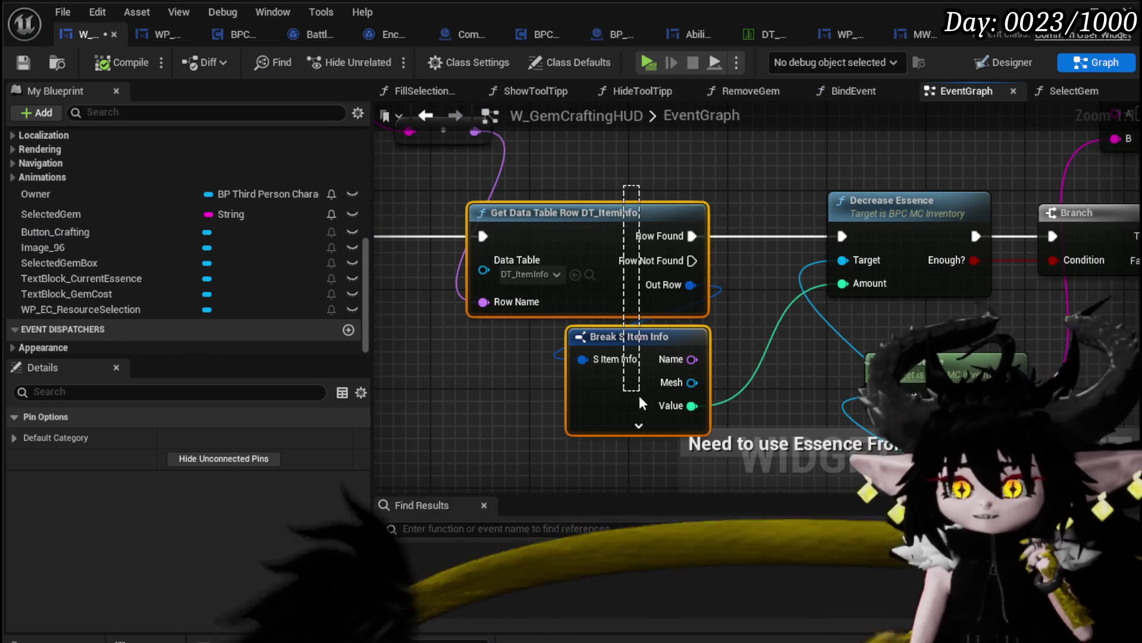
# - Rearrange the On Pressed crafting chain, shifting Add Item further right, and save the HUD
pyautogui.scroll(-2, 748, 158)
pyautogui.moveTo(748, 158); pyautogui.dragTo(476, 206)
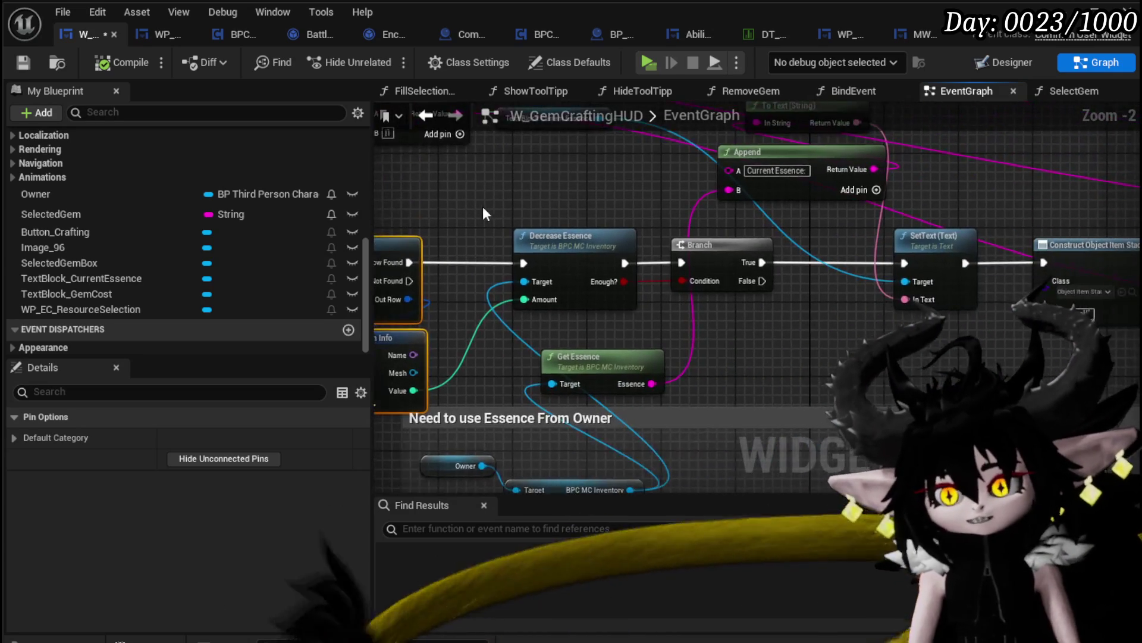
pyautogui.moveTo(714, 202); pyautogui.dragTo(485, 203)
pyautogui.moveTo(988, 200); pyautogui.dragTo(739, 203)
pyautogui.moveTo(849, 186); pyautogui.dragTo(461, 172)
pyautogui.moveTo(741, 177); pyautogui.dragTo(372, 173)
pyautogui.moveTo(560, 172); pyautogui.dragTo(1034, 174)
pyautogui.scroll(-2, 1034, 174)
pyautogui.moveTo(707, 298)
pyautogui.mouseDown()
pyautogui.moveTo(1015, 307)
pyautogui.moveTo(773, 333)
pyautogui.mouseUp()
pyautogui.click(24, 63)
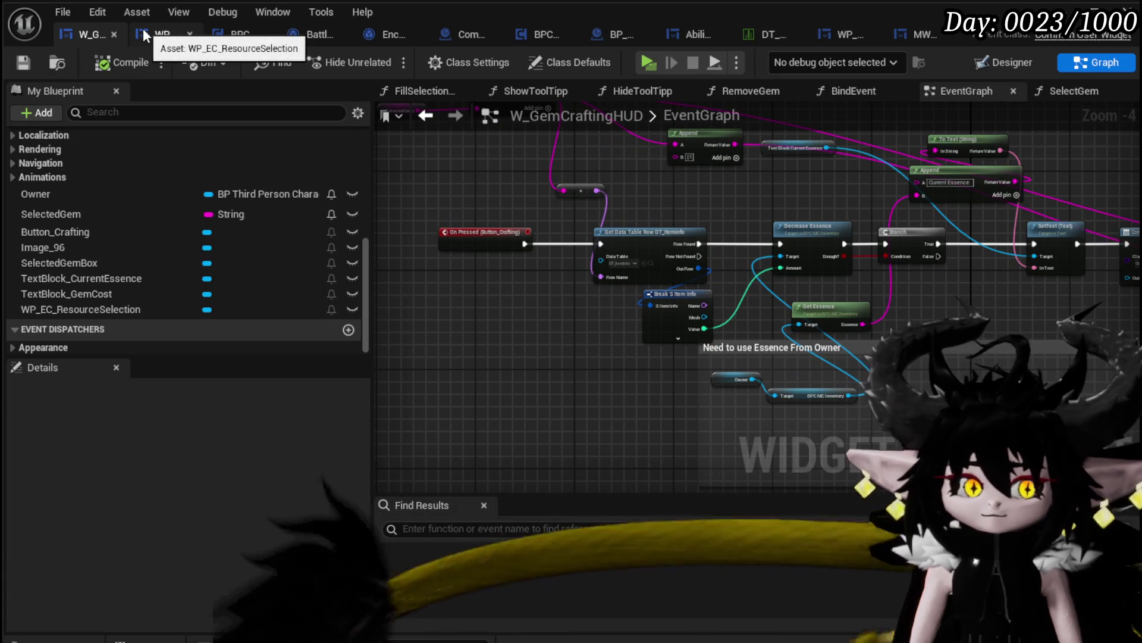
pyautogui.click(163, 35)
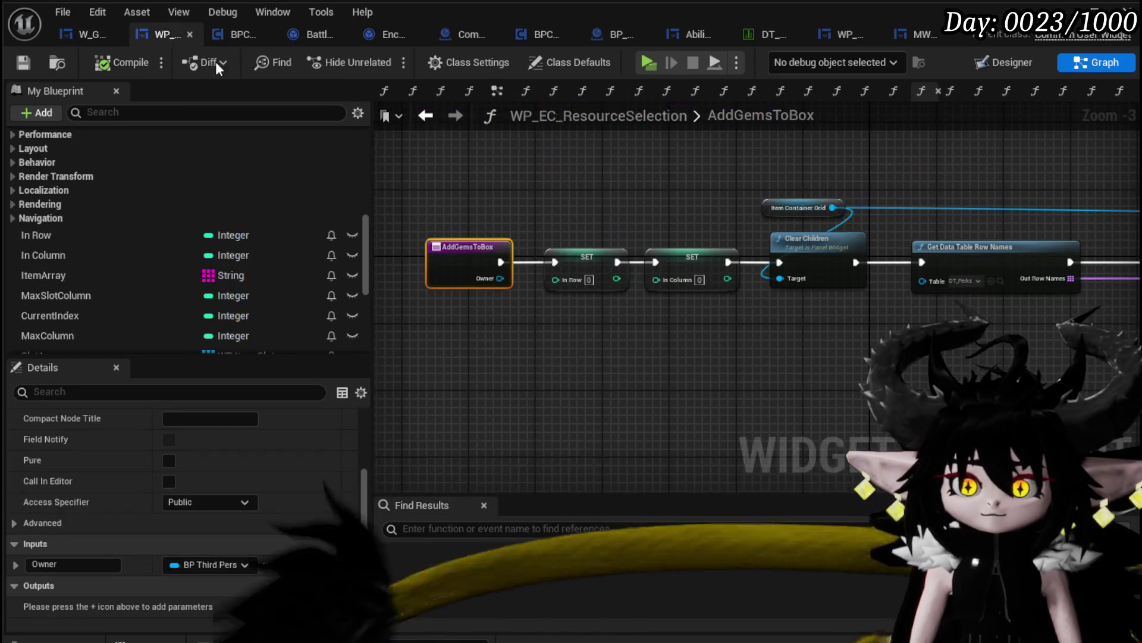
# - Add a BPC MC Inventory getter from the Owner input beside the entry node
pyautogui.moveTo(501, 262)
pyautogui.mouseDown()
pyautogui.moveTo(1118, 268)
pyautogui.moveTo(516, 384)
pyautogui.moveTo(720, 250)
pyautogui.moveTo(667, 178)
pyautogui.mouseUp()
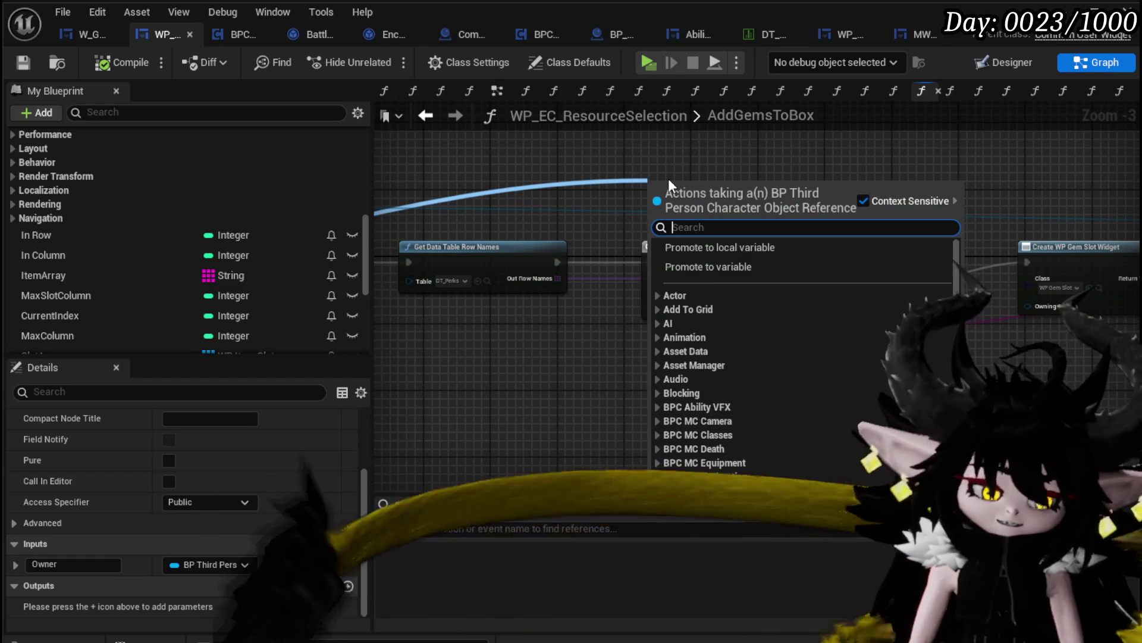
pyautogui.write('Get Equipmen')
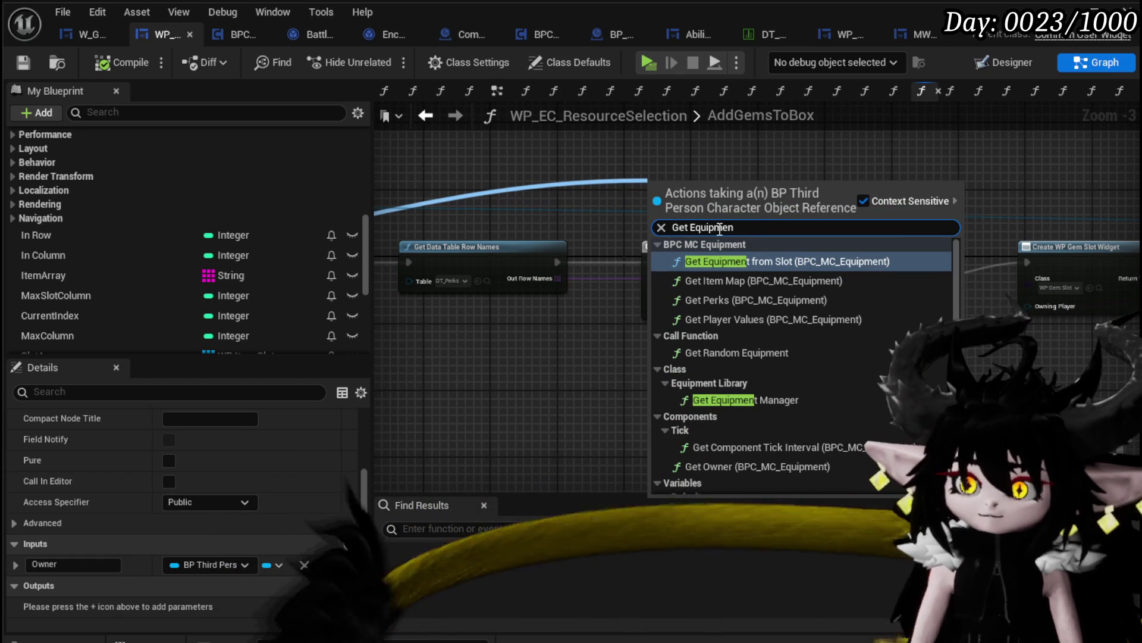
pyautogui.press('BackSpace')
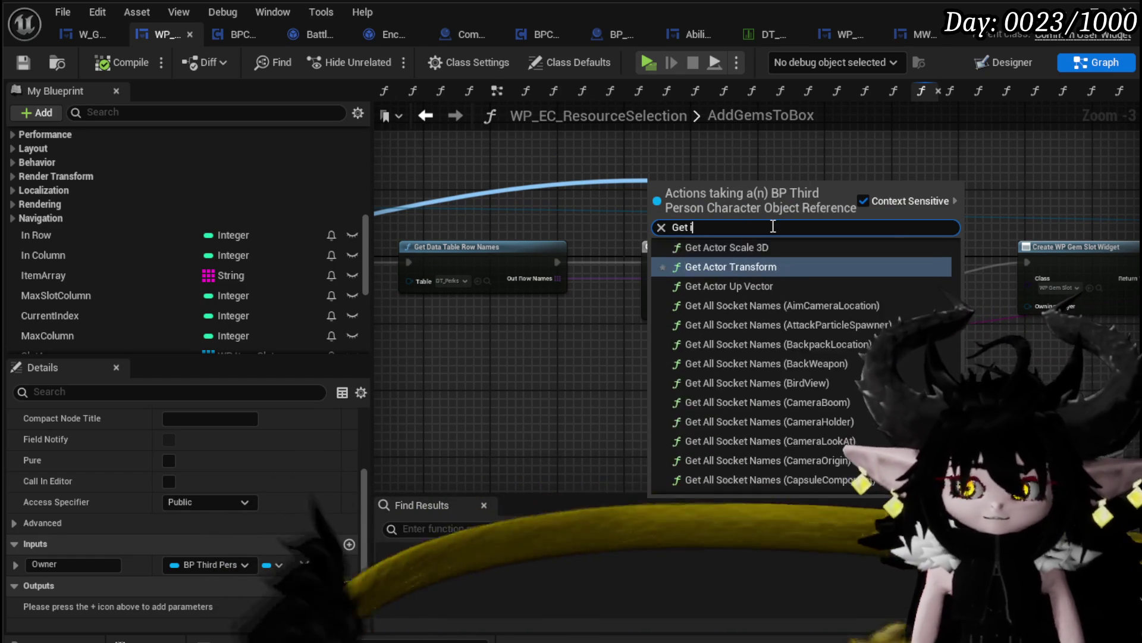
pyautogui.write('inventory')
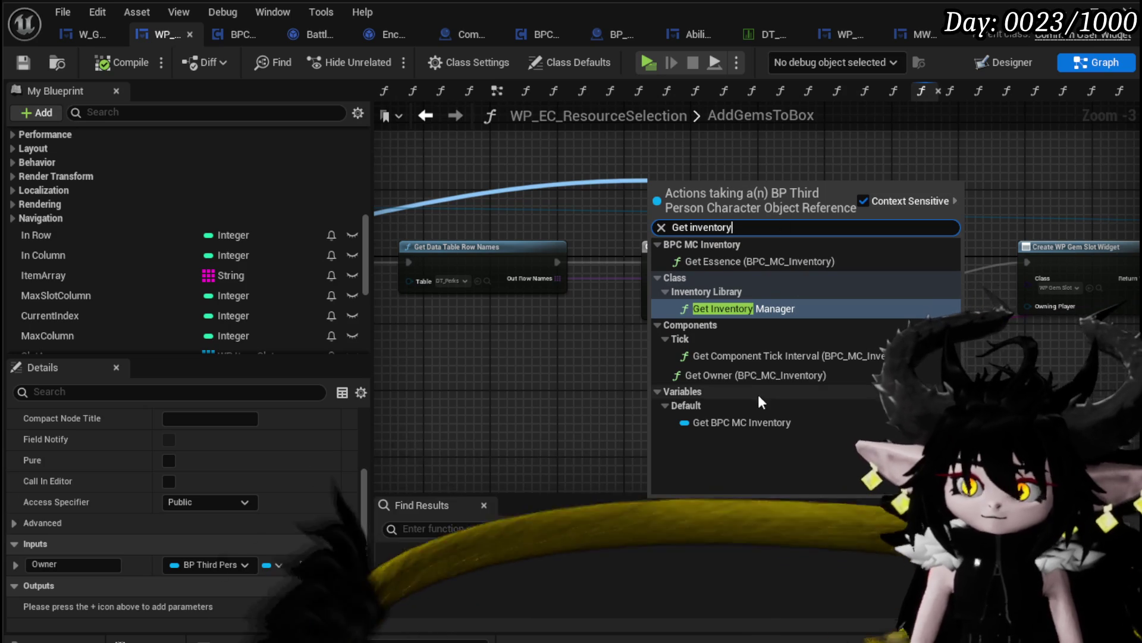
pyautogui.click(742, 422)
pyautogui.moveTo(718, 260)
pyautogui.mouseDown()
pyautogui.moveTo(595, 205)
pyautogui.moveTo(516, 317)
pyautogui.mouseUp()
# - Add a BPC MC Storage getter from the owner reference, then compile and save
pyautogui.moveTo(1112, 220); pyautogui.dragTo(623, 192)
pyautogui.write('Storage')
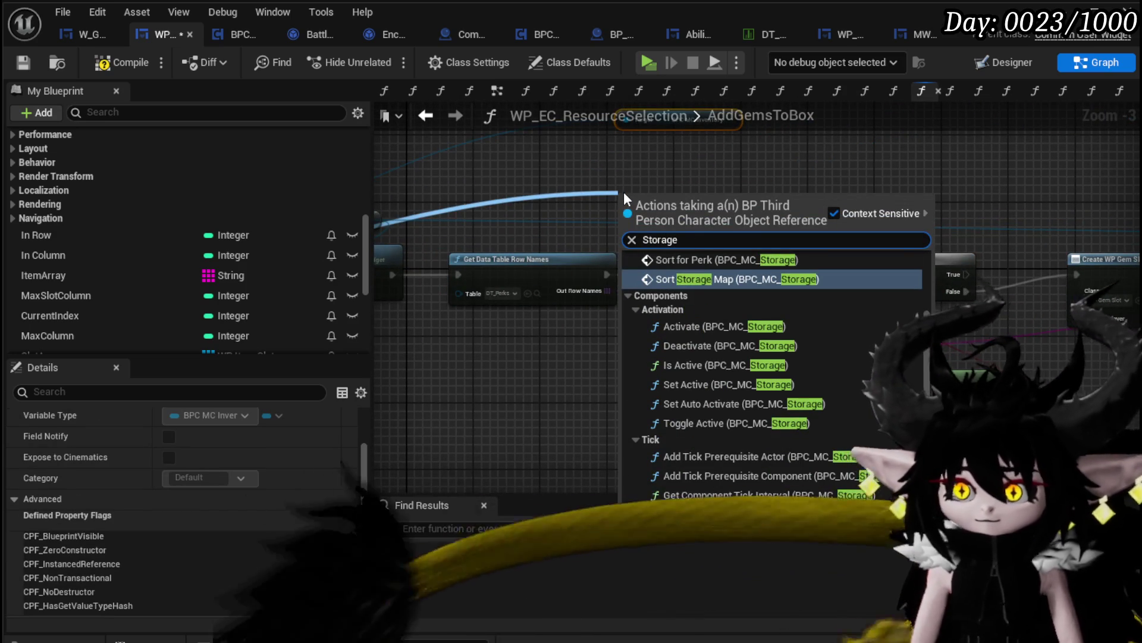
pyautogui.scroll(-10, 817, 295)
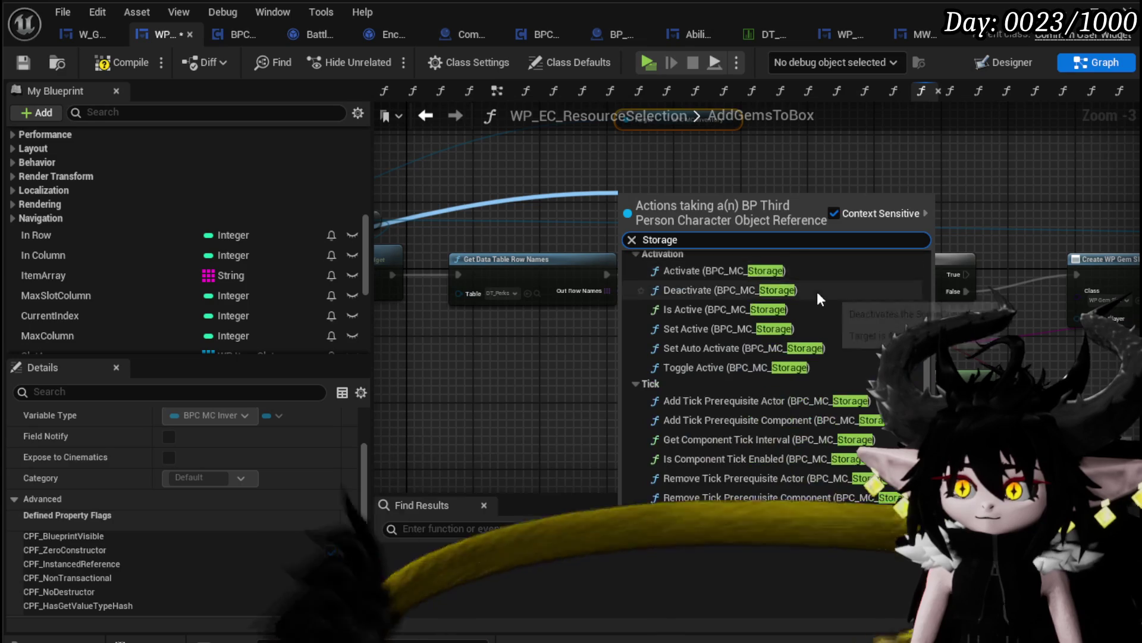
pyautogui.click(714, 478)
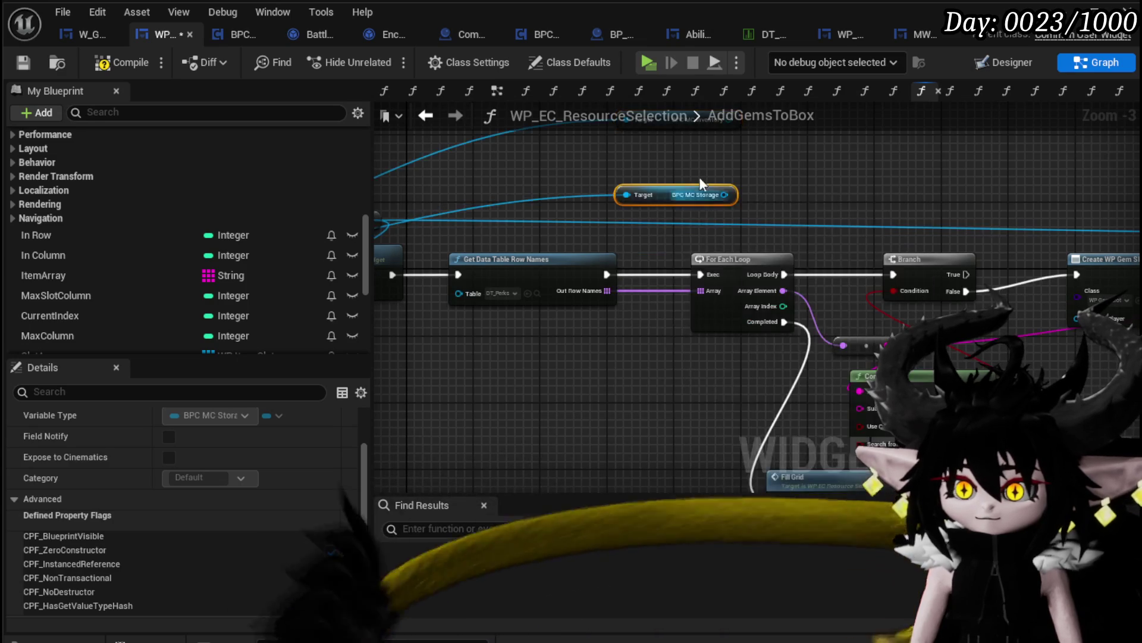
pyautogui.moveTo(611, 320)
pyautogui.mouseDown()
pyautogui.moveTo(616, 267)
pyautogui.moveTo(637, 269)
pyautogui.moveTo(601, 274)
pyautogui.mouseUp()
pyautogui.click(696, 275)
pyautogui.click(122, 63)
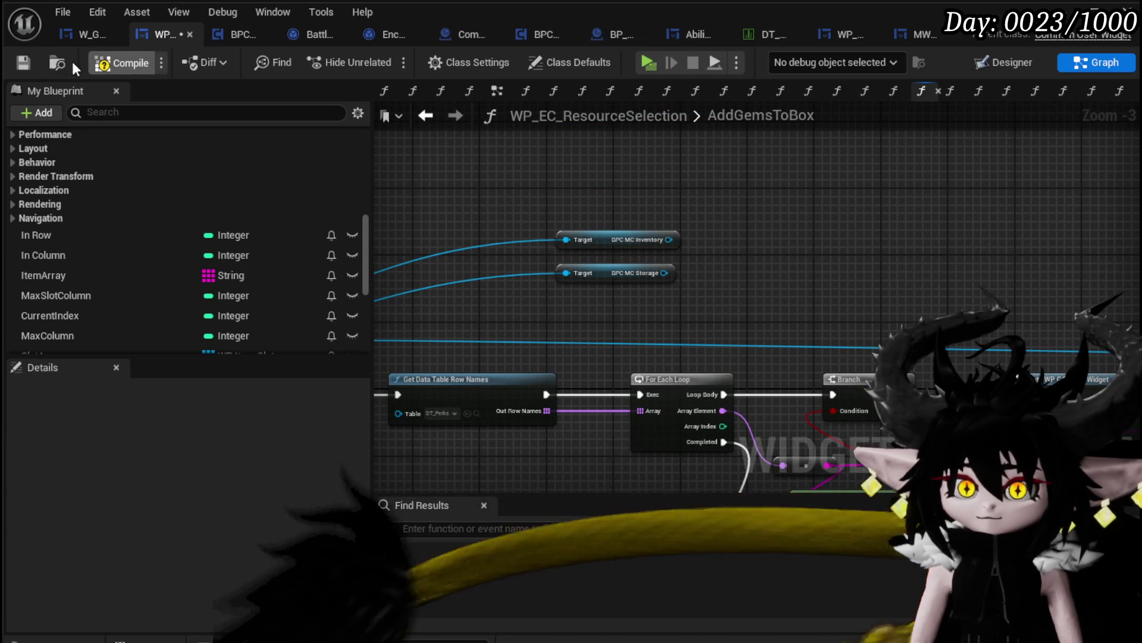
pyautogui.click(25, 70)
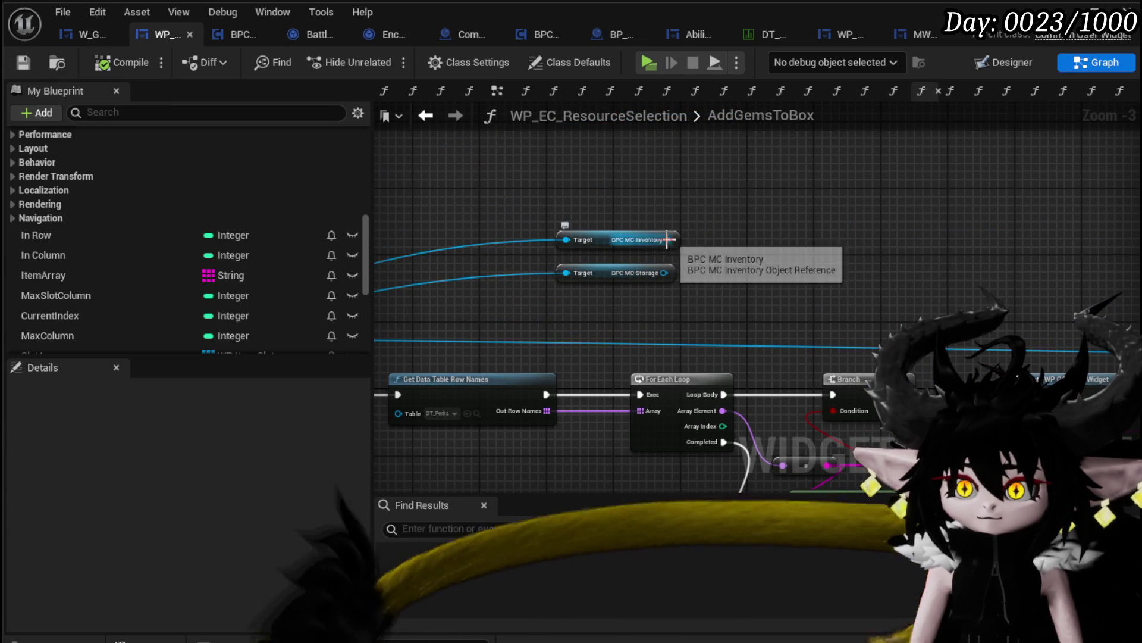
# - Add Get Item Map from the inventory feeding a new Map Find node, and save
pyautogui.moveTo(669, 239); pyautogui.dragTo(747, 219)
pyautogui.write('Item map')
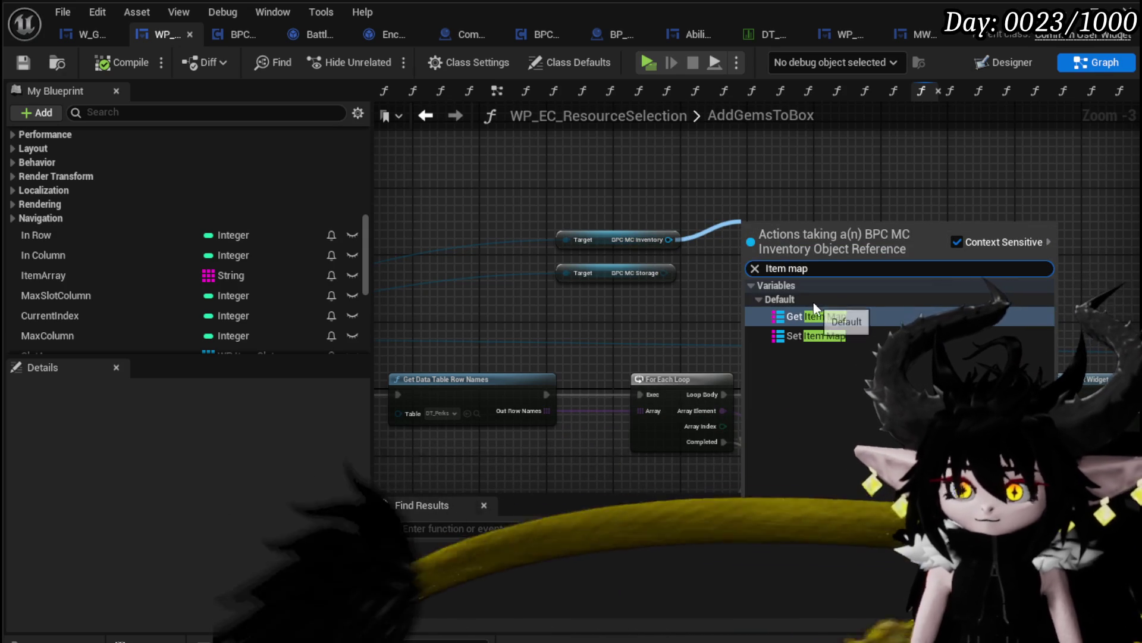
pyautogui.click(792, 316)
pyautogui.moveTo(647, 223)
pyautogui.mouseDown()
pyautogui.moveTo(702, 262)
pyautogui.moveTo(728, 260)
pyautogui.mouseUp()
pyautogui.write('find')
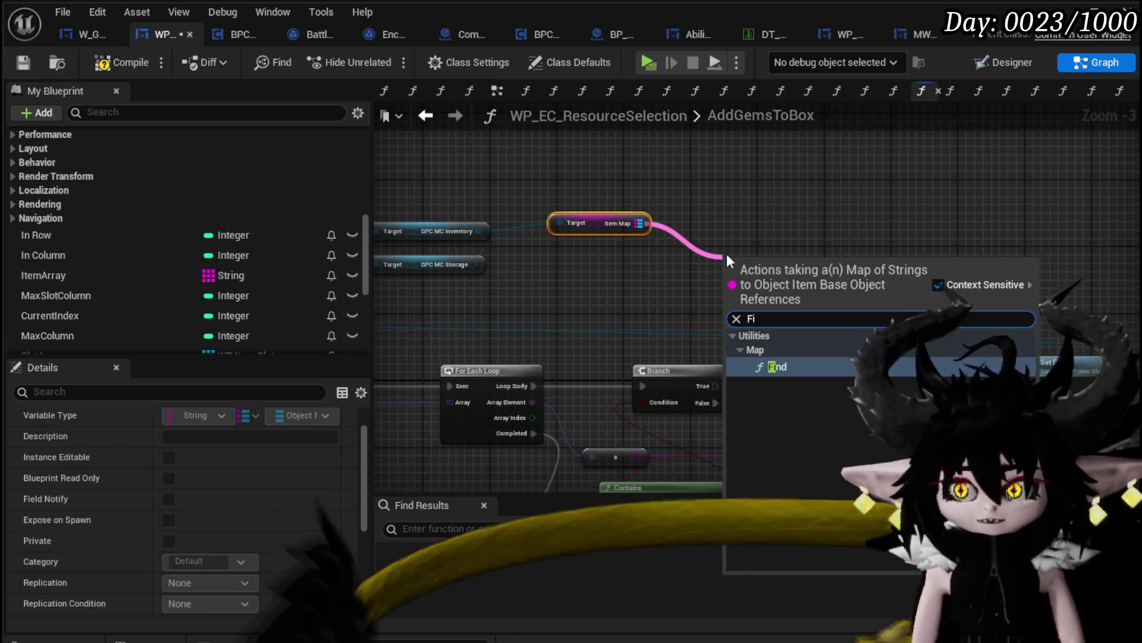
pyautogui.press('Return')
pyautogui.click(593, 255)
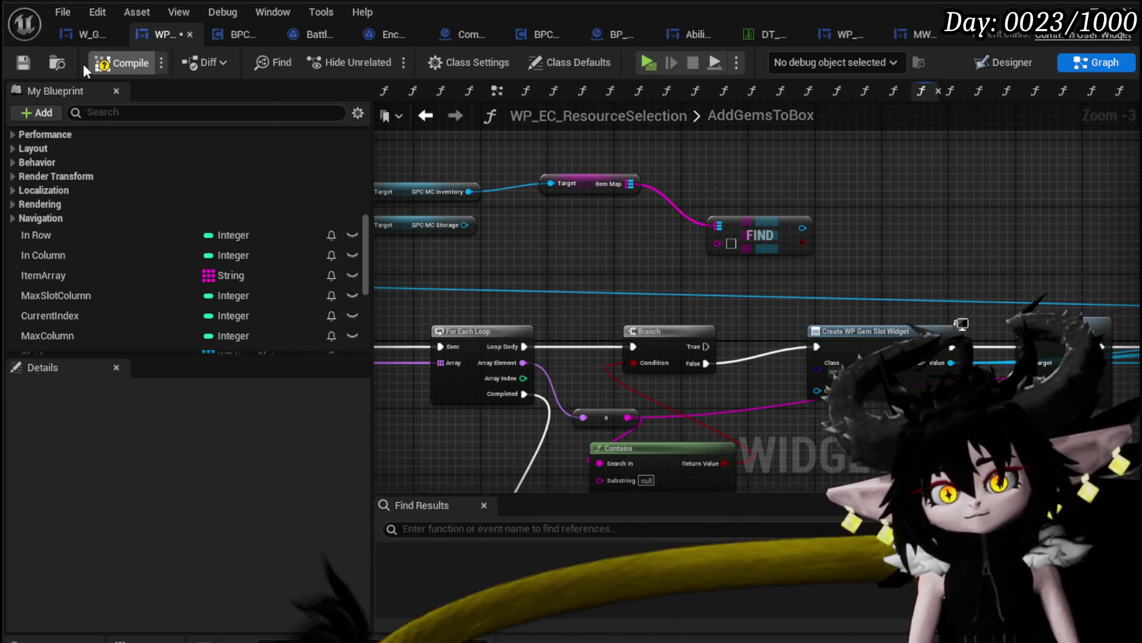
pyautogui.click(14, 69)
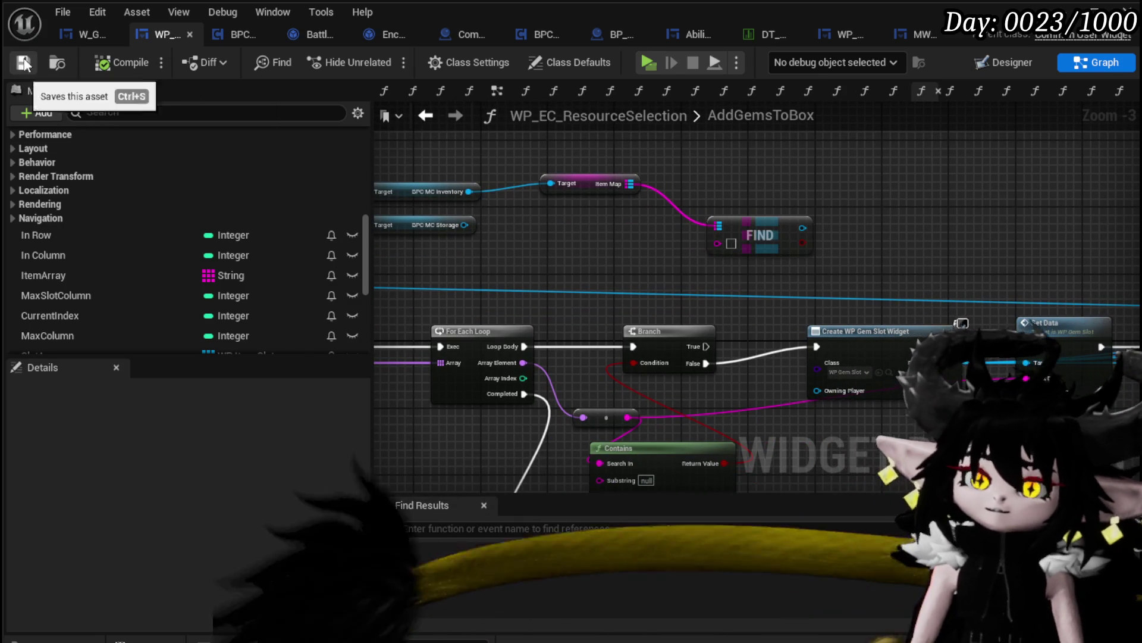
pyautogui.moveTo(730, 438)
pyautogui.mouseDown()
pyautogui.moveTo(620, 407)
pyautogui.moveTo(629, 390)
pyautogui.mouseUp()
pyautogui.moveTo(381, 339); pyautogui.dragTo(522, 346)
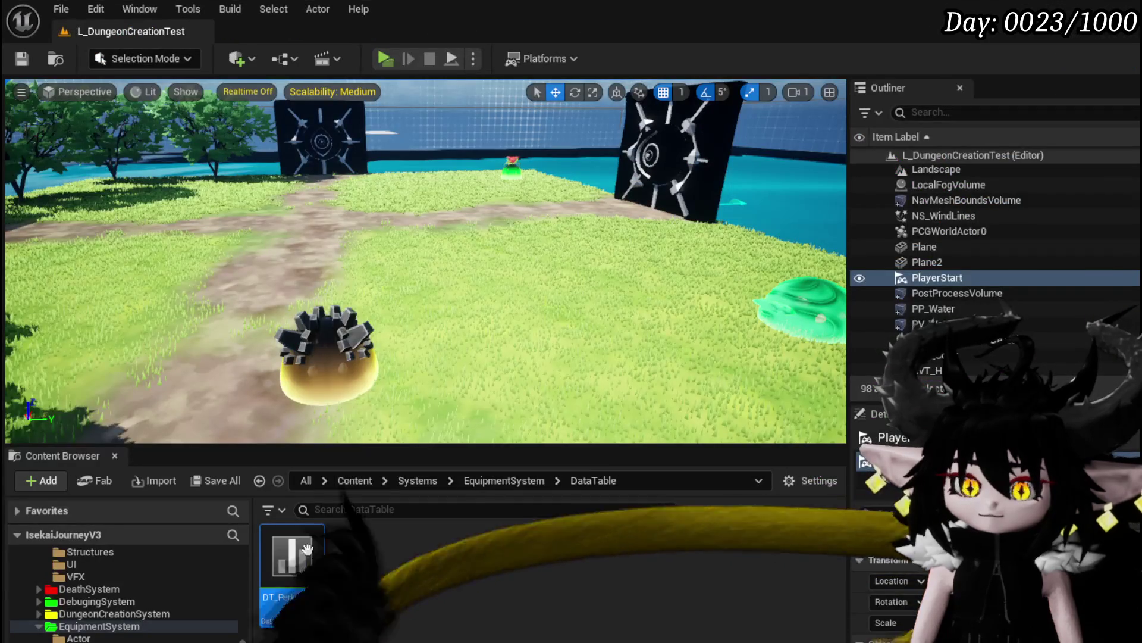
# - Open DT_Perks to look over its perk rows, close it, and browse the Content Browser folders
pyautogui.doubleClick(293, 563)
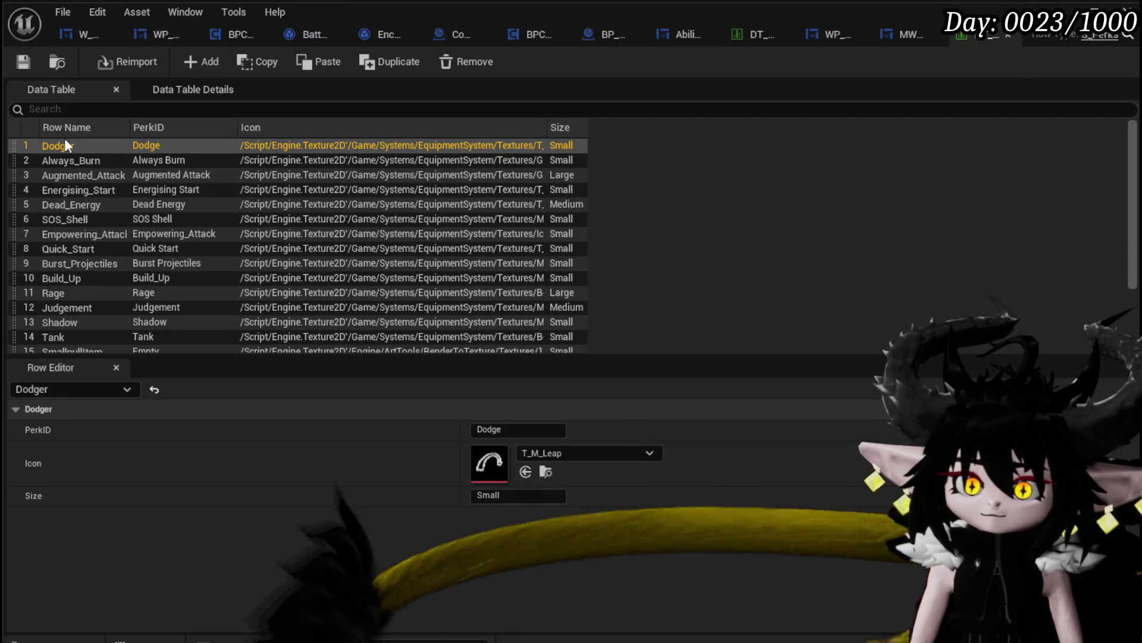
pyautogui.scroll(-3, 95, 243)
pyautogui.scroll(4, 95, 241)
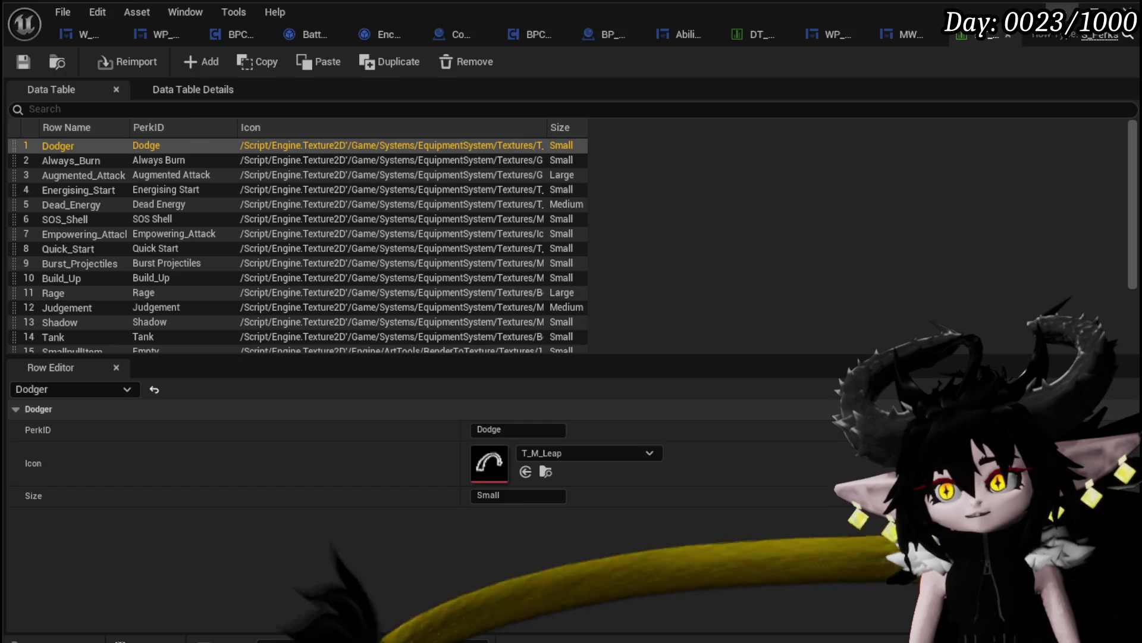
pyautogui.hotkey('alt', 'Tab')
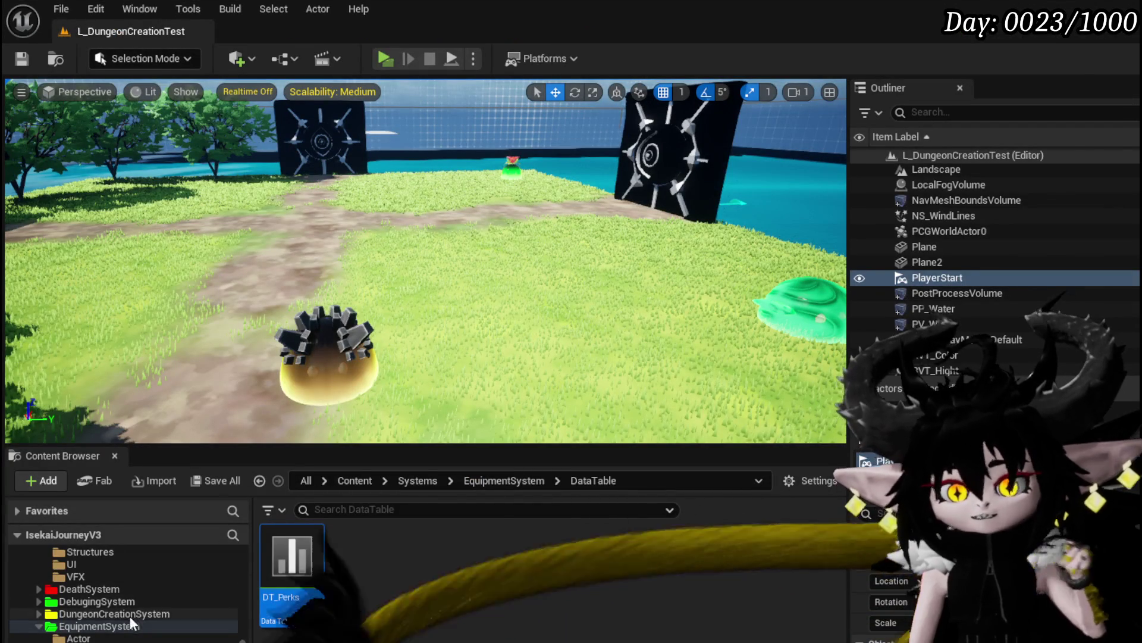
pyautogui.scroll(-1, 131, 631)
pyautogui.scroll(-10, 125, 601)
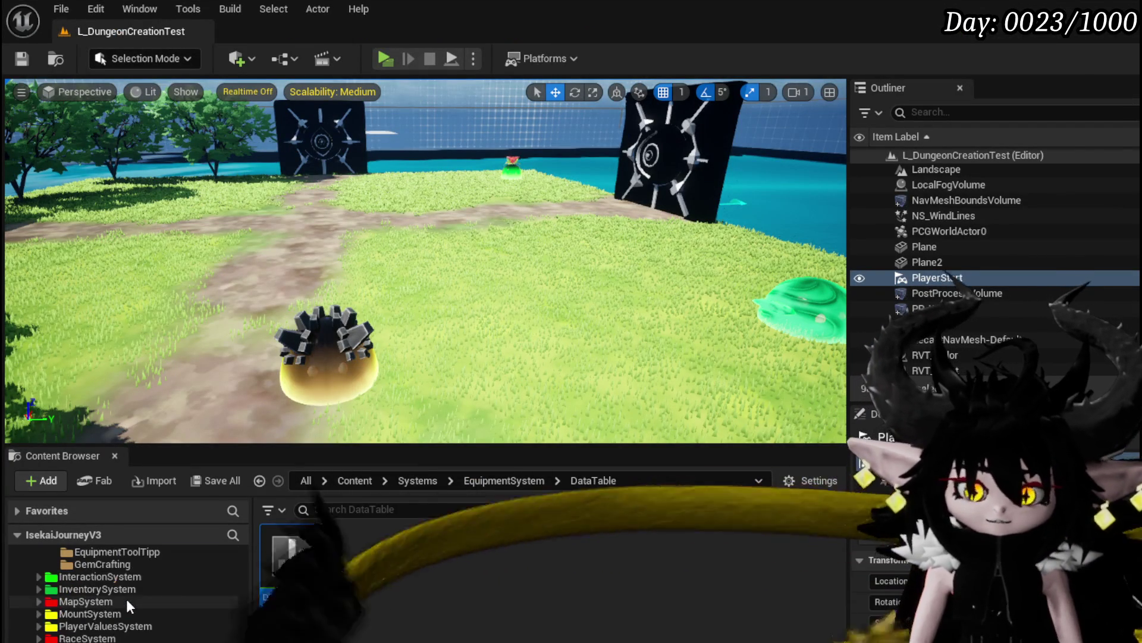
pyautogui.scroll(5, 131, 619)
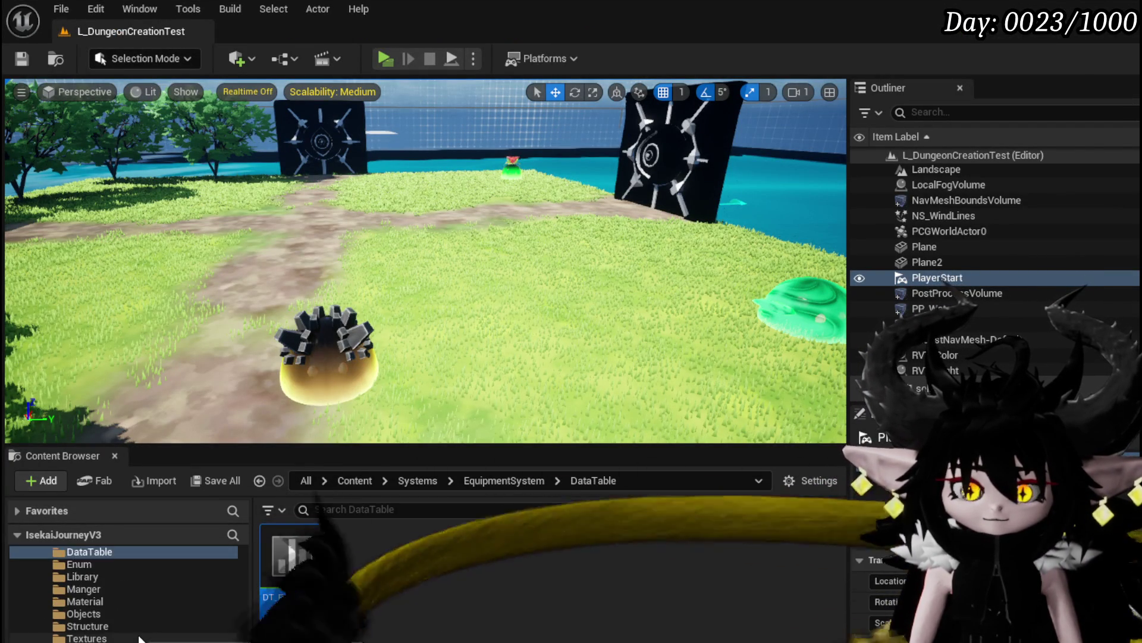
pyautogui.scroll(3, 138, 639)
pyautogui.scroll(-5, 139, 638)
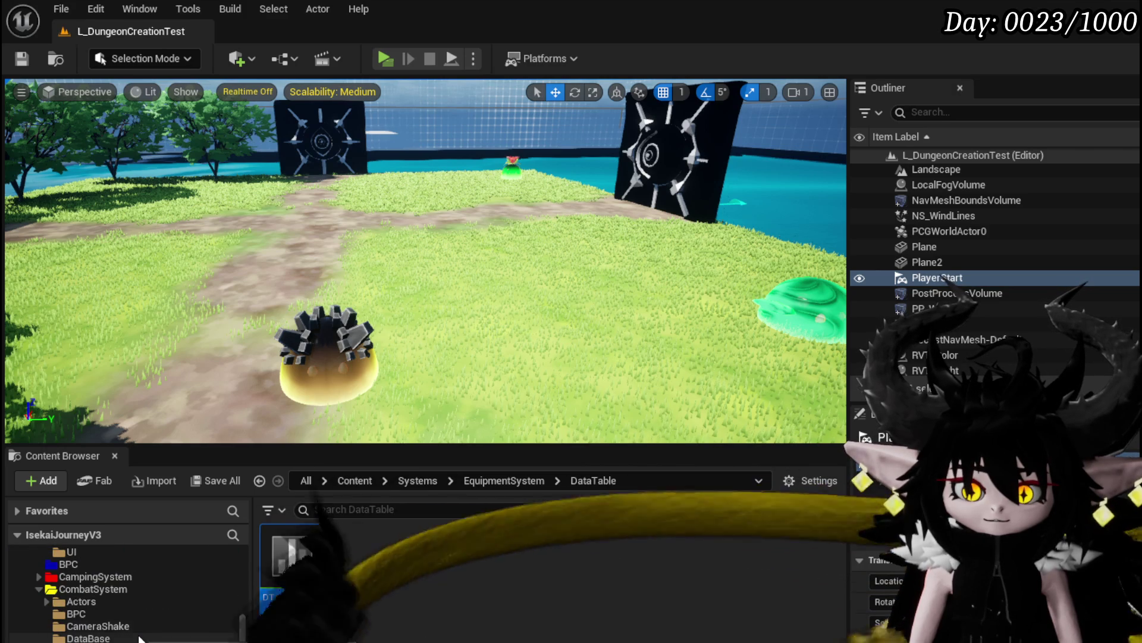
pyautogui.scroll(5, 137, 616)
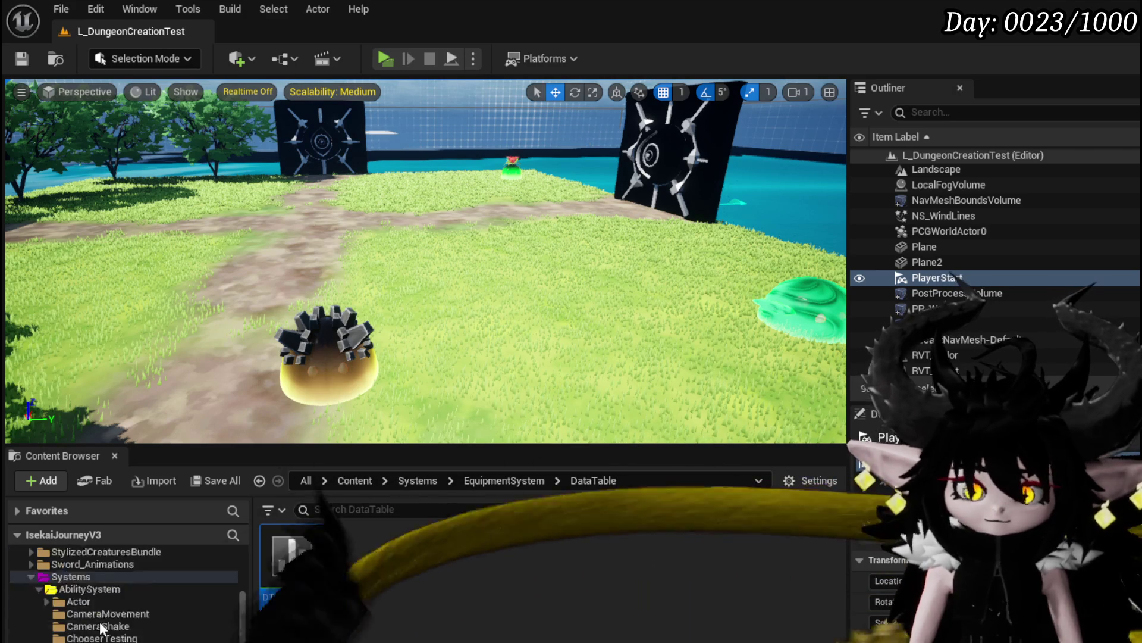
pyautogui.click(390, 57)
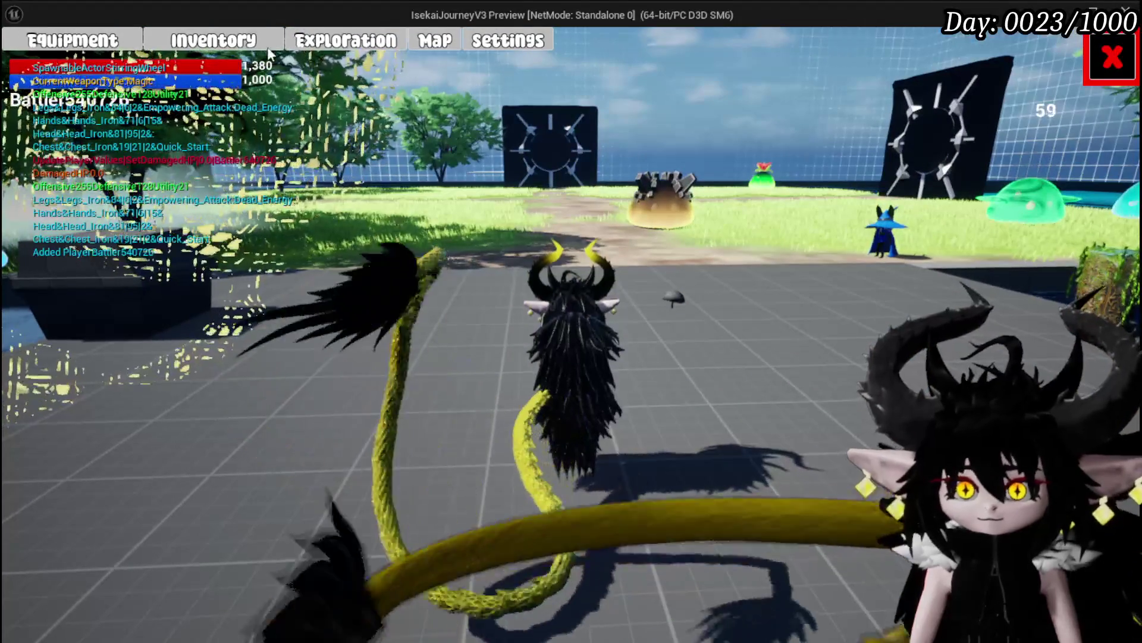
pyautogui.click(152, 39)
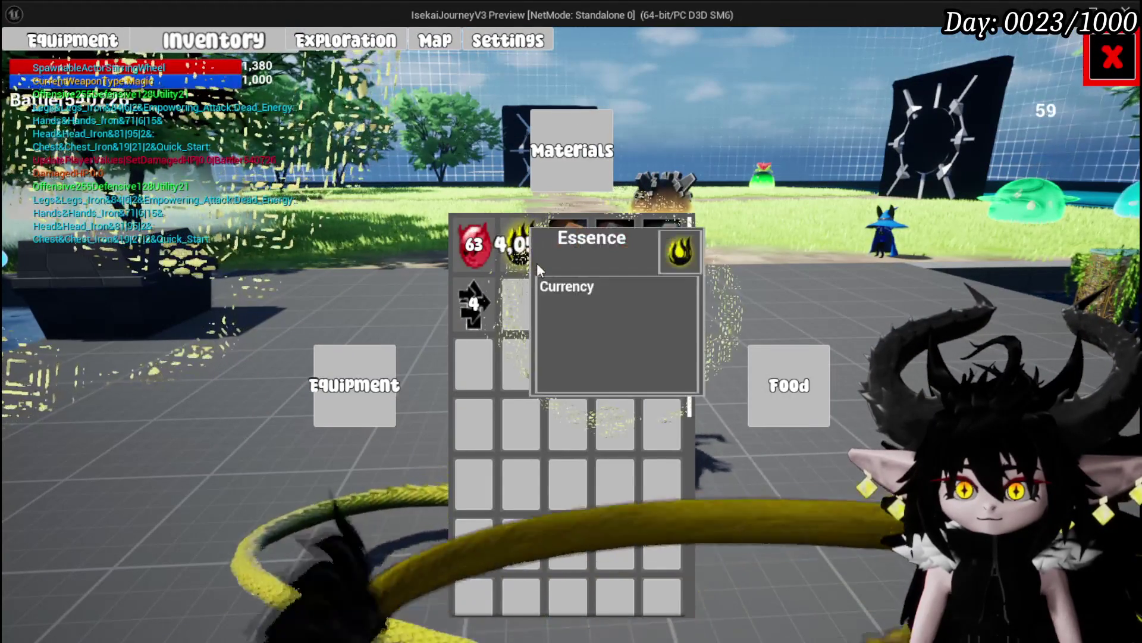
pyautogui.moveTo(617, 268)
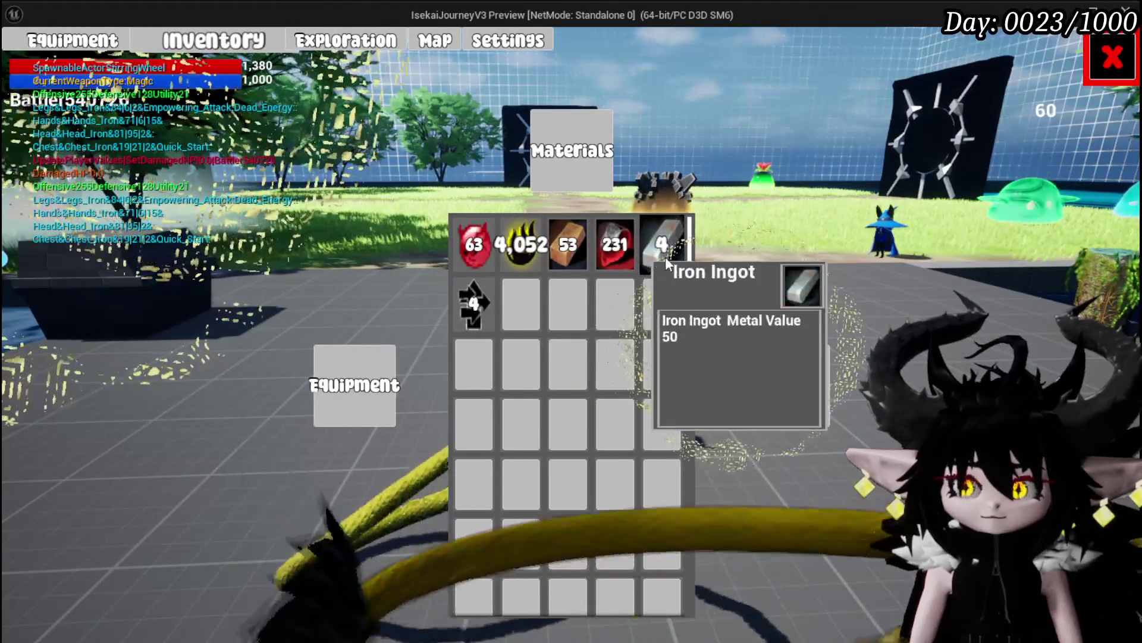
pyautogui.moveTo(519, 272)
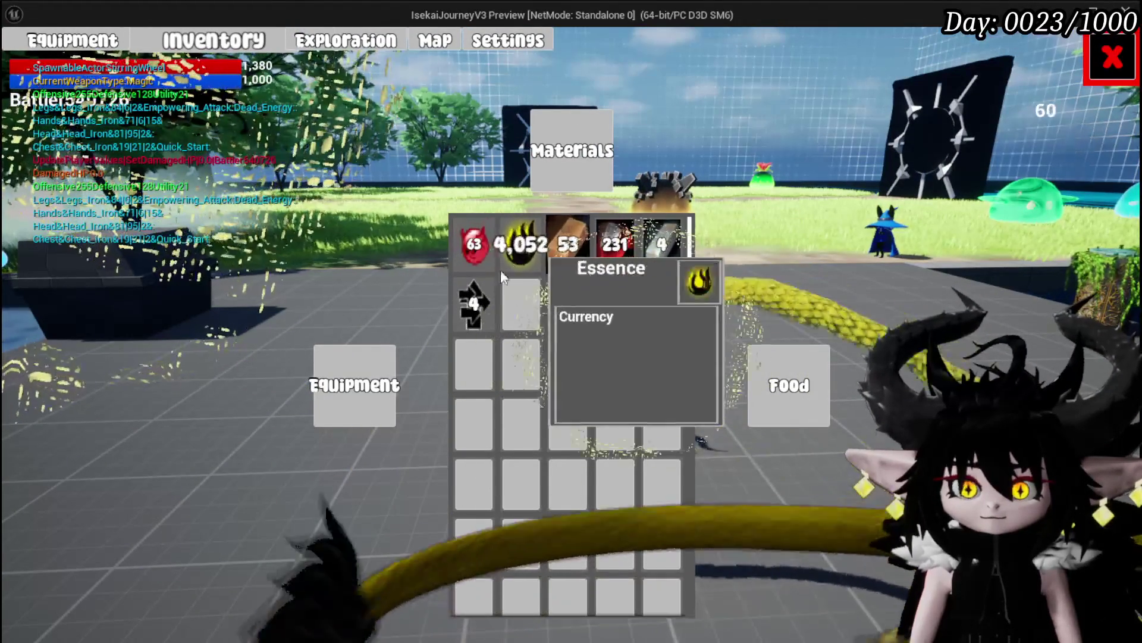
pyautogui.press('Escape')
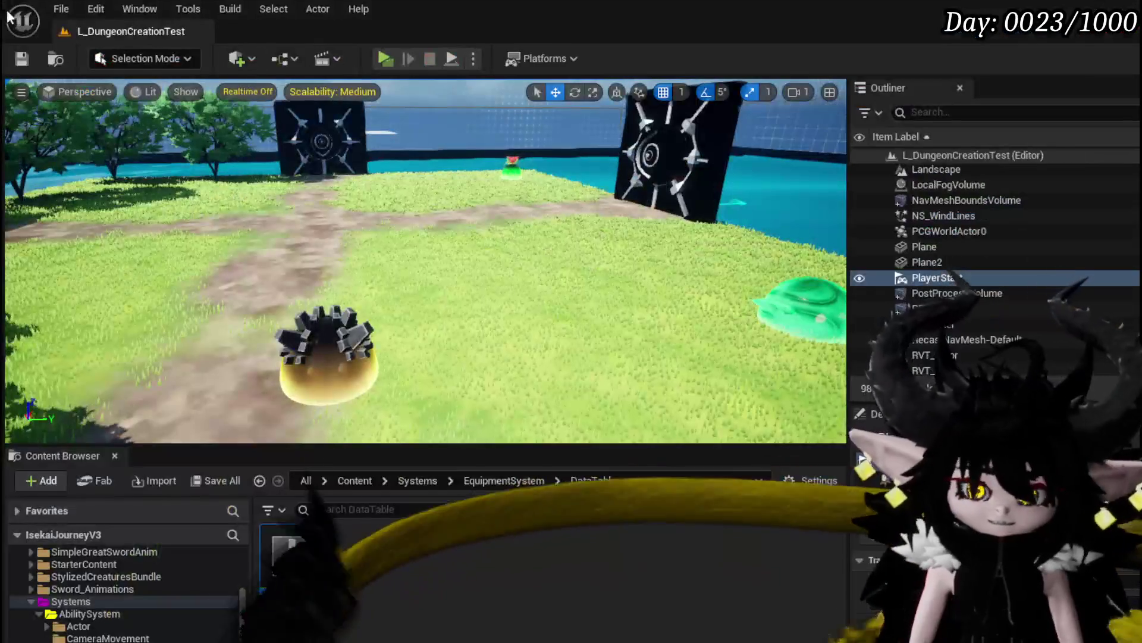
# - Stop the play test and scroll through the Content Browser
pyautogui.hotkey('ctrl', 's')
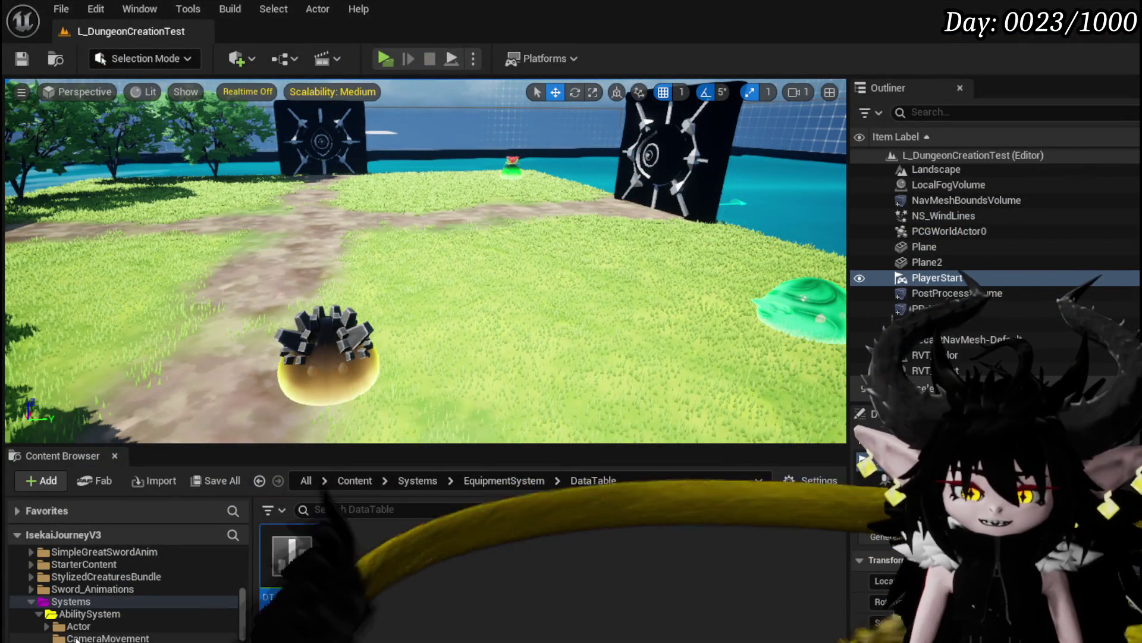
pyautogui.scroll(-10, 102, 613)
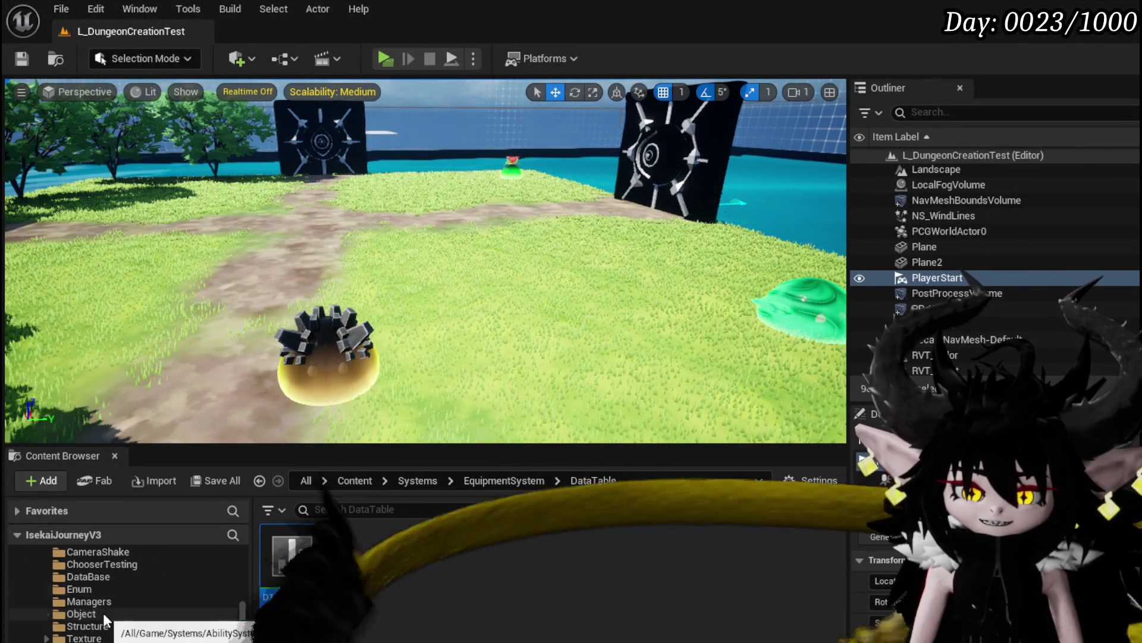
pyautogui.scroll(-5, 91, 605)
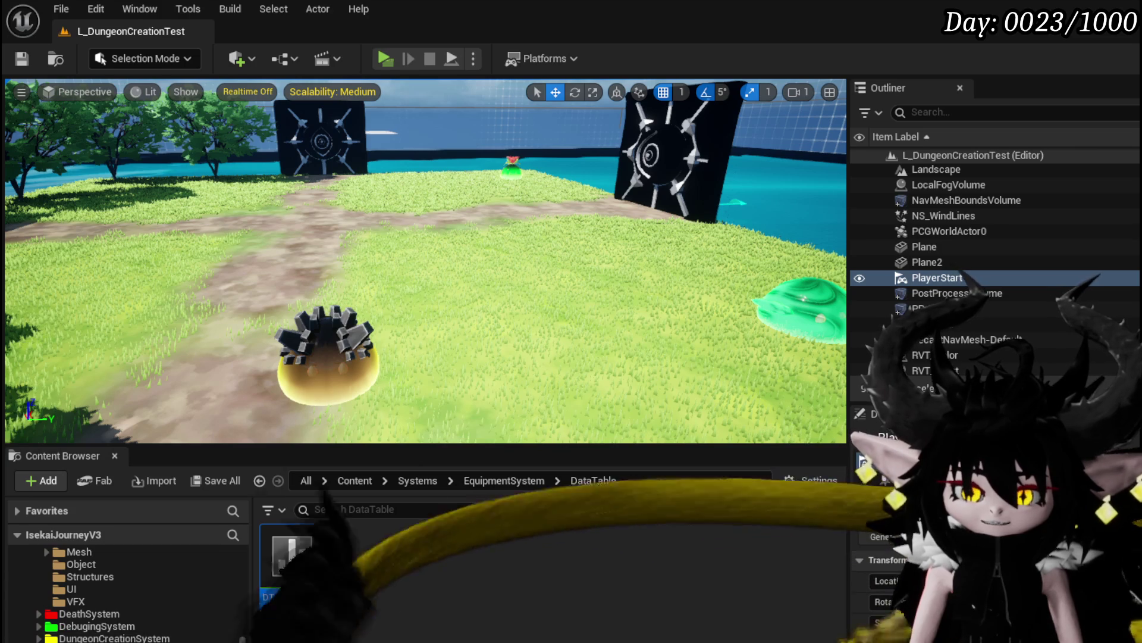
pyautogui.scroll(-5, 147, 635)
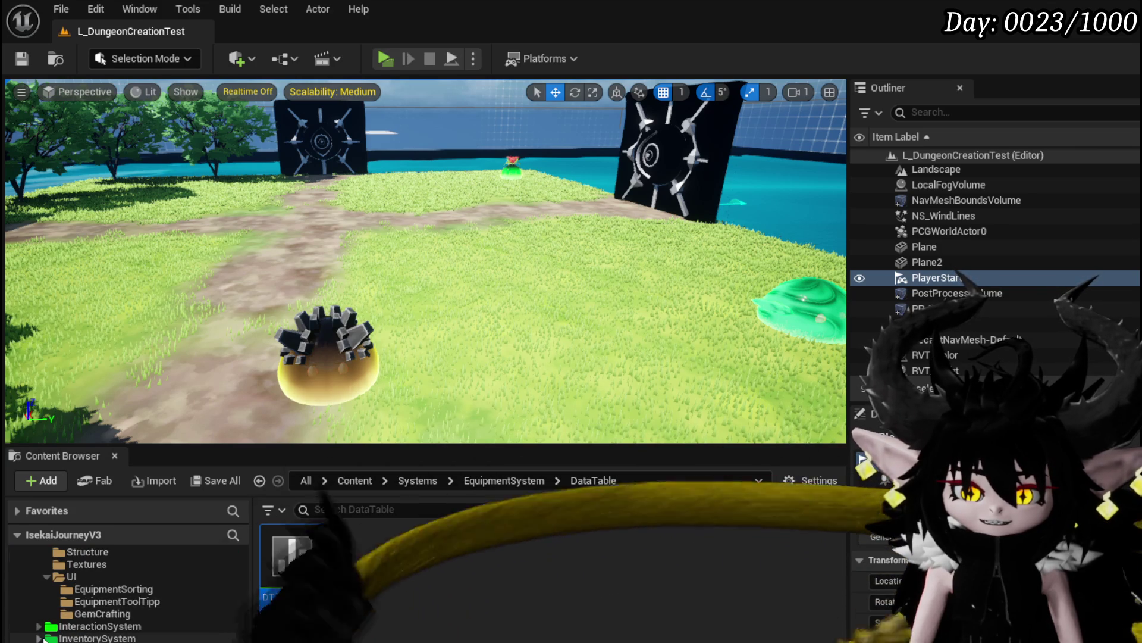
# - Open DT_ItemInfo and check the Gem&Tank row name, then return to WP_EC_ResourceSelection
pyautogui.doubleClick(292, 555)
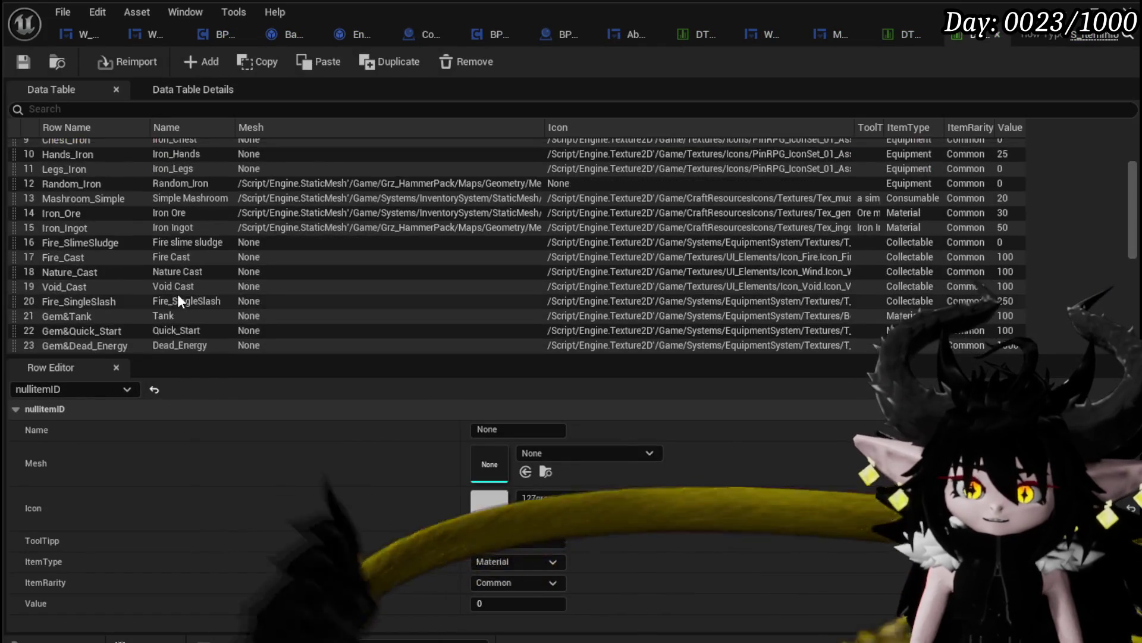
pyautogui.scroll(-6, 177, 294)
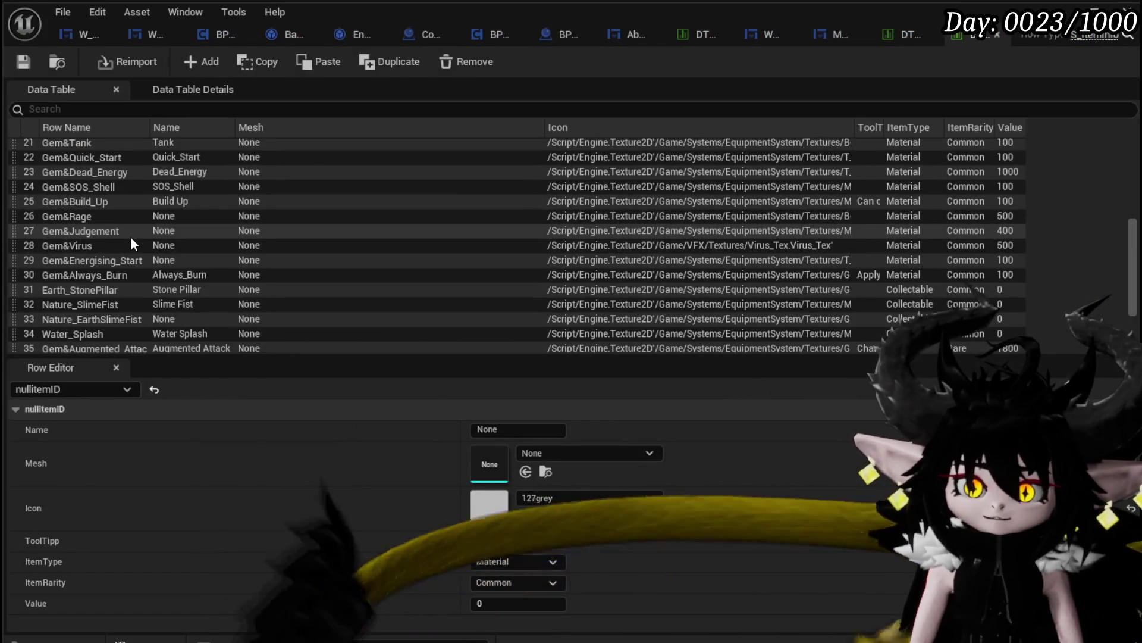
pyautogui.scroll(1, 131, 237)
pyautogui.scroll(2, 74, 179)
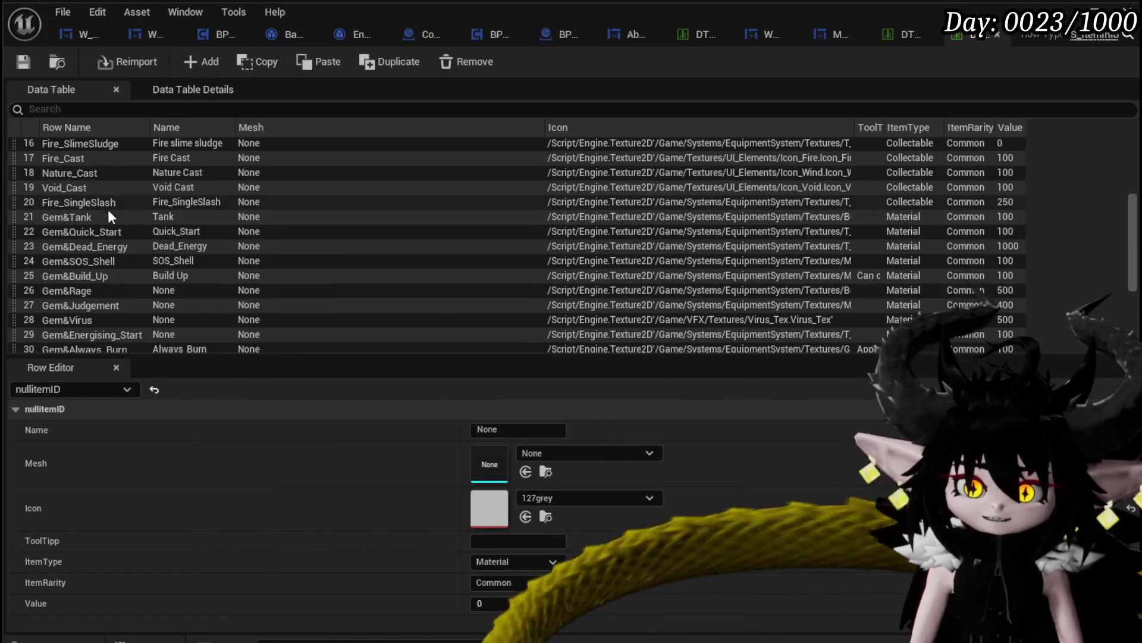
pyautogui.click(64, 213)
pyautogui.click(71, 217)
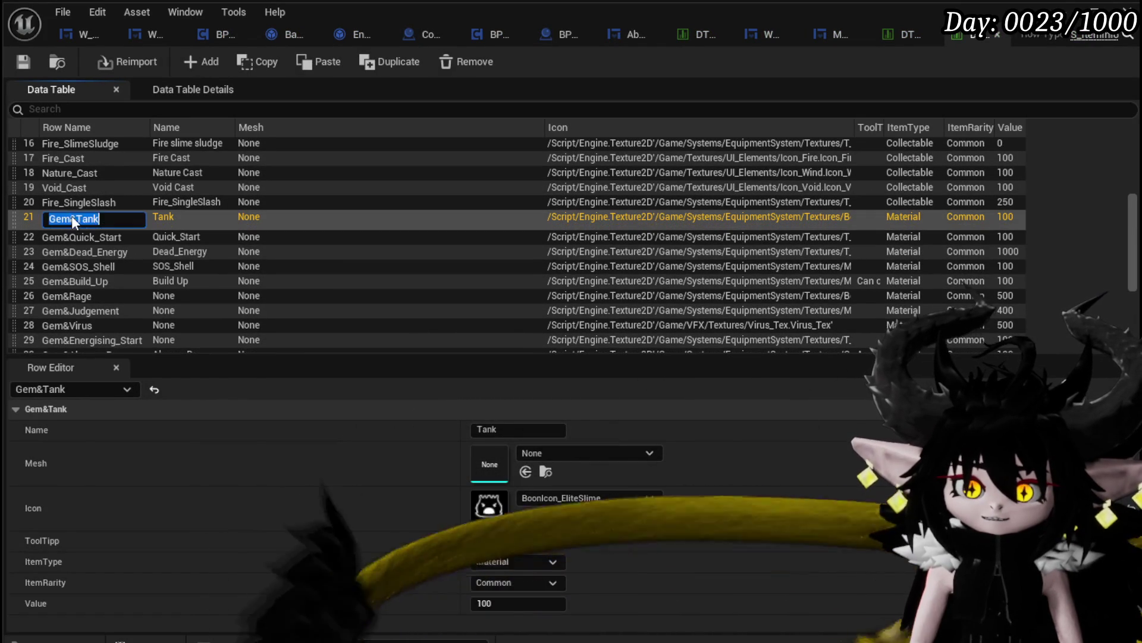
pyautogui.click(26, 64)
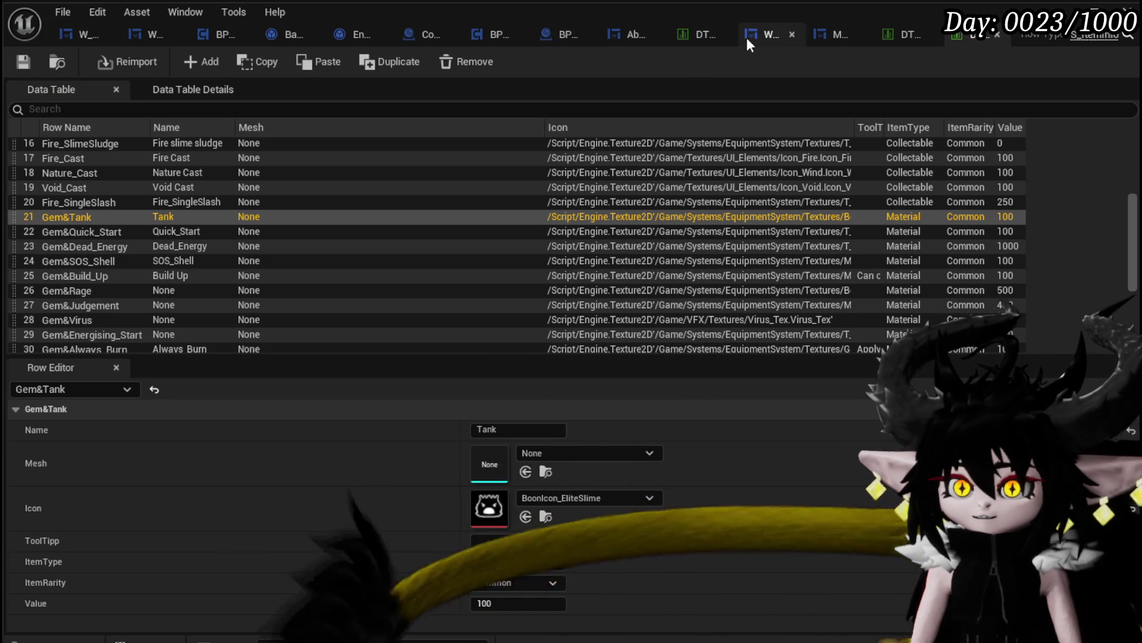
pyautogui.click(149, 37)
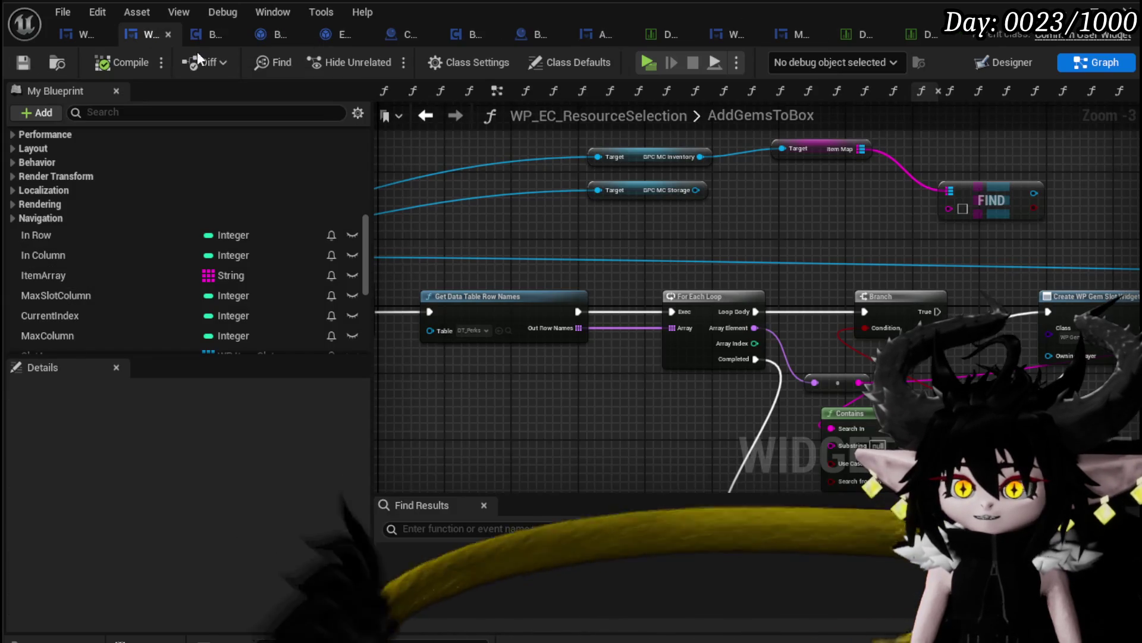
# - Add an Append node taking the gem name with a 'Gem&' prefix, and move FIND right
pyautogui.moveTo(629, 381)
pyautogui.mouseDown()
pyautogui.moveTo(652, 267)
pyautogui.moveTo(637, 226)
pyautogui.mouseUp()
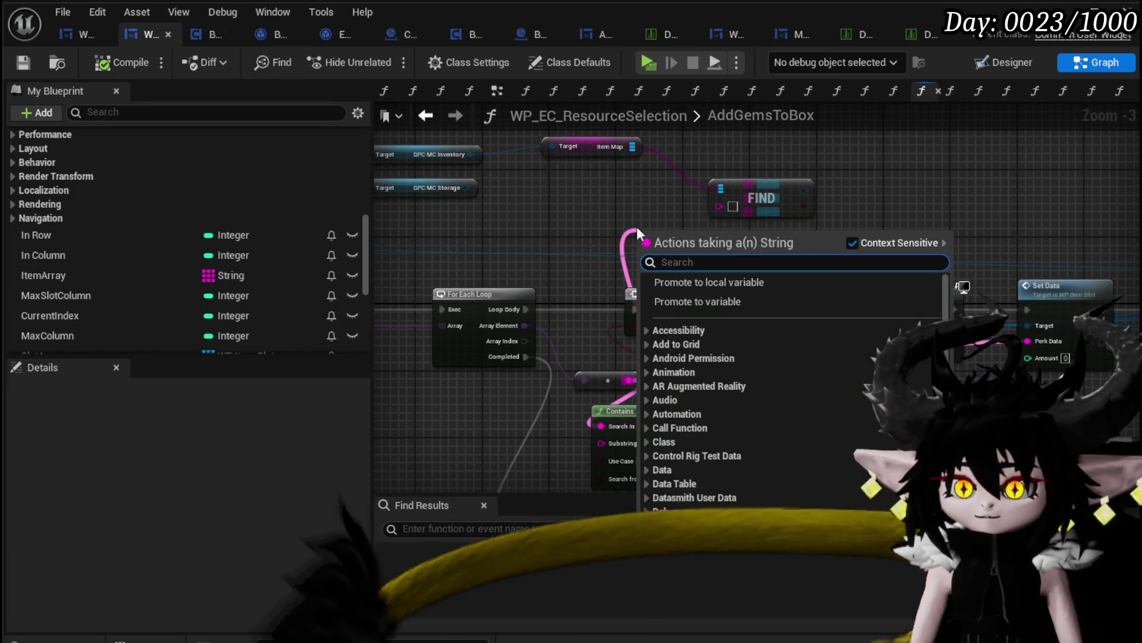
pyautogui.write('append')
pyautogui.press('Return')
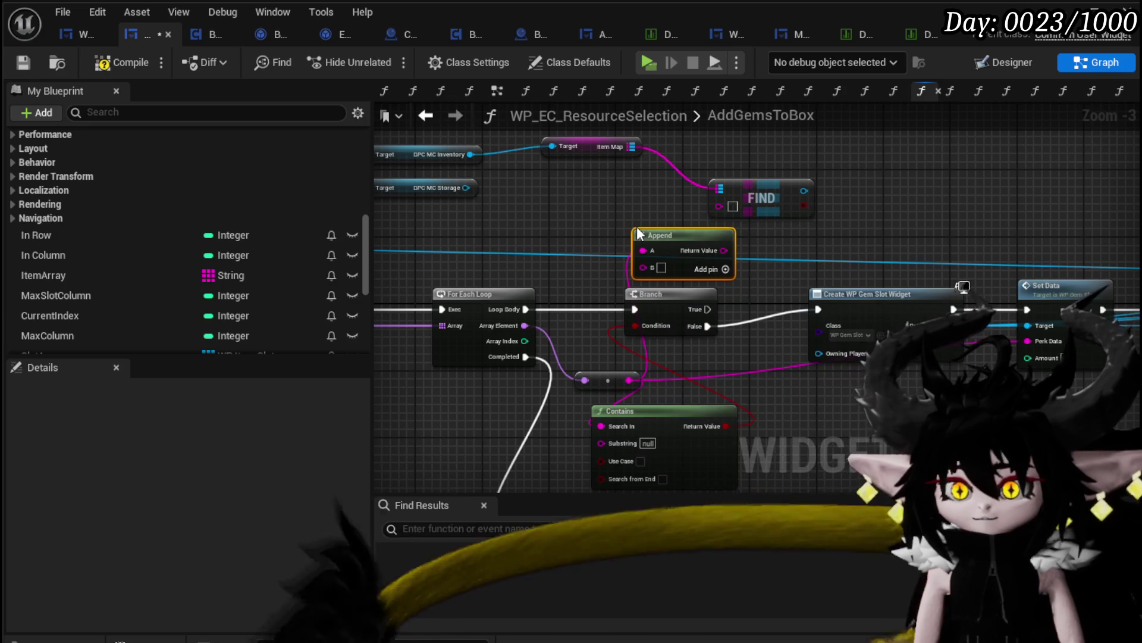
pyautogui.moveTo(629, 381)
pyautogui.mouseDown()
pyautogui.moveTo(653, 355)
pyautogui.moveTo(659, 269)
pyautogui.moveTo(645, 268)
pyautogui.mouseUp()
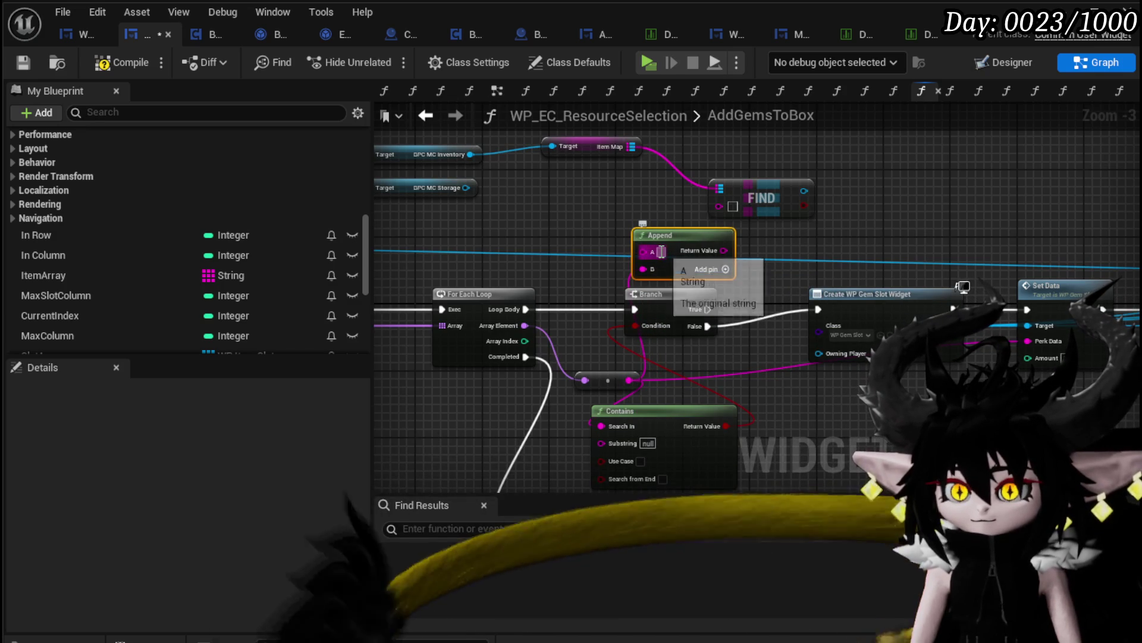
pyautogui.moveTo(799, 256); pyautogui.dragTo(627, 274)
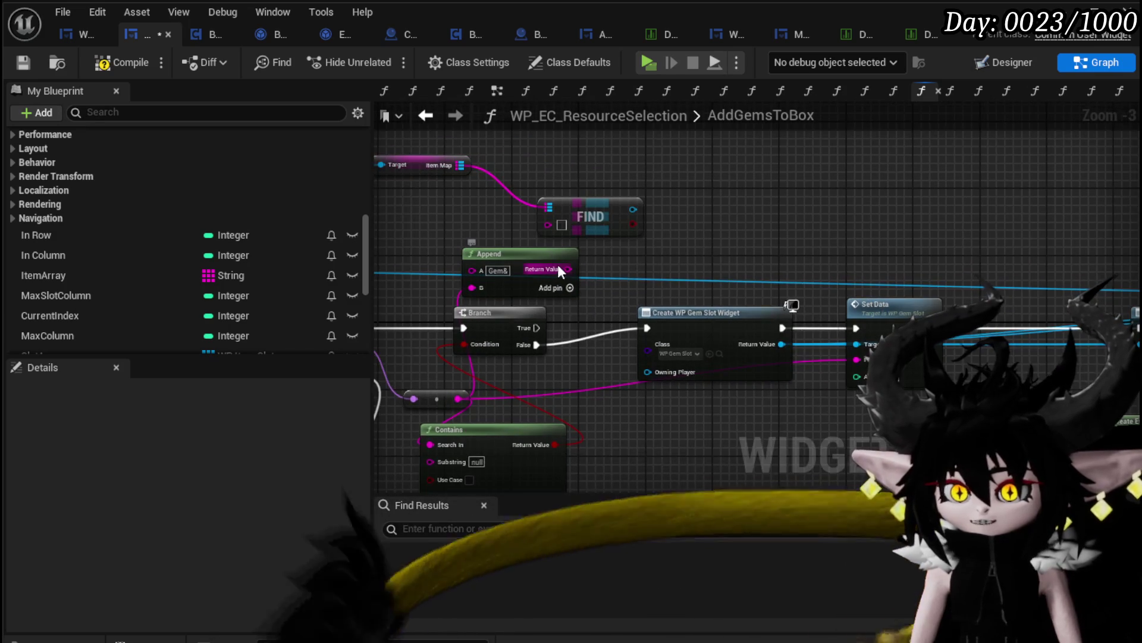
pyautogui.moveTo(741, 249)
pyautogui.mouseDown()
pyautogui.moveTo(584, 213)
pyautogui.moveTo(629, 233)
pyautogui.moveTo(701, 235)
pyautogui.moveTo(599, 219)
pyautogui.moveTo(627, 277)
pyautogui.mouseUp()
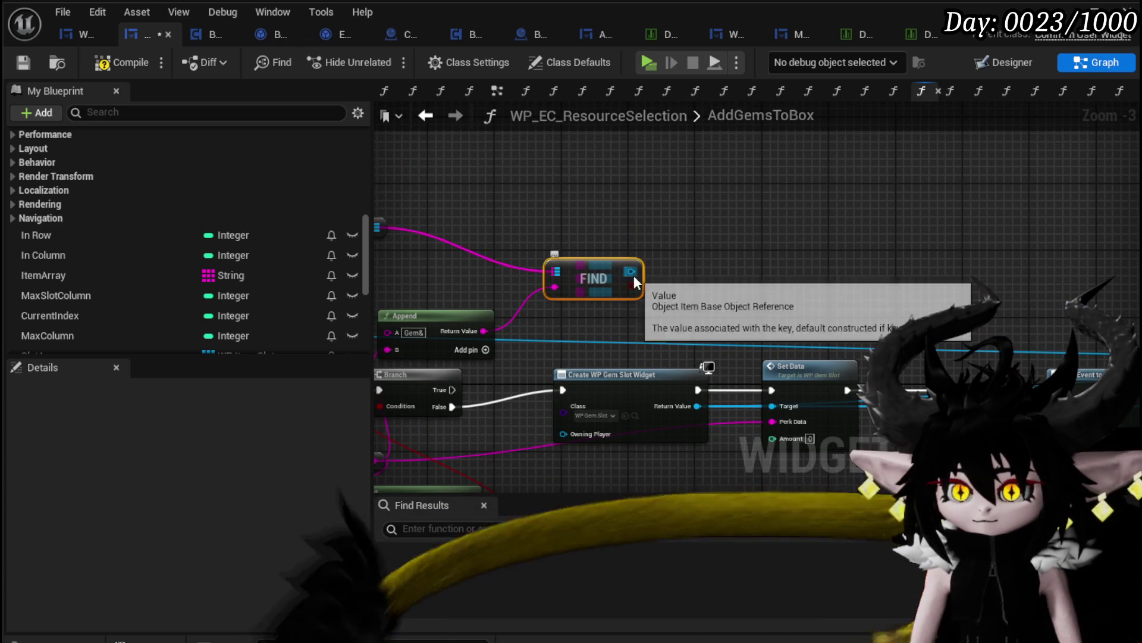
# - Cast FIND's Value to Object_Item_Stackable_Child and add a Get Quantity node from it
pyautogui.moveTo(634, 275); pyautogui.dragTo(737, 260)
pyautogui.write('cast')
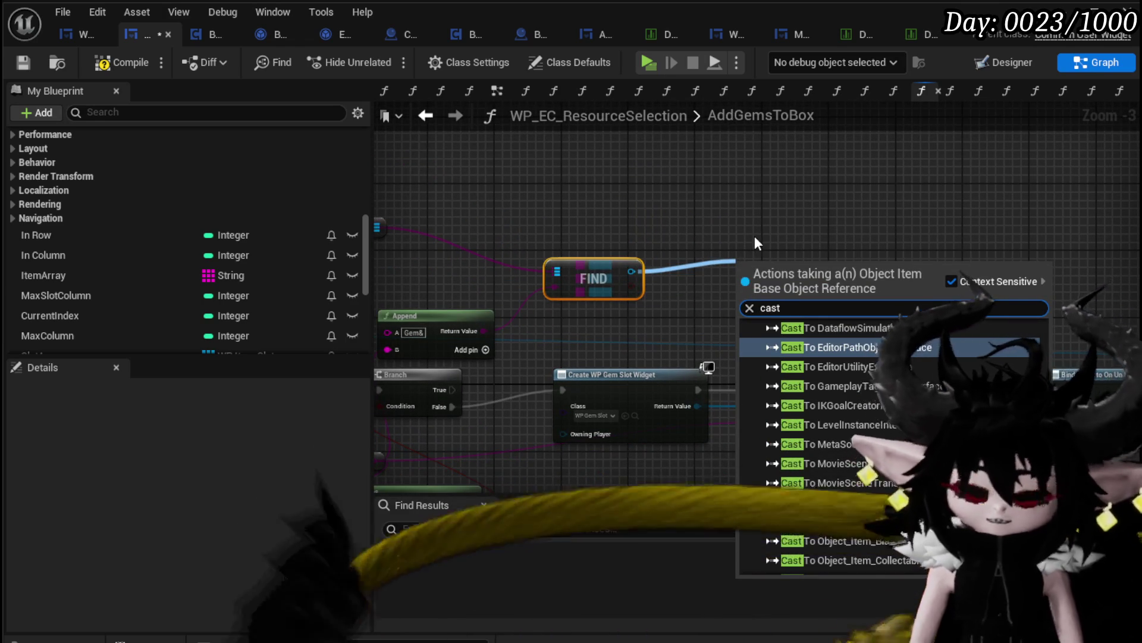
pyautogui.write(' To')
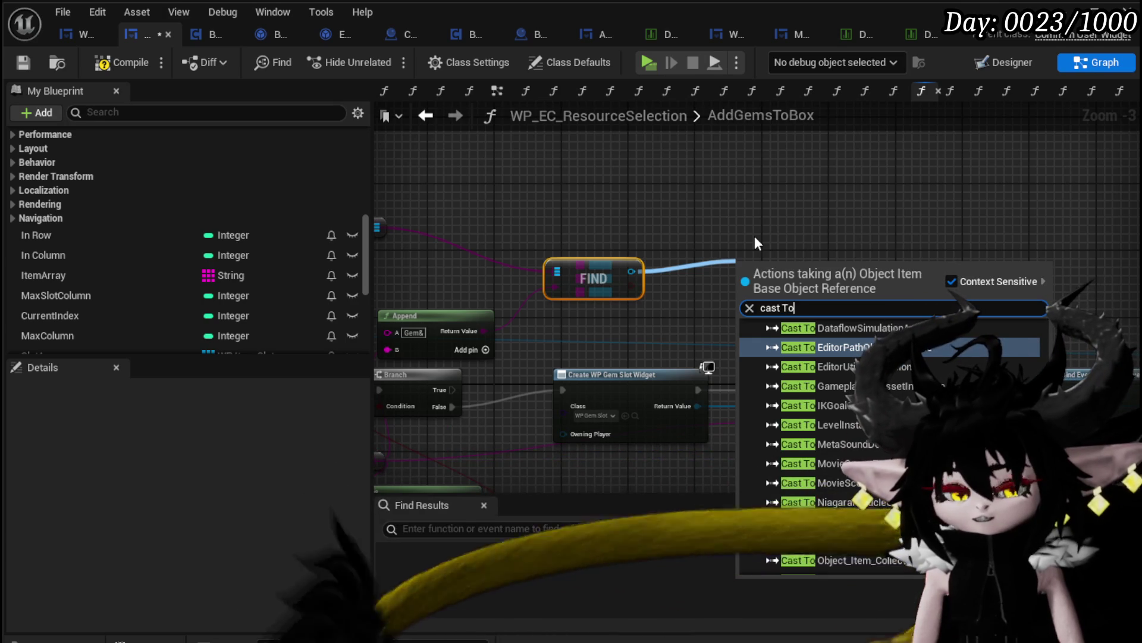
pyautogui.write(' stac')
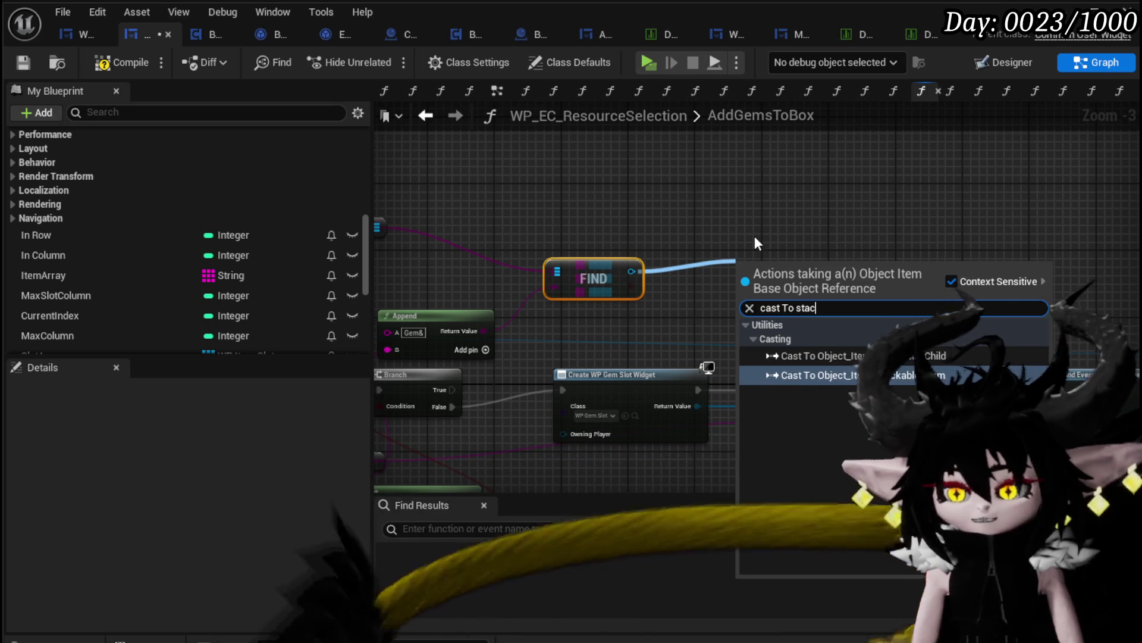
pyautogui.click(865, 362)
pyautogui.moveTo(839, 280)
pyautogui.mouseDown()
pyautogui.moveTo(713, 315)
pyautogui.moveTo(660, 308)
pyautogui.mouseUp()
pyautogui.write('get quanti')
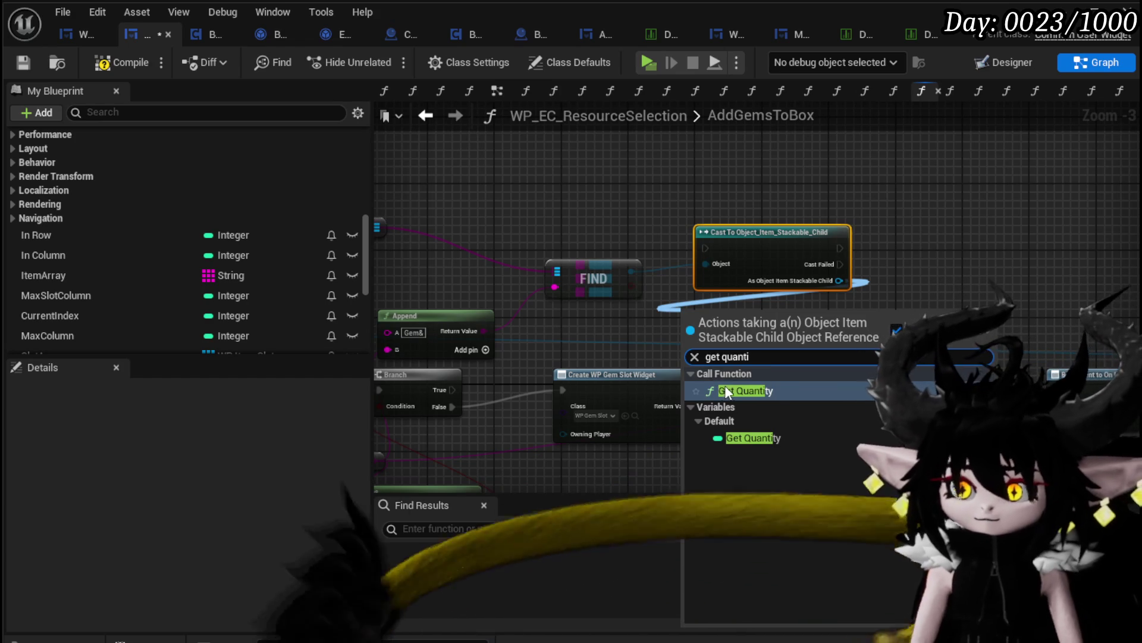
pyautogui.click(722, 389)
# - Shift the Set Data and Bind Event nodes right and run the cast from the Branch output
pyautogui.scroll(-1, 645, 357)
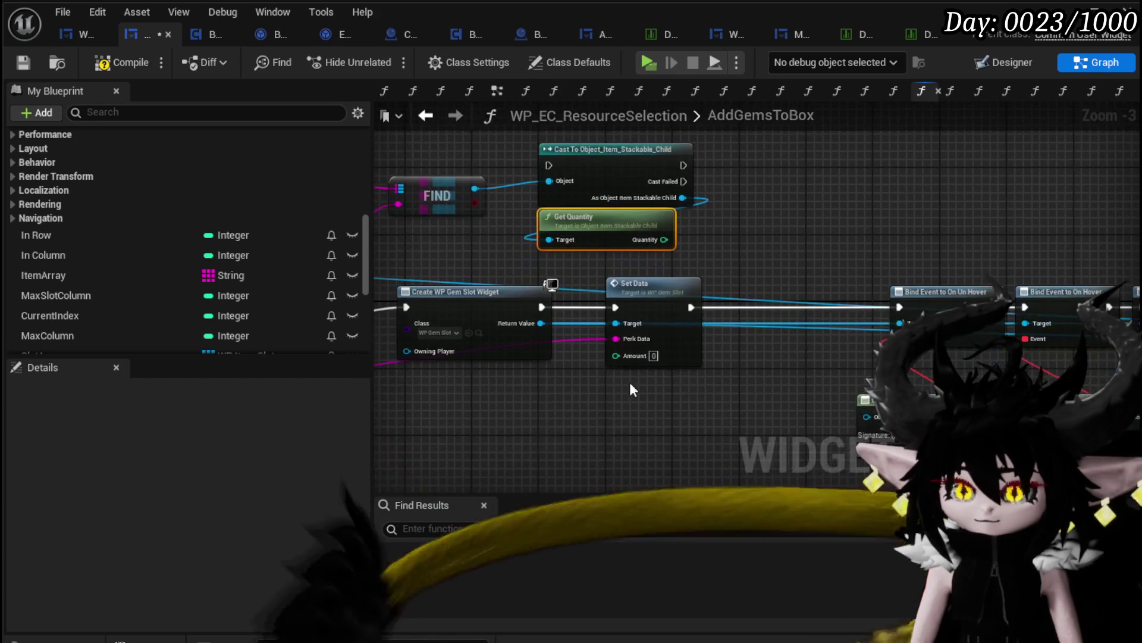
pyautogui.scroll(-1, 738, 372)
pyautogui.moveTo(648, 392)
pyautogui.mouseDown()
pyautogui.moveTo(946, 287)
pyautogui.moveTo(1107, 250)
pyautogui.mouseUp()
pyautogui.moveTo(434, 301); pyautogui.dragTo(841, 303)
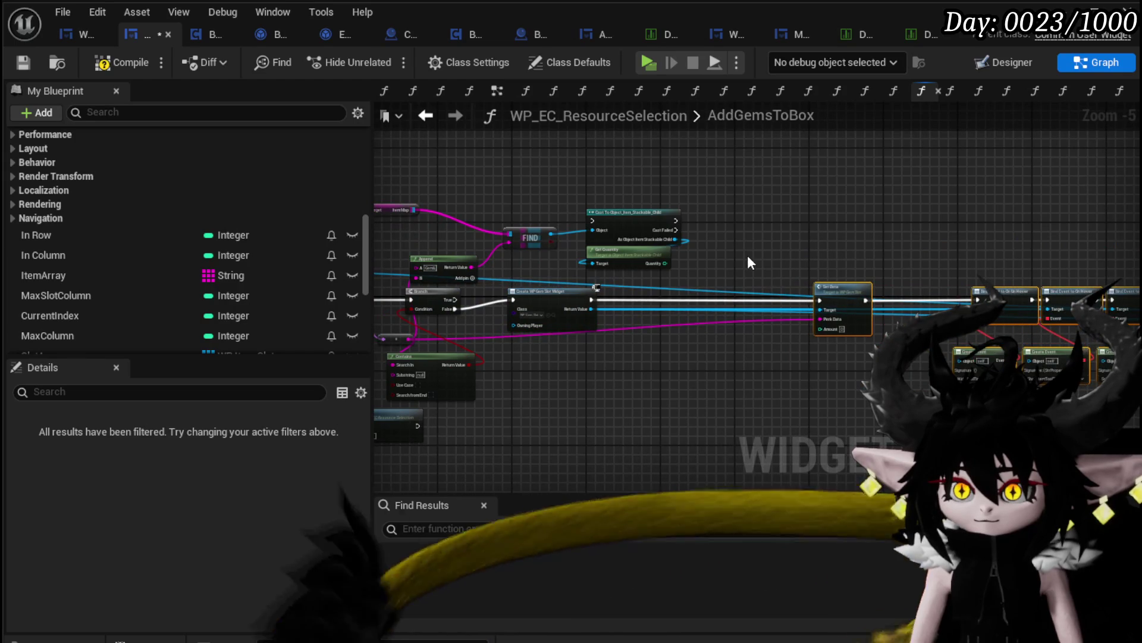
pyautogui.scroll(4, 747, 255)
pyautogui.moveTo(491, 262)
pyautogui.mouseDown()
pyautogui.moveTo(640, 266)
pyautogui.moveTo(779, 305)
pyautogui.mouseUp()
pyautogui.moveTo(623, 340); pyautogui.dragTo(391, 340)
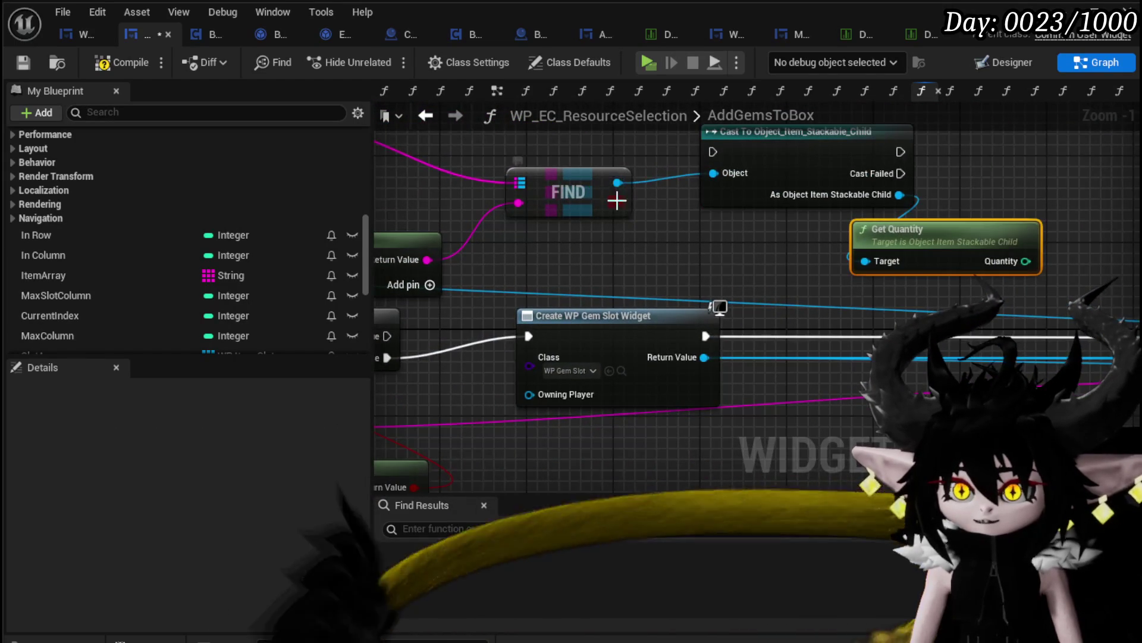
pyautogui.click(916, 326)
pyautogui.moveTo(624, 356); pyautogui.dragTo(201, 336)
pyautogui.moveTo(562, 355)
pyautogui.mouseDown()
pyautogui.moveTo(815, 328)
pyautogui.moveTo(729, 306)
pyautogui.moveTo(598, 384)
pyautogui.moveTo(344, 270)
pyautogui.moveTo(619, 220)
pyautogui.moveTo(587, 207)
pyautogui.mouseUp()
pyautogui.moveTo(625, 323)
pyautogui.mouseDown()
pyautogui.moveTo(945, 191)
pyautogui.moveTo(652, 262)
pyautogui.mouseUp()
pyautogui.moveTo(774, 324); pyautogui.dragTo(821, 389)
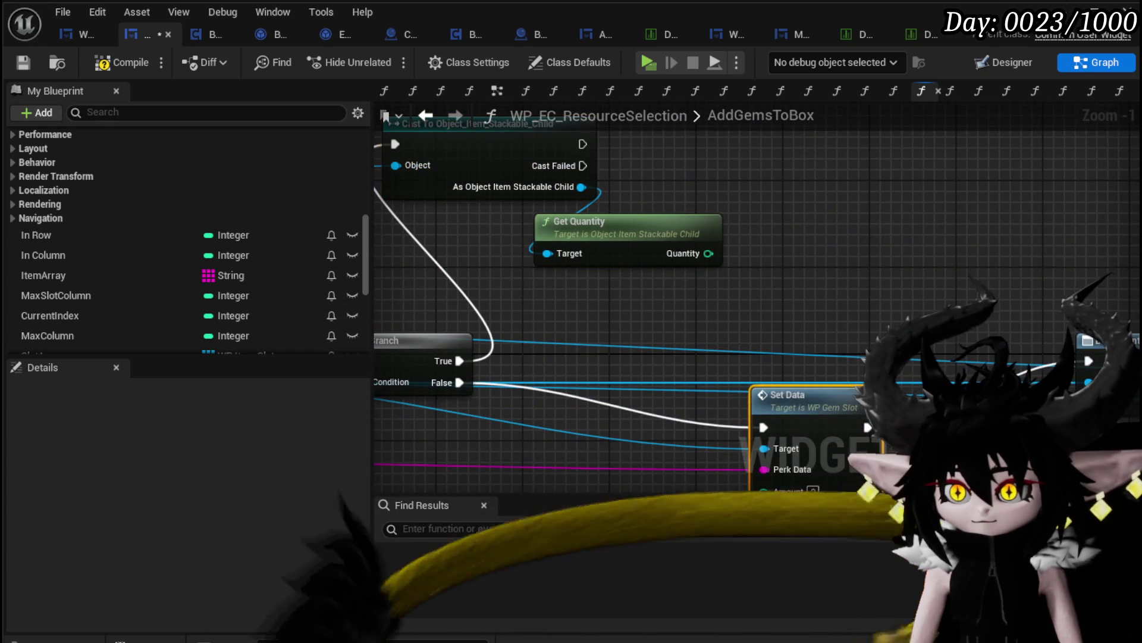
# - Duplicate Set Data with Quantity as Amount, shared Perk Data and slot target; compile and save
pyautogui.hotkey('ctrl', 'v')
pyautogui.moveTo(692, 304); pyautogui.dragTo(804, 337)
pyautogui.moveTo(569, 194); pyautogui.dragTo(784, 262)
pyautogui.moveTo(816, 241); pyautogui.dragTo(794, 177)
pyautogui.moveTo(865, 196); pyautogui.dragTo(1012, 381)
pyautogui.scroll(-2, 1011, 381)
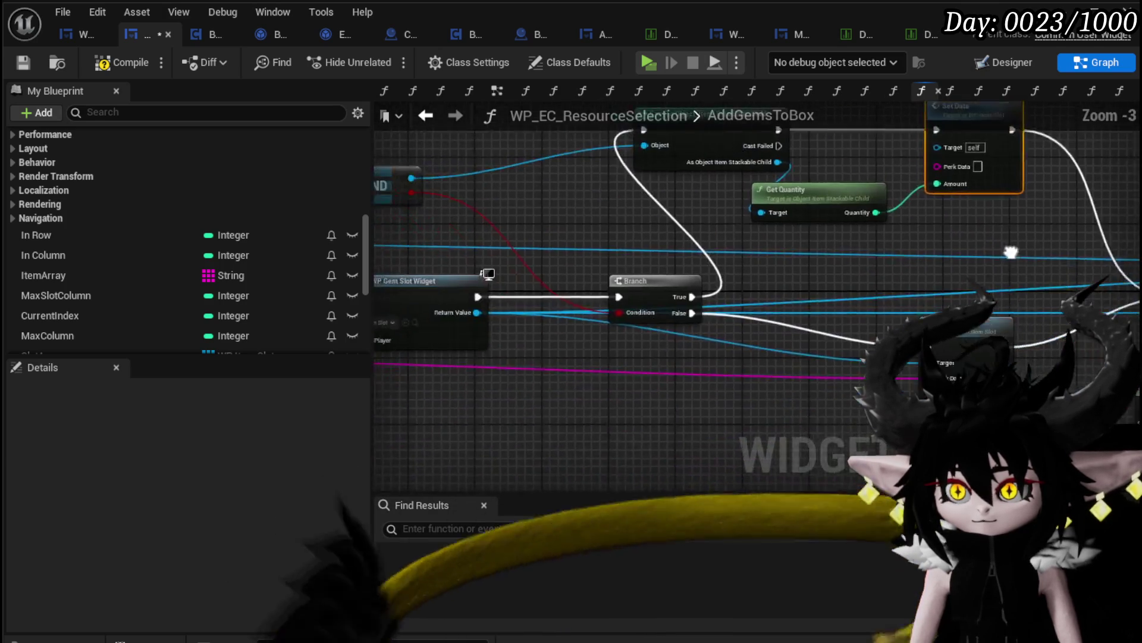
pyautogui.moveTo(774, 404); pyautogui.dragTo(781, 182)
pyautogui.click(124, 63)
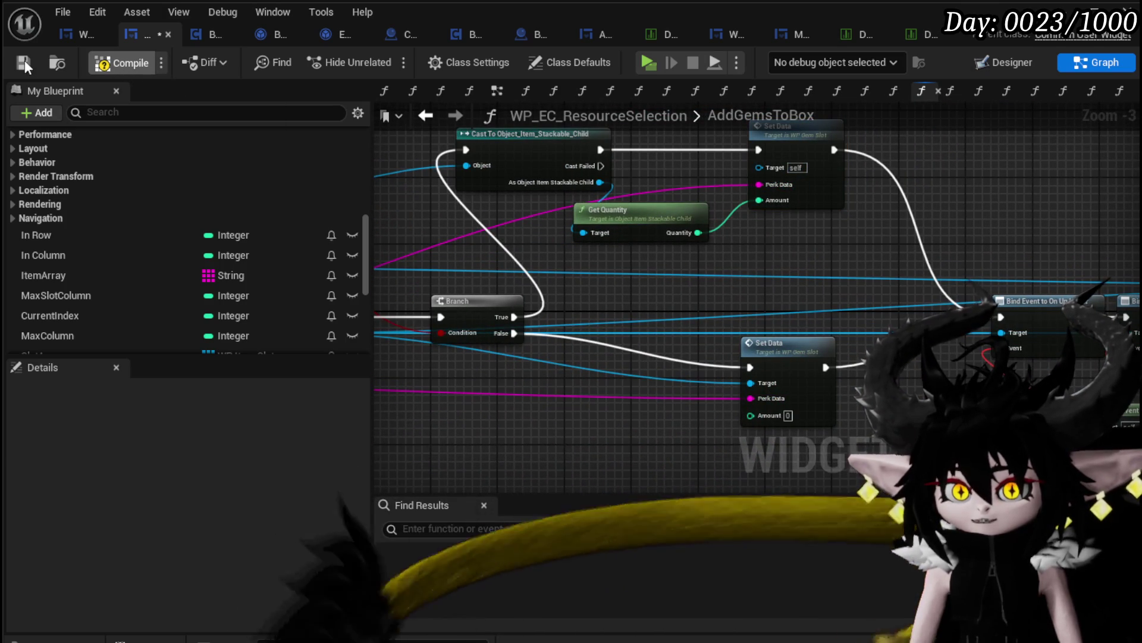
pyautogui.moveTo(751, 382); pyautogui.dragTo(761, 167)
pyautogui.click(122, 63)
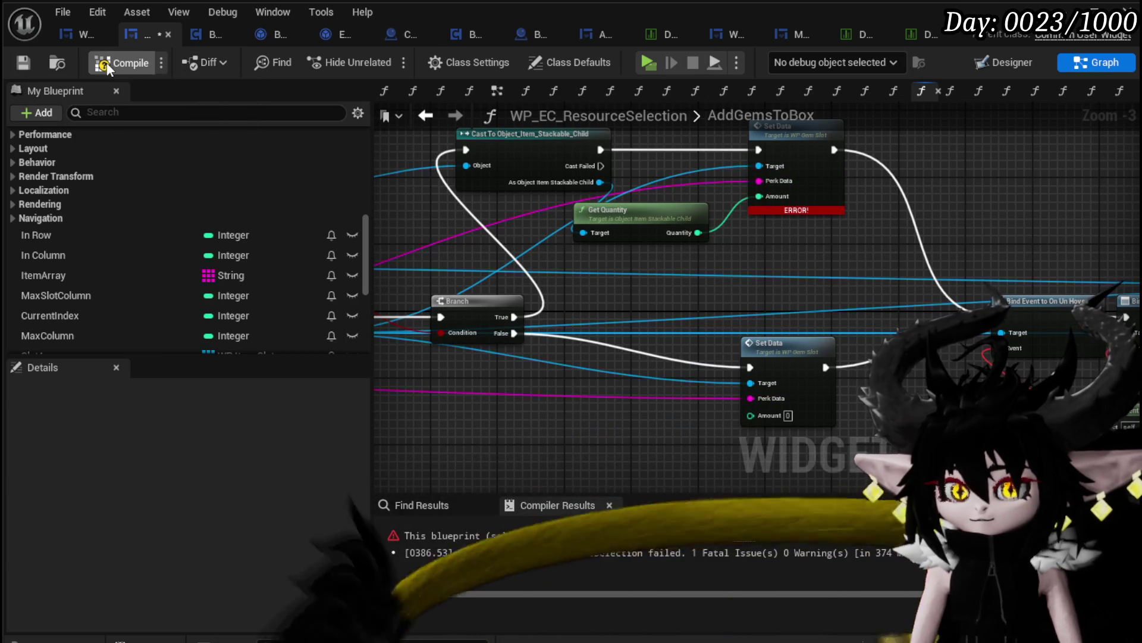
pyautogui.click(23, 62)
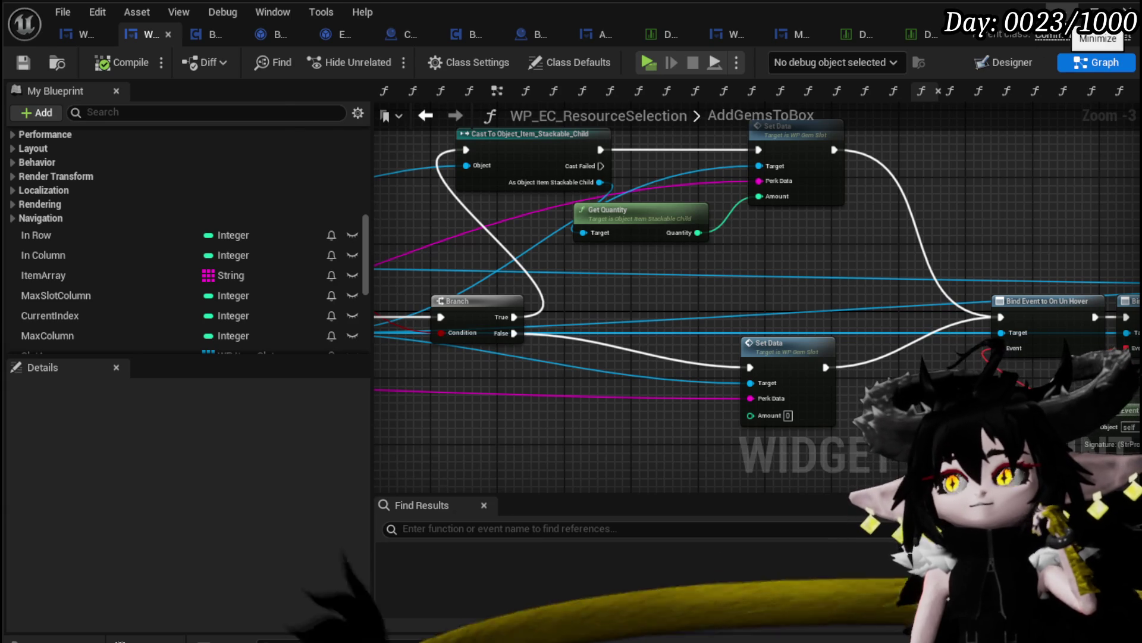
pyautogui.click(1094, 11)
pyautogui.click(386, 62)
pyautogui.press('w')
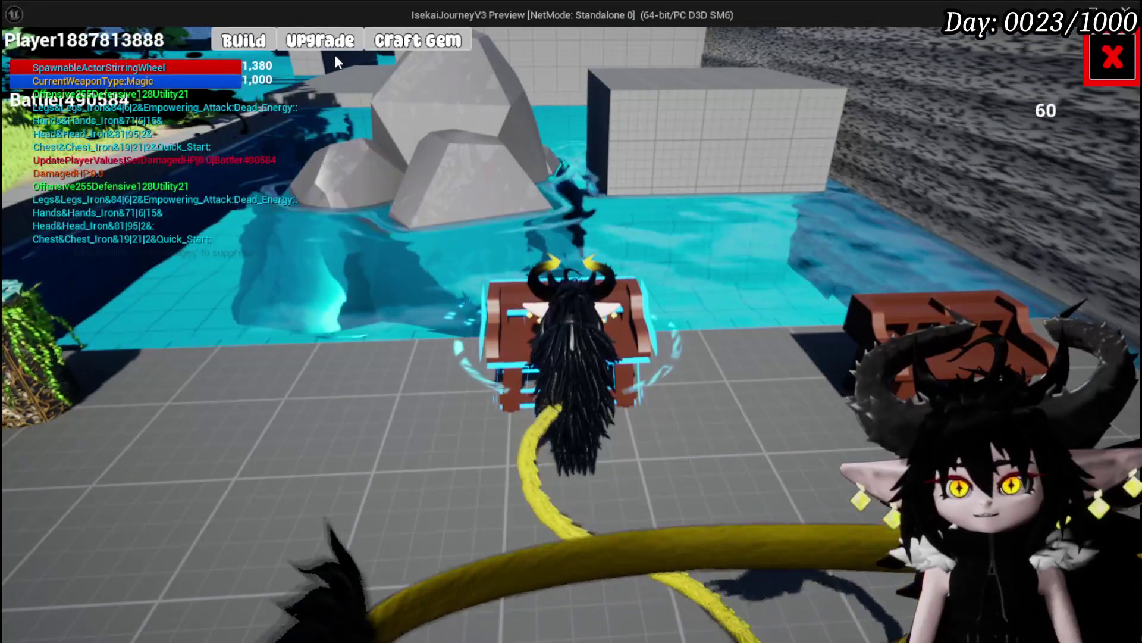
pyautogui.click(410, 45)
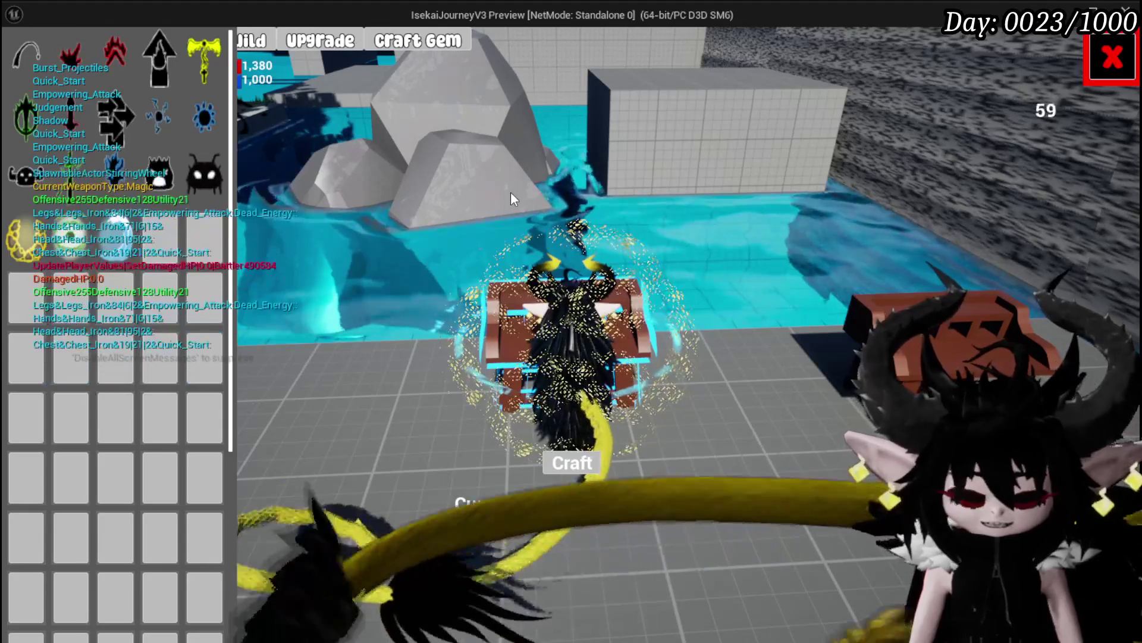
pyautogui.press('Escape')
pyautogui.click(17, 59)
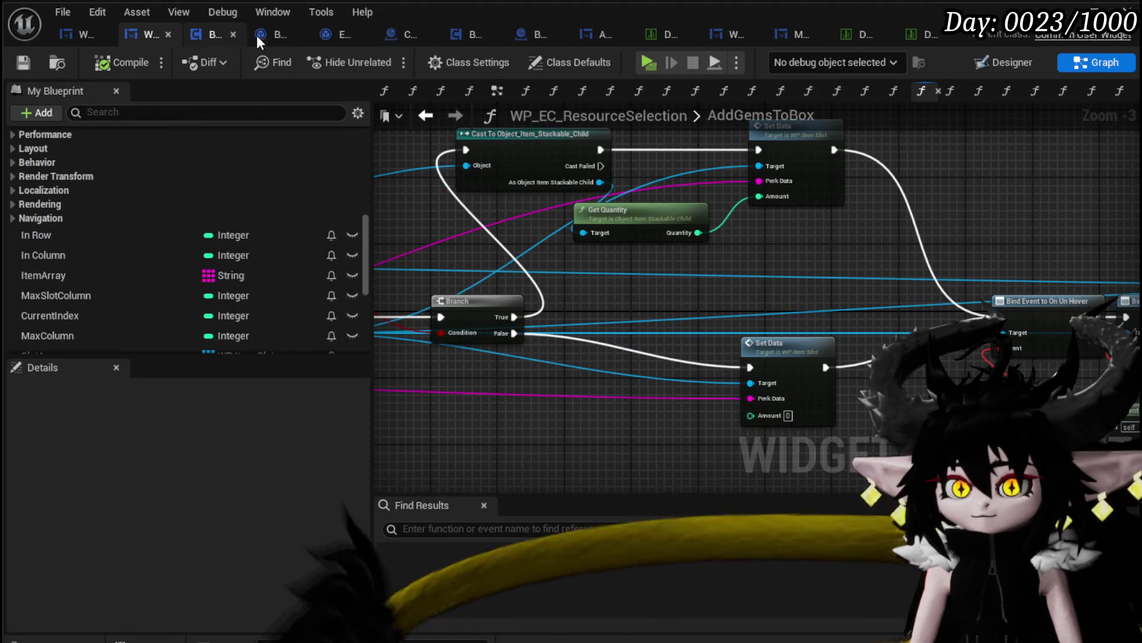
pyautogui.moveTo(773, 285); pyautogui.dragTo(1130, 279)
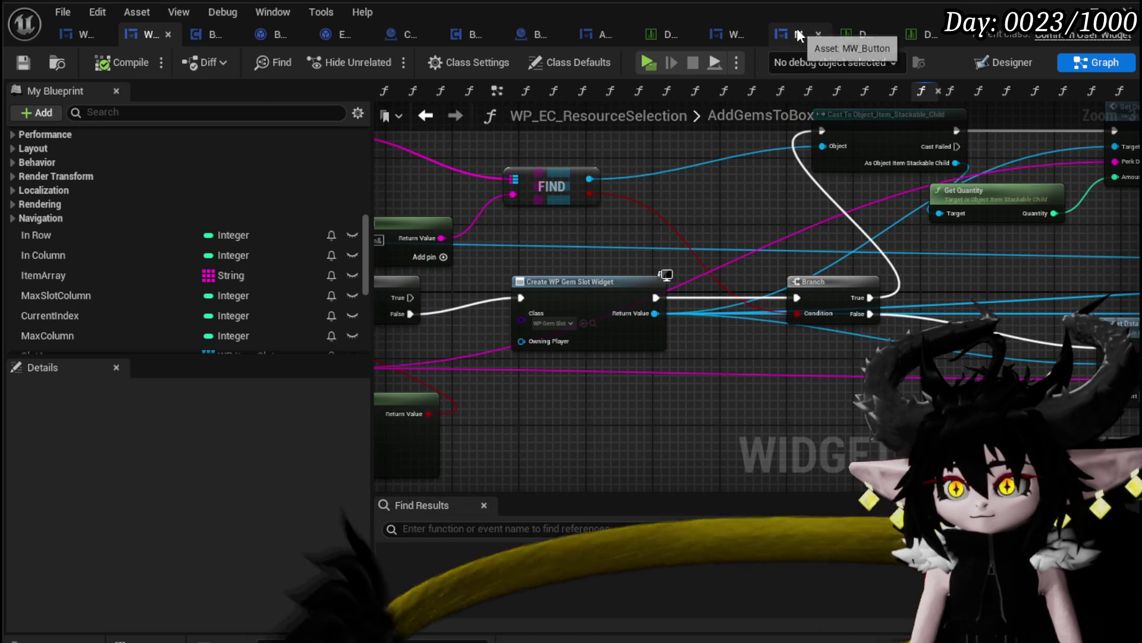
# - In WP_GemSlot's Designer, turn on Opace for MW_Button and save the widget
pyautogui.click(716, 34)
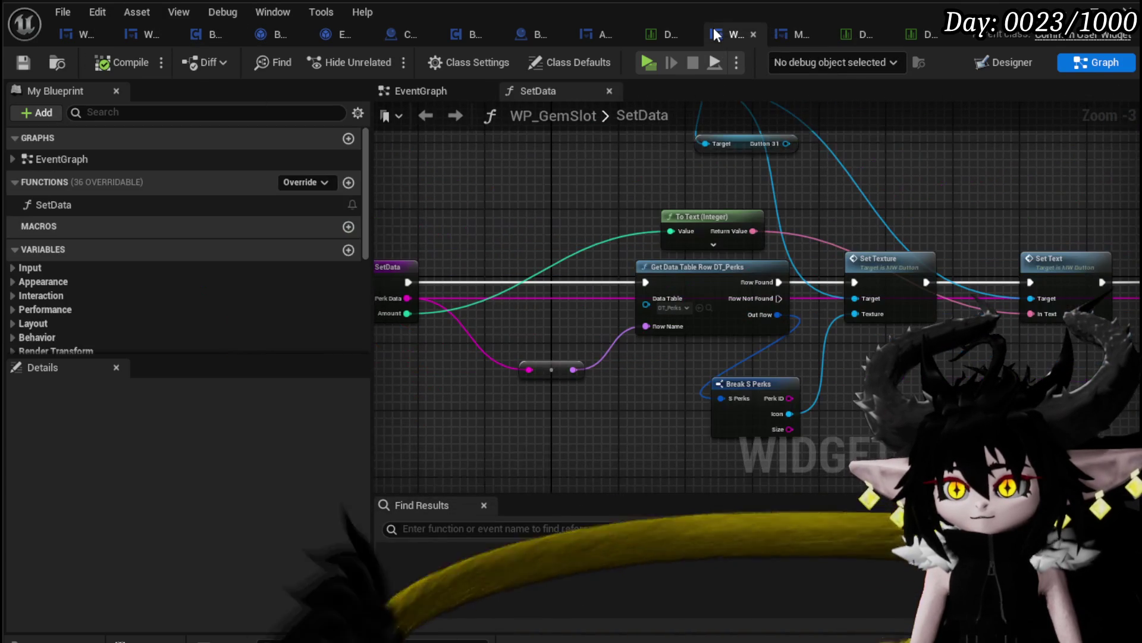
pyautogui.moveTo(716, 35); pyautogui.dragTo(293, 27)
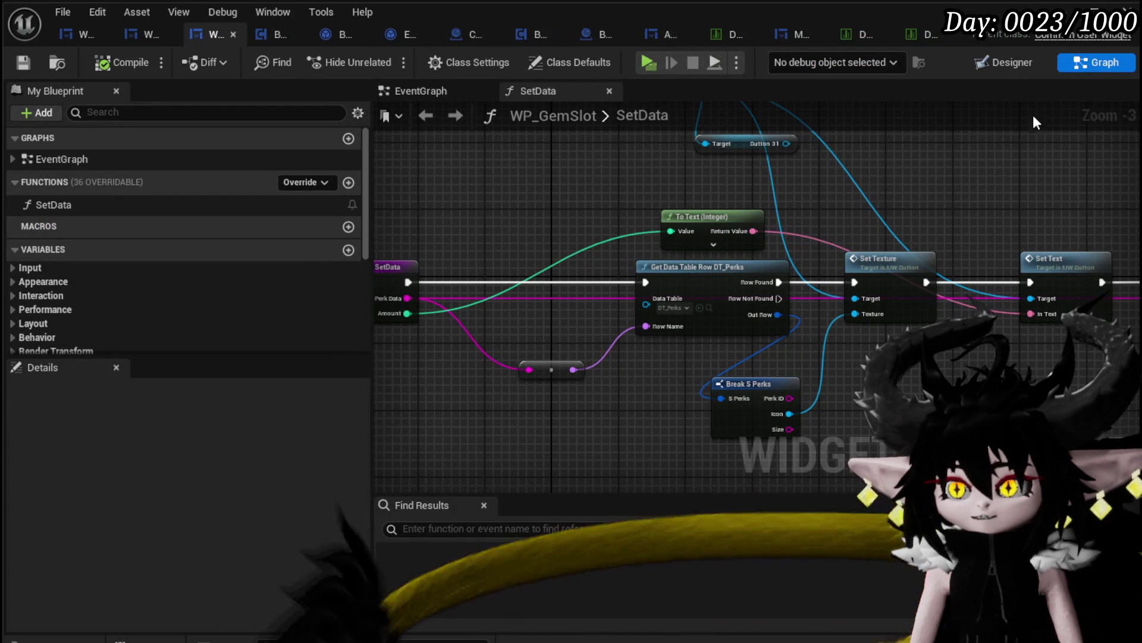
pyautogui.click(990, 64)
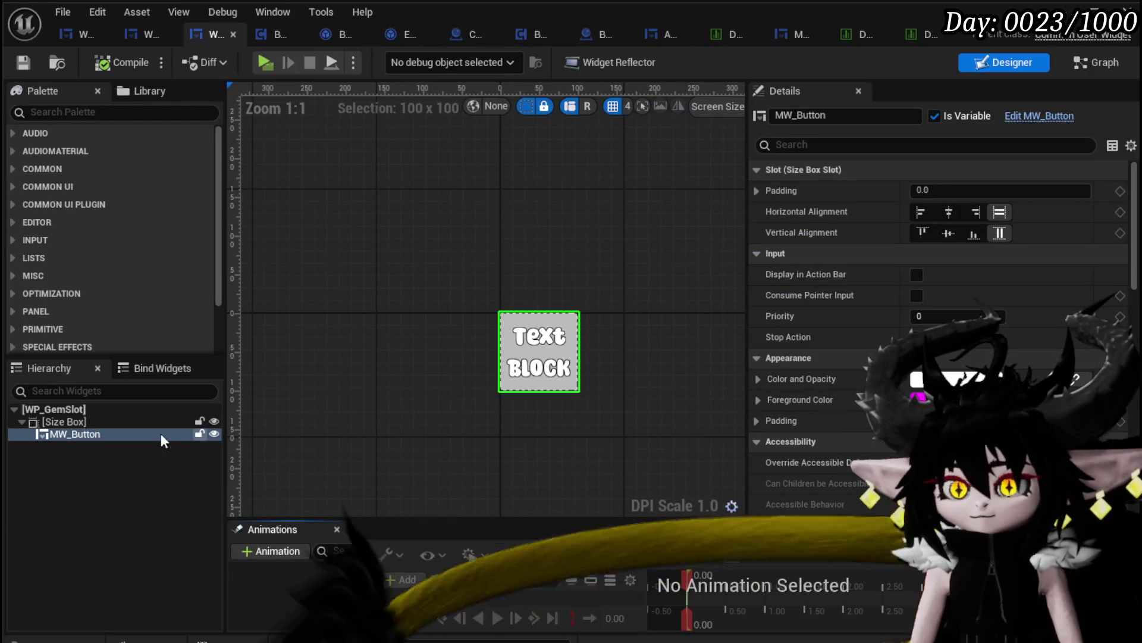
pyautogui.scroll(-10, 904, 327)
pyautogui.scroll(-10, 903, 320)
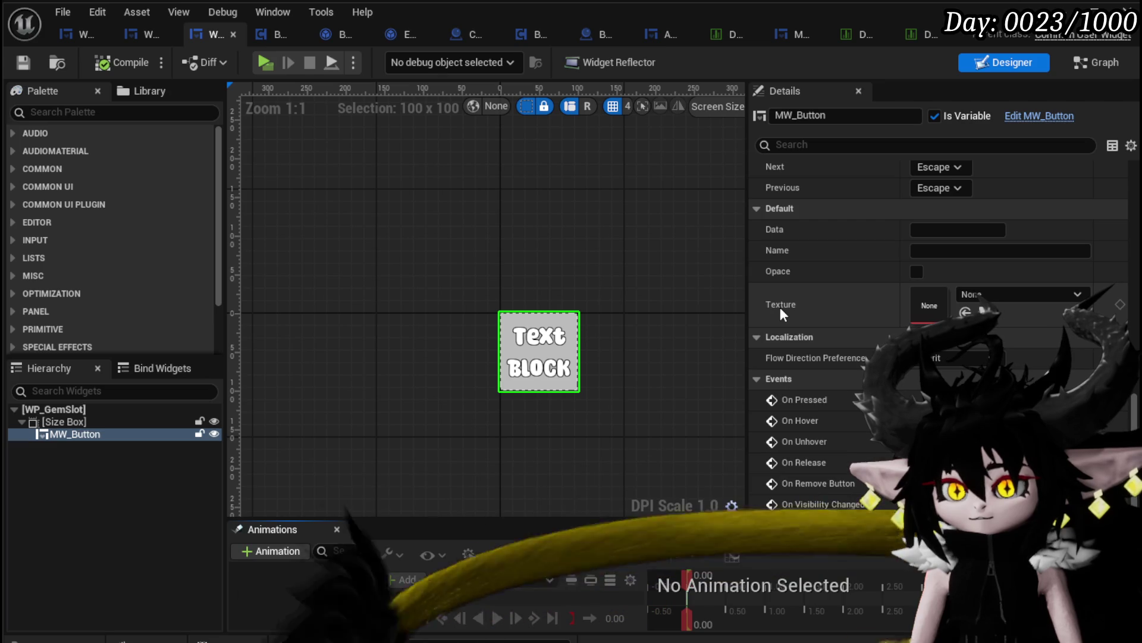
pyautogui.scroll(3, 780, 307)
pyautogui.scroll(-1, 780, 307)
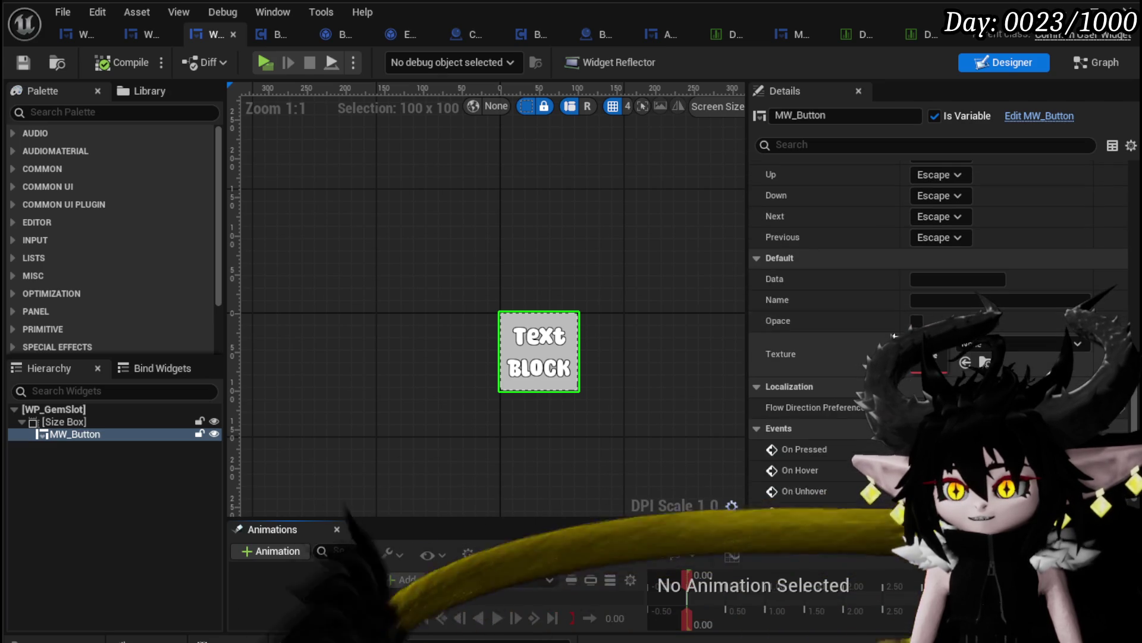
pyautogui.click(917, 321)
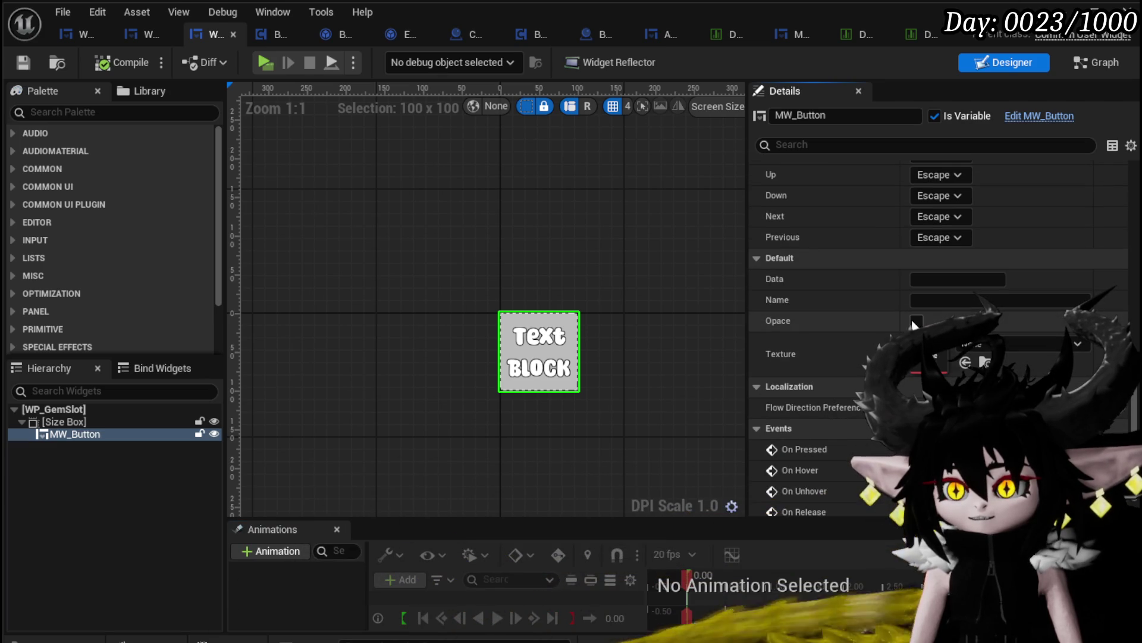
pyautogui.click(24, 63)
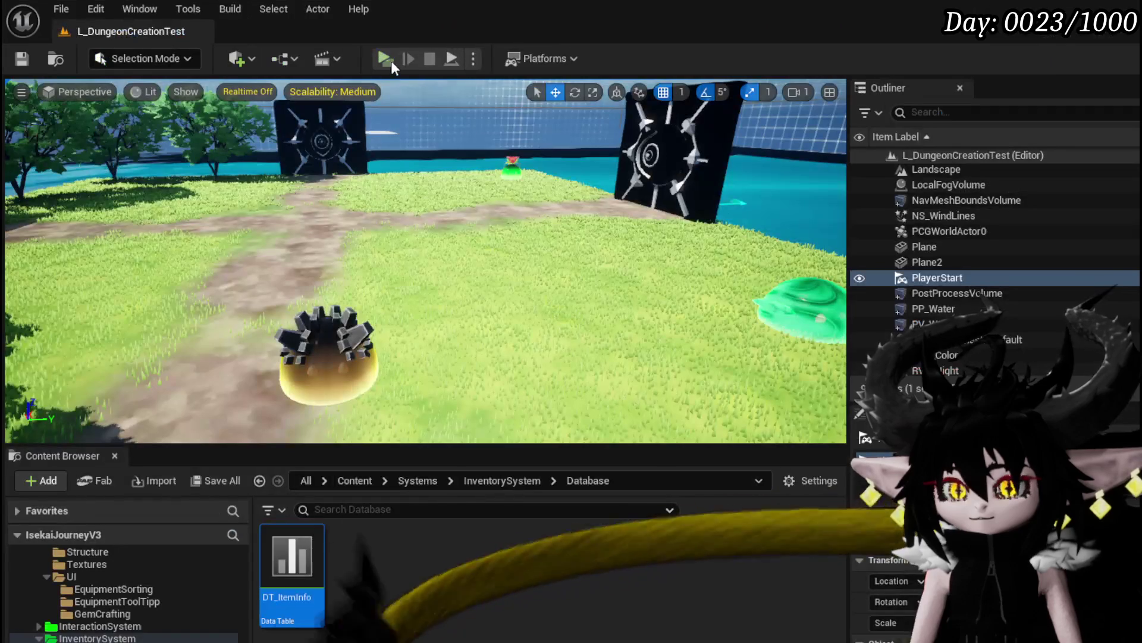
# - Test the gem slots in a Standalone play session, then compile and save WP_GemSlot
pyautogui.click(391, 58)
pyautogui.press('w')
pyautogui.press('e')
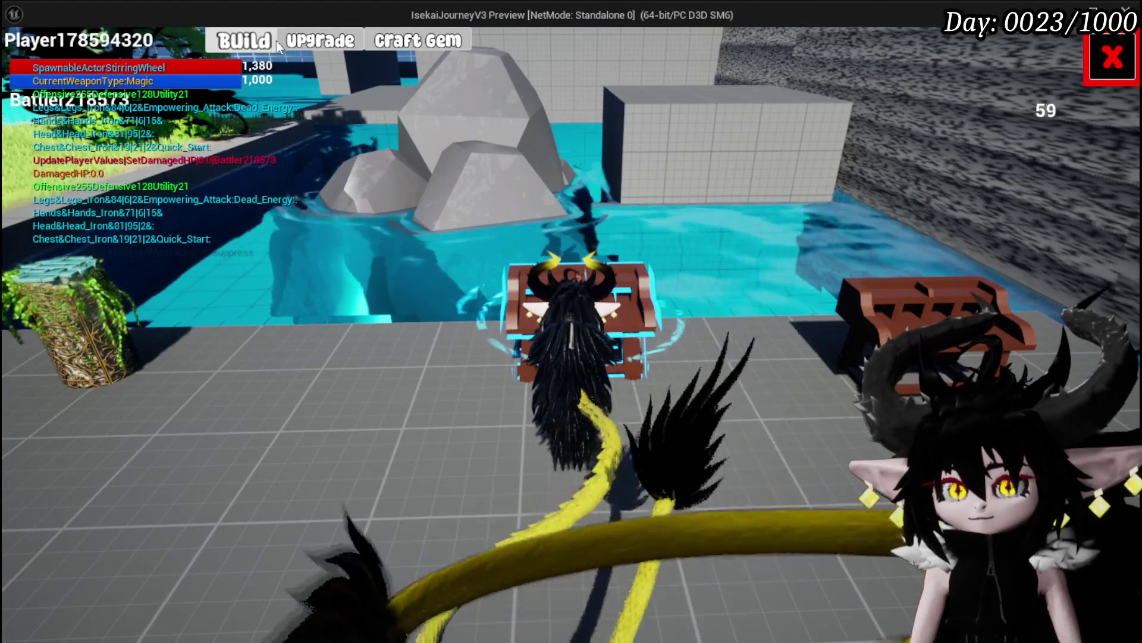
pyautogui.click(248, 41)
pyautogui.click(1112, 57)
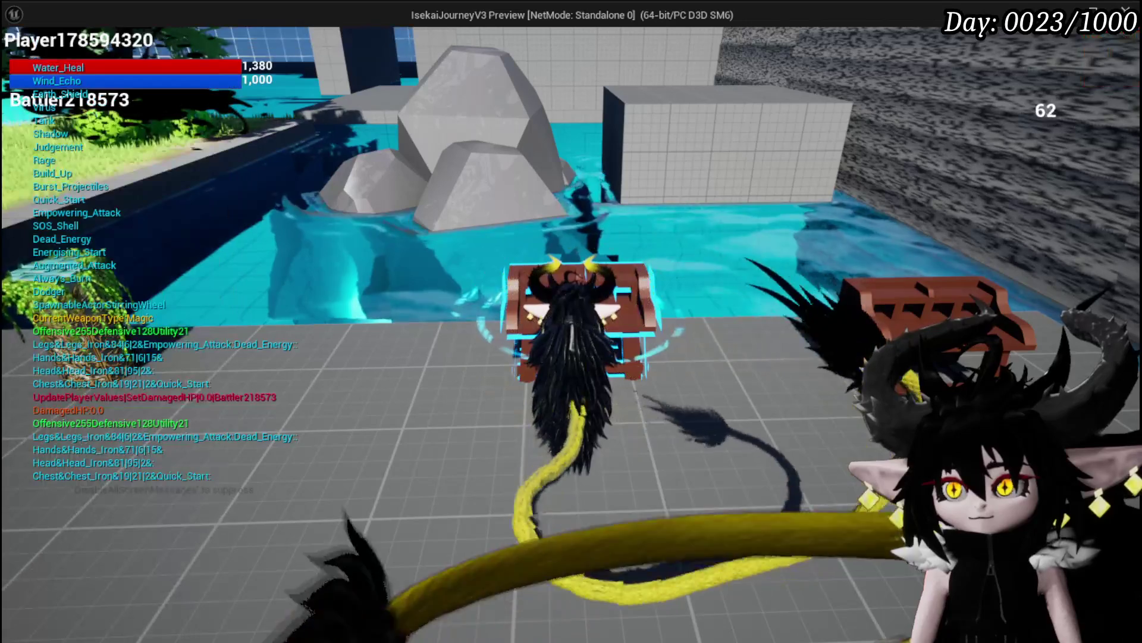
pyautogui.press('Escape')
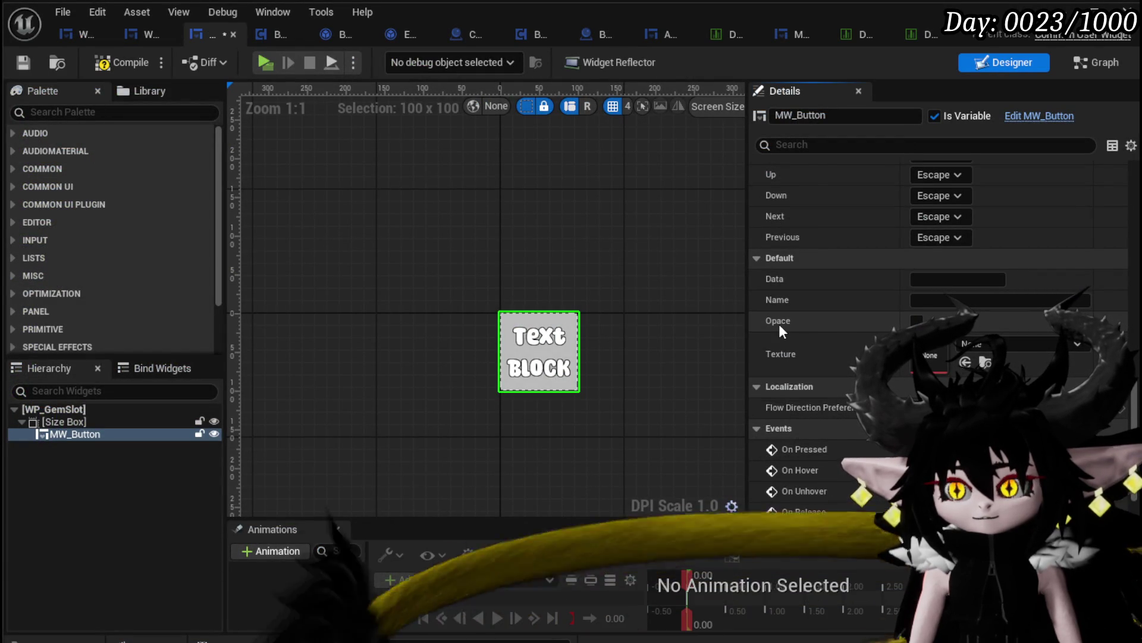
pyautogui.click(117, 63)
pyautogui.click(22, 62)
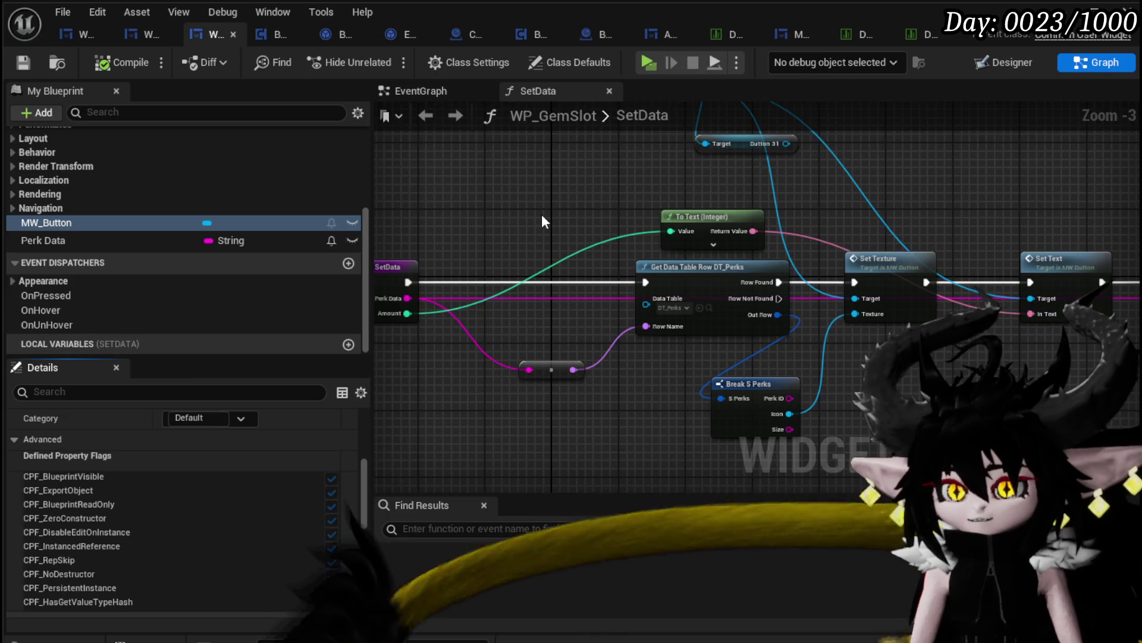
# - Make room in the SetData graph and add a Get MW_Text node from the MW Button reference
pyautogui.moveTo(625, 331); pyautogui.dragTo(532, 335)
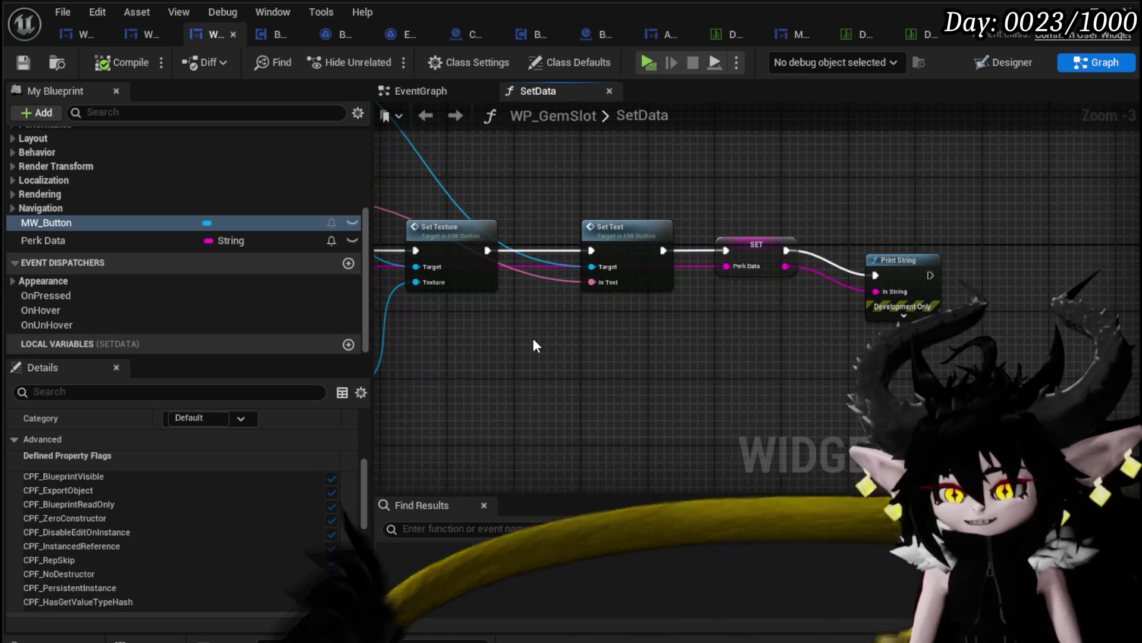
pyautogui.moveTo(480, 231); pyautogui.dragTo(810, 230)
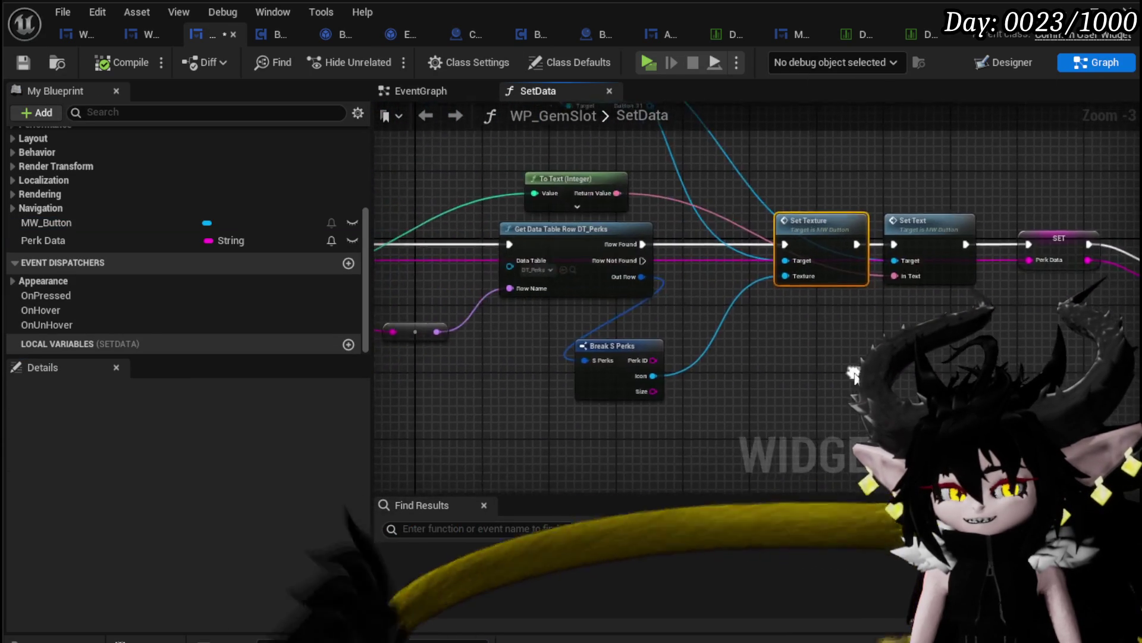
pyautogui.moveTo(452, 309); pyautogui.dragTo(612, 309)
pyautogui.click(668, 245)
pyautogui.moveTo(750, 263)
pyautogui.mouseDown()
pyautogui.moveTo(491, 277)
pyautogui.moveTo(700, 311)
pyautogui.moveTo(692, 373)
pyautogui.mouseUp()
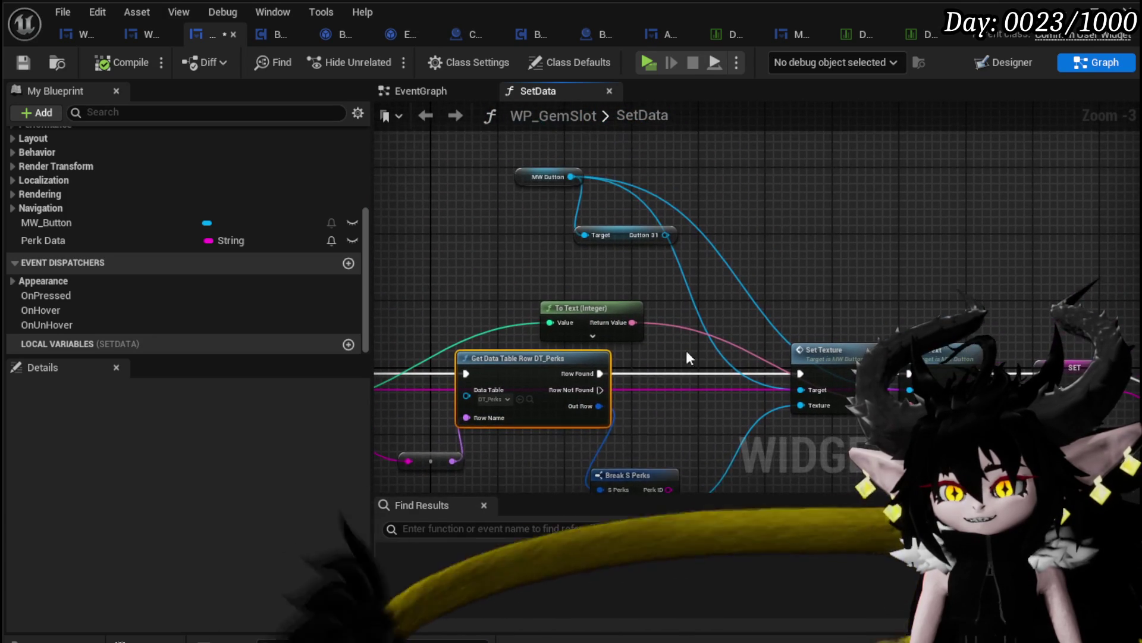
pyautogui.moveTo(667, 299); pyautogui.dragTo(608, 258)
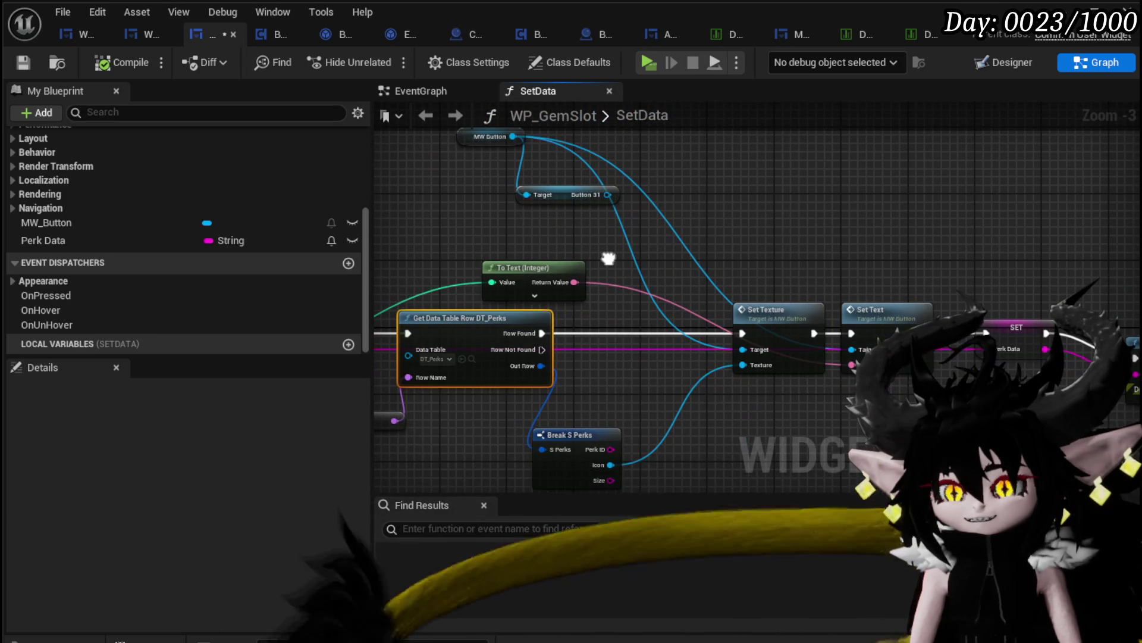
pyautogui.moveTo(538, 258); pyautogui.dragTo(577, 316)
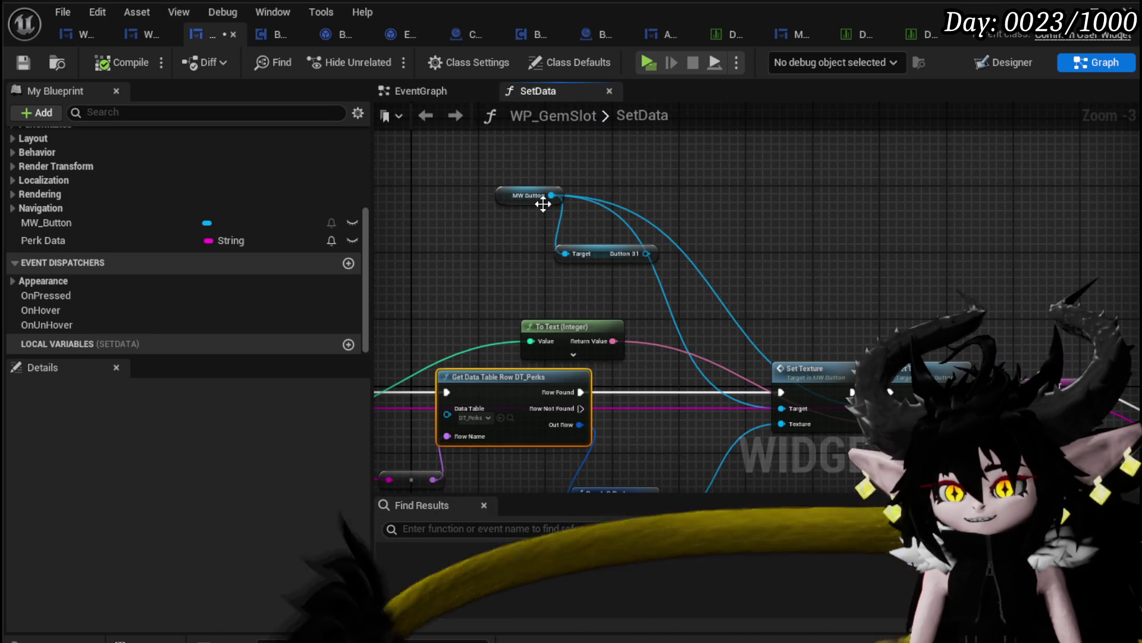
pyautogui.moveTo(548, 195); pyautogui.dragTo(689, 215)
pyautogui.write('Tex')
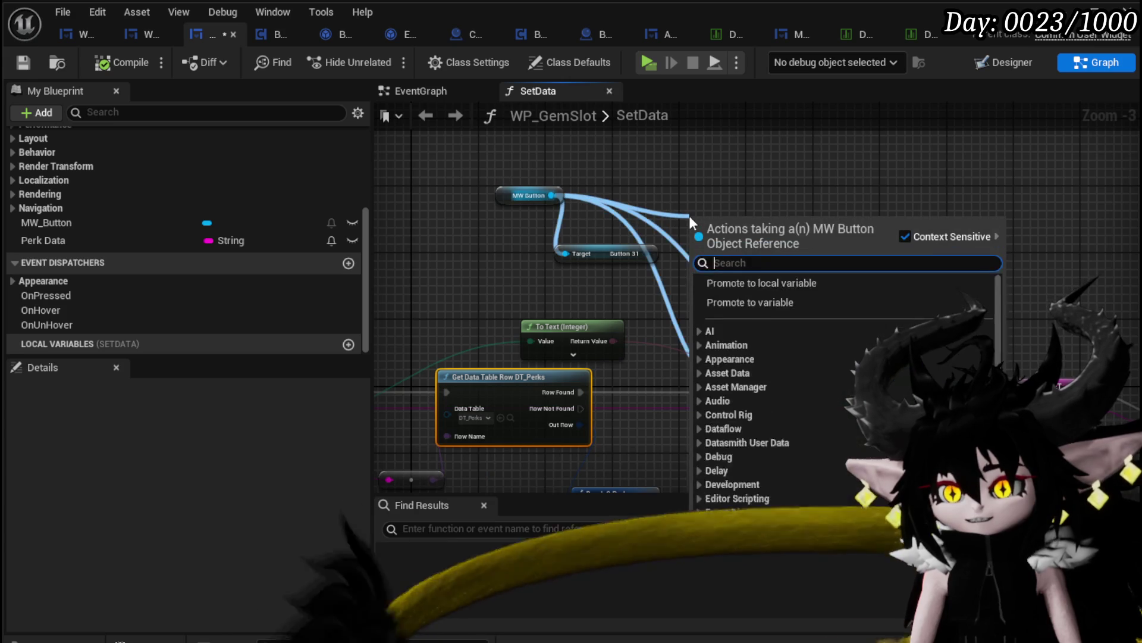
pyautogui.write('t')
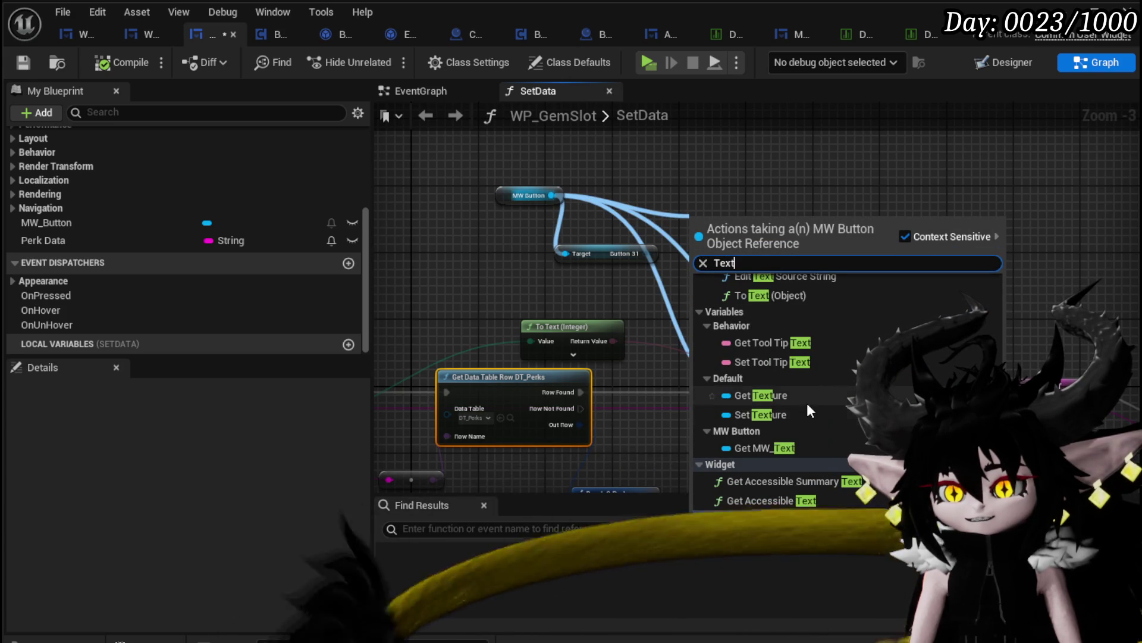
pyautogui.scroll(10, 802, 393)
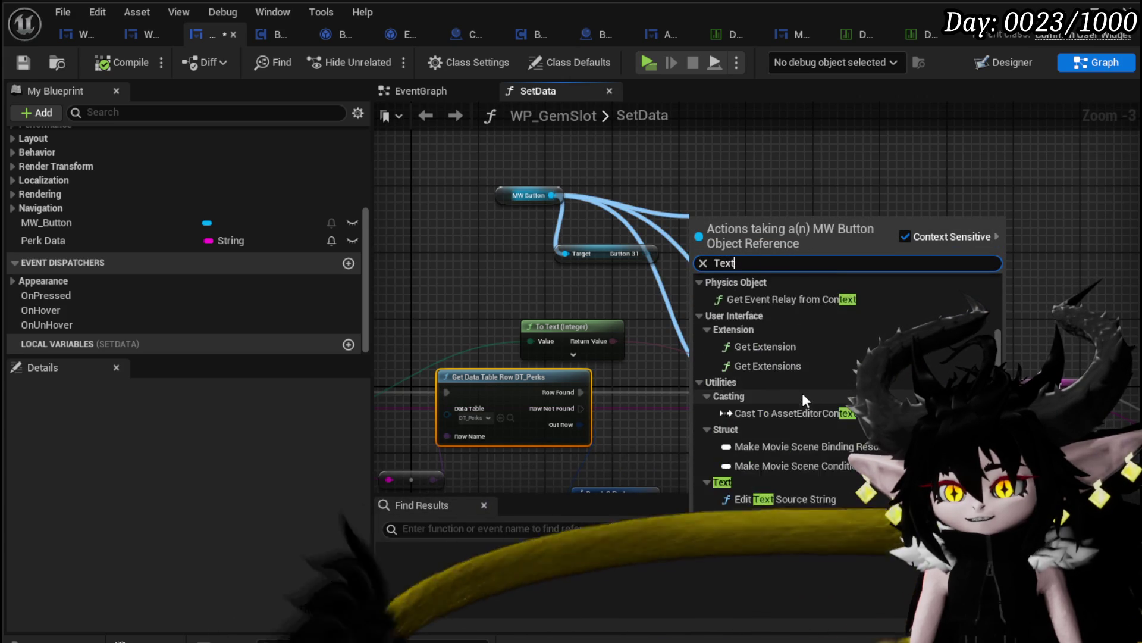
pyautogui.scroll(-8, 802, 390)
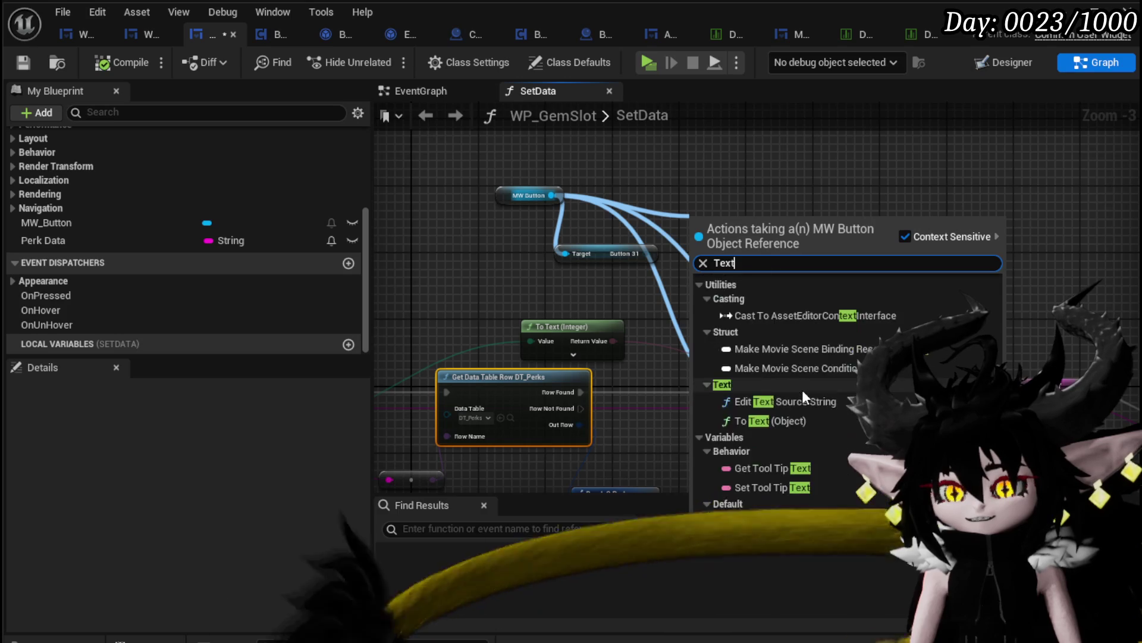
pyautogui.scroll(-1, 802, 390)
pyautogui.click(767, 449)
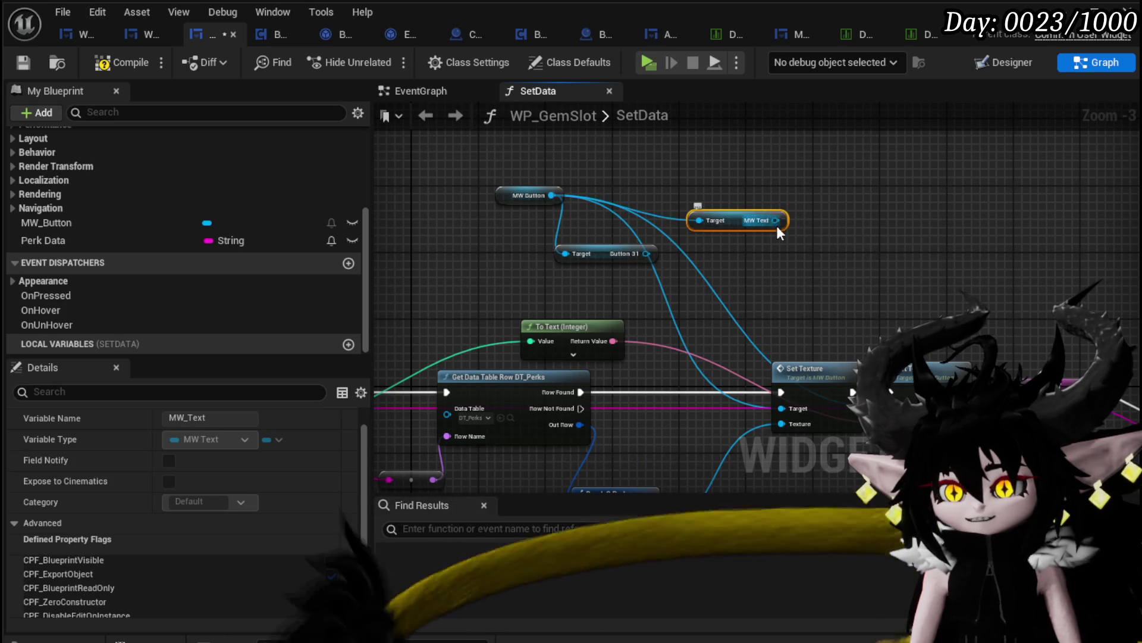
# - Add a SET PreBuild node on MW Text, wire it between Row Found and Set Texture, and compile/save
pyautogui.moveTo(775, 220); pyautogui.dragTo(856, 241)
pyautogui.write('Bre')
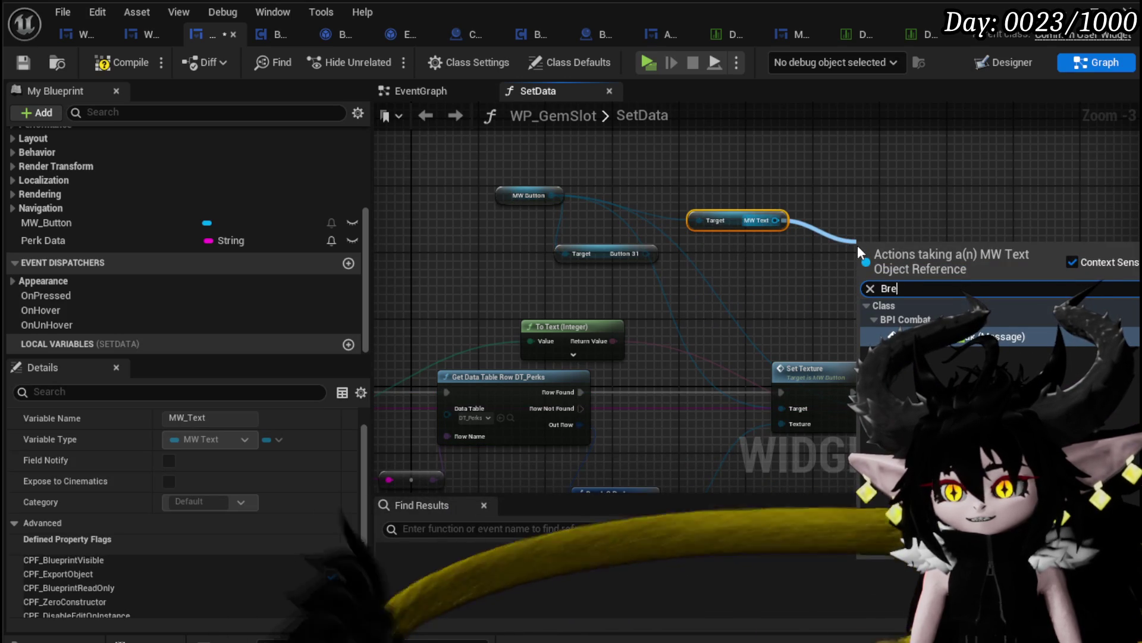
pyautogui.press('BackSpace')
pyautogui.press('BackSpace')
pyautogui.write('uil')
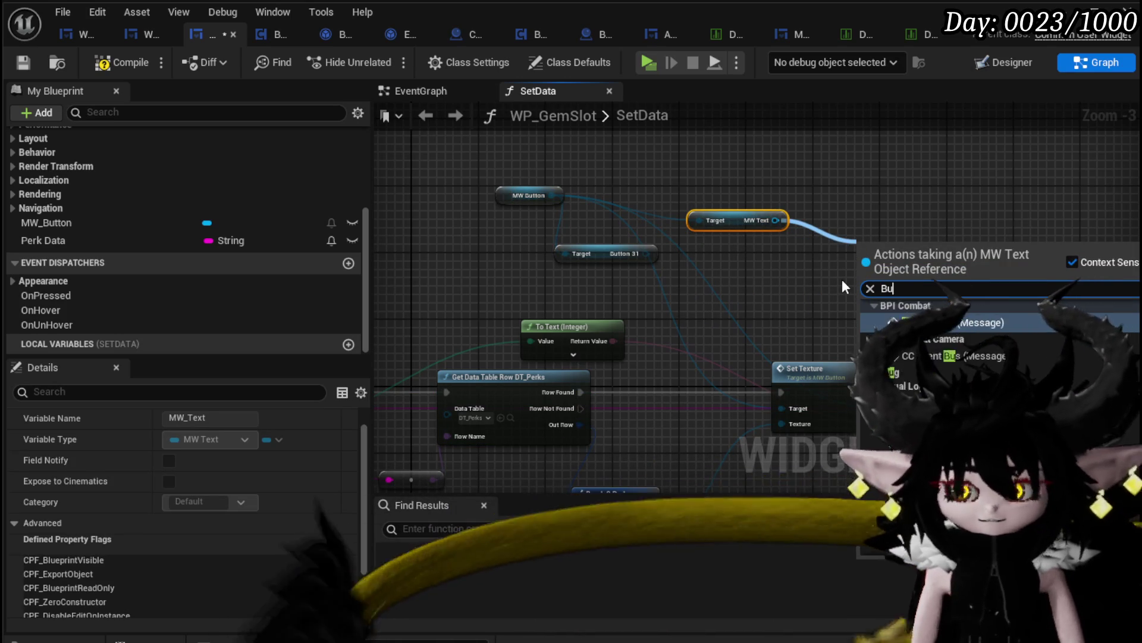
pyautogui.click(893, 337)
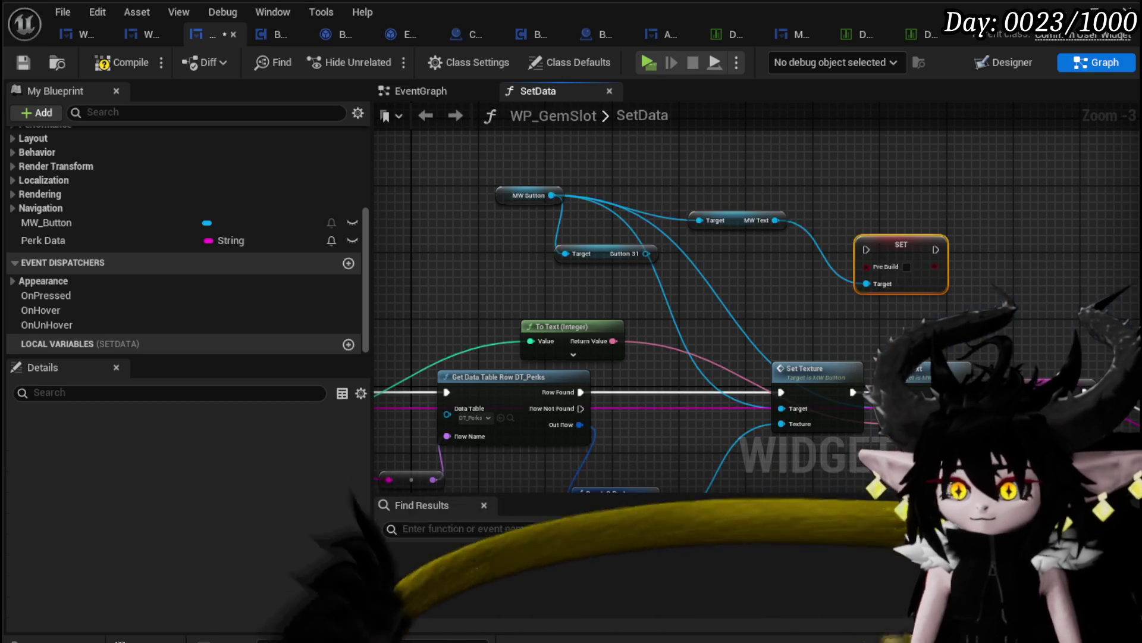
pyautogui.moveTo(897, 255); pyautogui.dragTo(694, 387)
pyautogui.moveTo(582, 392); pyautogui.dragTo(782, 392)
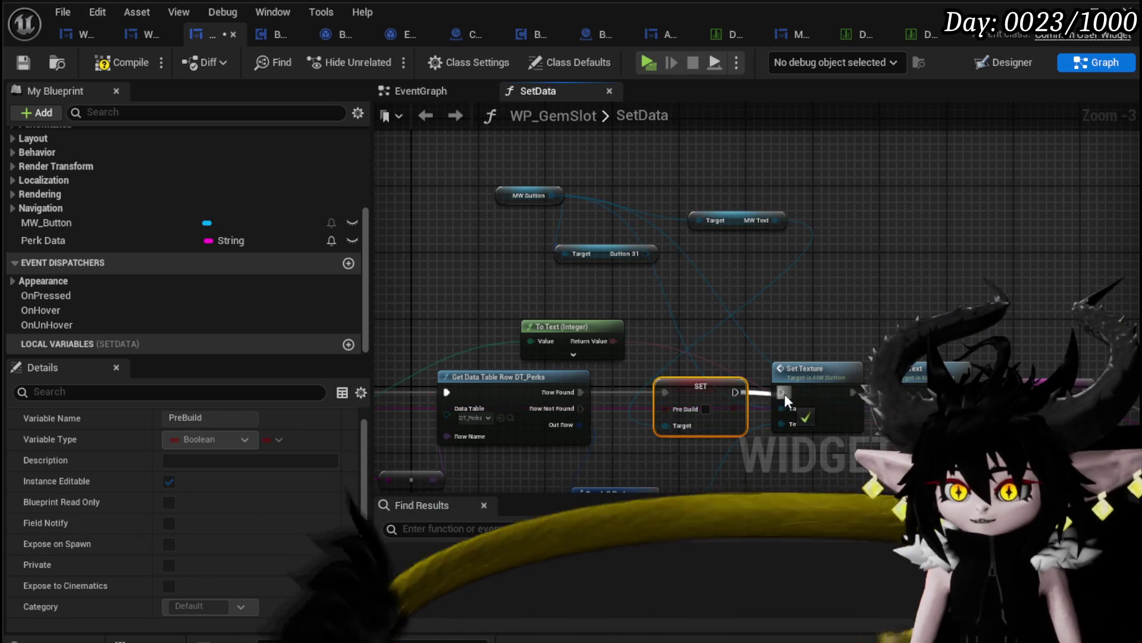
pyautogui.click(866, 310)
pyautogui.click(24, 62)
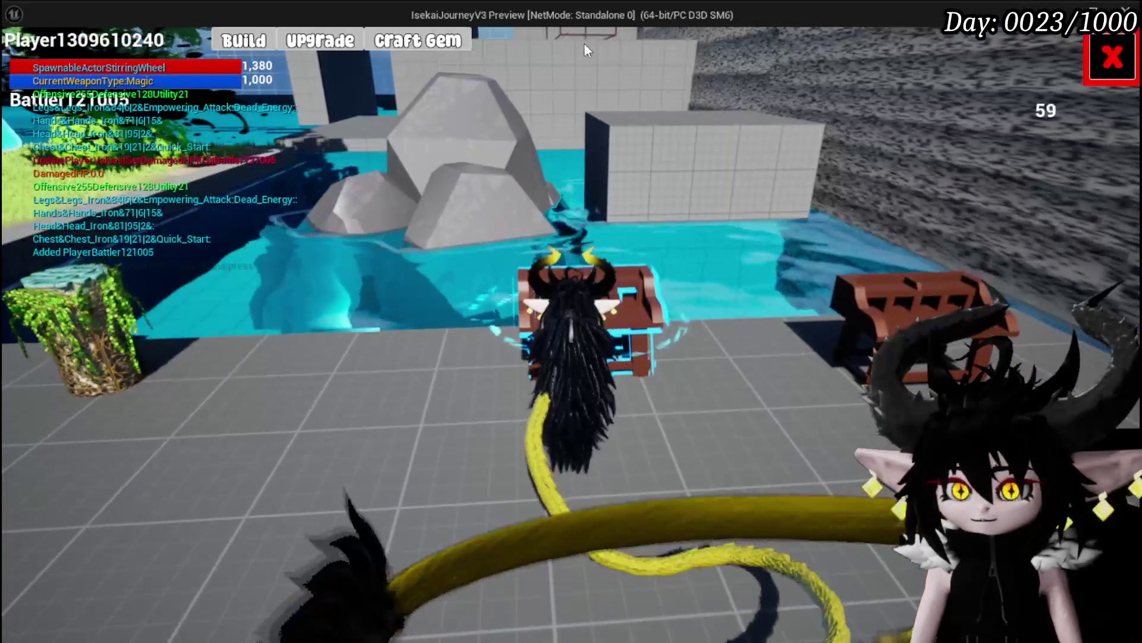
# - Stop the play session, reconnect Row Found directly to Set Texture, and delete the SET PreBuild node
pyautogui.press('e')
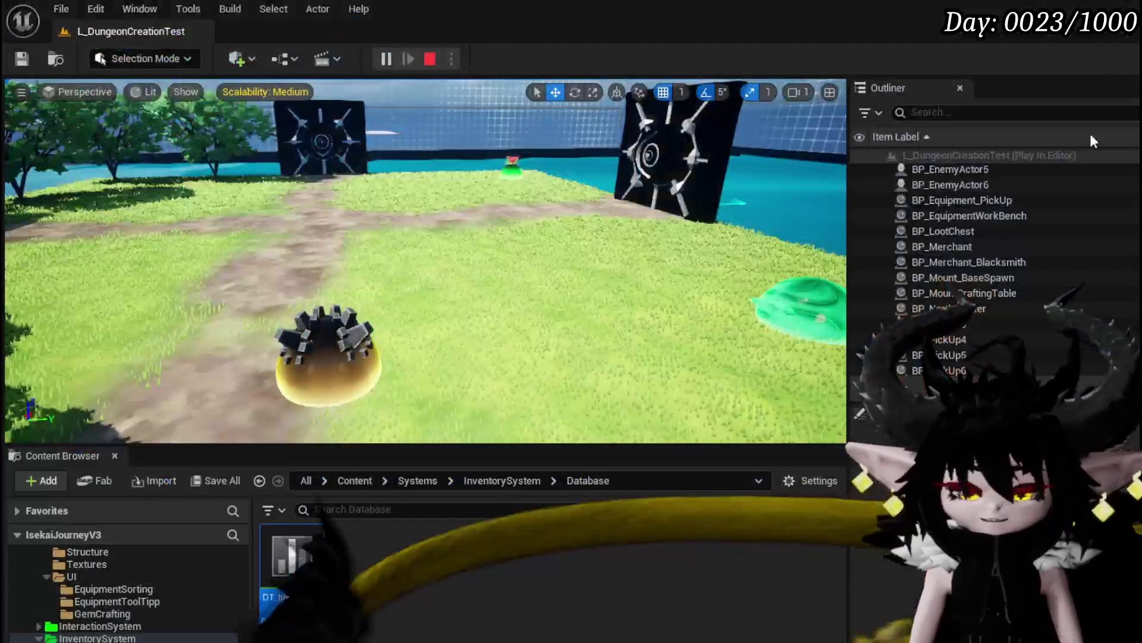
pyautogui.press('Escape')
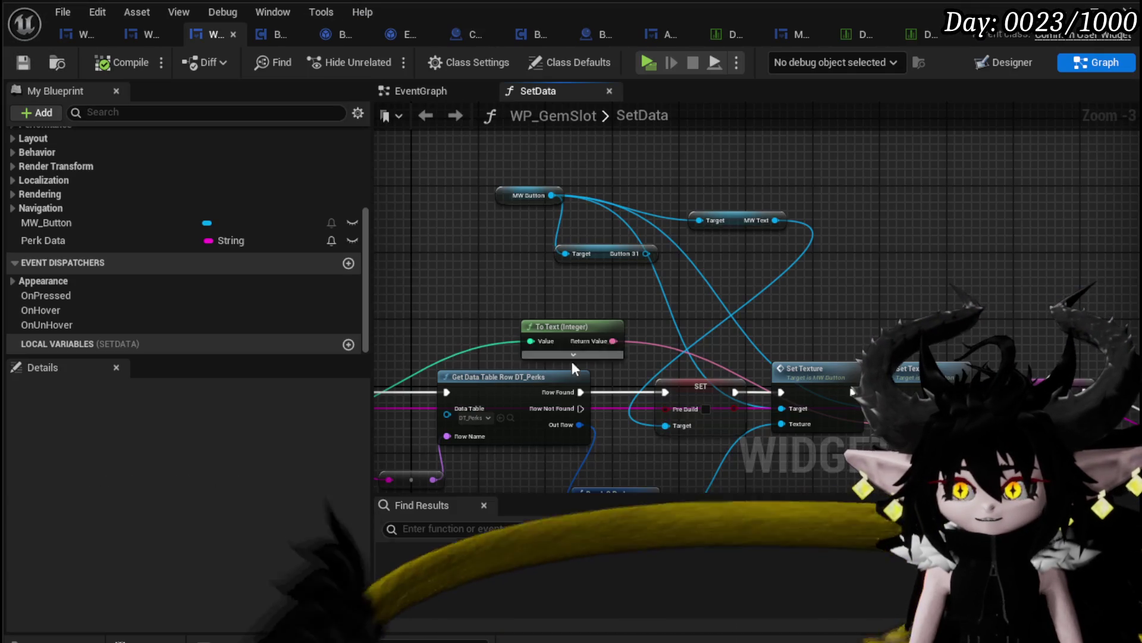
pyautogui.moveTo(580, 393); pyautogui.dragTo(783, 393)
pyautogui.click(702, 386)
pyautogui.press('Delete')
# - Find the Set Text node in SetData and open MW_Button's SetText function graph
pyautogui.moveTo(871, 326); pyautogui.dragTo(1117, 166)
pyautogui.moveTo(1022, 188)
pyautogui.mouseDown()
pyautogui.moveTo(775, 225)
pyautogui.moveTo(952, 253)
pyautogui.mouseUp()
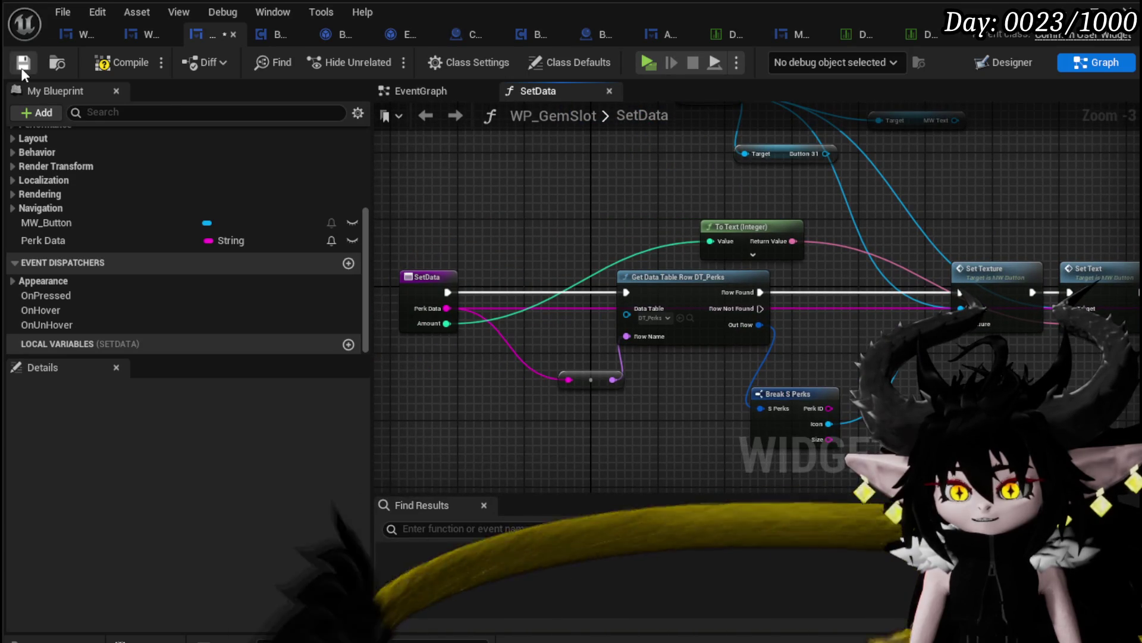
pyautogui.moveTo(925, 216); pyautogui.dragTo(720, 211)
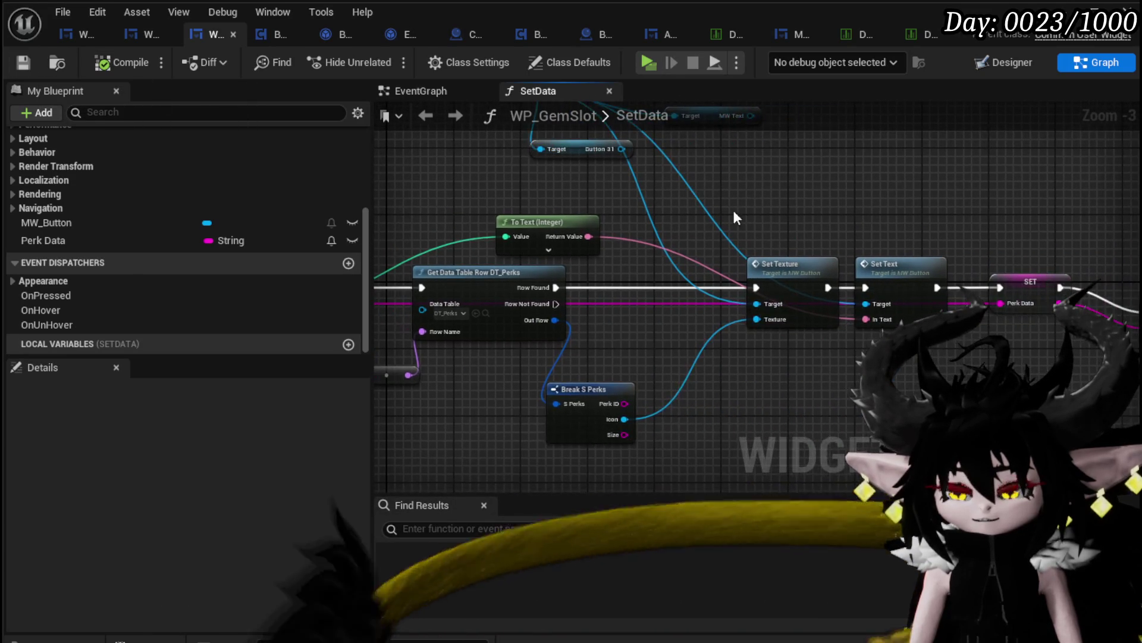
pyautogui.moveTo(814, 224)
pyautogui.mouseDown()
pyautogui.moveTo(630, 221)
pyautogui.moveTo(805, 230)
pyautogui.mouseUp()
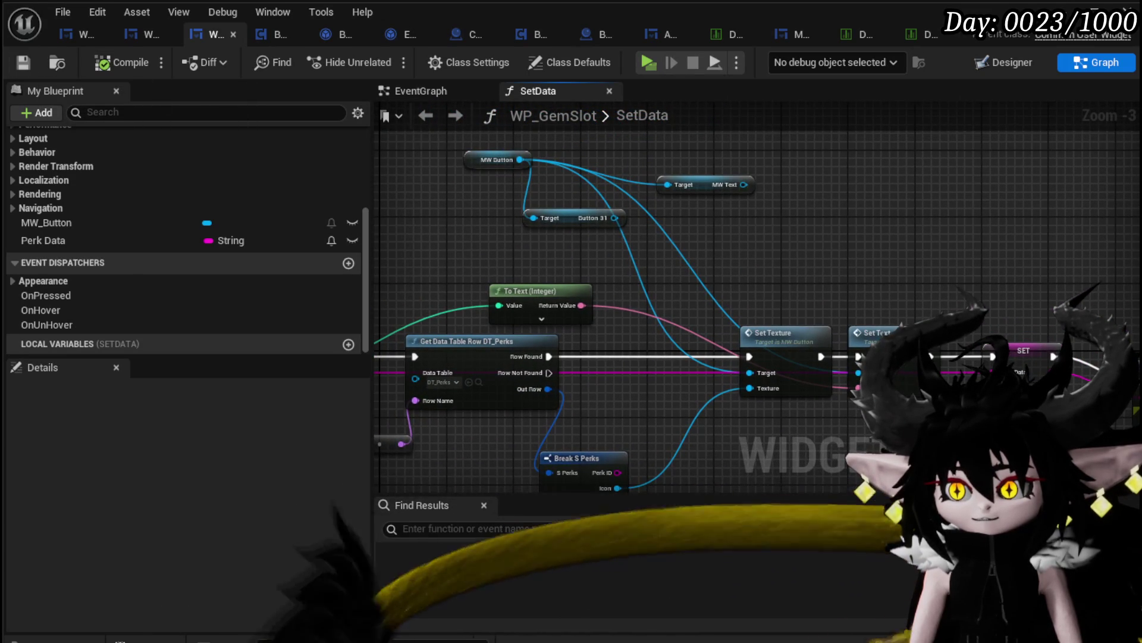
pyautogui.doubleClick(890, 267)
pyautogui.moveTo(475, 166)
pyautogui.mouseDown()
pyautogui.moveTo(500, 166)
pyautogui.moveTo(500, 202)
pyautogui.mouseUp()
pyautogui.scroll(-10, 113, 266)
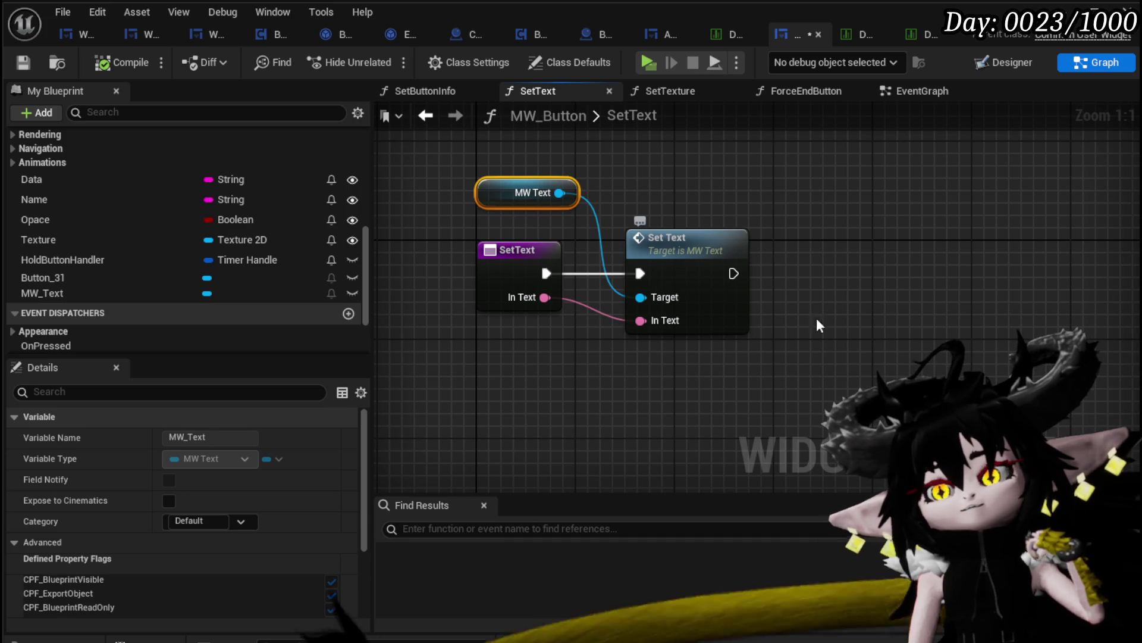
# - Put a breakpoint on the SetText entry node and start the game preview
pyautogui.rightClick(527, 295)
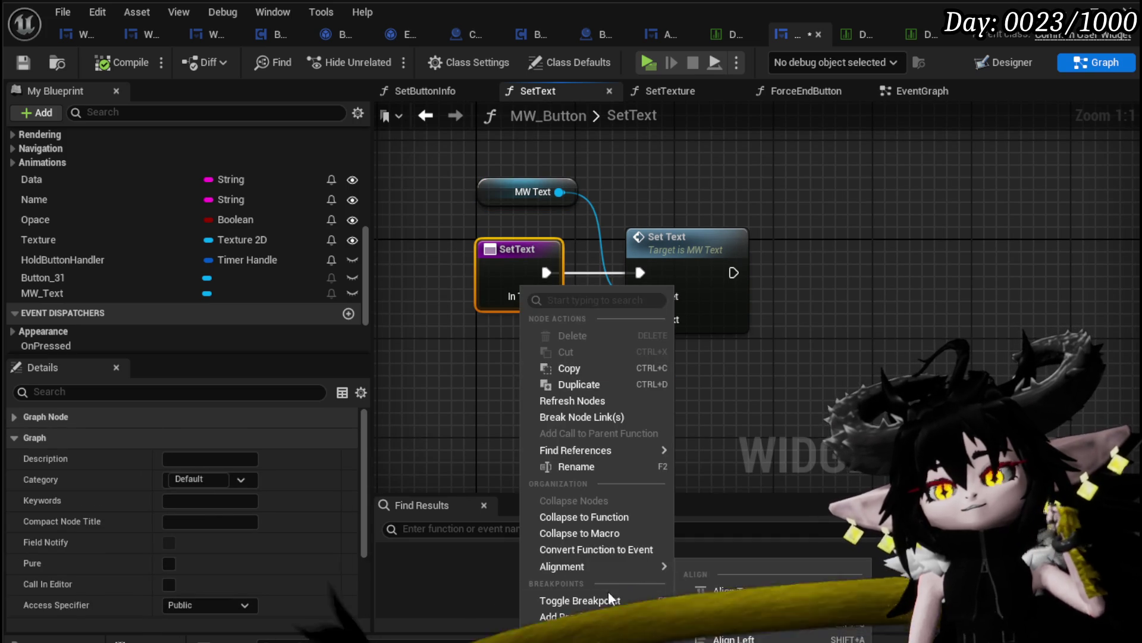
pyautogui.press('Escape')
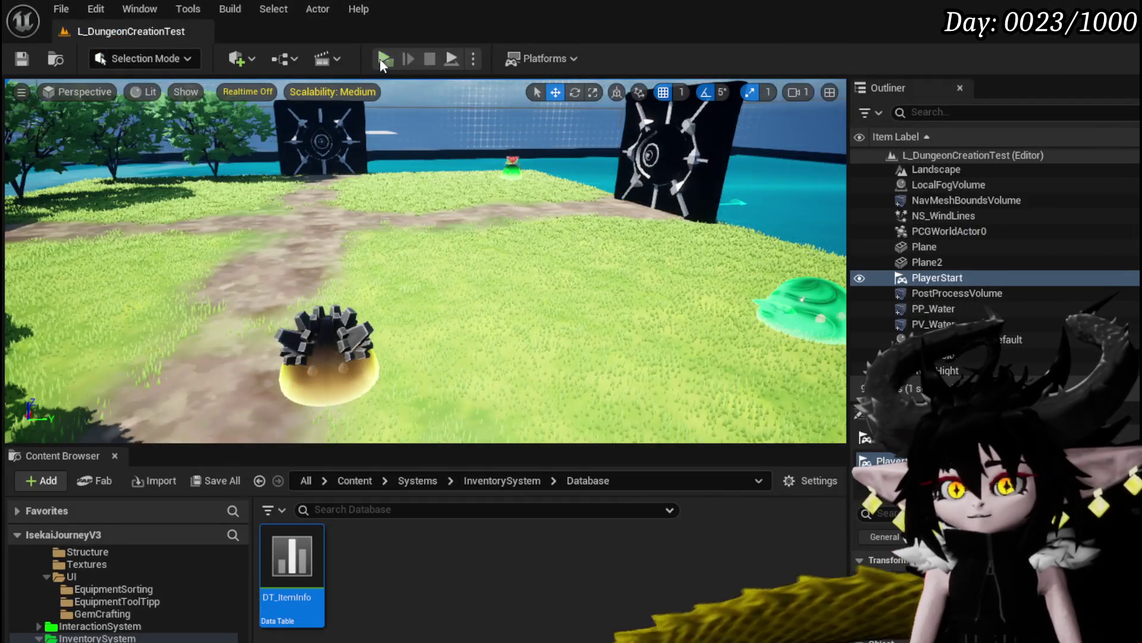
pyautogui.click(383, 59)
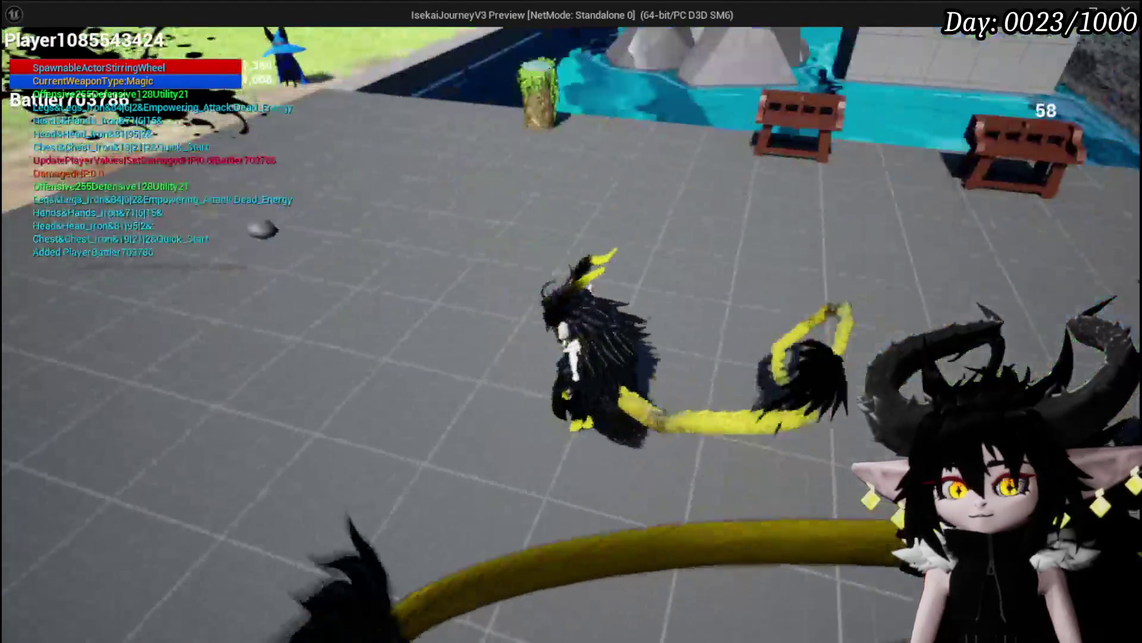
pyautogui.press('w')
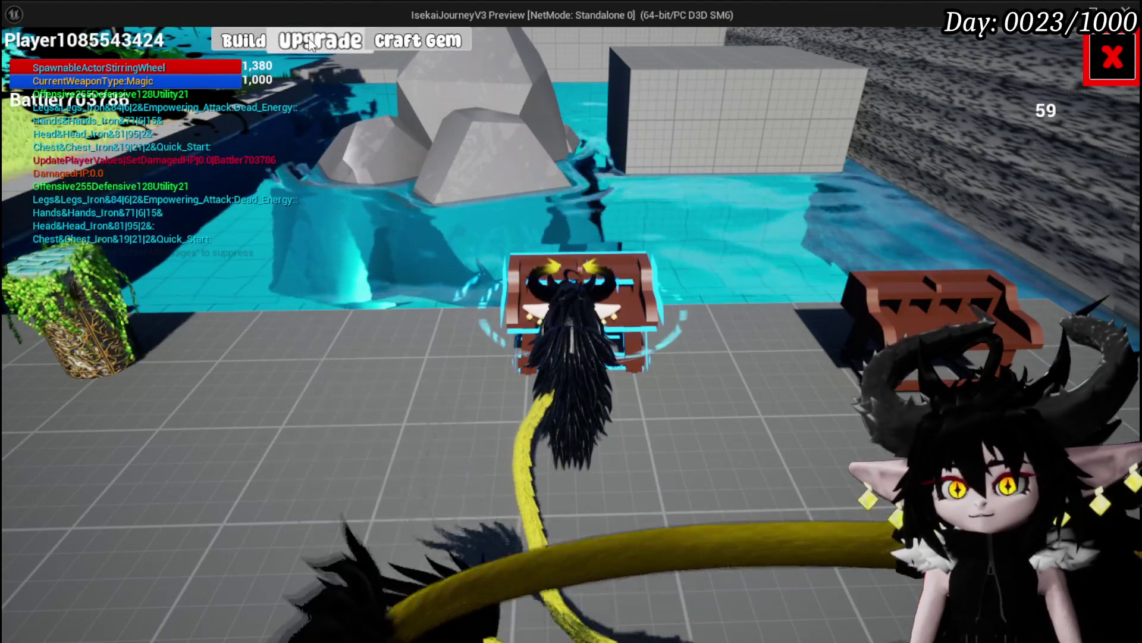
# - Open the Craft Gem menu in game and resume execution from the SetText breakpoint
pyautogui.click(392, 43)
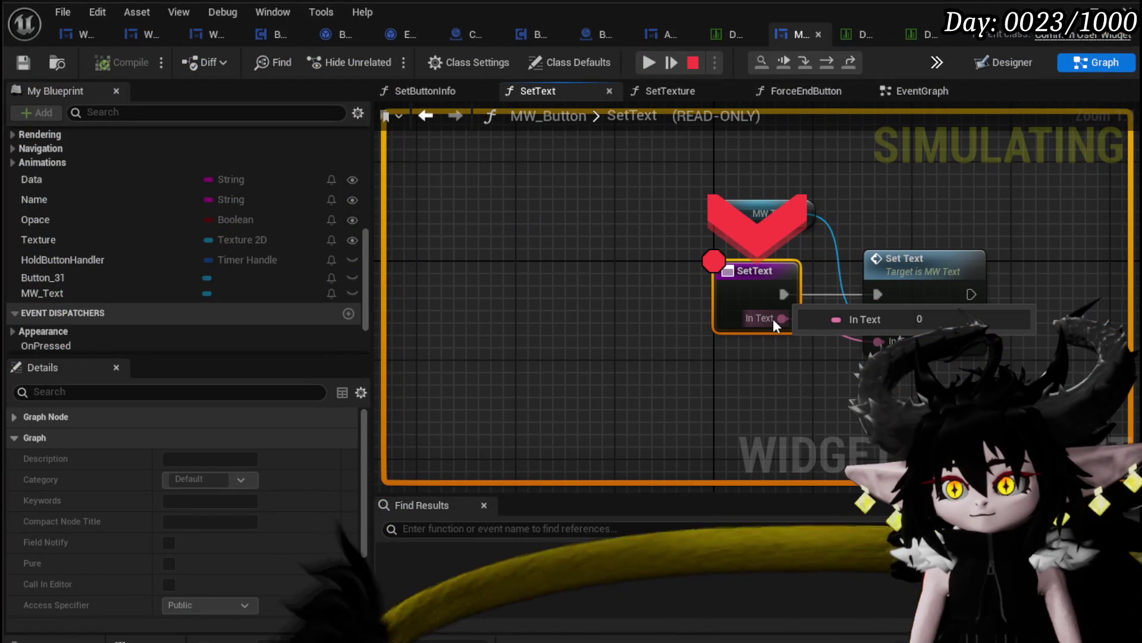
pyautogui.moveTo(878, 343)
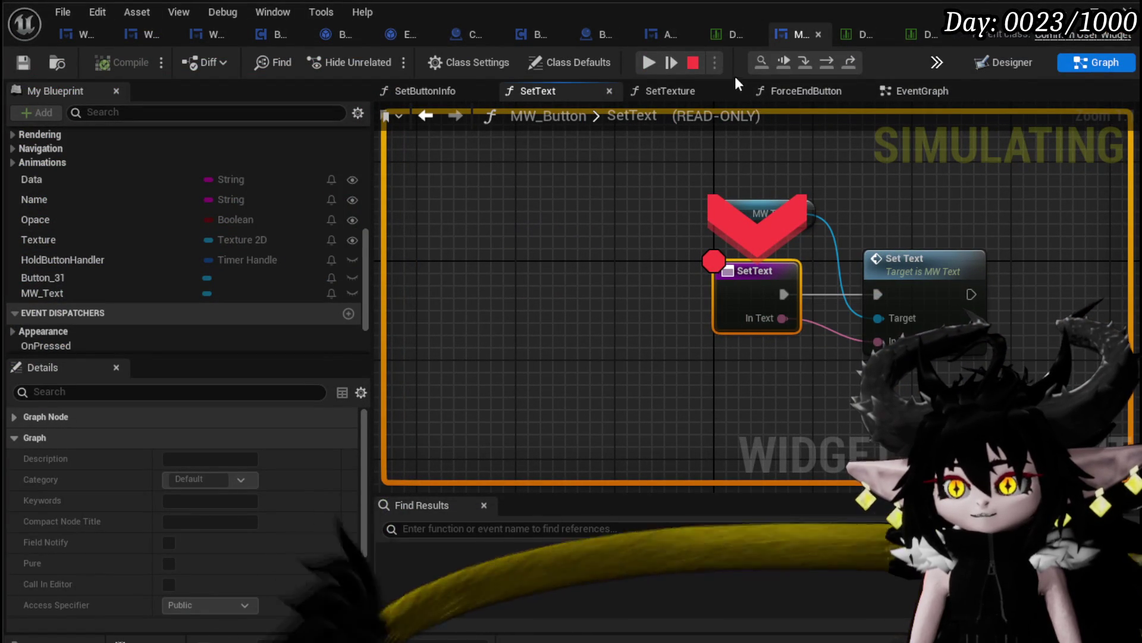
pyautogui.click(649, 62)
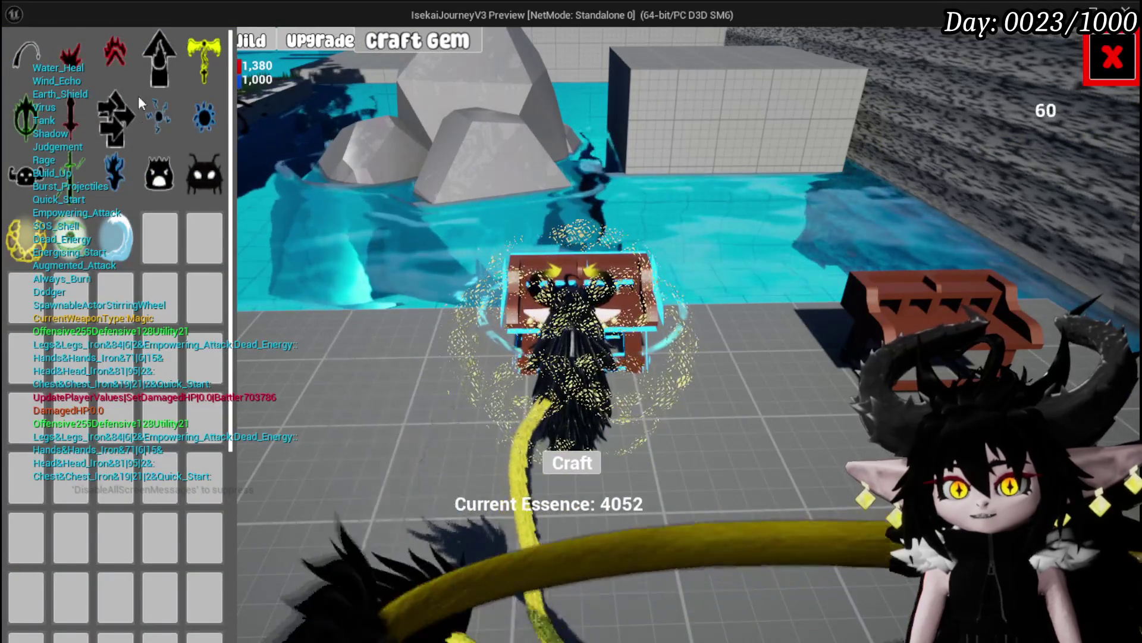
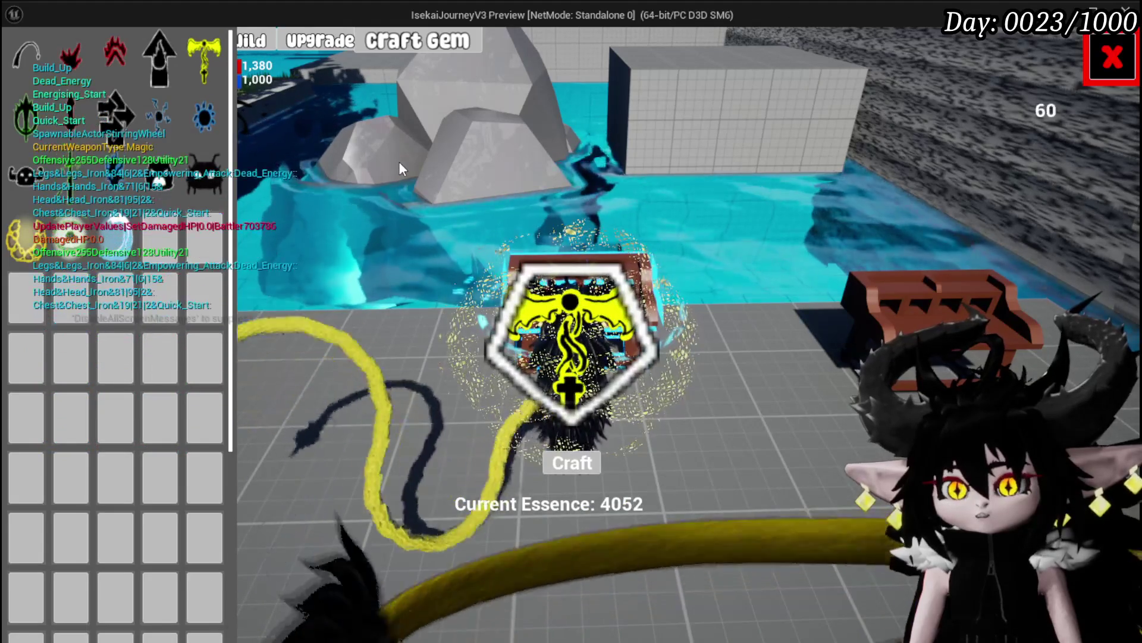
# - Try crafting the previewed gem, then preview a dozen gems from the Craft Gem grid
pyautogui.click(559, 471)
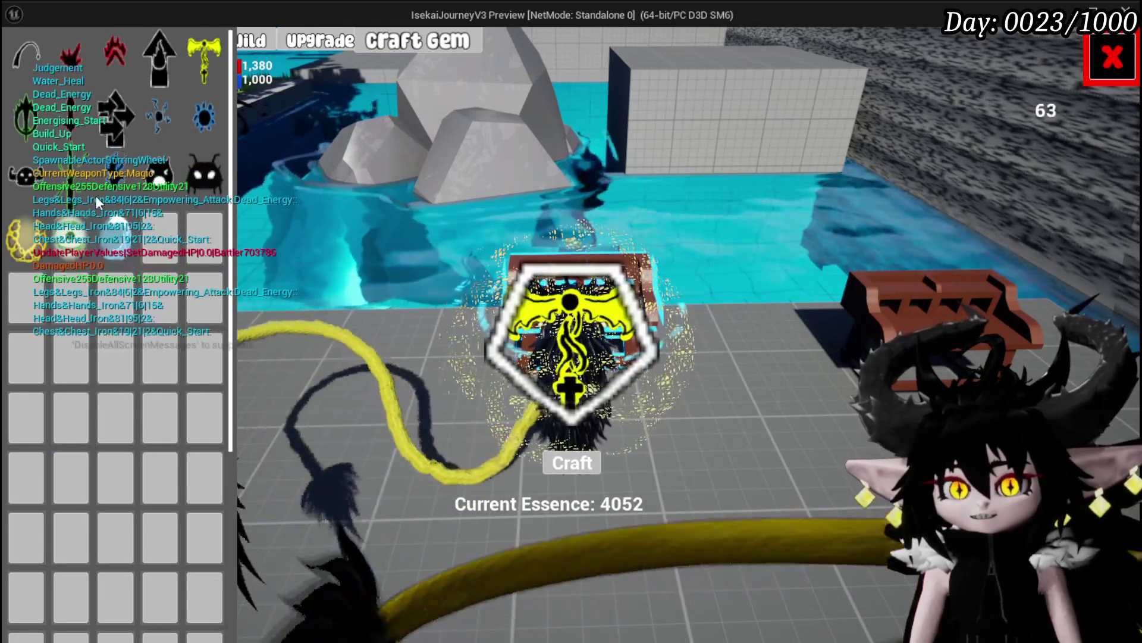
pyautogui.click(102, 187)
pyautogui.click(30, 140)
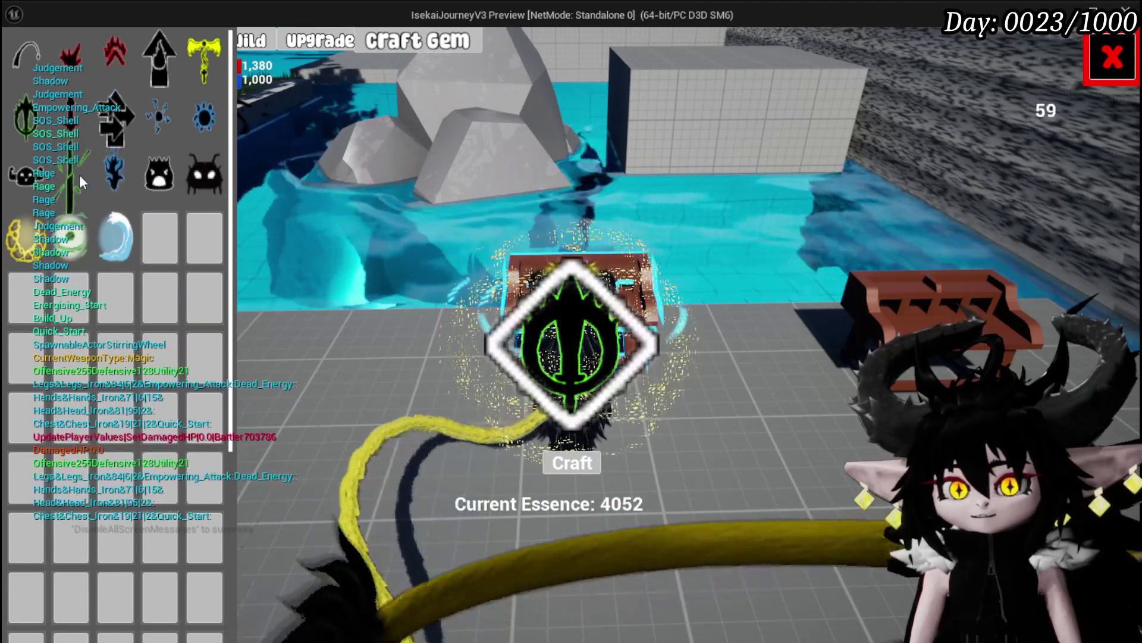
pyautogui.click(84, 174)
pyautogui.click(23, 237)
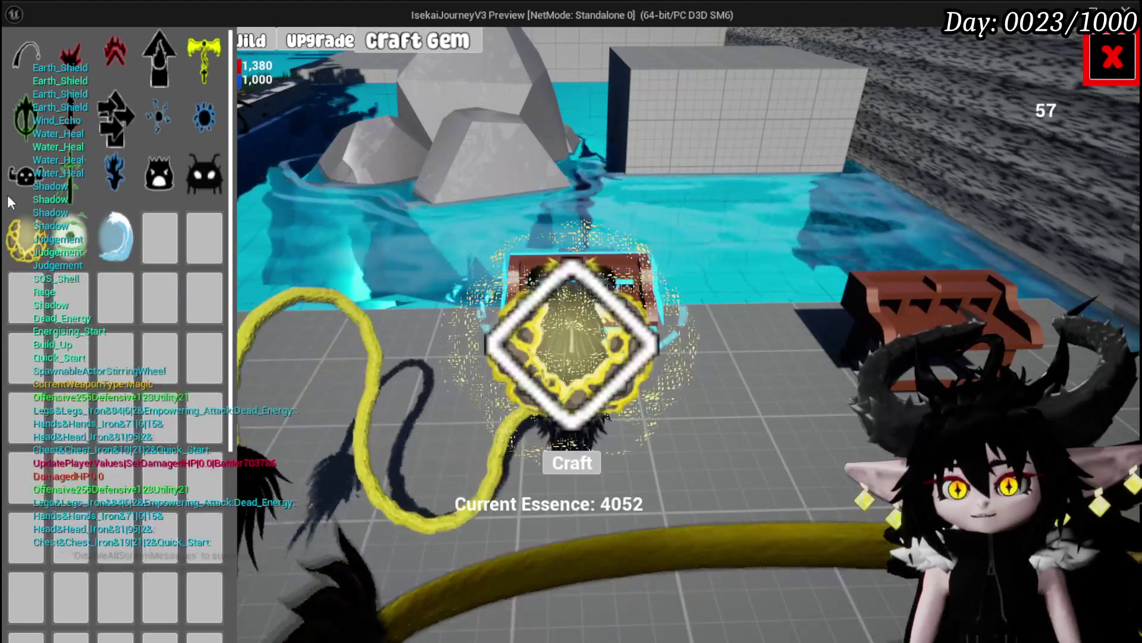
pyautogui.click(24, 174)
pyautogui.click(115, 117)
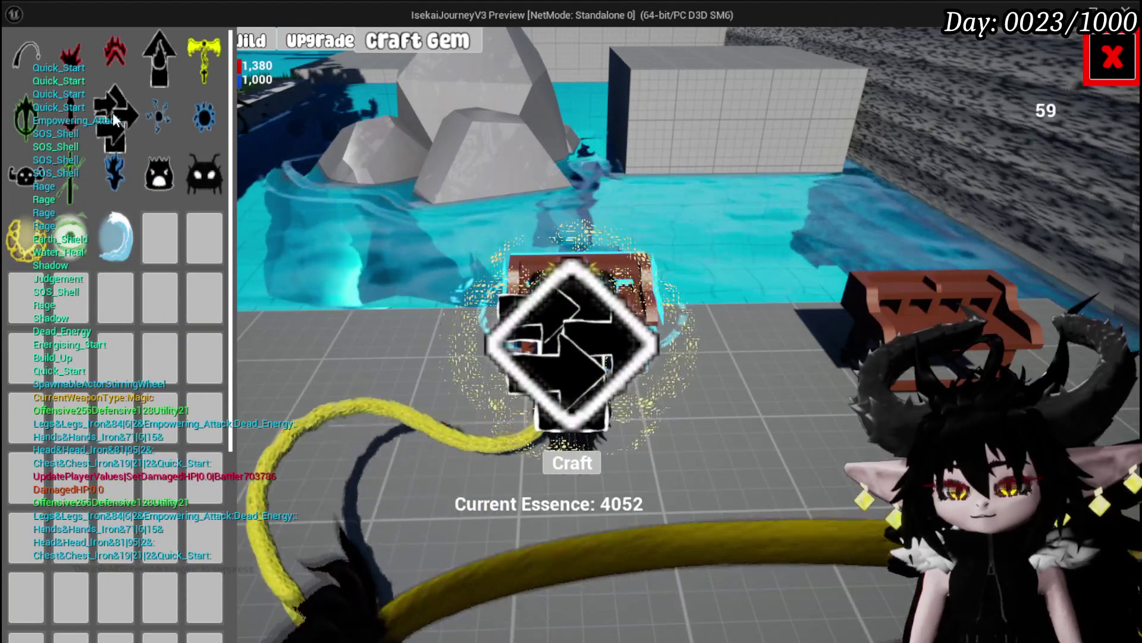
pyautogui.click(205, 113)
pyautogui.click(115, 54)
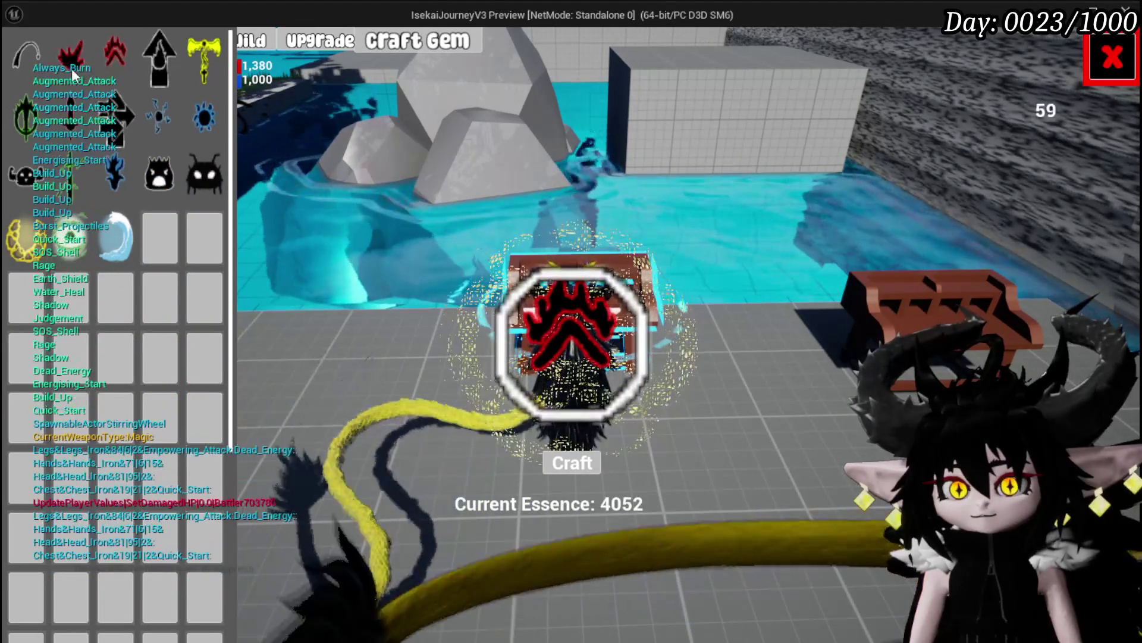
pyautogui.click(18, 58)
pyautogui.click(163, 126)
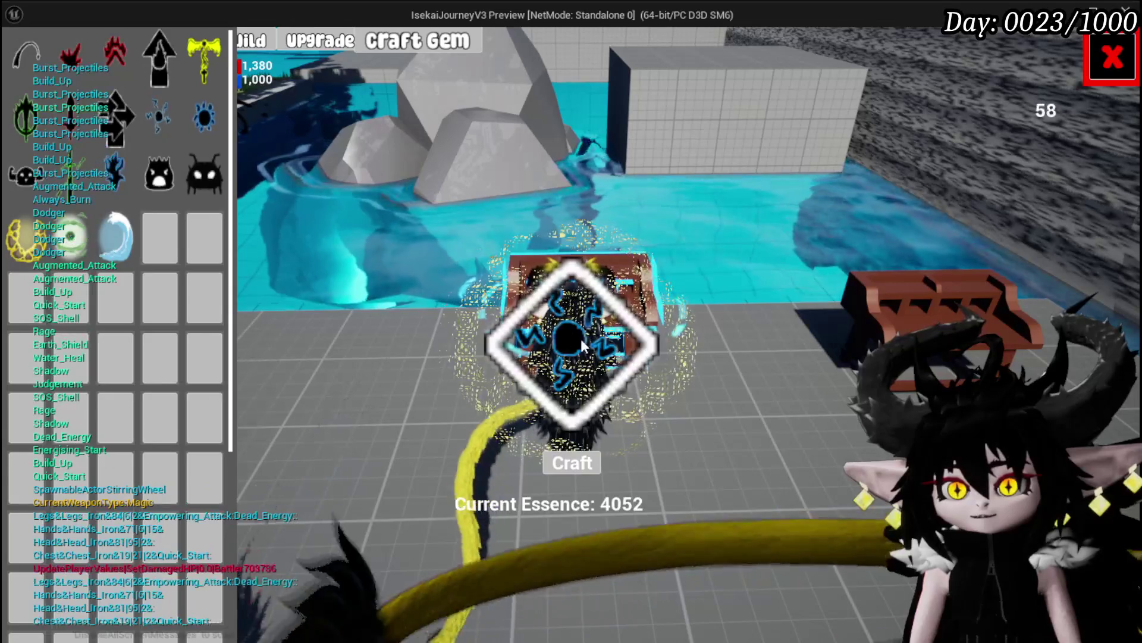
pyautogui.click(189, 63)
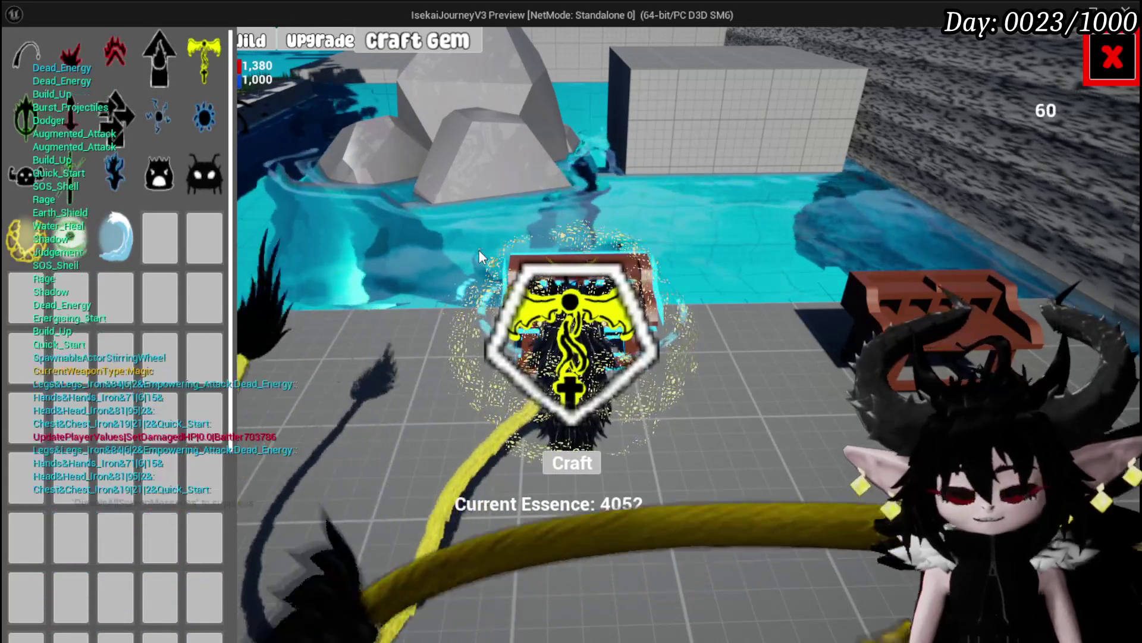
# - Stop the play-in-editor session and remove the breakpoint from the SetText node
pyautogui.hotkey('alt', 'Tab')
pyautogui.press('Escape')
pyautogui.click(113, 62)
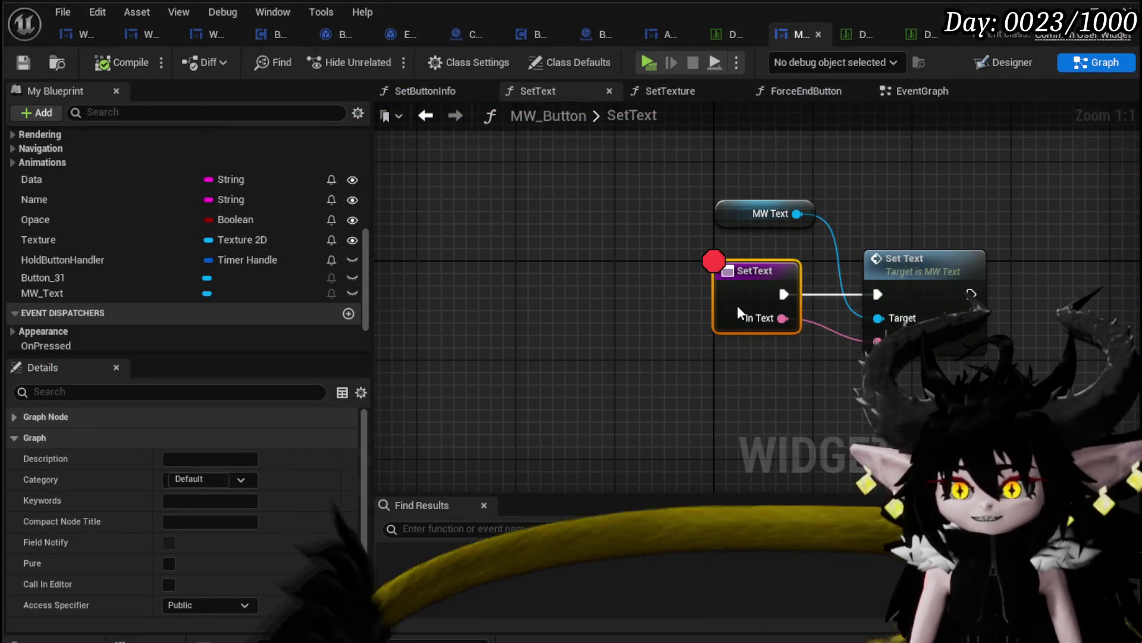
pyautogui.rightClick(737, 305)
pyautogui.click(797, 621)
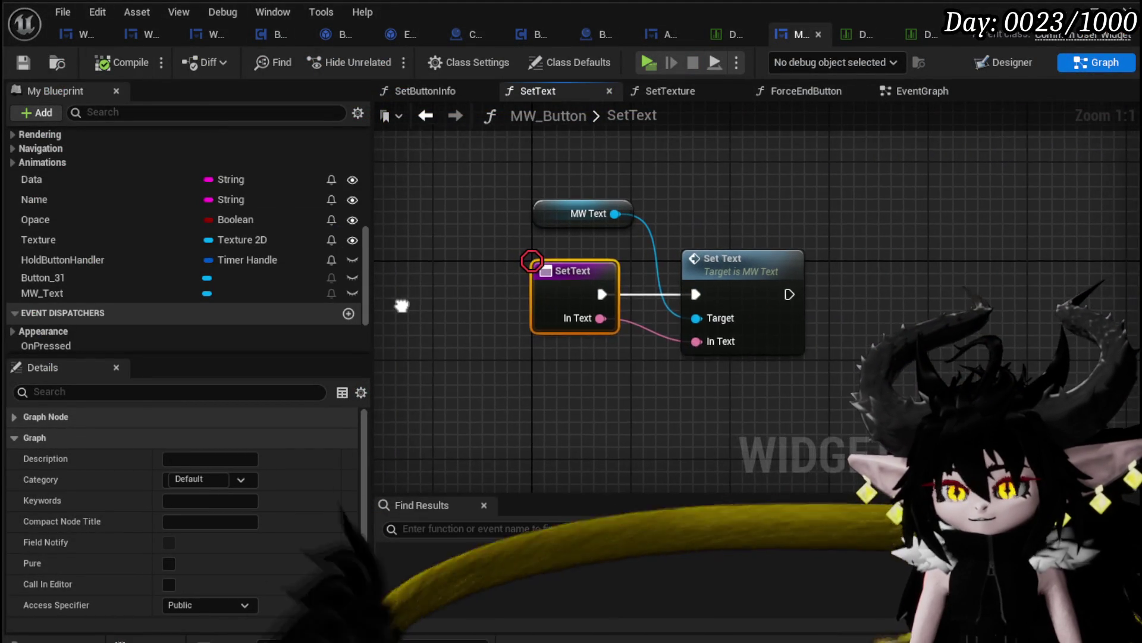
pyautogui.rightClick(589, 292)
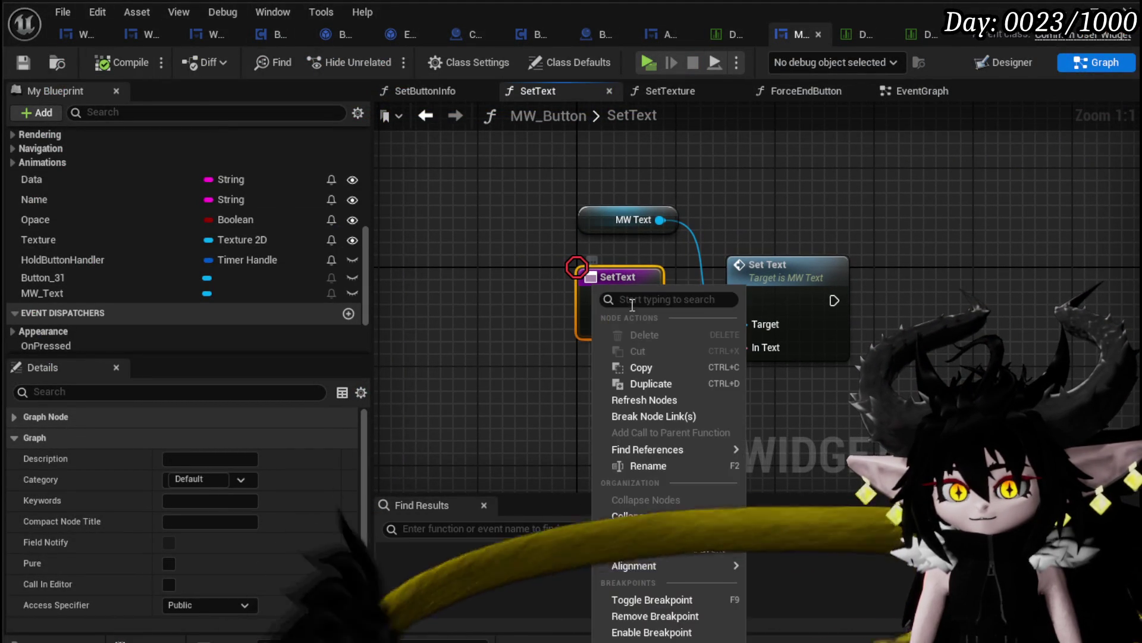
pyautogui.click(640, 615)
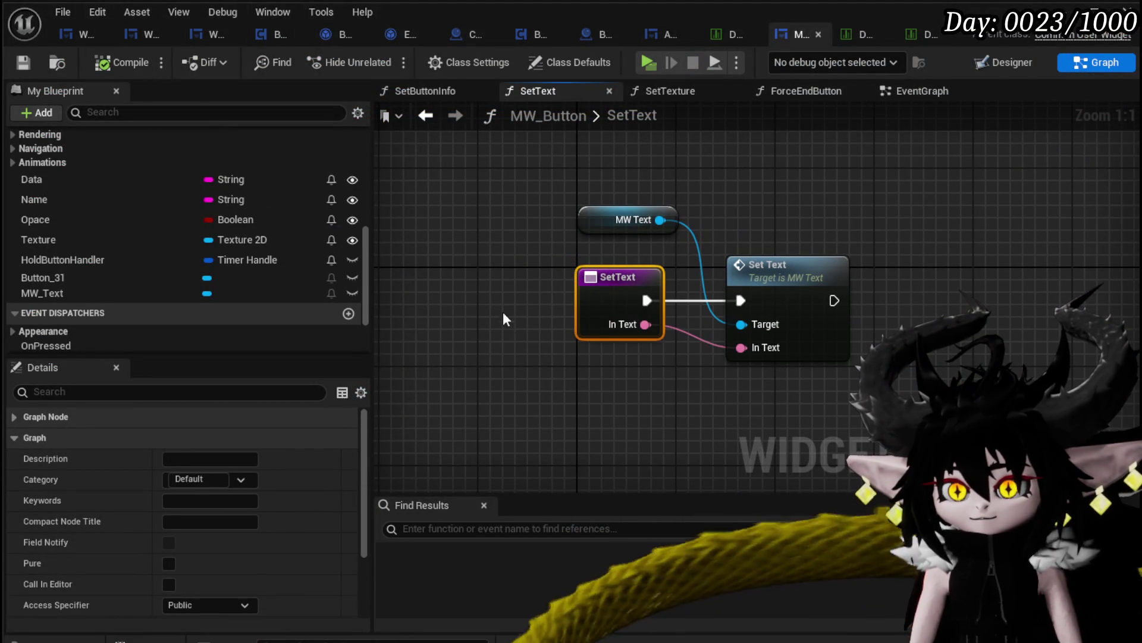
pyautogui.click(513, 238)
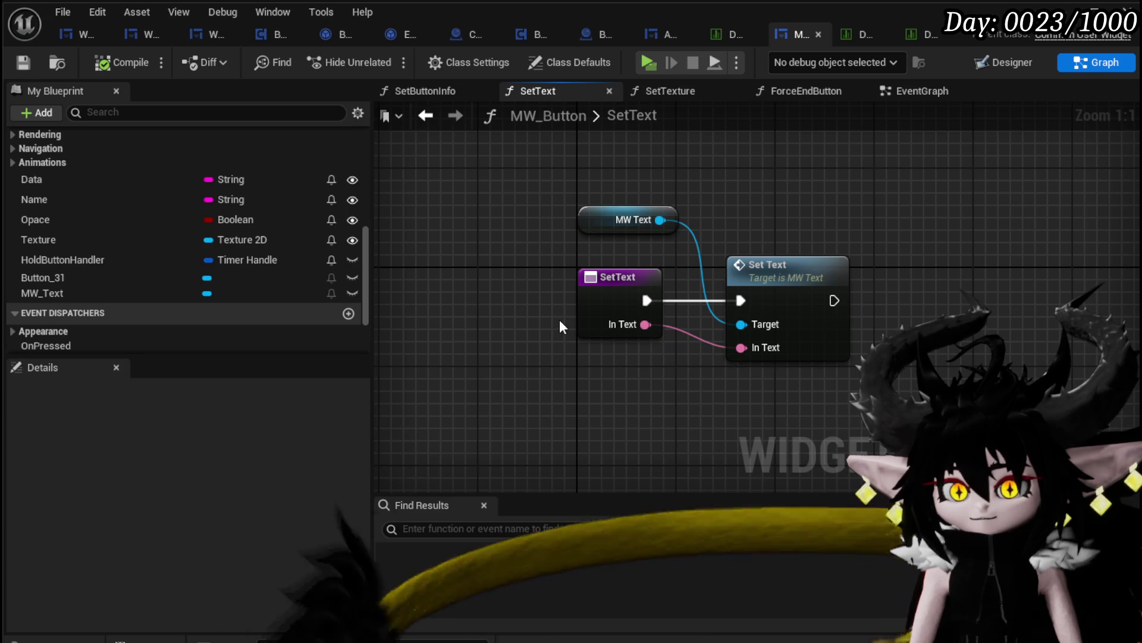
# - Branch on Text Is Empty for In Text so Set Text runs only from False
pyautogui.moveTo(646, 325); pyautogui.dragTo(598, 374)
pyautogui.write('em')
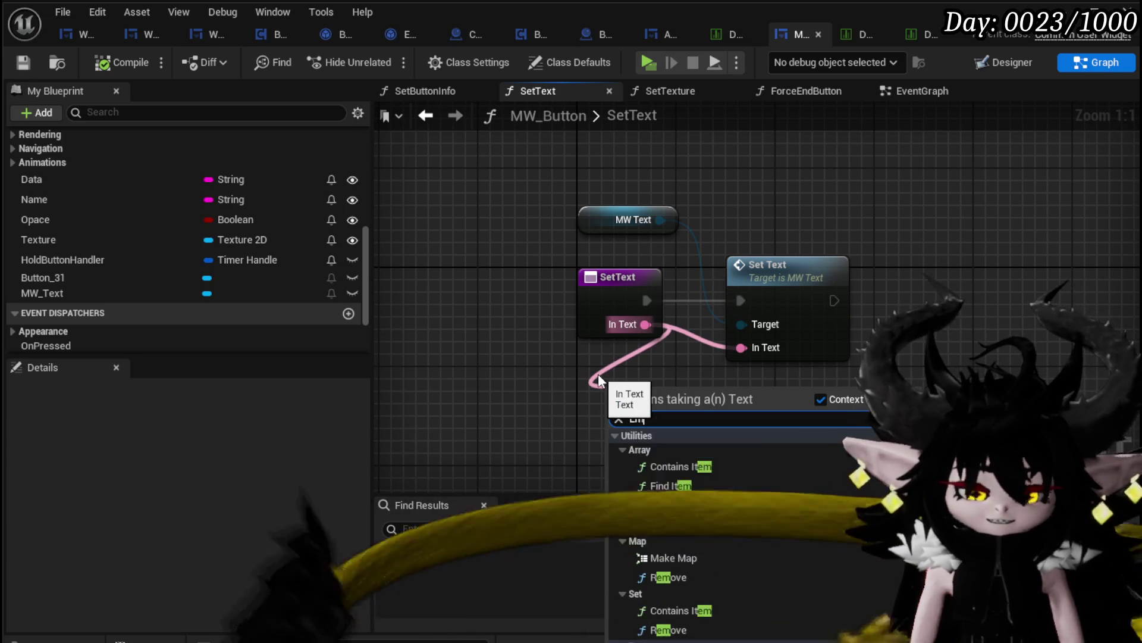
pyautogui.write('pty')
pyautogui.press('Return')
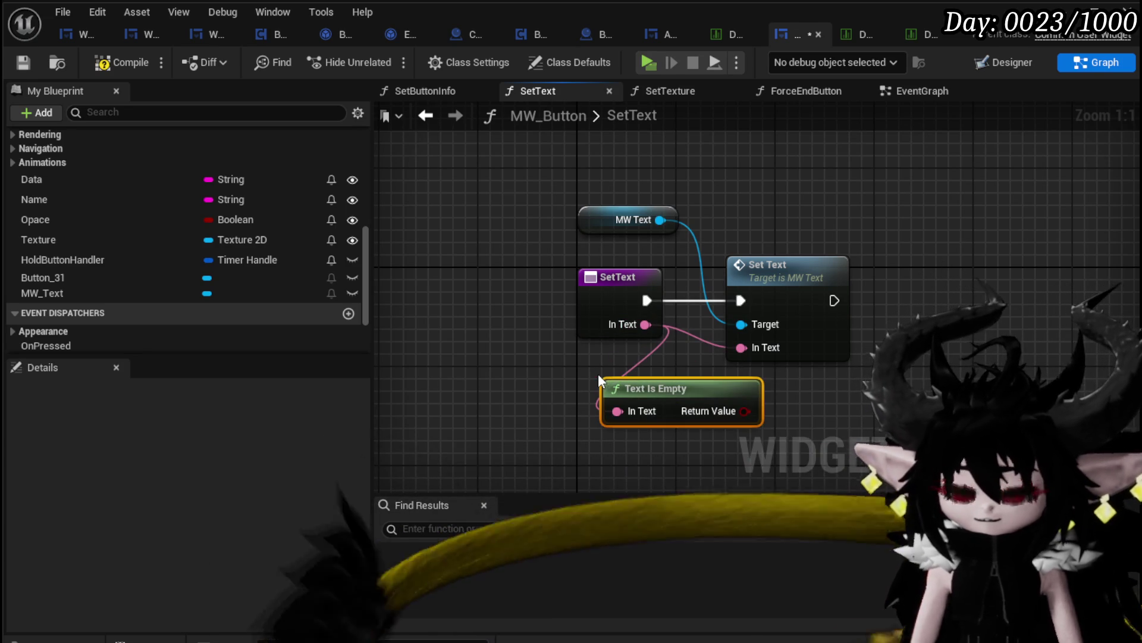
pyautogui.press('Return')
pyautogui.moveTo(812, 285)
pyautogui.mouseDown()
pyautogui.moveTo(554, 285)
pyautogui.moveTo(925, 272)
pyautogui.mouseUp()
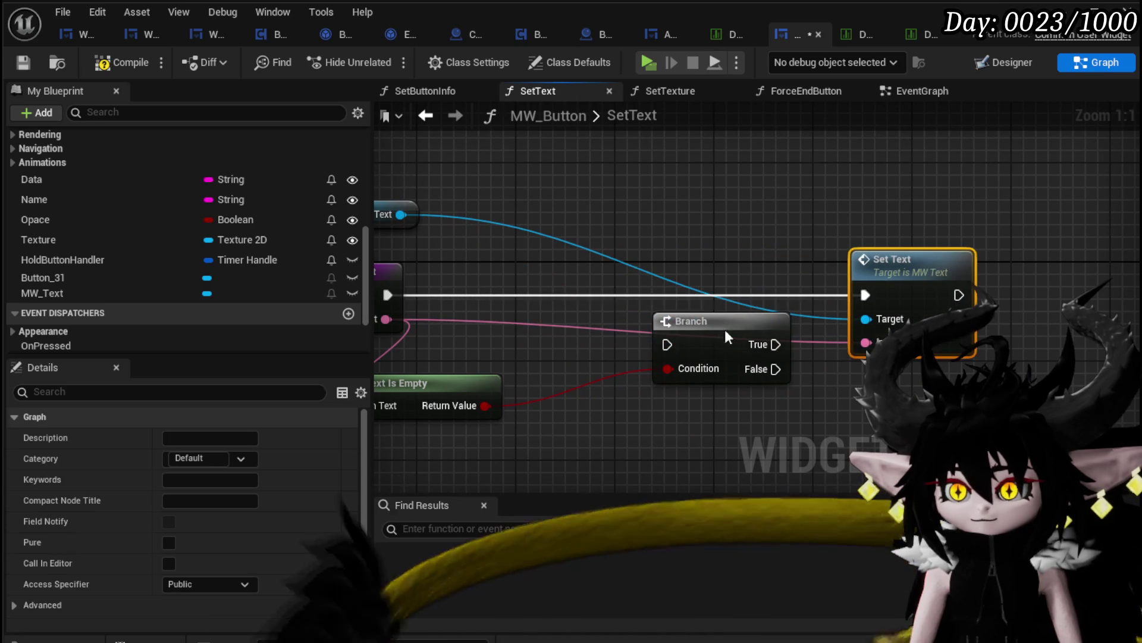
pyautogui.moveTo(728, 332); pyautogui.dragTo(580, 283)
pyautogui.moveTo(412, 292); pyautogui.dragTo(564, 298)
pyautogui.moveTo(910, 300); pyautogui.dragTo(831, 324)
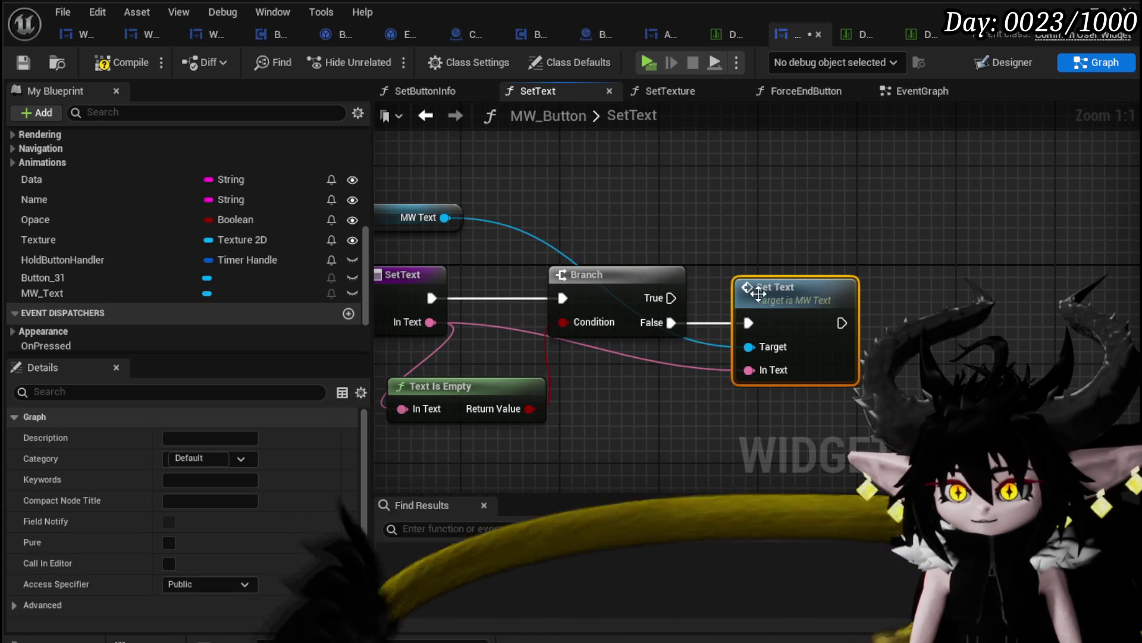
# - Compile the MW_Button widget blueprint and inspect the MW Text variable's settings
pyautogui.moveTo(444, 217); pyautogui.dragTo(658, 216)
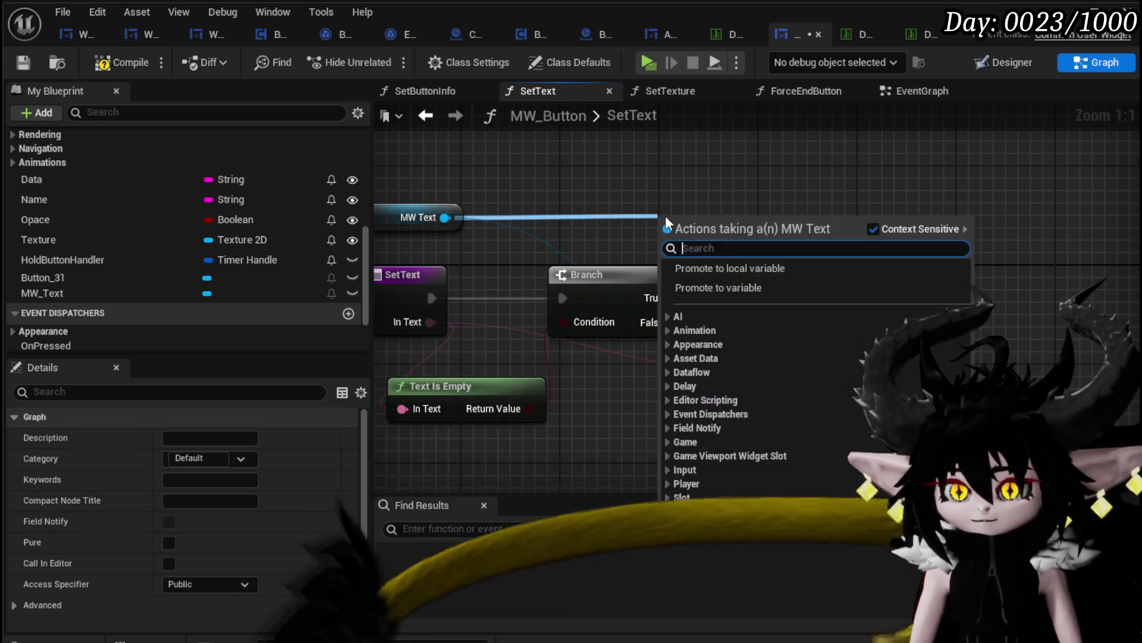
pyautogui.click(173, 136)
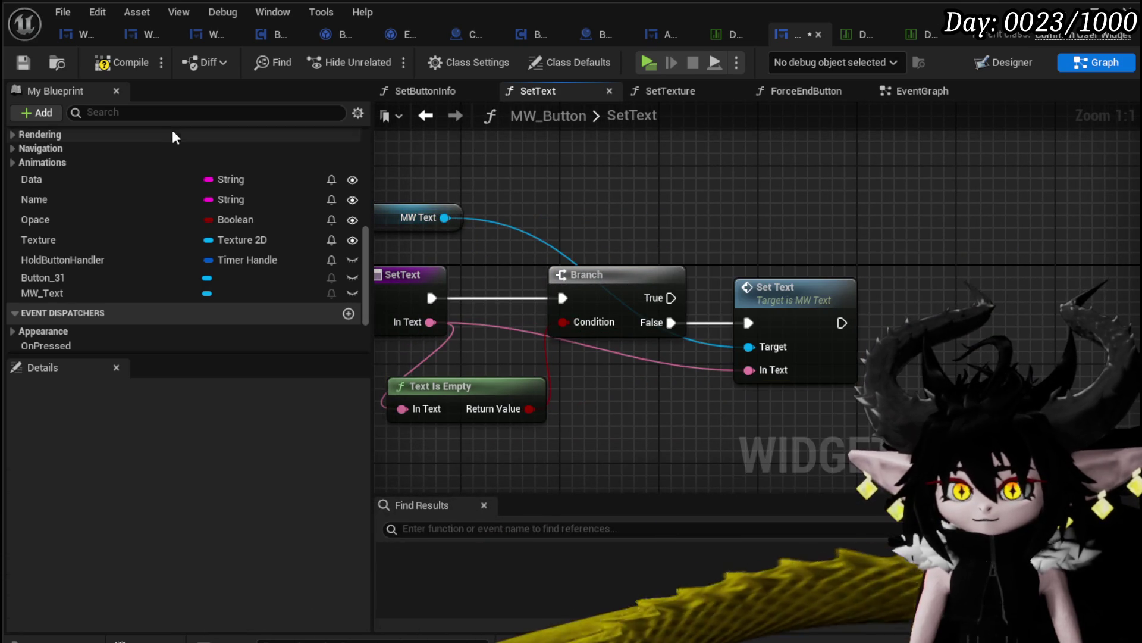
pyautogui.click(22, 61)
pyautogui.click(416, 219)
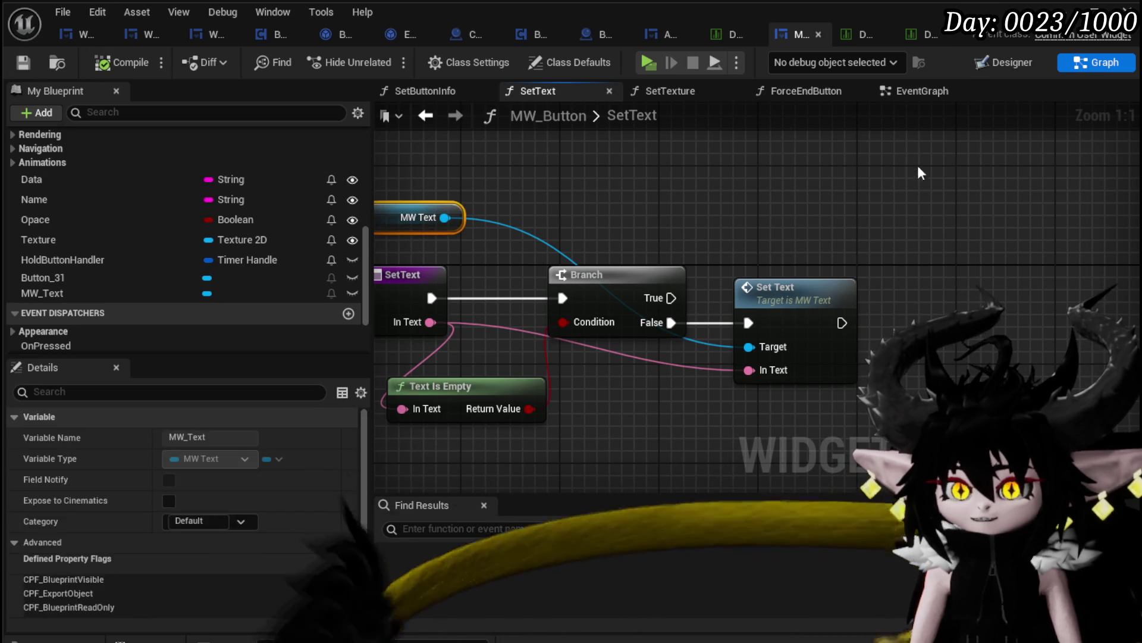
pyautogui.scroll(-3, 234, 459)
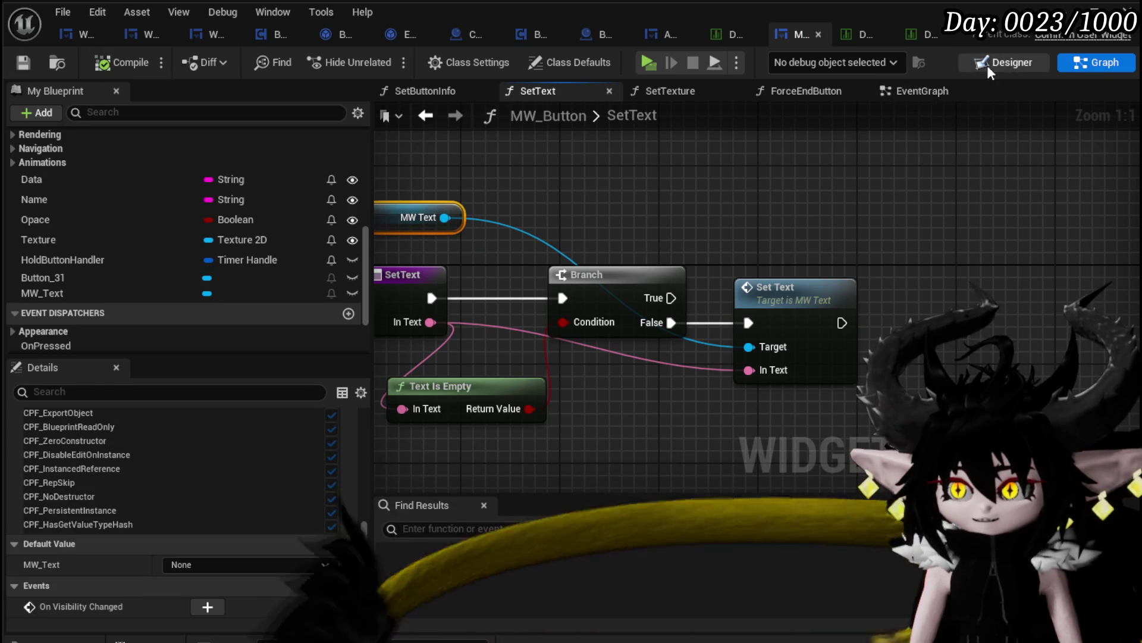
pyautogui.click(987, 65)
# - Select MW_Text and scroll through its properties in the Details panel
pyautogui.click(65, 434)
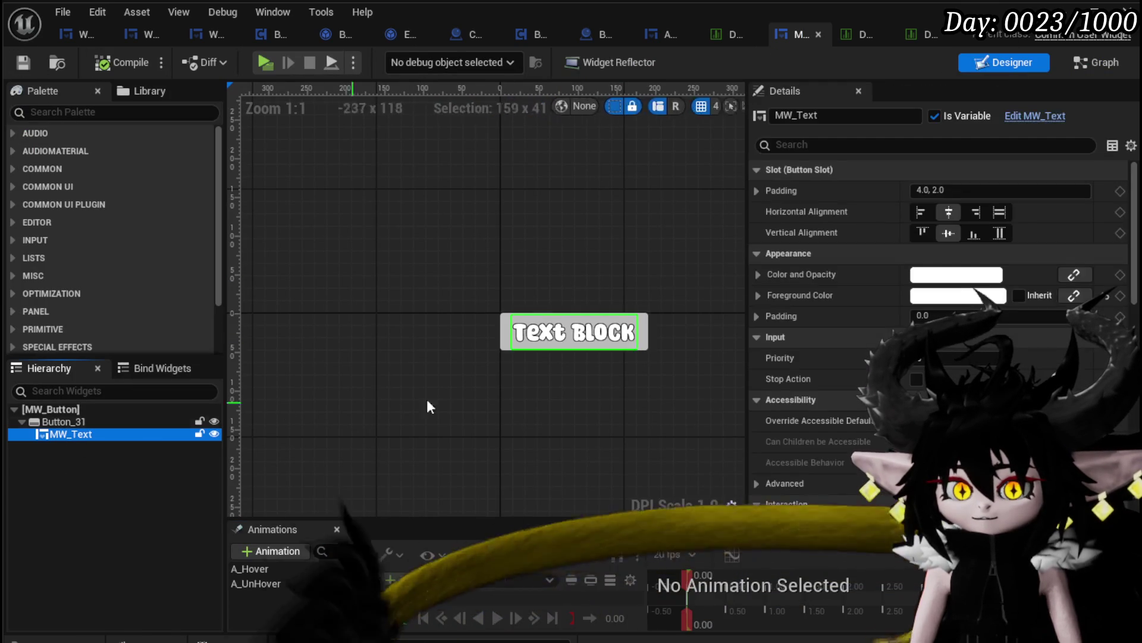
pyautogui.scroll(-10, 1067, 255)
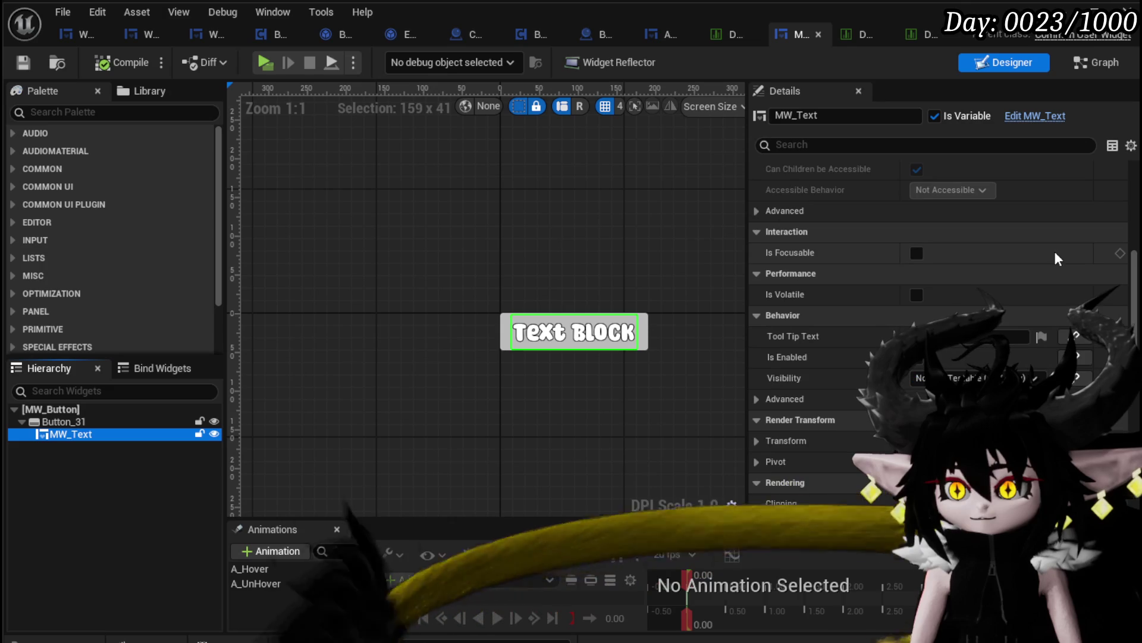
pyautogui.scroll(-8, 1055, 252)
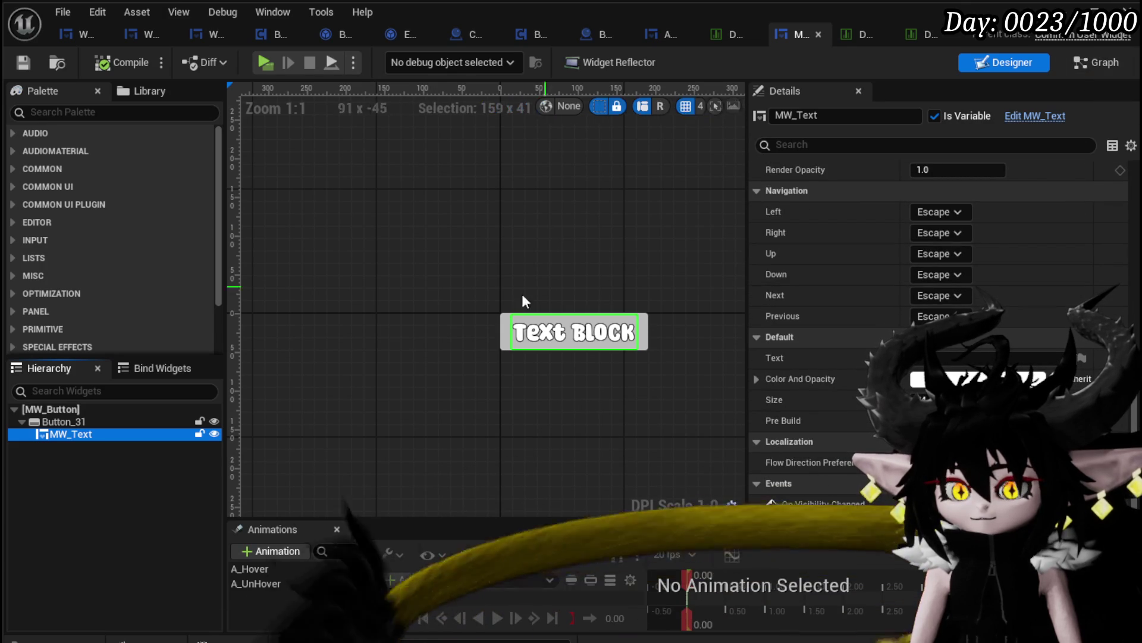
pyautogui.scroll(4, 914, 305)
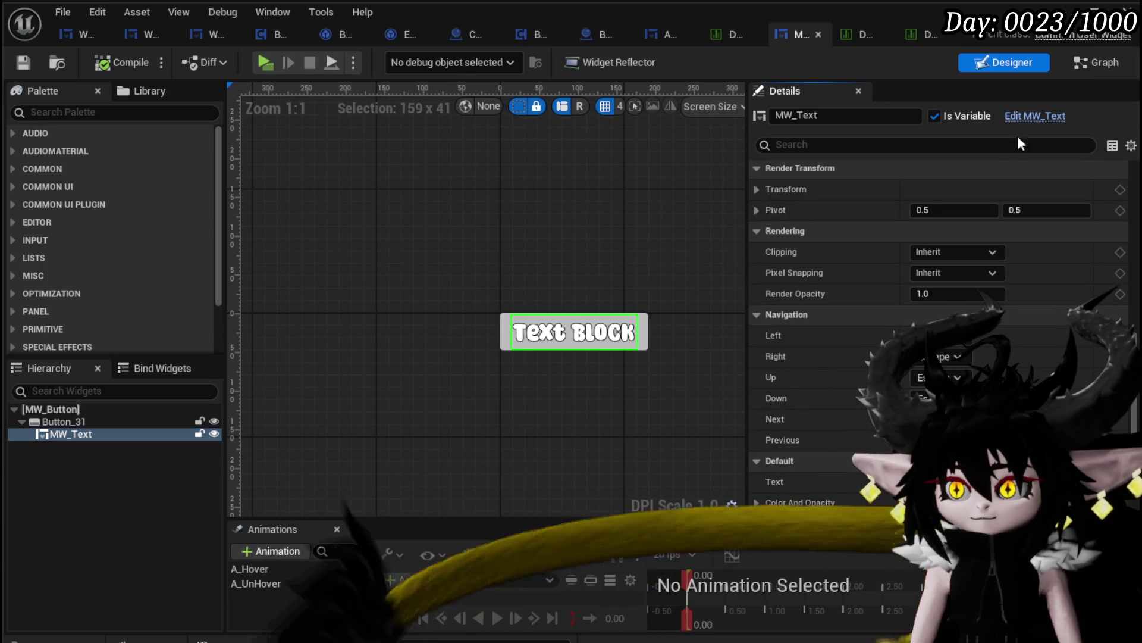
# - Open the MW_Text widget and review its Text Block's properties
pyautogui.click(1028, 116)
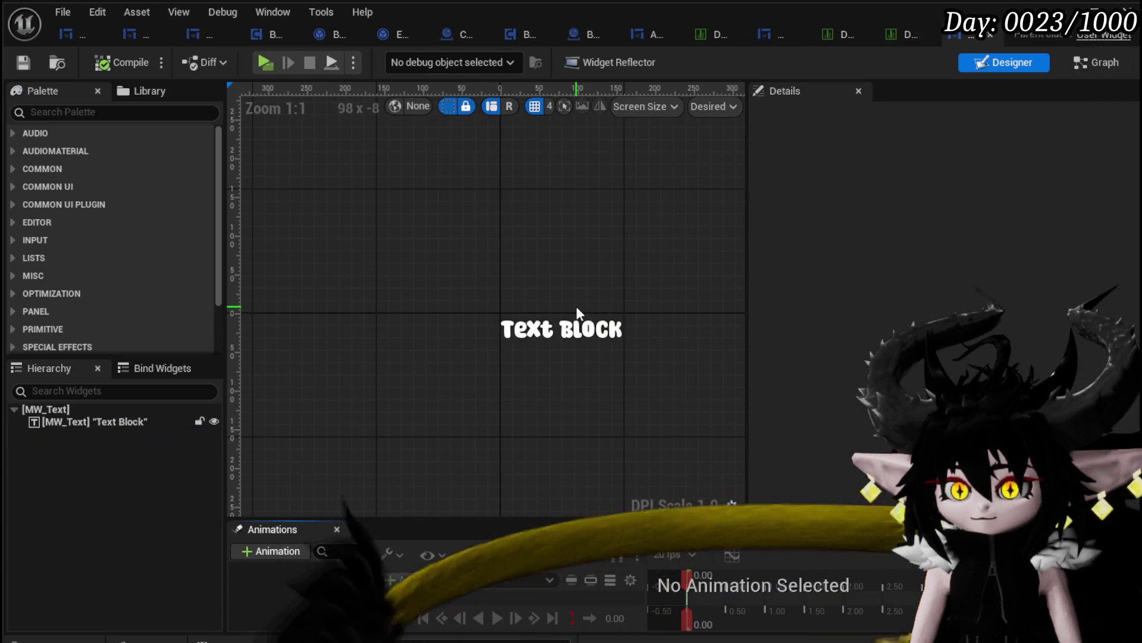
pyautogui.click(130, 422)
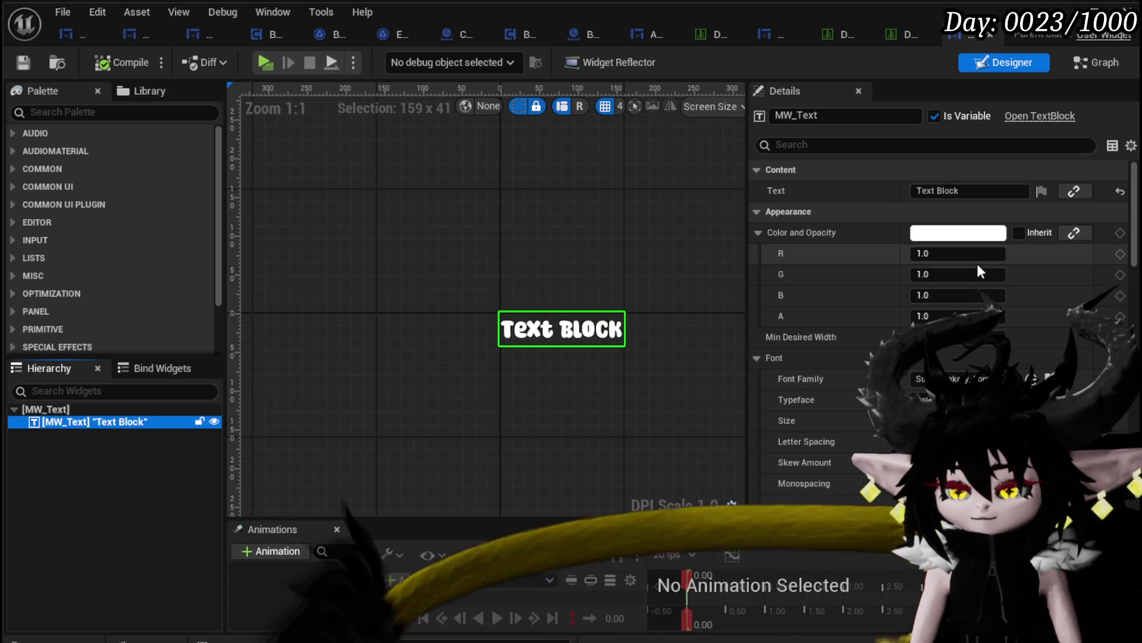
pyautogui.scroll(-10, 977, 266)
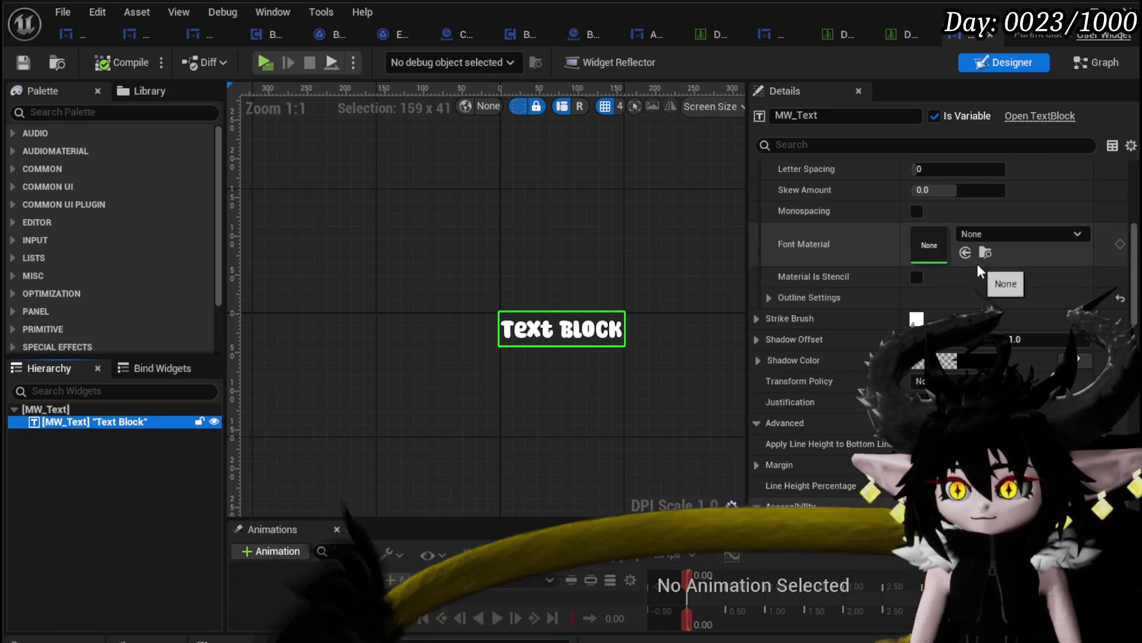
pyautogui.scroll(-10, 978, 266)
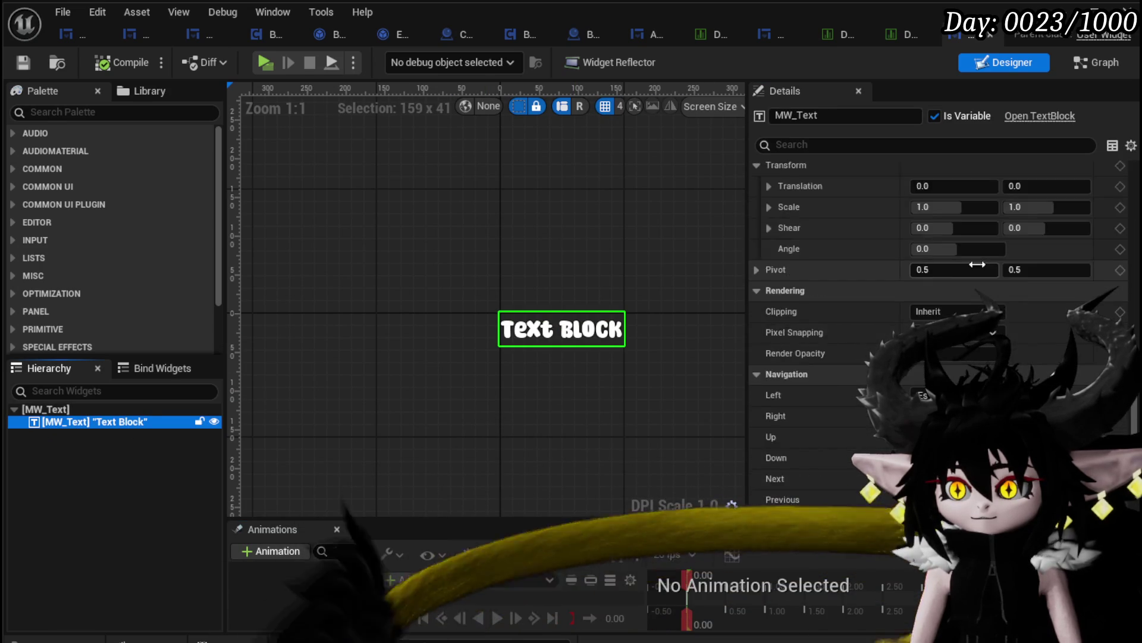
pyautogui.scroll(10, 979, 269)
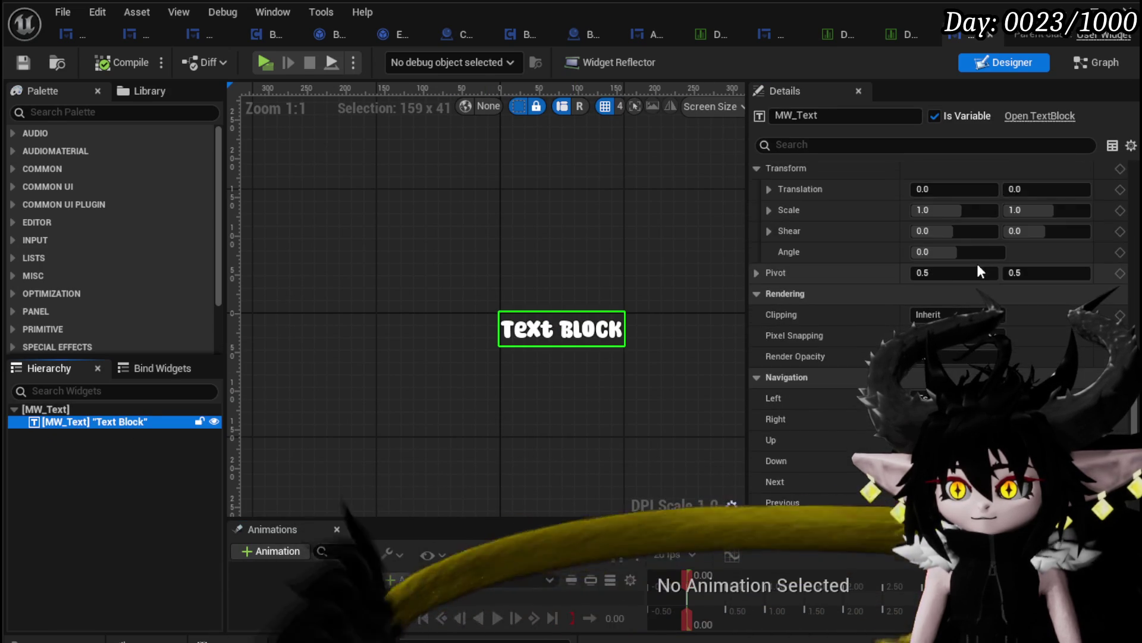
pyautogui.scroll(10, 977, 272)
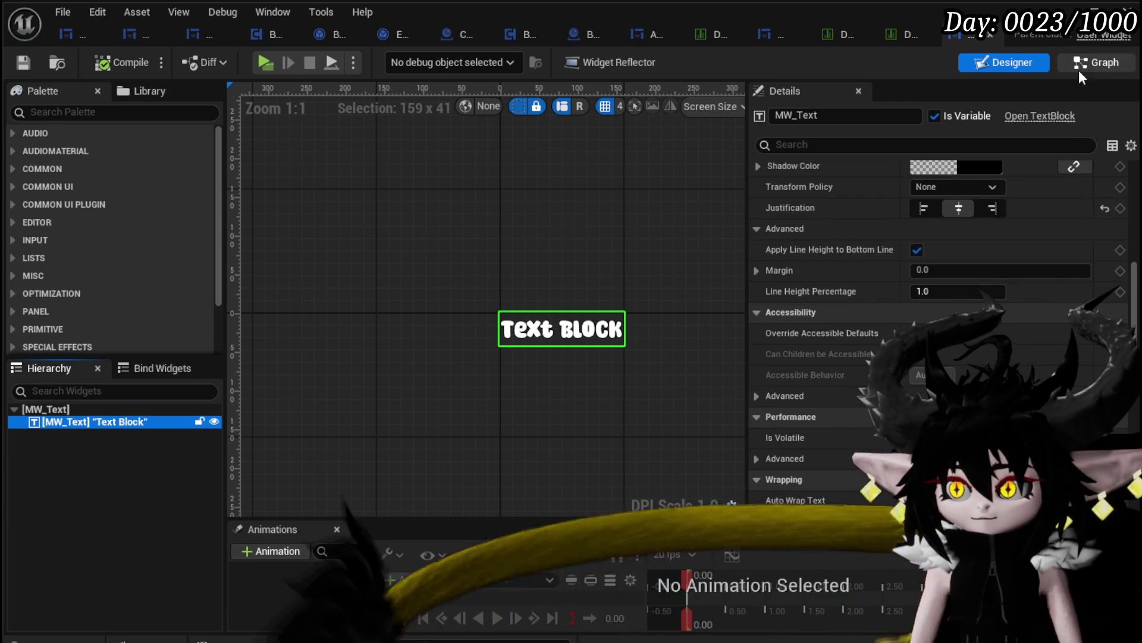
pyautogui.scroll(10, 1021, 263)
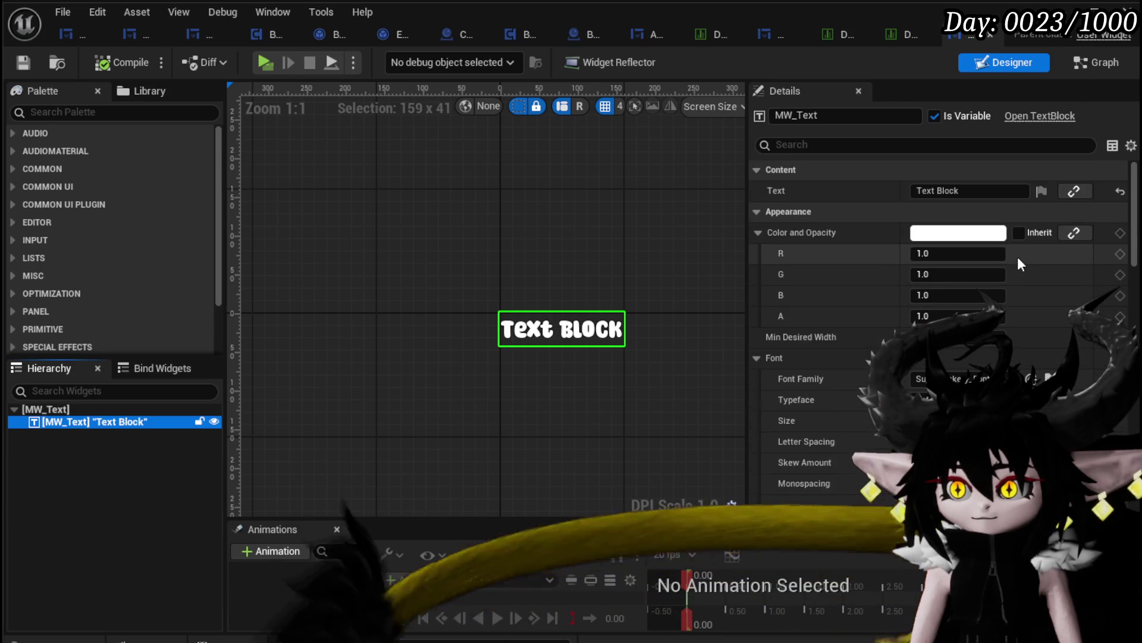
pyautogui.scroll(-20, 1019, 260)
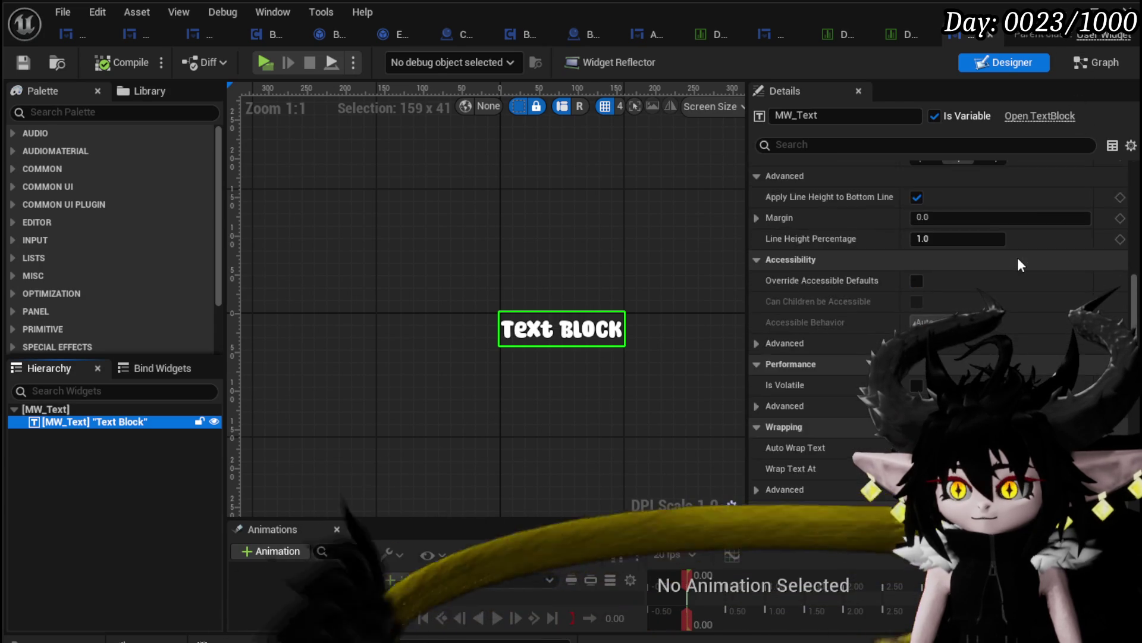
pyautogui.scroll(-5, 1018, 262)
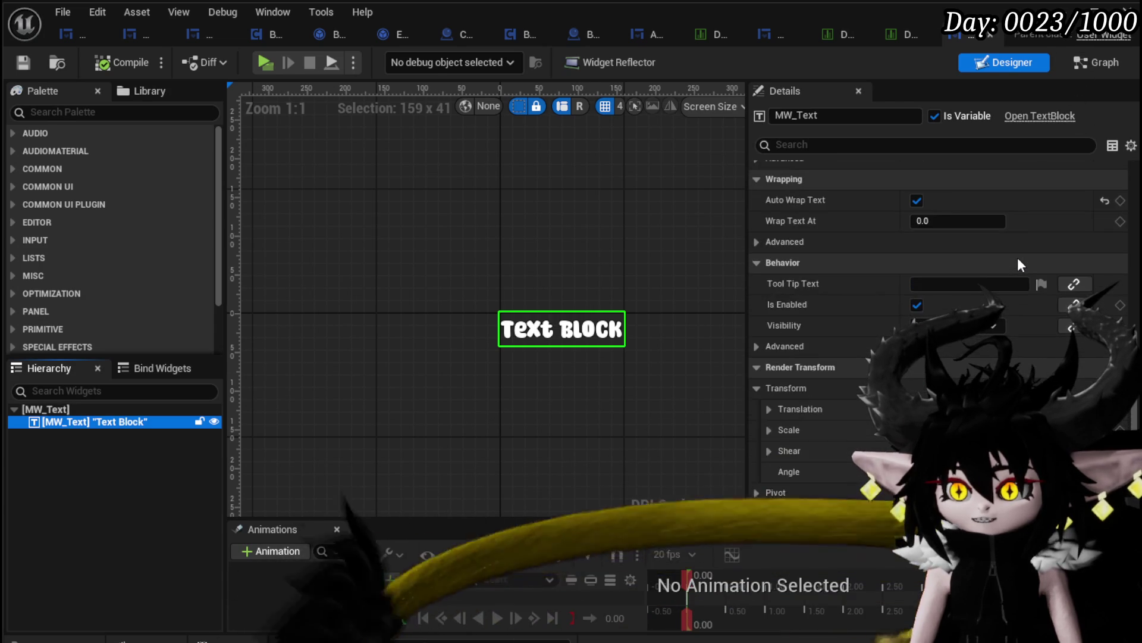
pyautogui.scroll(-5, 1017, 260)
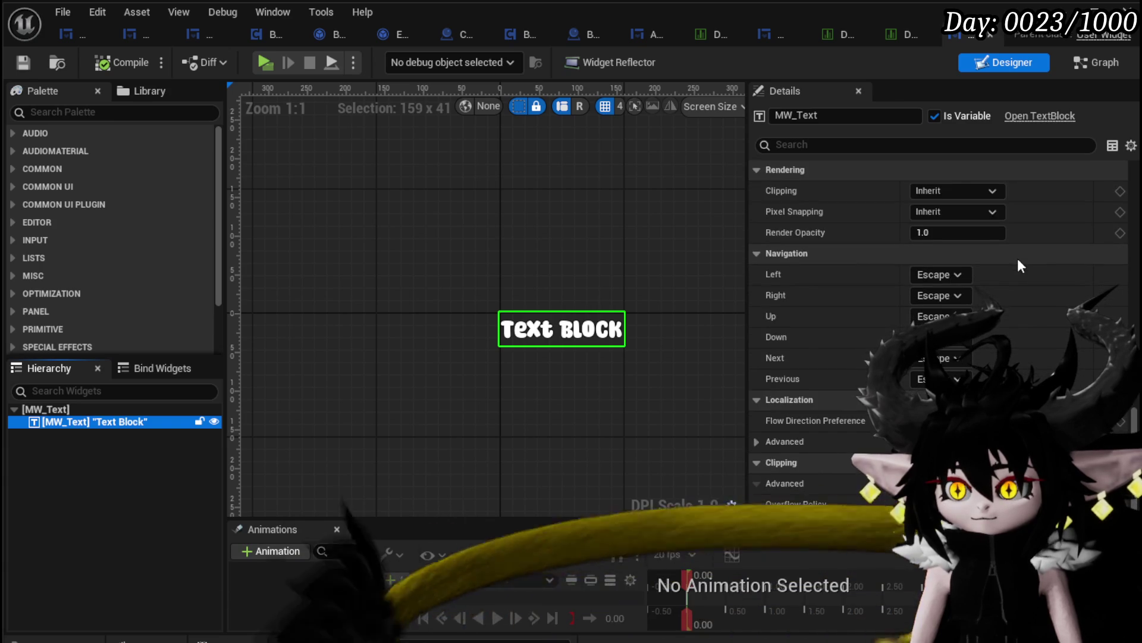
pyautogui.click(1090, 62)
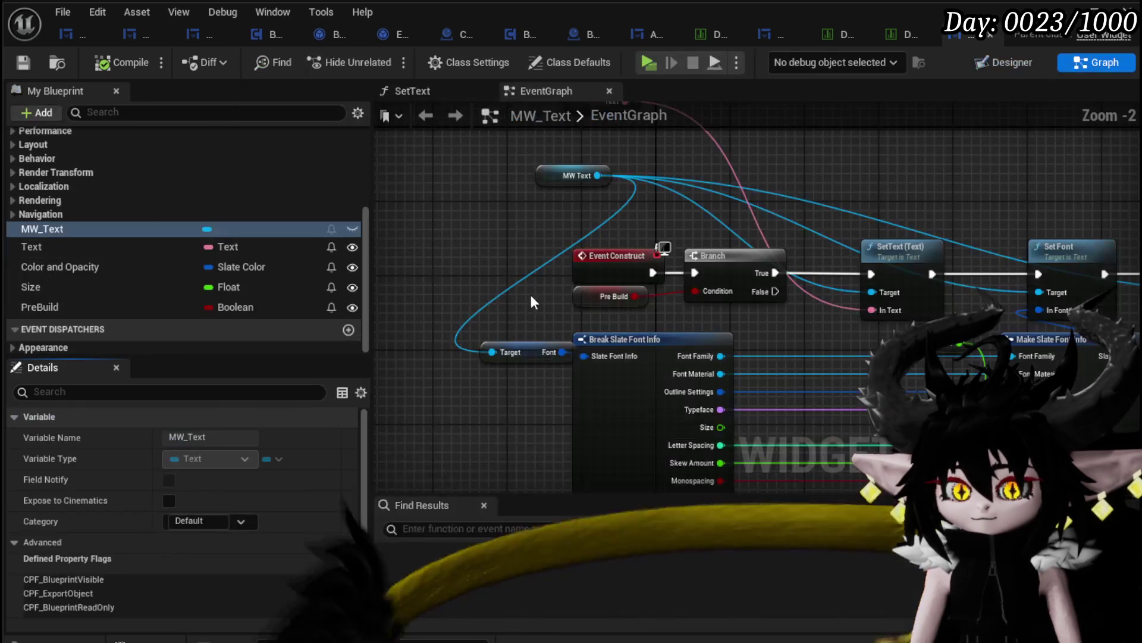
# - Uncheck the PreBuild variable's default value and save the MW_Text blueprint
pyautogui.scroll(1, 812, 221)
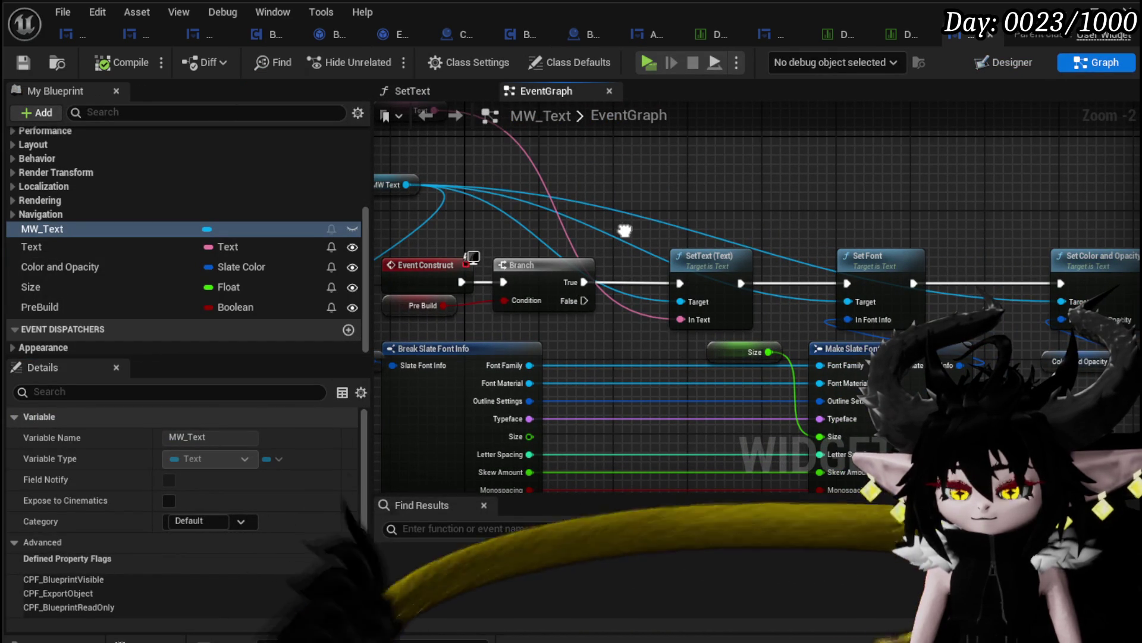
pyautogui.moveTo(624, 230); pyautogui.dragTo(744, 241)
pyautogui.click(132, 306)
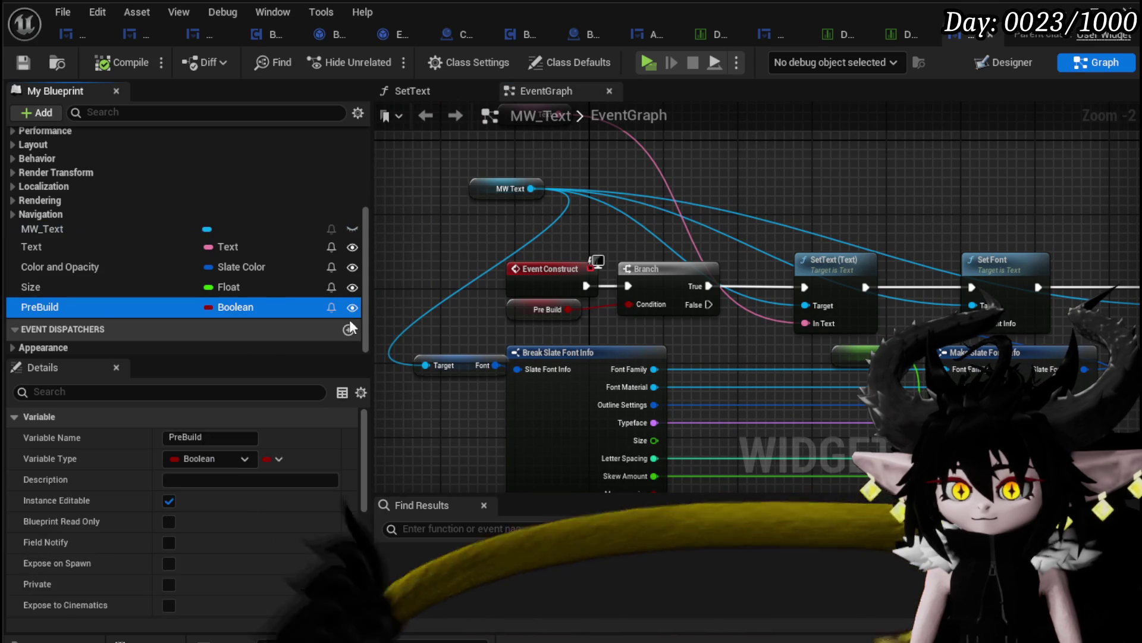
pyautogui.scroll(-6, 214, 476)
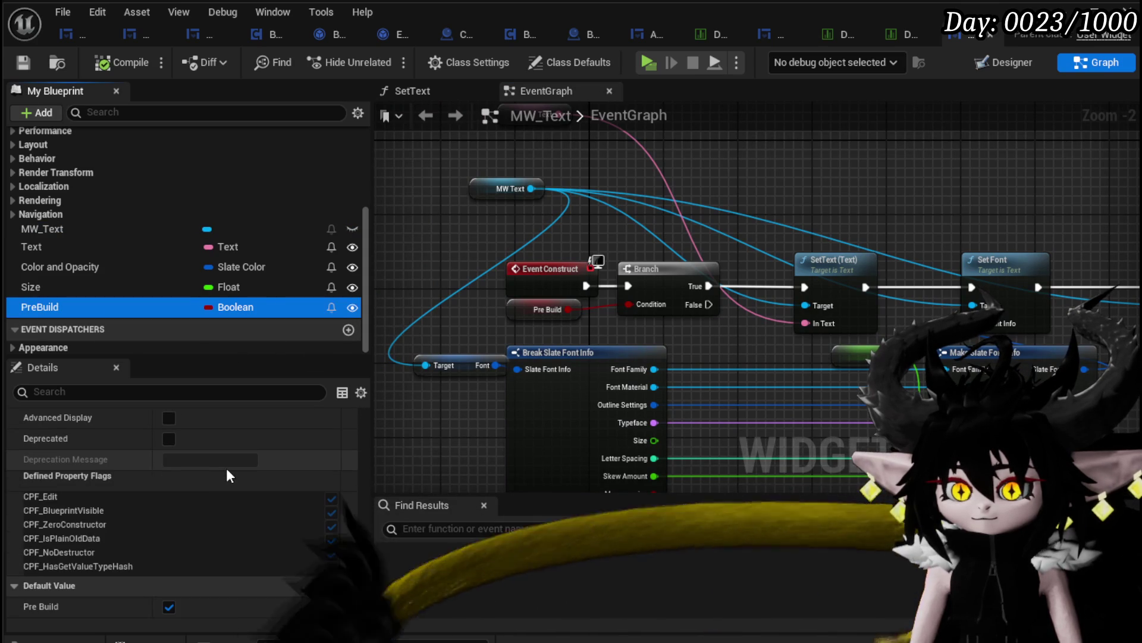
pyautogui.click(167, 609)
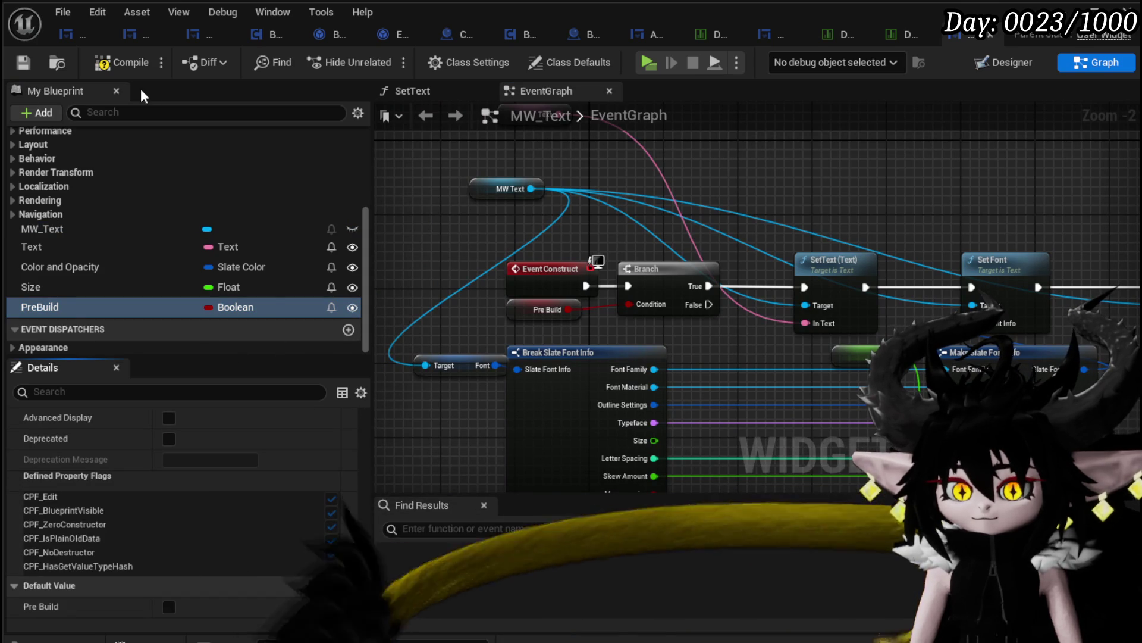
pyautogui.click(24, 62)
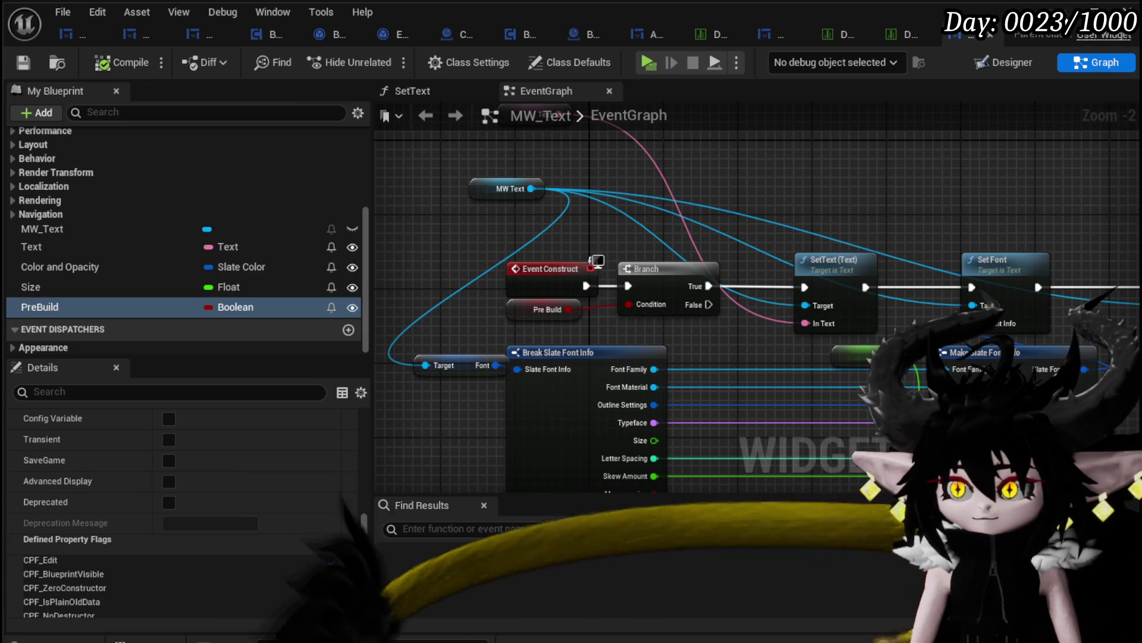
pyautogui.click(1093, 11)
pyautogui.click(384, 60)
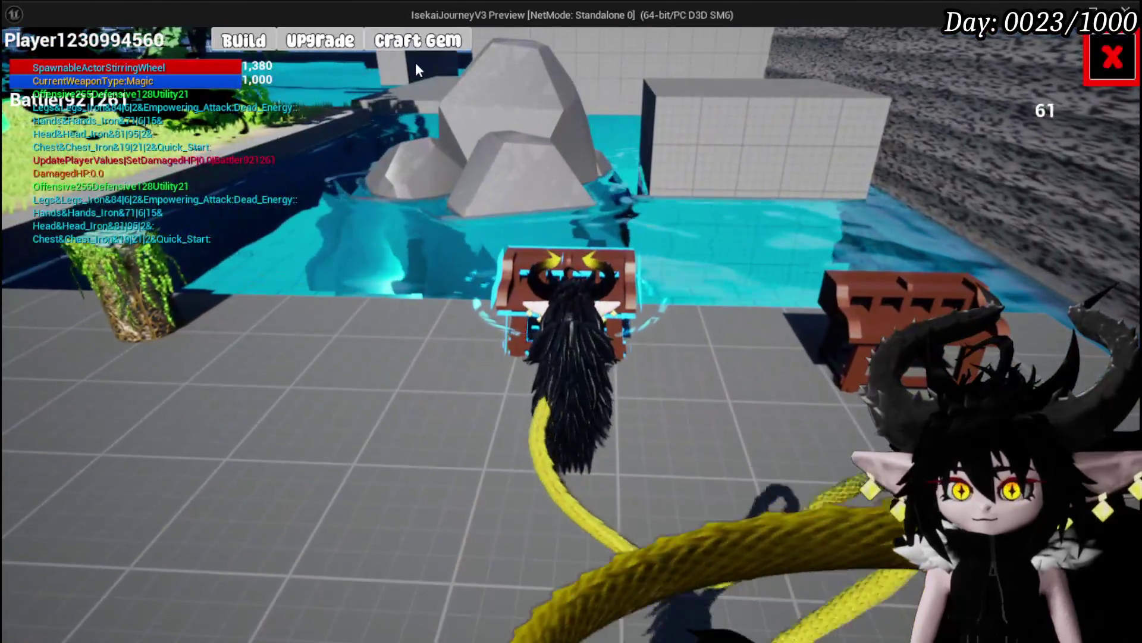
pyautogui.click(425, 43)
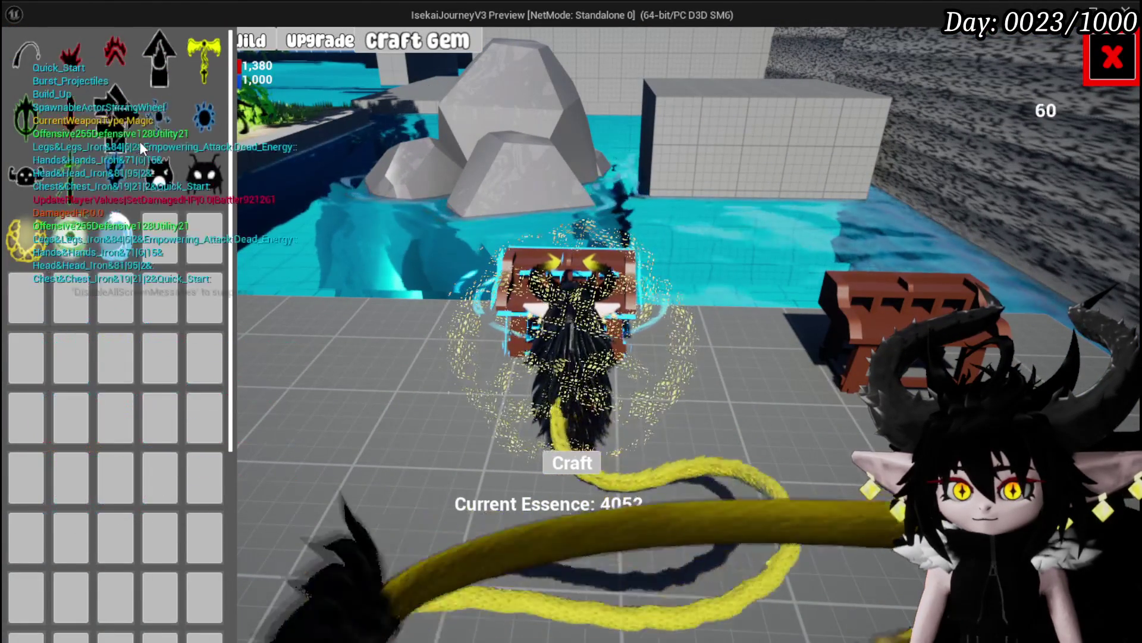
pyautogui.click(1107, 76)
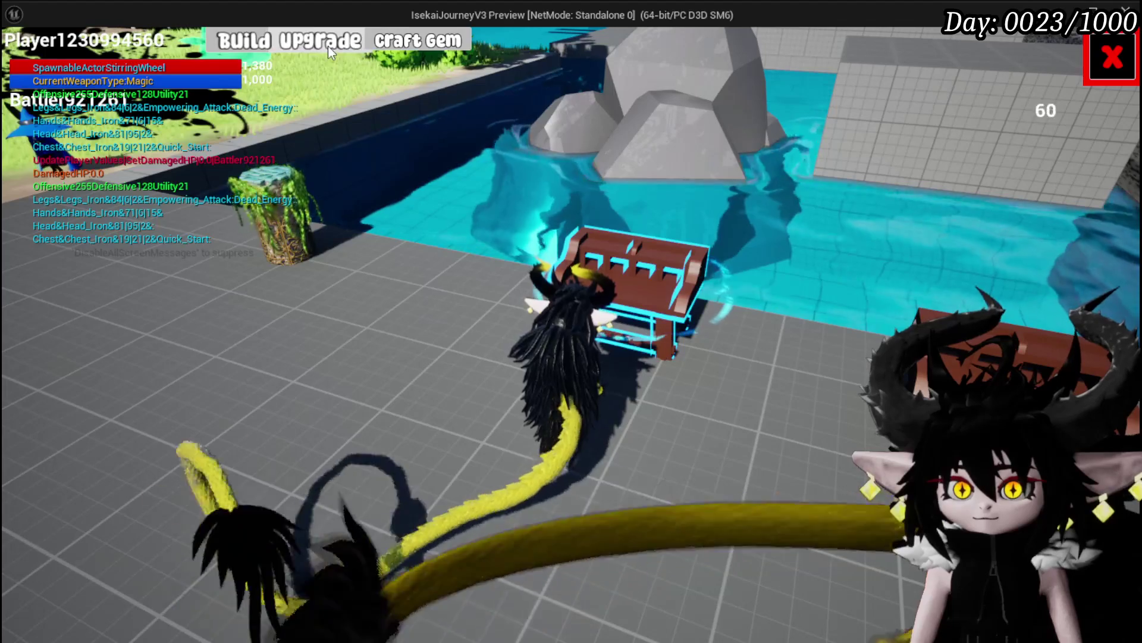
pyautogui.click(328, 46)
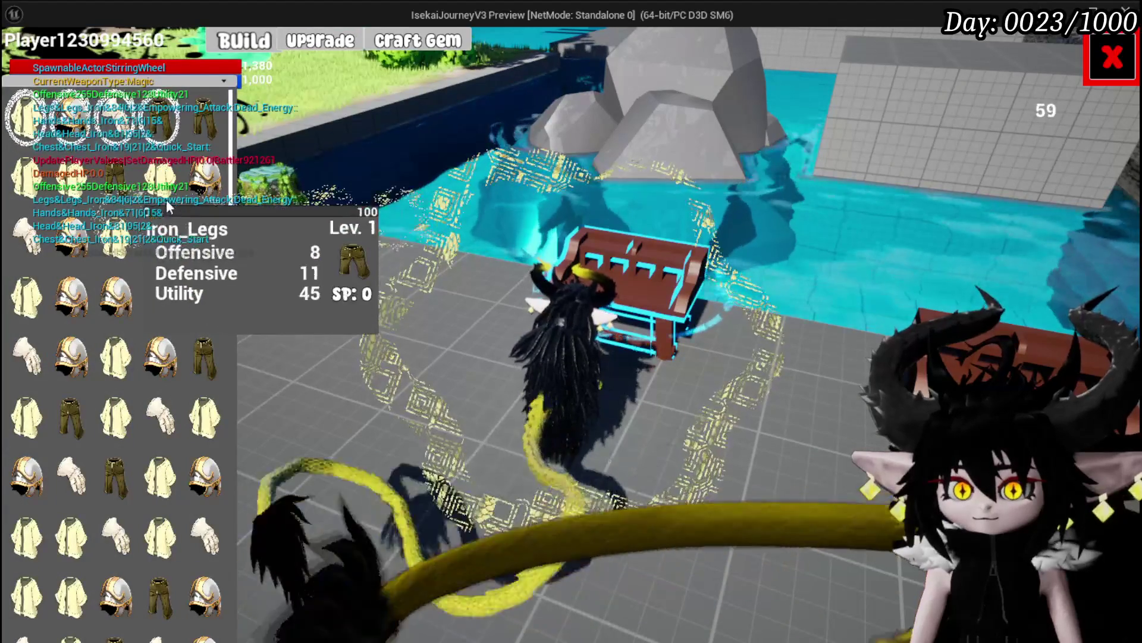
pyautogui.click(417, 41)
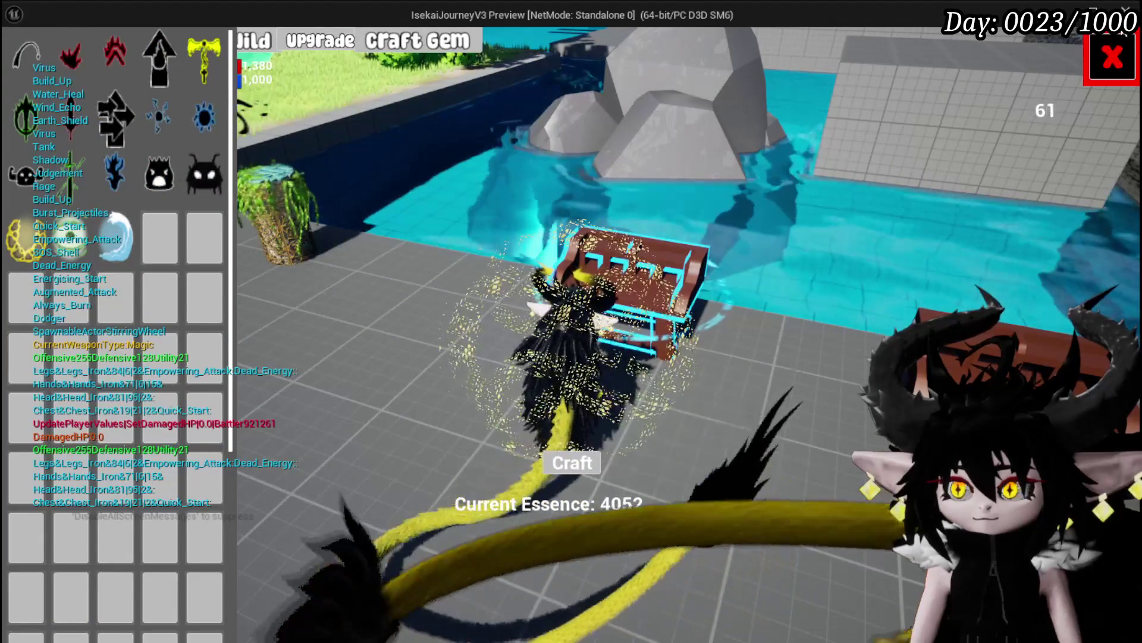
pyautogui.press('Escape')
pyautogui.press('Escape')
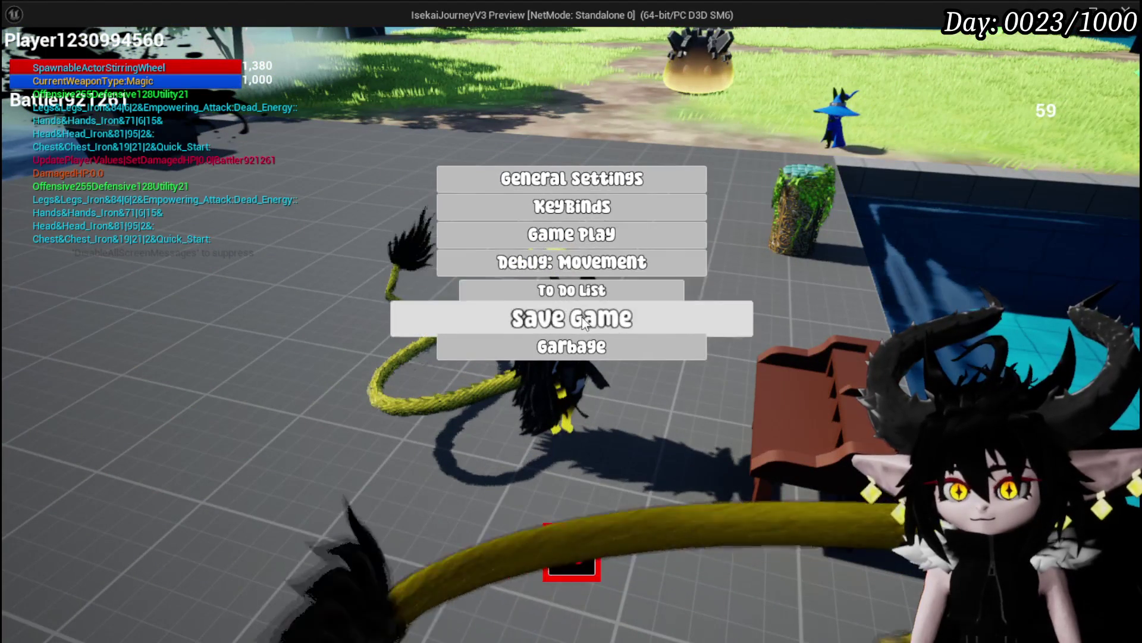
pyautogui.press('Escape')
pyautogui.press('Tab')
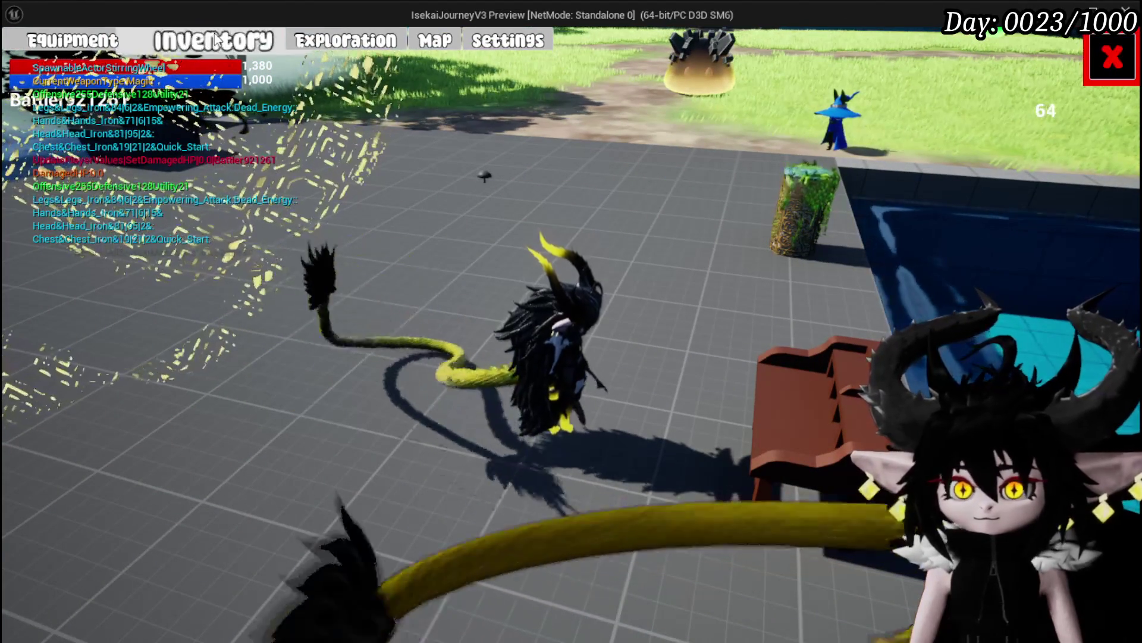
pyautogui.click(571, 161)
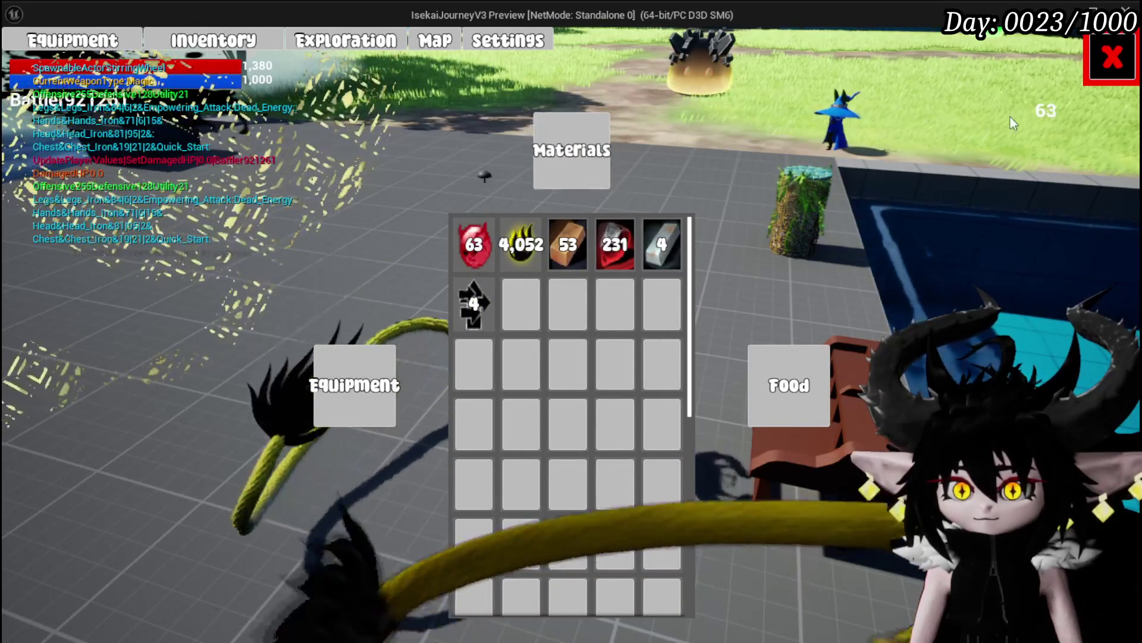
pyautogui.click(1100, 82)
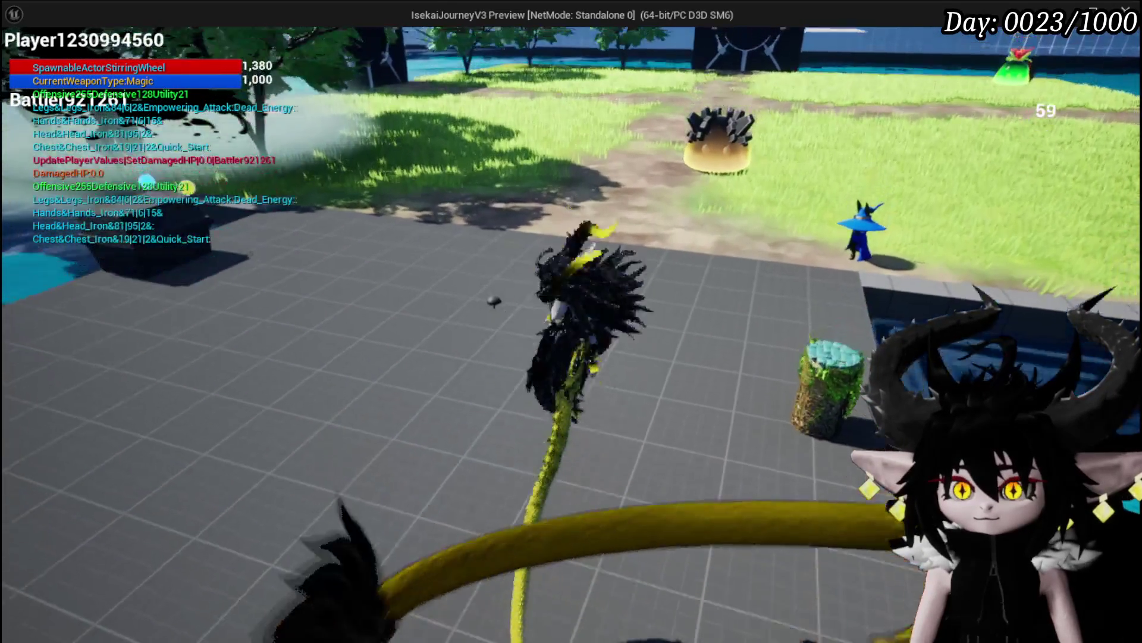
pyautogui.press('Escape')
pyautogui.hotkey('ctrl', 's')
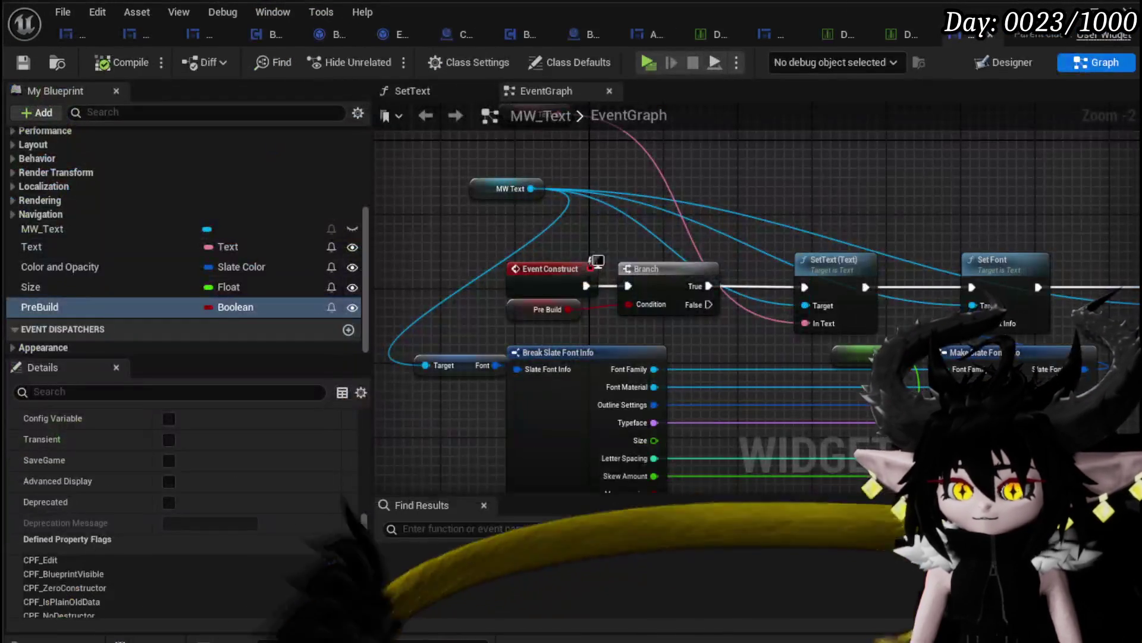
# - Close the MW_Text blueprint and open and close a chest in a play-in-editor test
pyautogui.moveTo(446, 398); pyautogui.dragTo(497, 376)
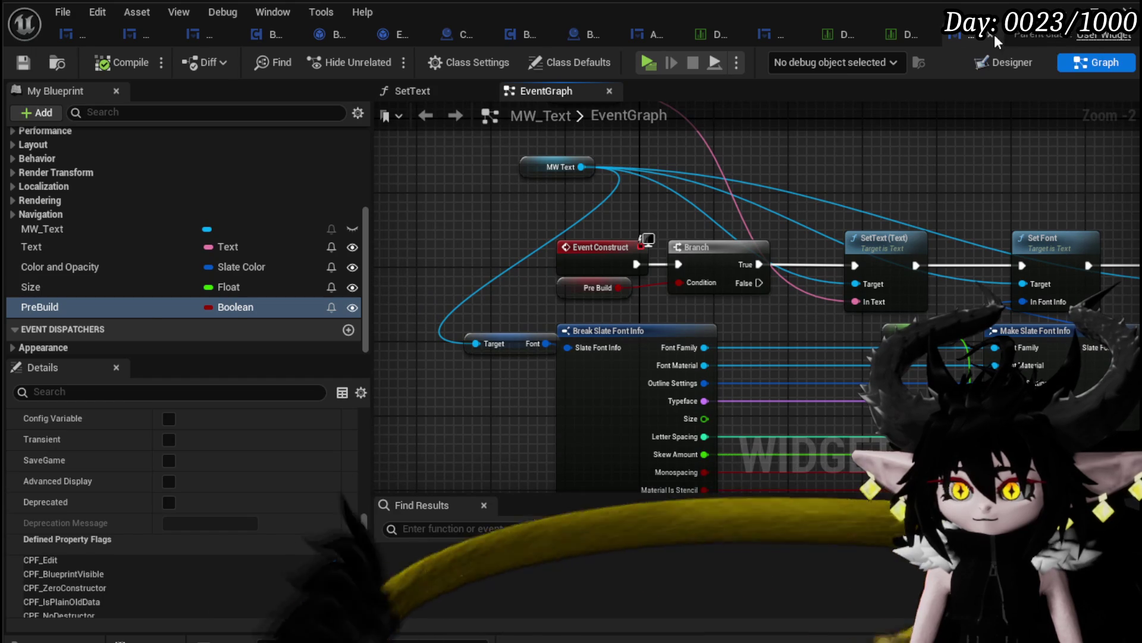
pyautogui.click(992, 34)
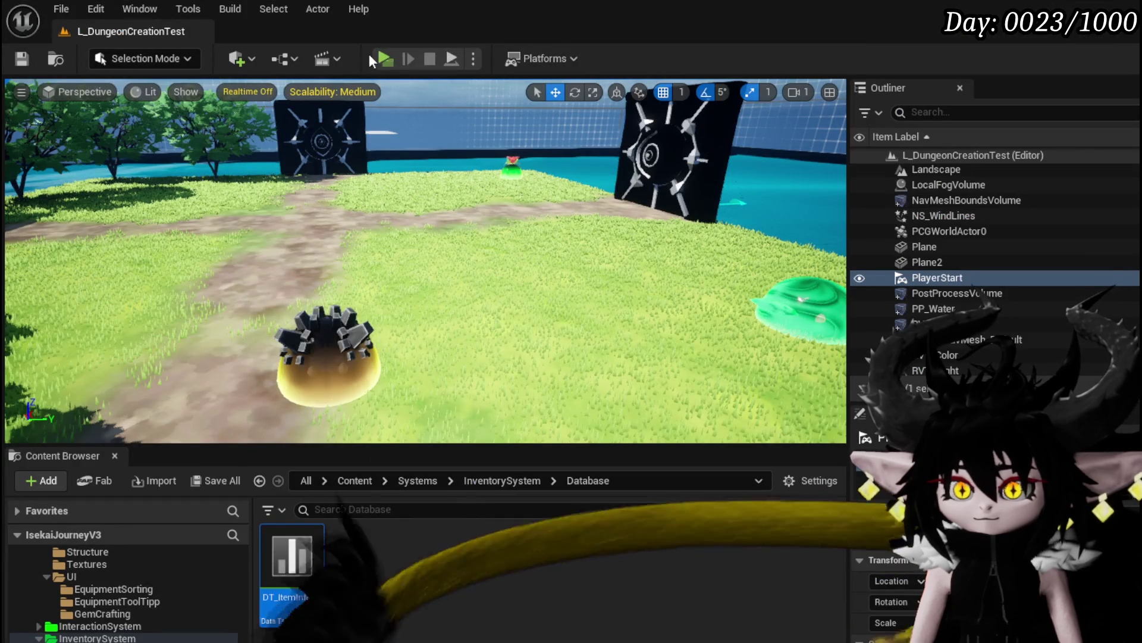
pyautogui.click(357, 54)
pyautogui.press('e')
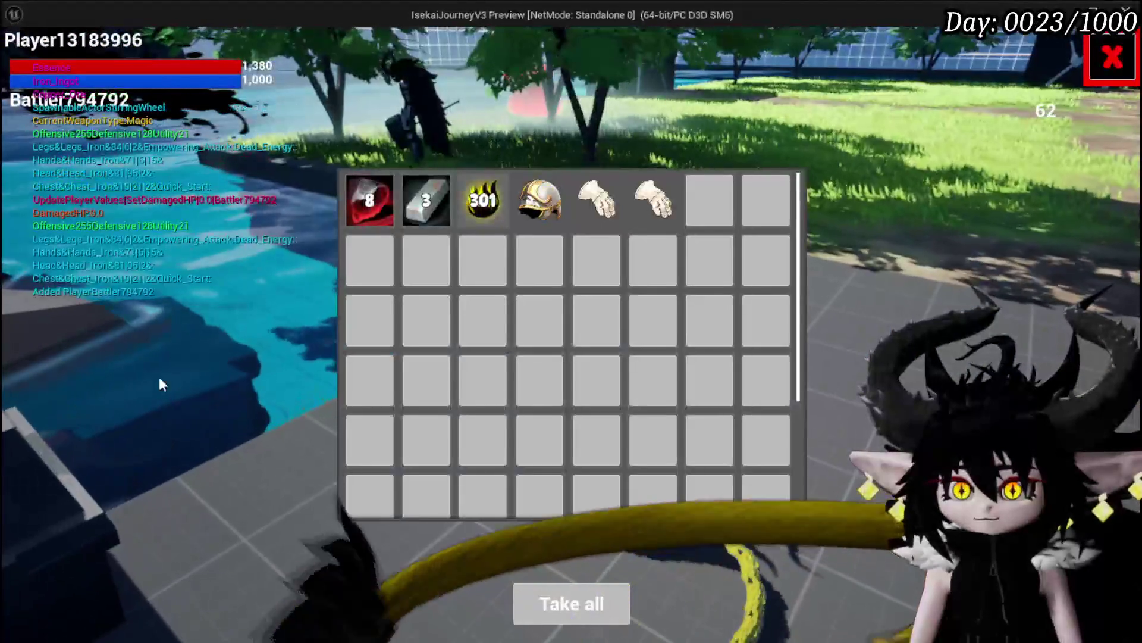
pyautogui.click(1112, 58)
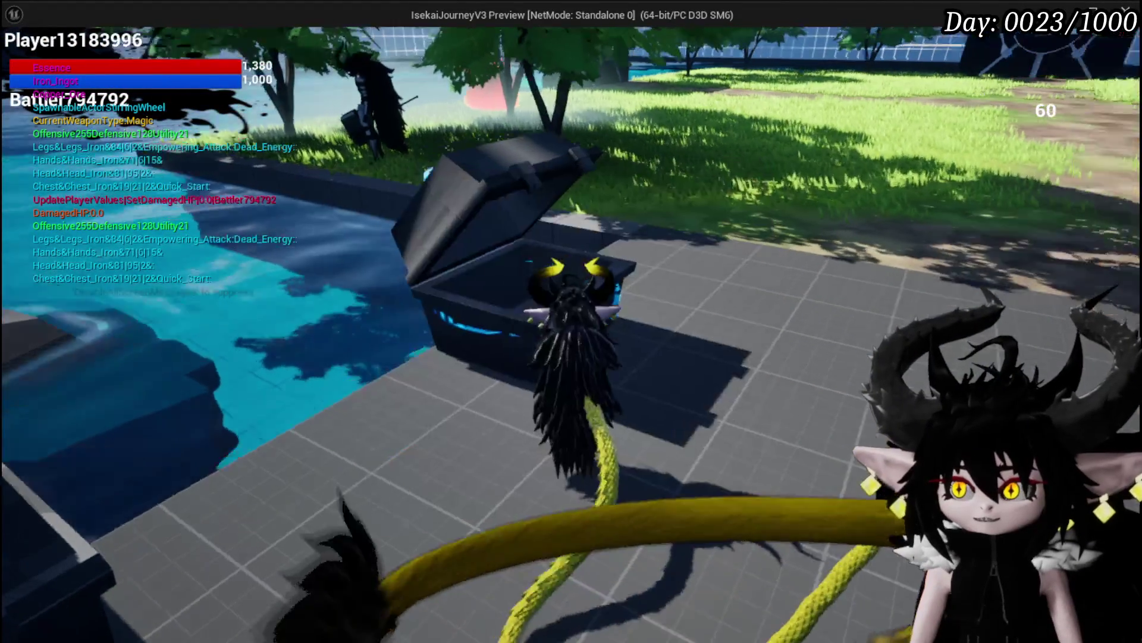
# - Stop the preview, save the level, and open the DT_ItemInfo data table
pyautogui.press('Escape')
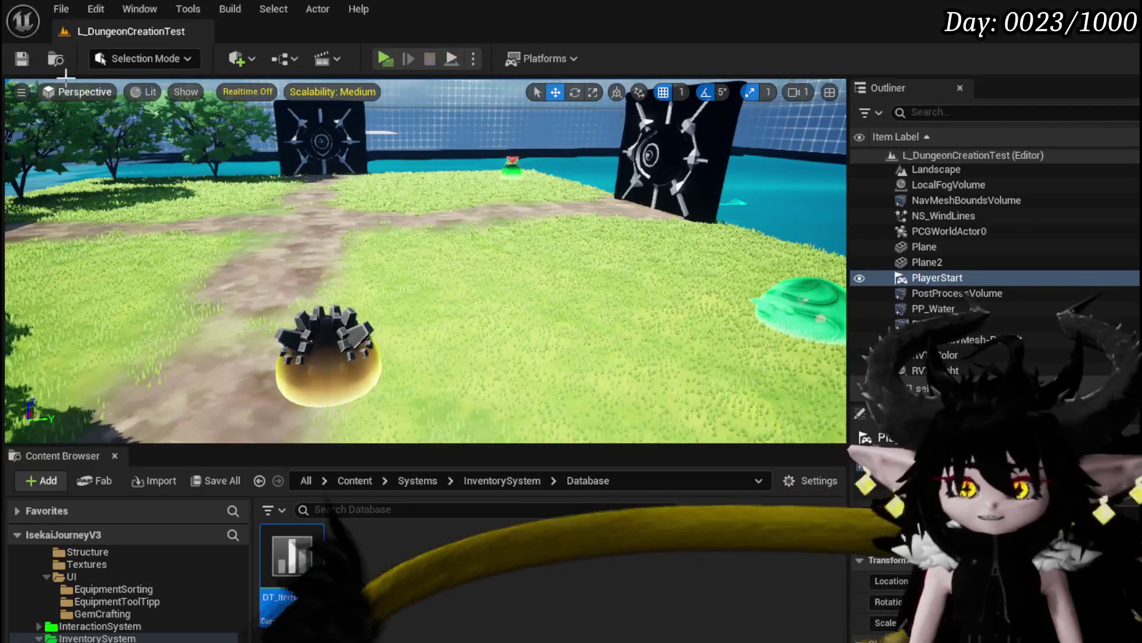
pyautogui.click(30, 65)
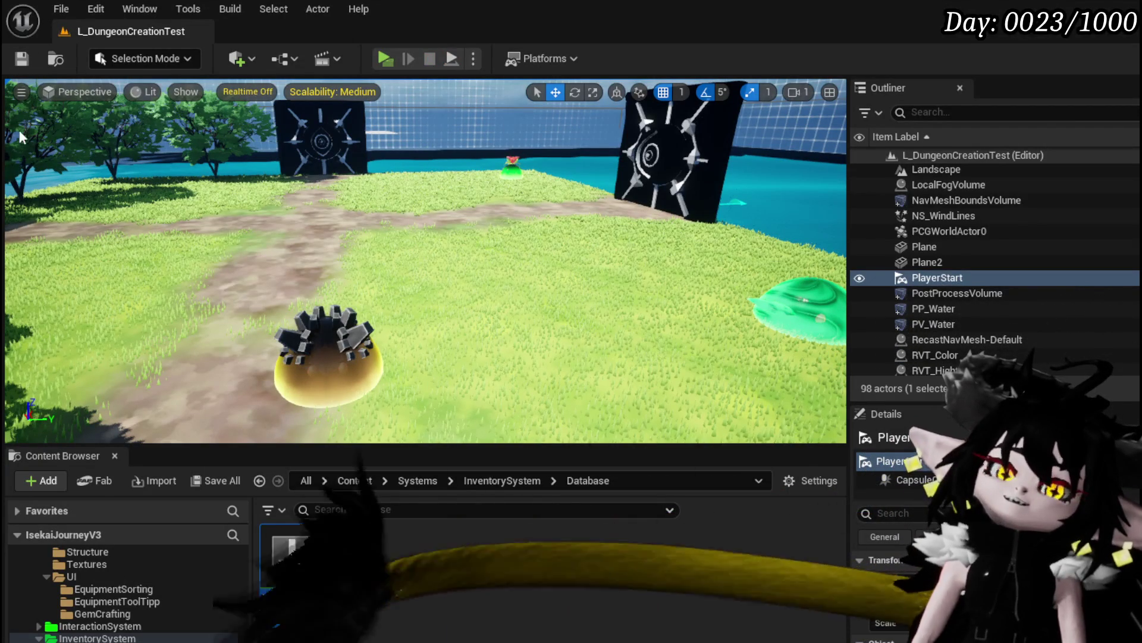
pyautogui.doubleClick(291, 556)
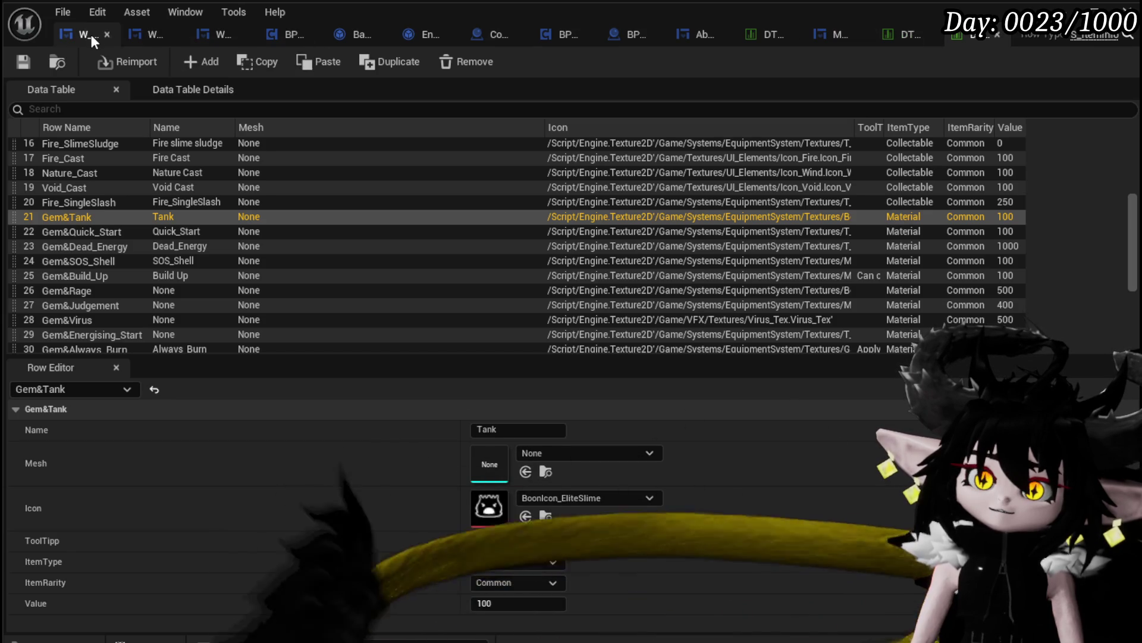
# - Add a breakpoint on Create WP Gem Slot Widget and save WP_EC_ResourceSelection
pyautogui.click(157, 35)
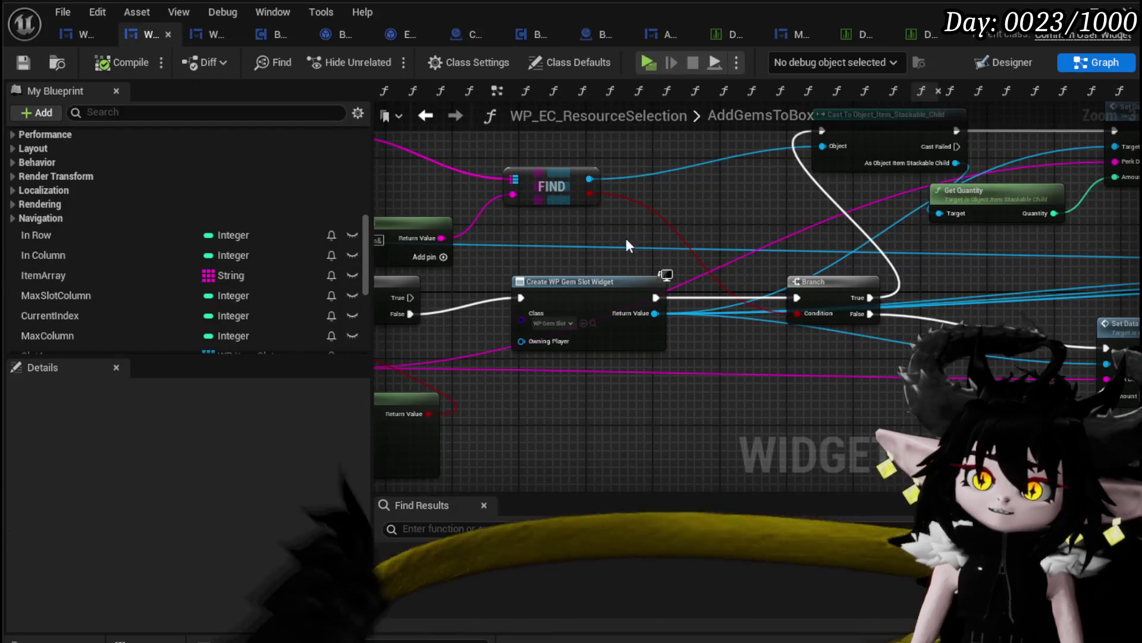
pyautogui.rightClick(565, 257)
pyautogui.click(619, 598)
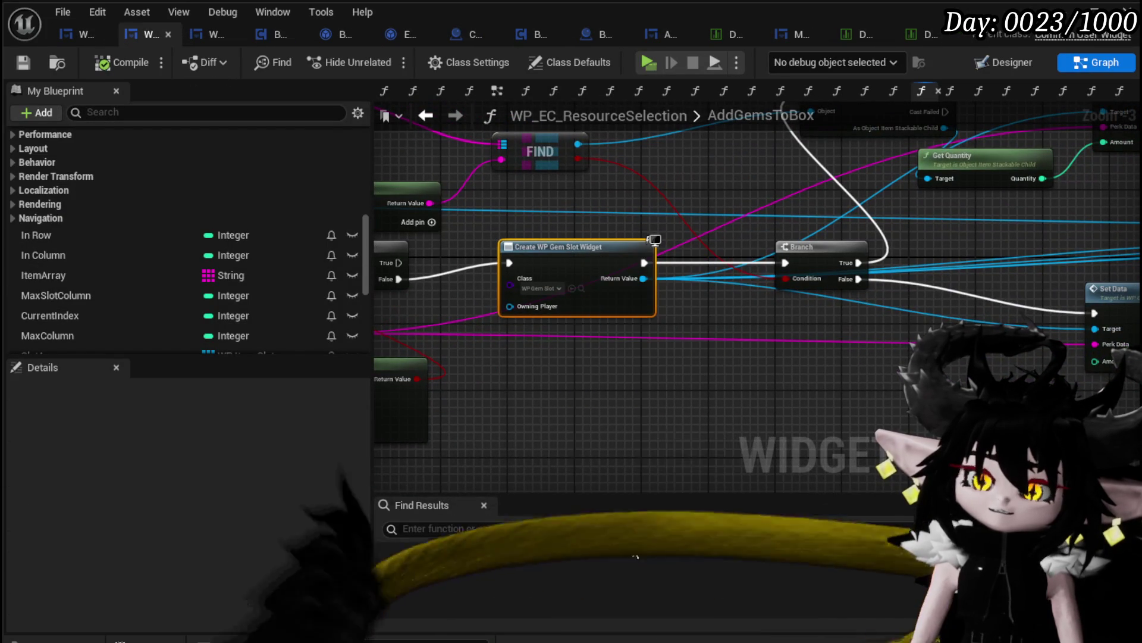
pyautogui.moveTo(600, 238)
pyautogui.mouseDown()
pyautogui.moveTo(917, 236)
pyautogui.moveTo(659, 251)
pyautogui.mouseUp()
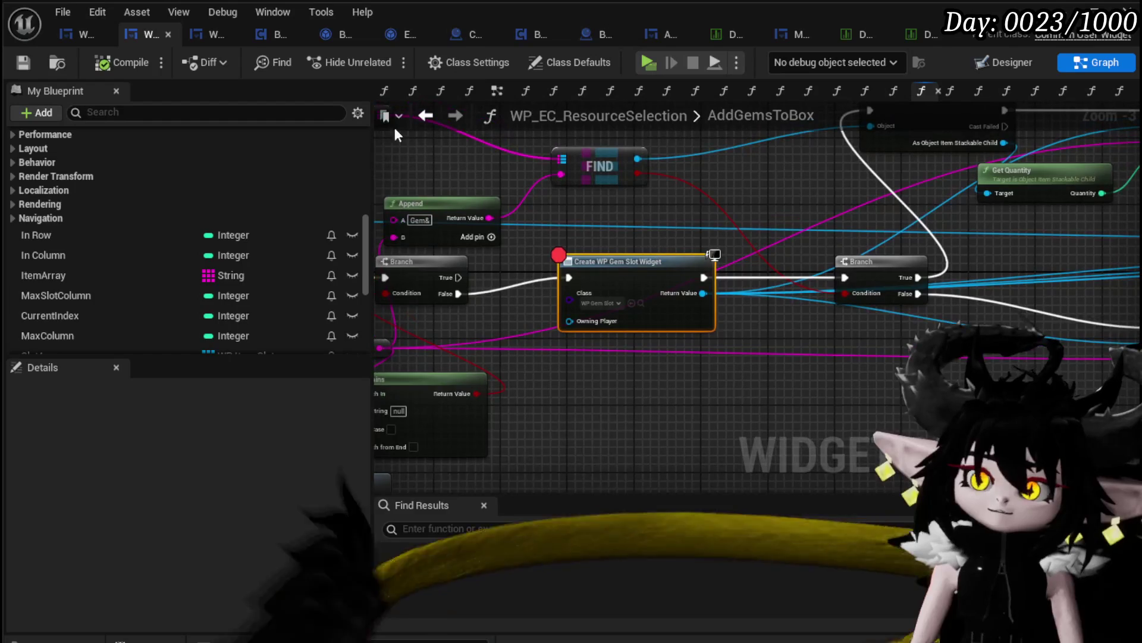
pyautogui.click(24, 62)
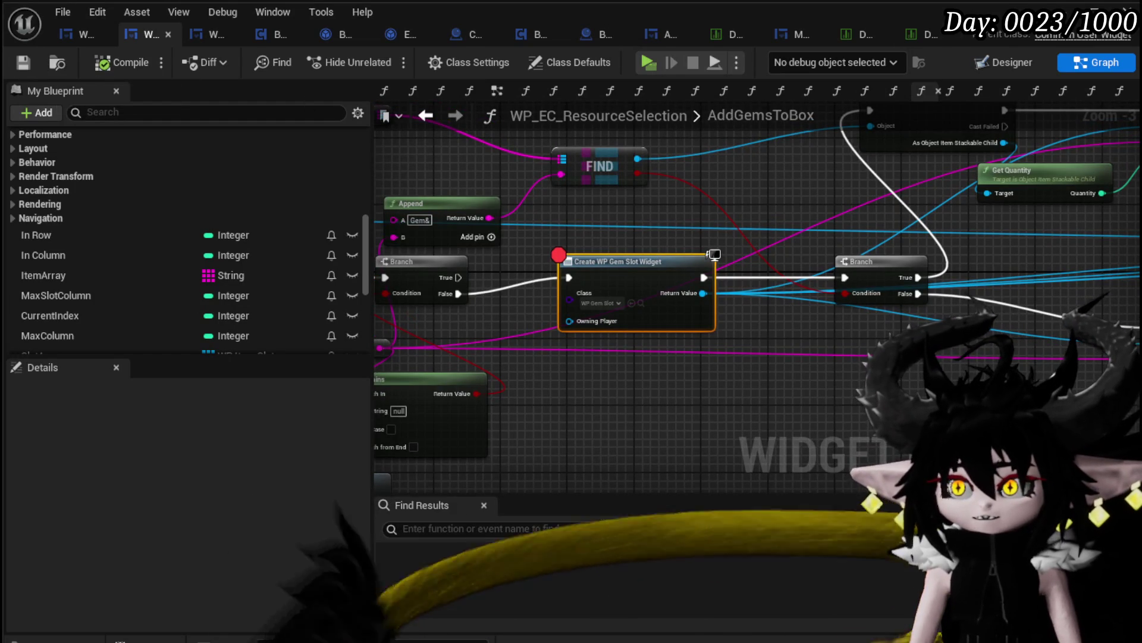
pyautogui.hotkey('alt', 'Tab')
pyautogui.click(384, 58)
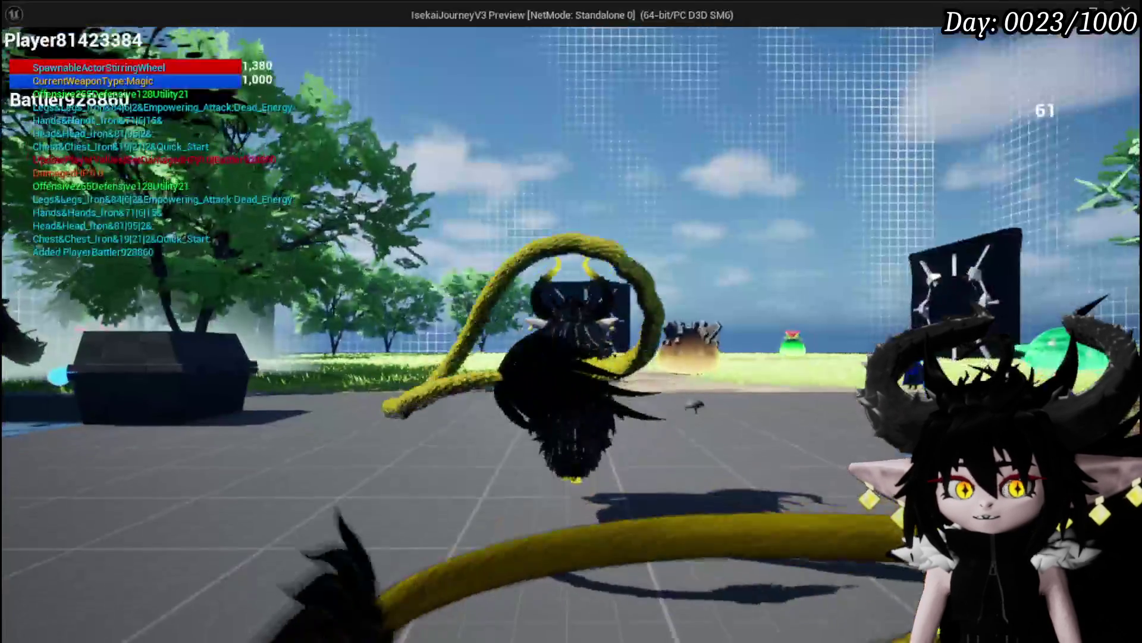
# - Craft a gem at the bench and step from the slot breakpoint to Set Data
pyautogui.press('e')
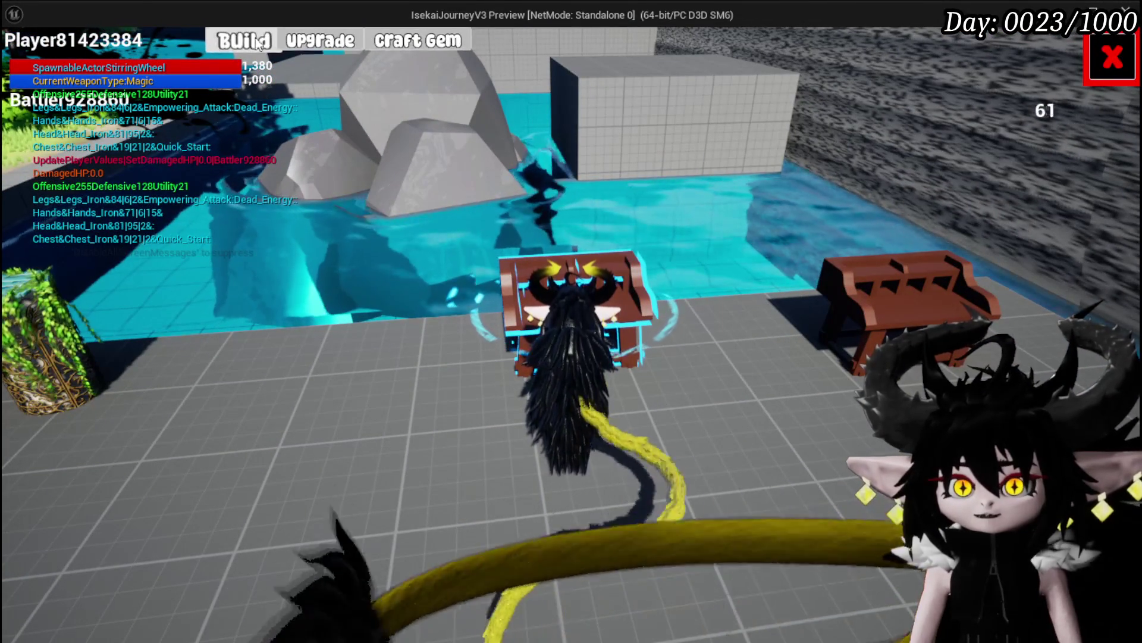
pyautogui.click(415, 42)
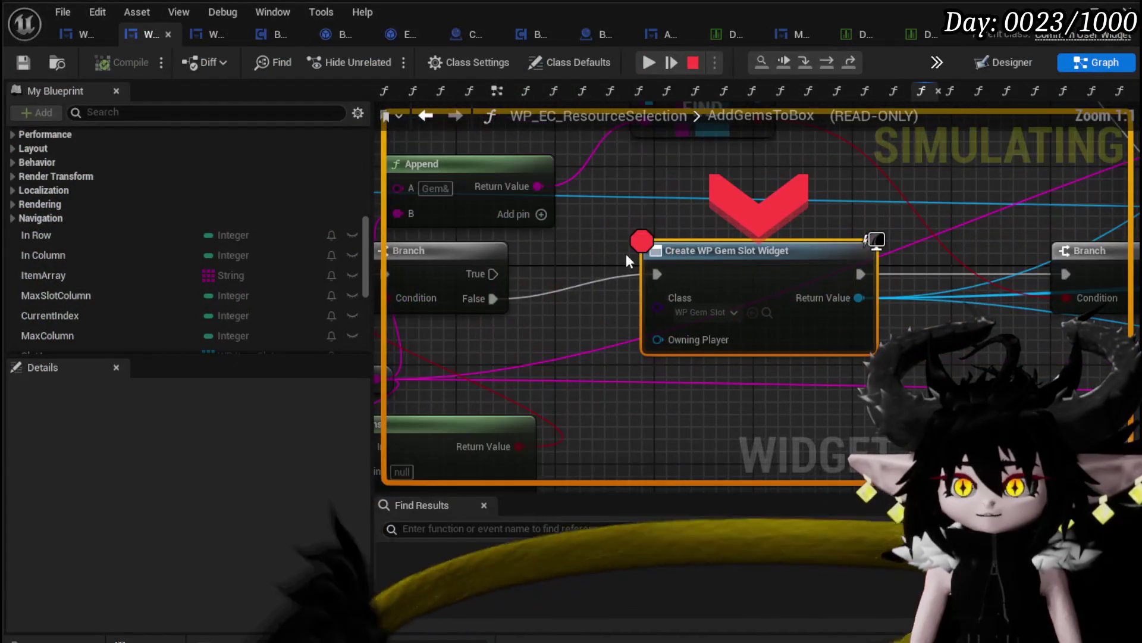
pyautogui.click(829, 68)
pyautogui.click(830, 68)
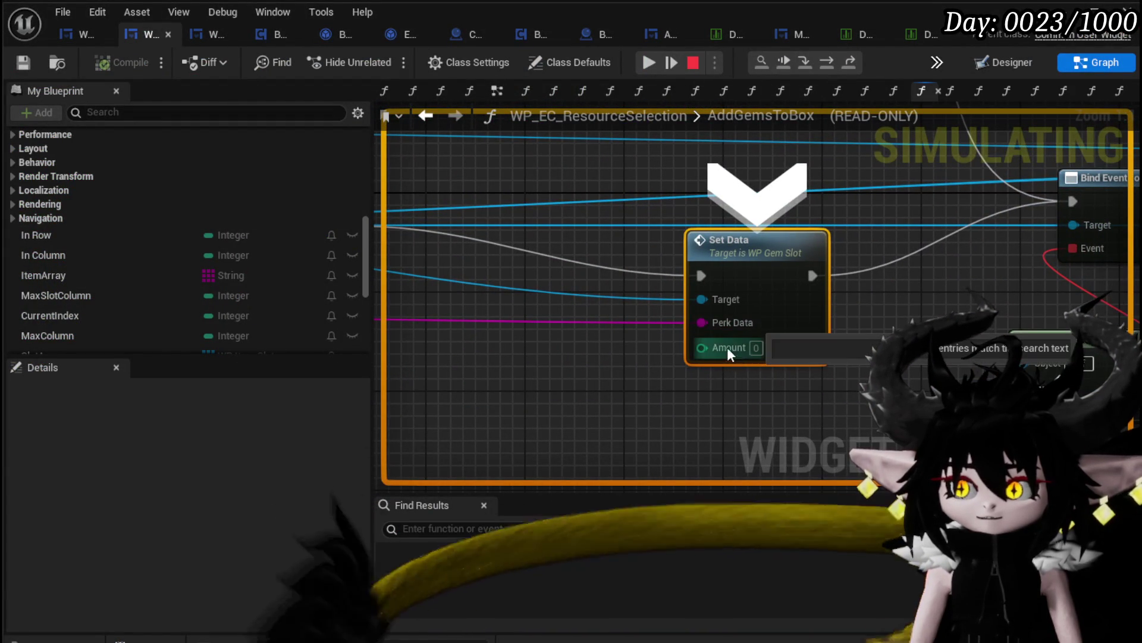
pyautogui.scroll(-5, 673, 353)
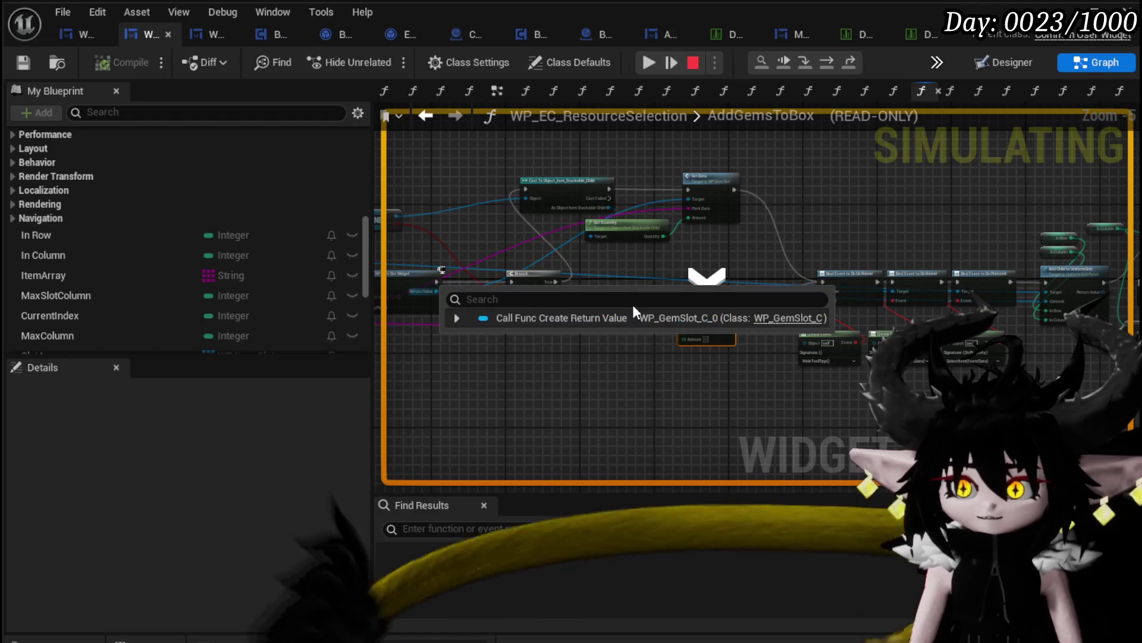
pyautogui.click(644, 61)
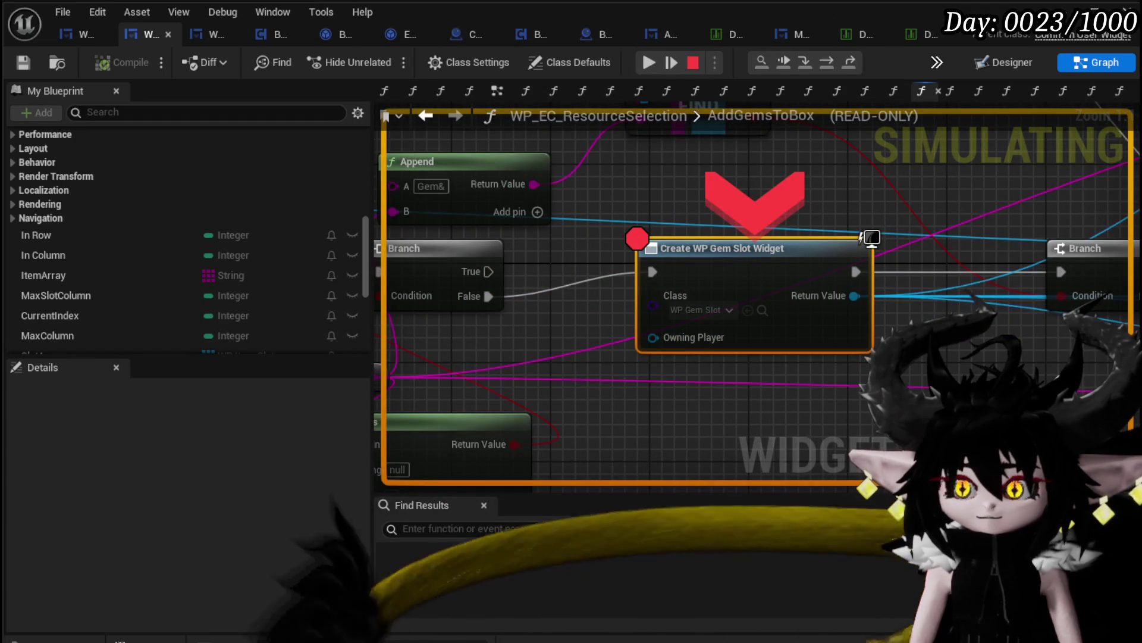
# - Resume the game, stop play, and bring the For Each Loop into view
pyautogui.scroll(-2, 487, 337)
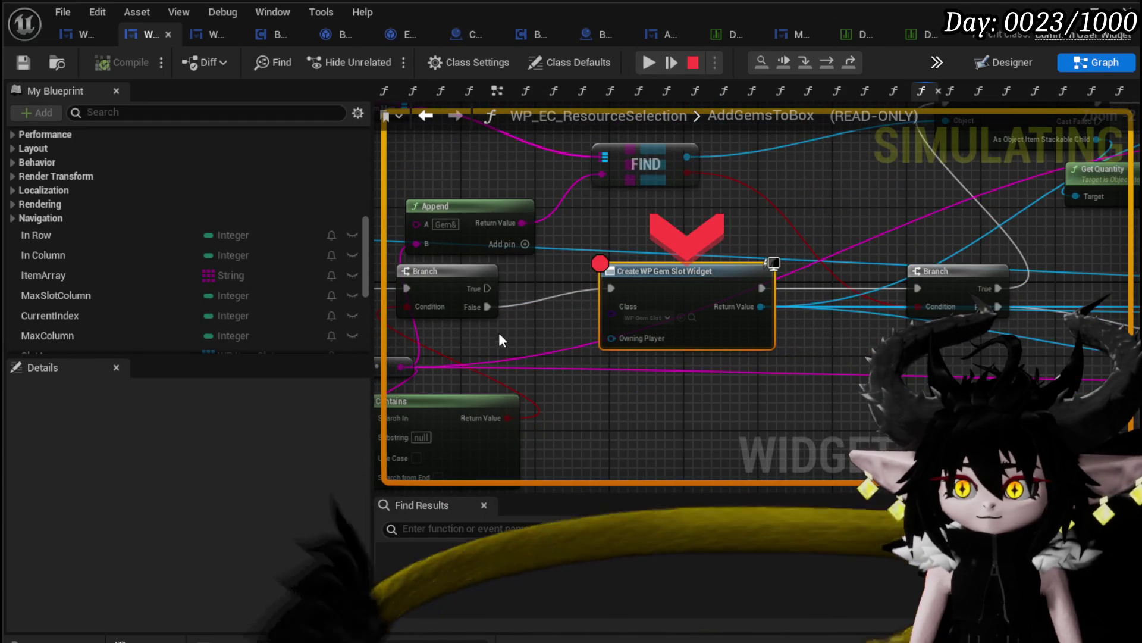
pyautogui.moveTo(527, 358)
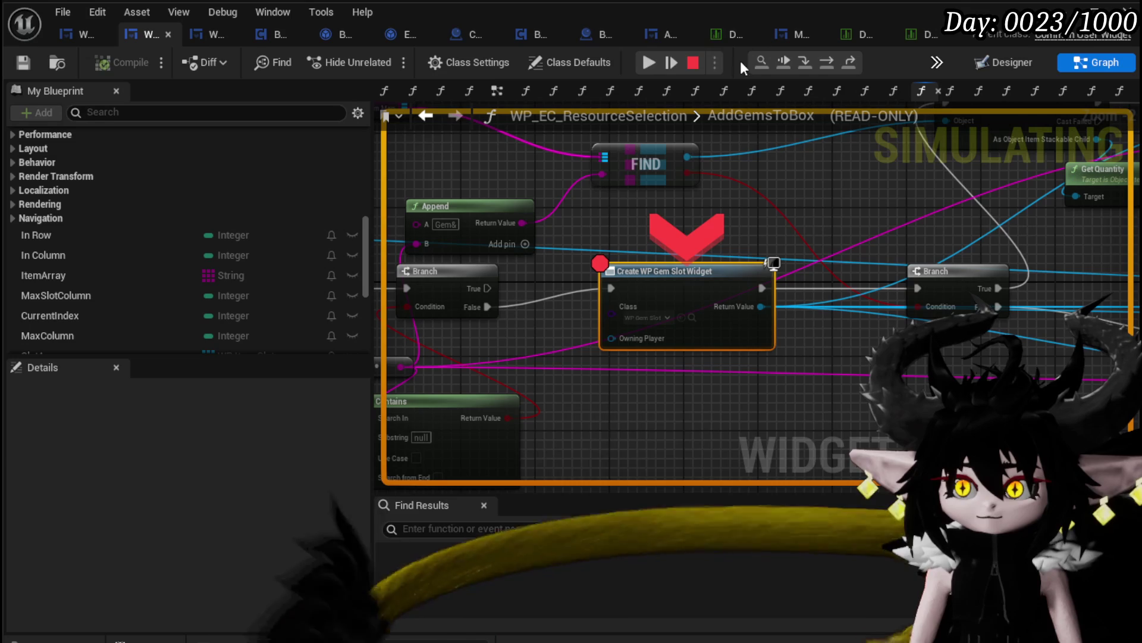
pyautogui.click(650, 60)
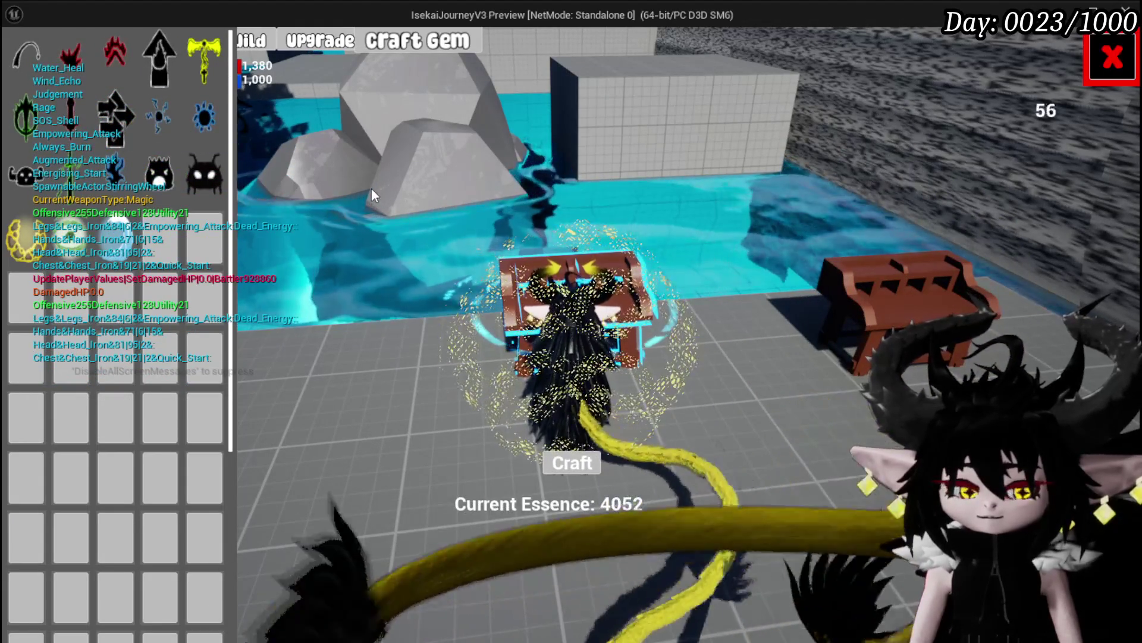
pyautogui.press('Escape')
pyautogui.moveTo(693, 255)
pyautogui.mouseDown()
pyautogui.moveTo(779, 191)
pyautogui.moveTo(822, 187)
pyautogui.moveTo(797, 217)
pyautogui.moveTo(965, 214)
pyautogui.mouseUp()
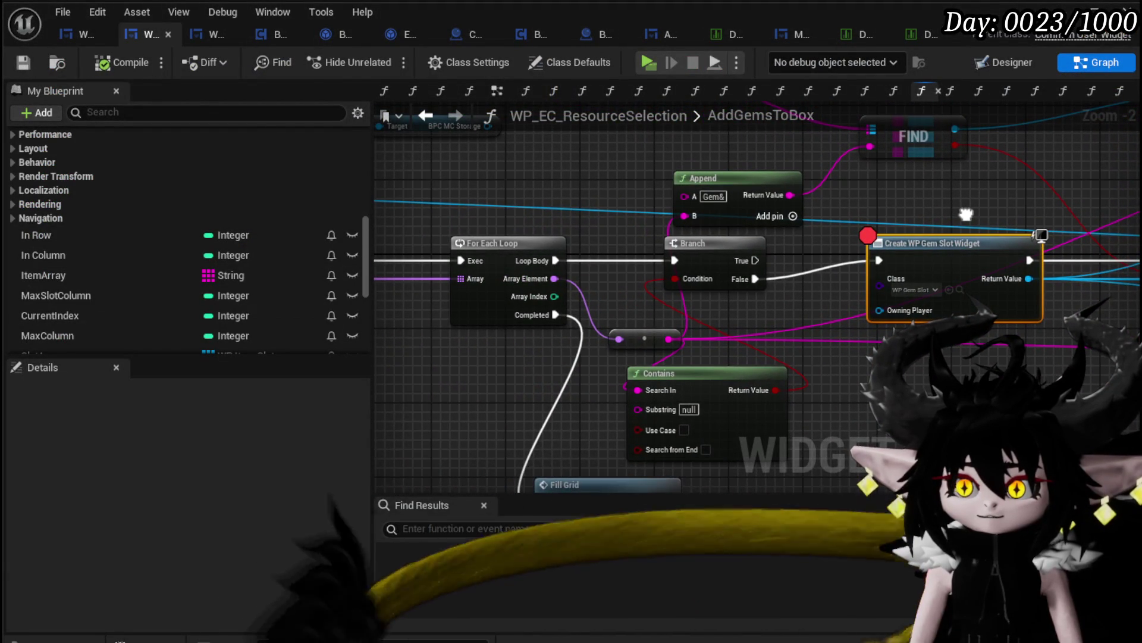
# - Remove the breakpoint from the Create WP Gem Slot Widget node
pyautogui.moveTo(967, 214)
pyautogui.mouseDown()
pyautogui.moveTo(391, 232)
pyautogui.moveTo(602, 285)
pyautogui.mouseUp()
pyautogui.rightClick(604, 288)
pyautogui.moveTo(692, 536)
pyautogui.click(669, 588)
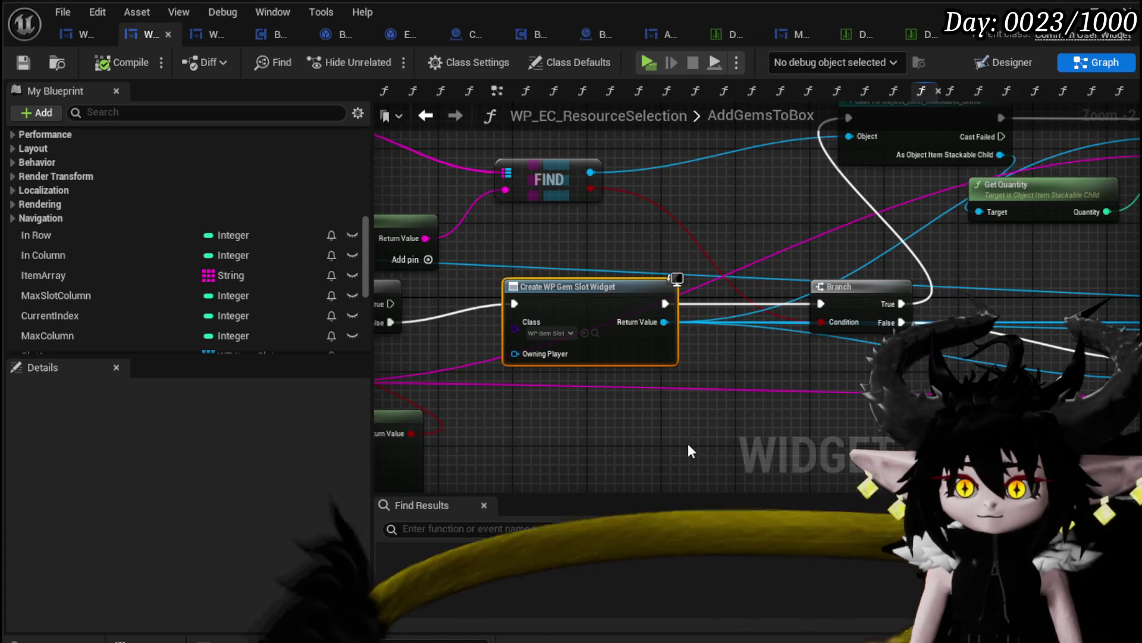
# - Open WP_GemSlot's SetData function and add a breakpoint on Get Data Table Row
pyautogui.moveTo(882, 416); pyautogui.dragTo(537, 364)
pyautogui.doubleClick(891, 301)
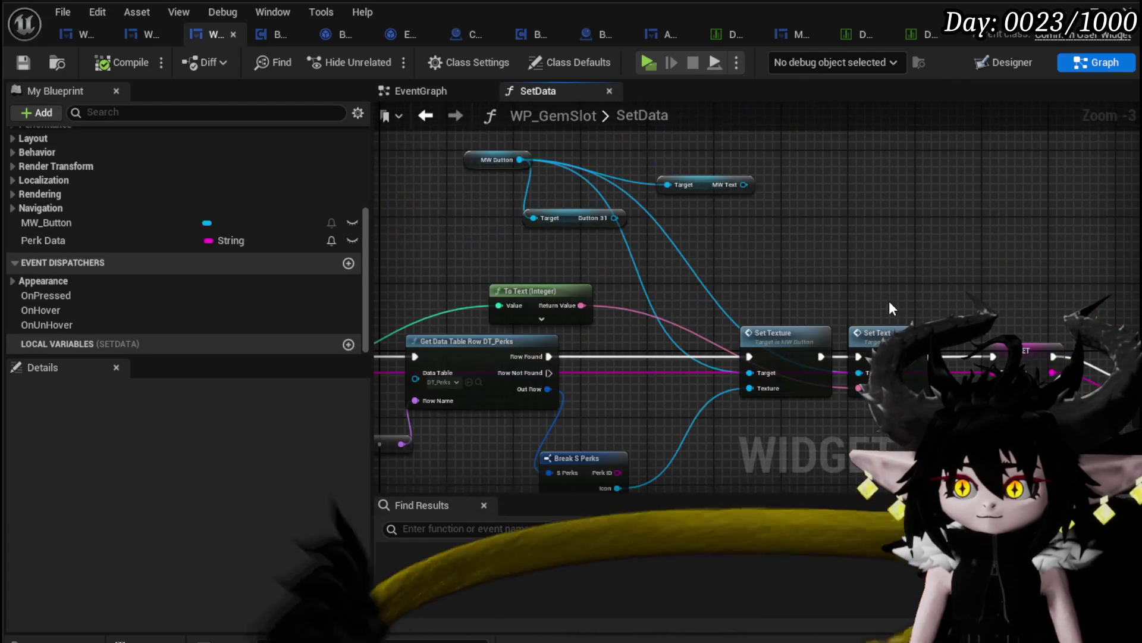
pyautogui.moveTo(971, 298)
pyautogui.mouseDown()
pyautogui.moveTo(669, 306)
pyautogui.moveTo(773, 433)
pyautogui.moveTo(976, 375)
pyautogui.moveTo(617, 339)
pyautogui.moveTo(730, 373)
pyautogui.mouseUp()
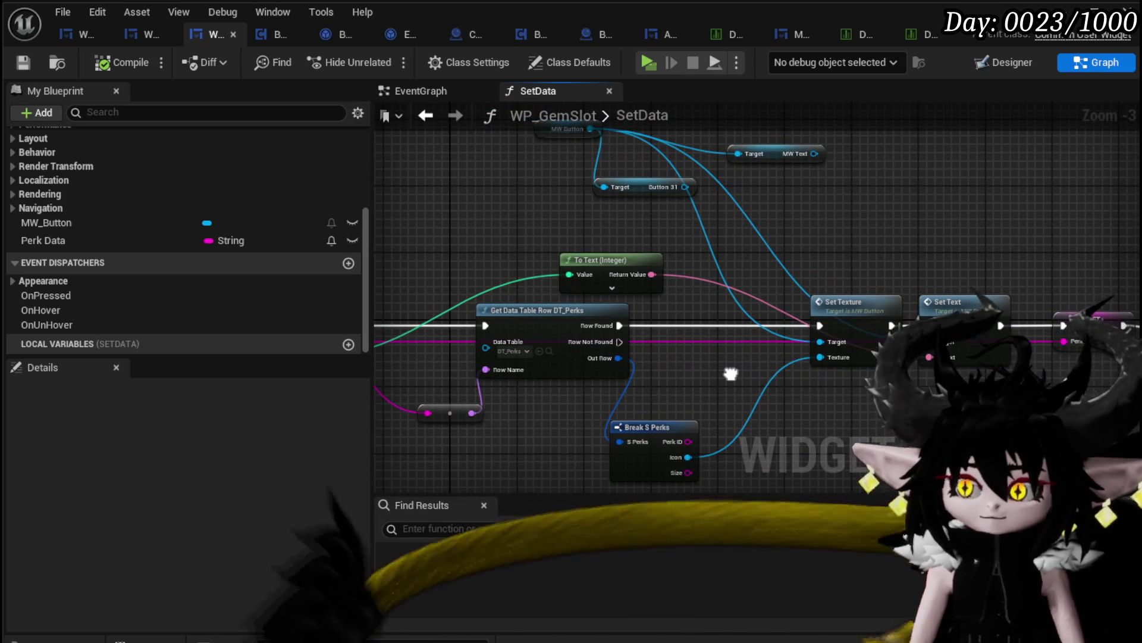
pyautogui.moveTo(731, 373); pyautogui.dragTo(896, 370)
pyautogui.rightClick(695, 309)
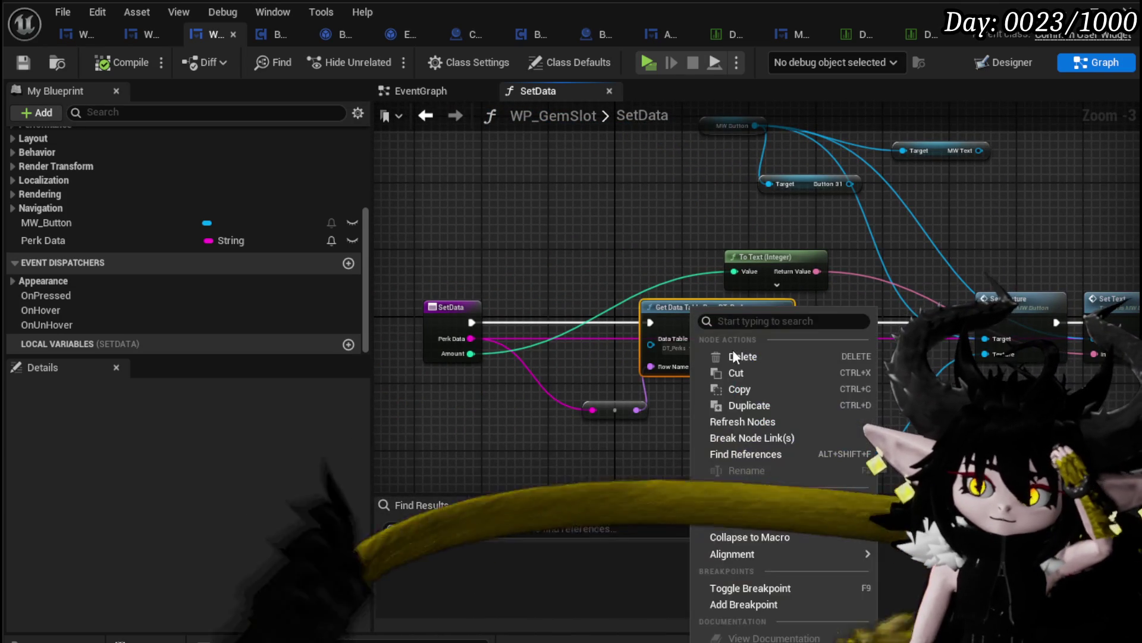
pyautogui.click(738, 588)
# - Delete the Button 31 and MW Text nodes and compile WP_GemSlot
pyautogui.moveTo(794, 230)
pyautogui.mouseDown()
pyautogui.moveTo(655, 298)
pyautogui.moveTo(826, 243)
pyautogui.moveTo(833, 222)
pyautogui.mouseUp()
pyautogui.press('Delete')
pyautogui.moveTo(667, 298)
pyautogui.mouseDown()
pyautogui.moveTo(654, 202)
pyautogui.moveTo(596, 197)
pyautogui.moveTo(470, 257)
pyautogui.moveTo(716, 200)
pyautogui.mouseUp()
pyautogui.press('Escape')
pyautogui.click(143, 61)
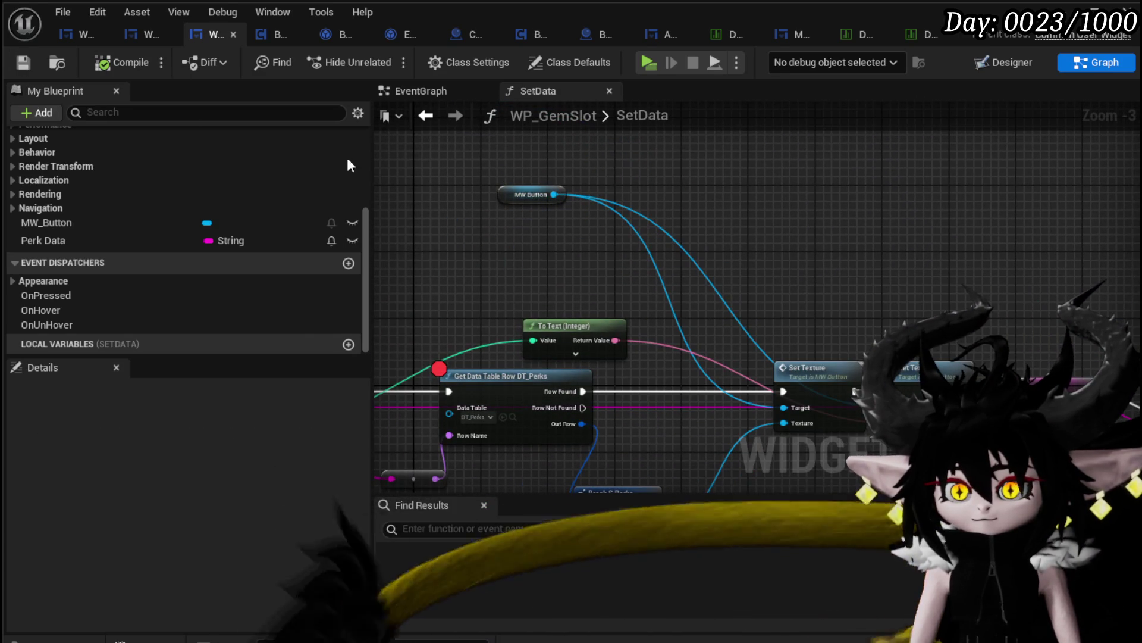
# - Rearrange the MW Button and To Text (Integer) nodes in the SetData graph
pyautogui.moveTo(514, 196)
pyautogui.mouseDown()
pyautogui.moveTo(589, 213)
pyautogui.moveTo(573, 187)
pyautogui.mouseUp()
pyautogui.moveTo(749, 208); pyautogui.dragTo(766, 152)
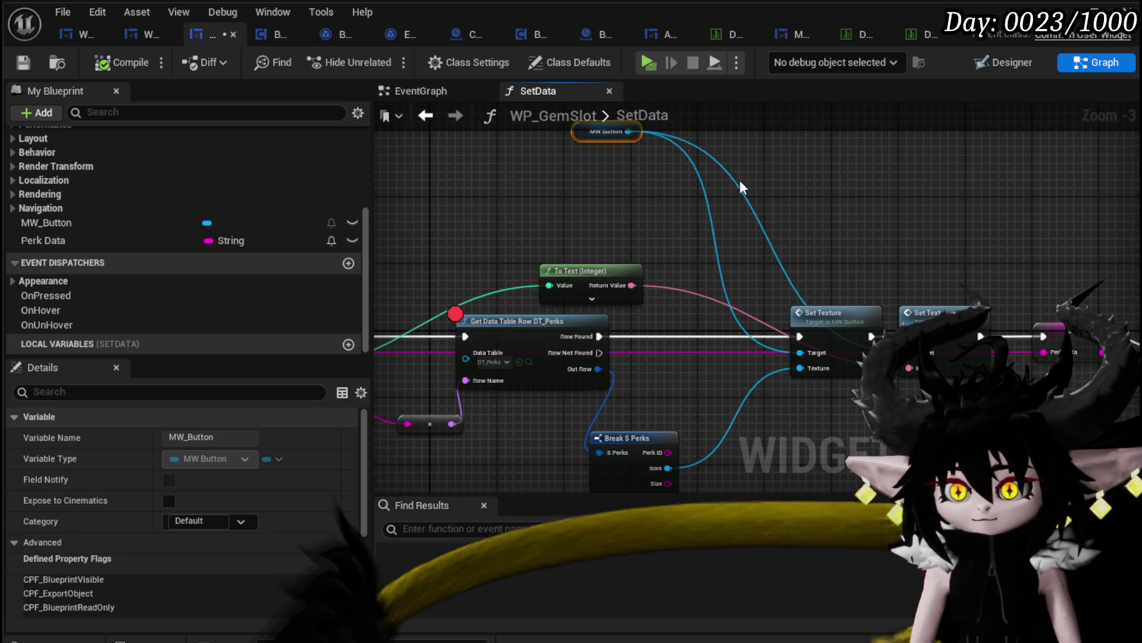
pyautogui.moveTo(584, 271); pyautogui.dragTo(544, 253)
pyautogui.click(832, 205)
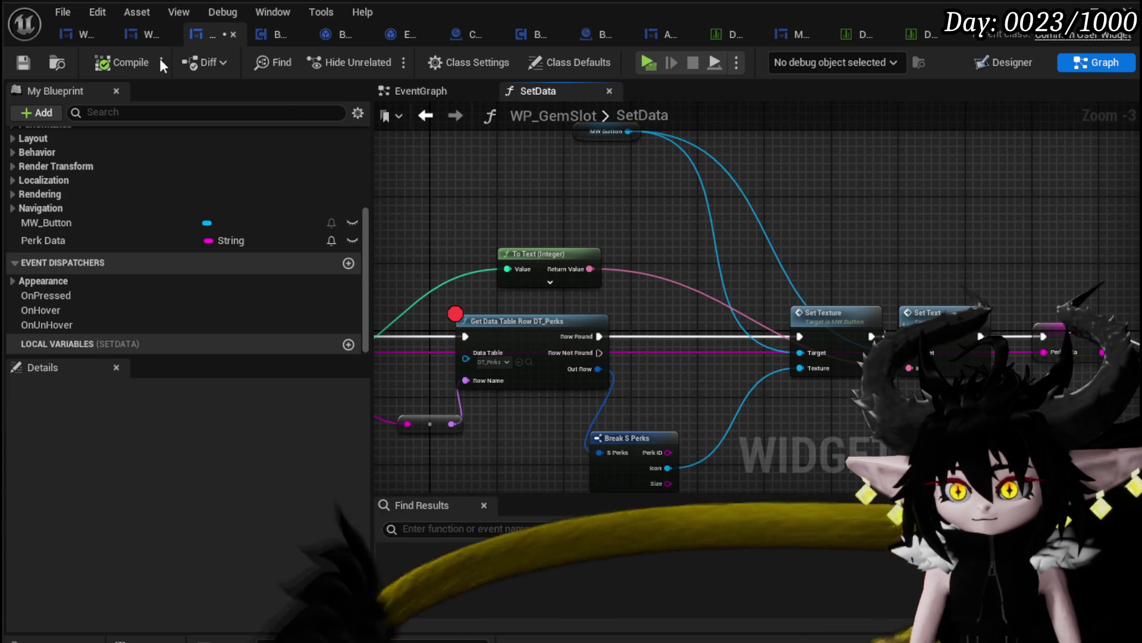
pyautogui.click(1051, 8)
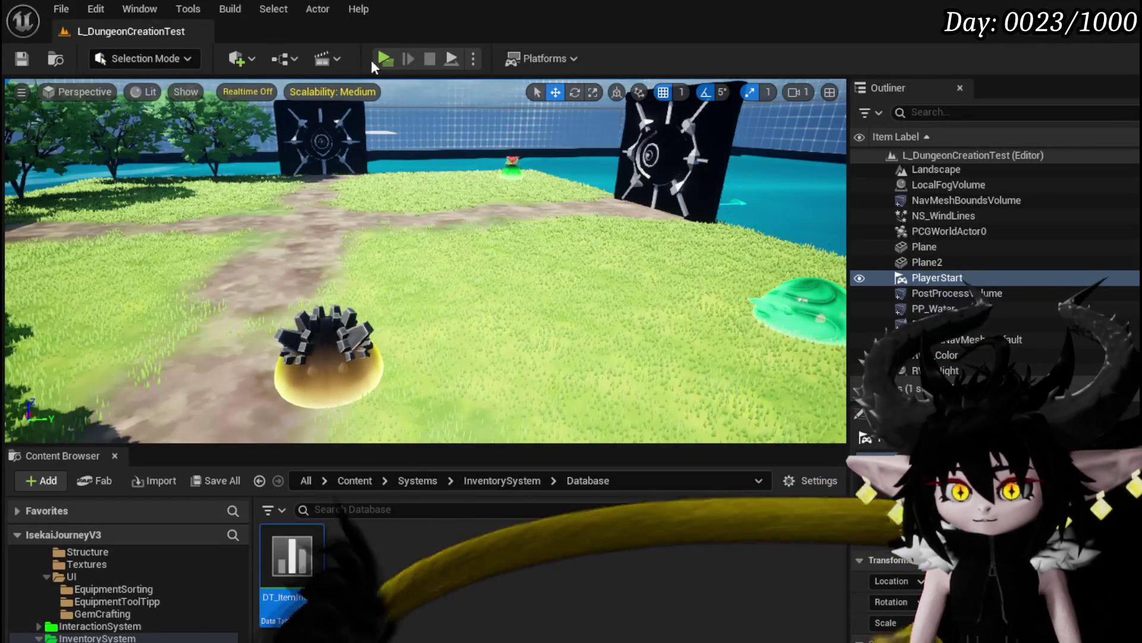
# - Launch play with Alt+P, craft a gem, and step through Set Texture and Set Text
pyautogui.hotkey('alt', 'p')
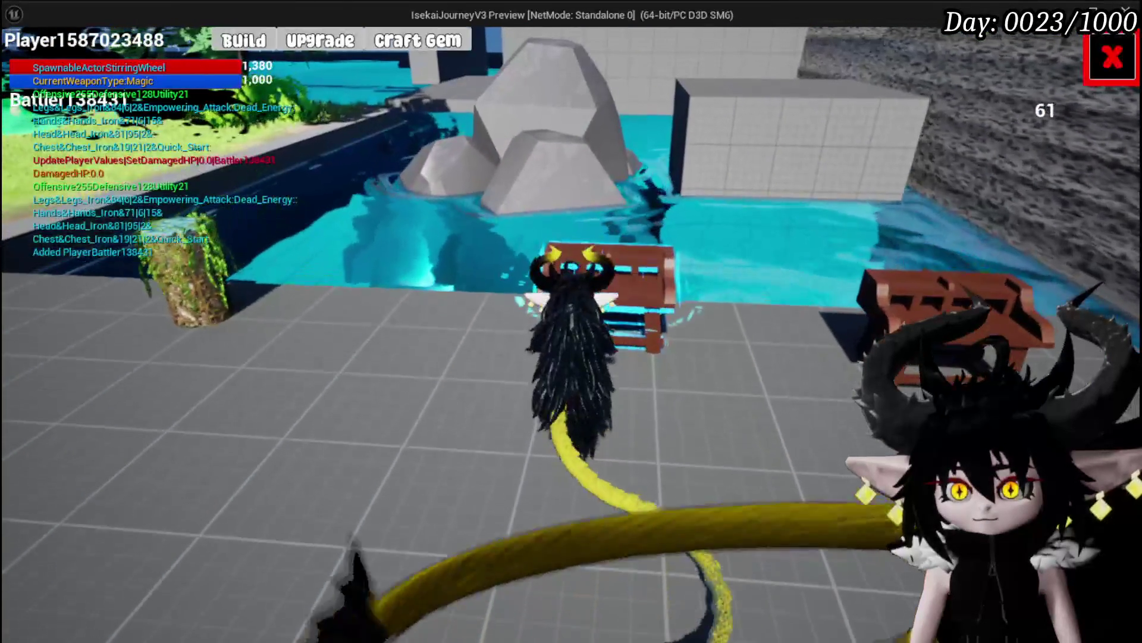
pyautogui.click(428, 41)
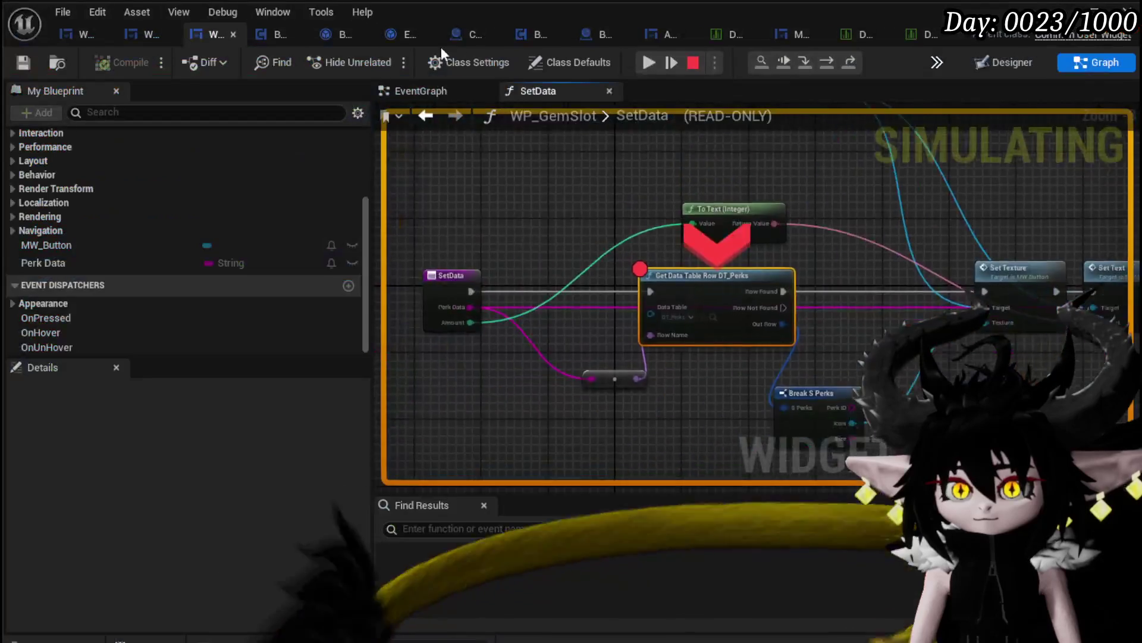
pyautogui.click(827, 63)
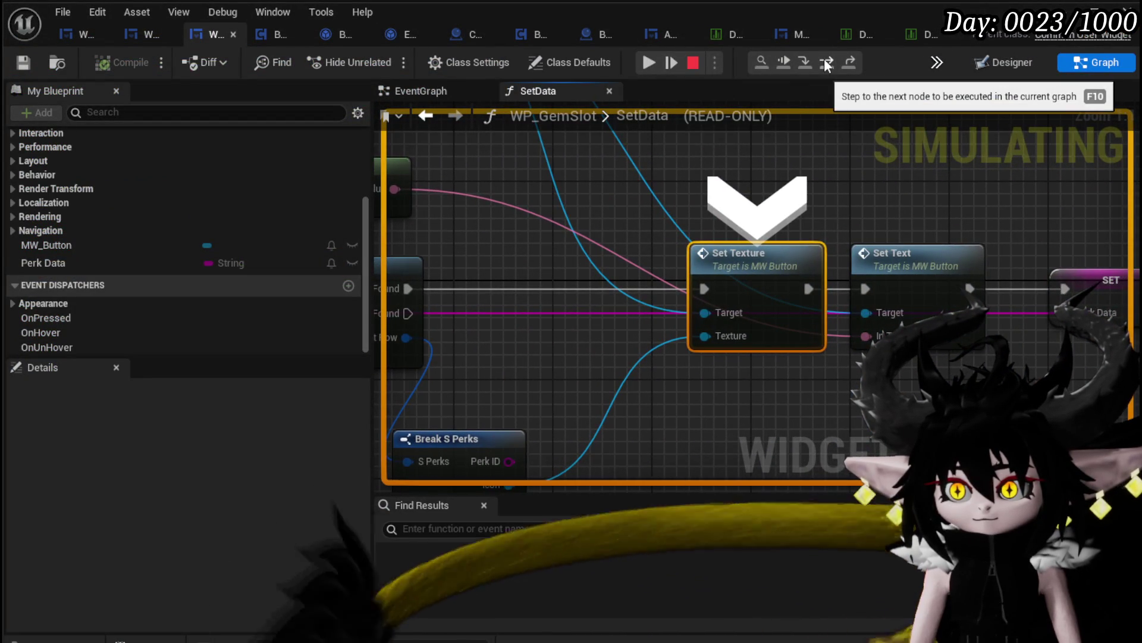
pyautogui.click(826, 63)
pyautogui.moveTo(717, 342)
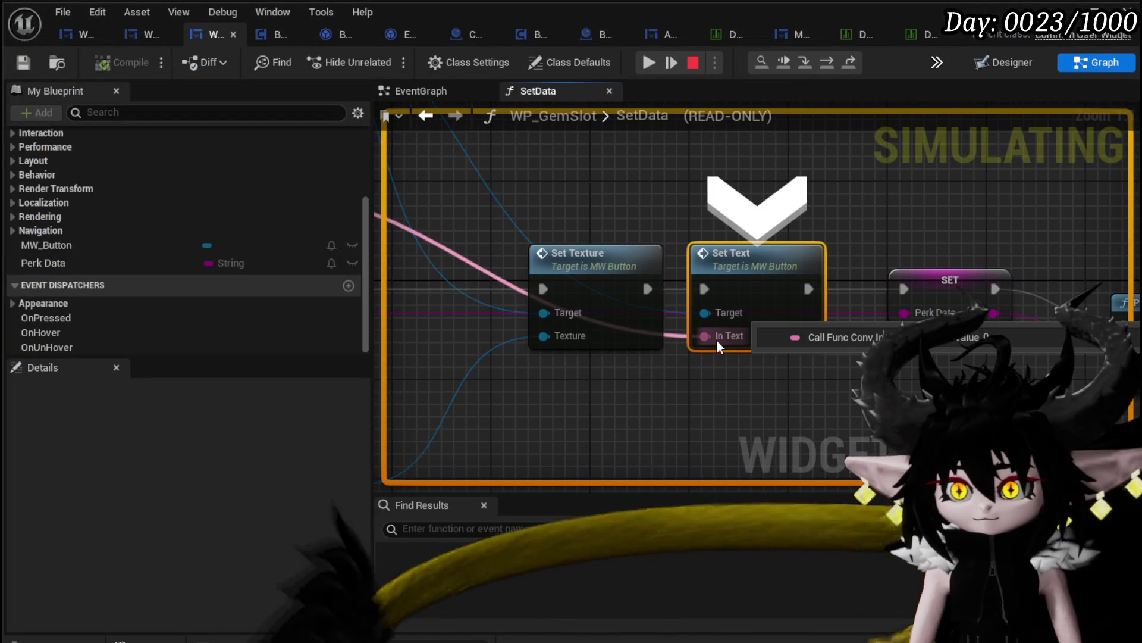
pyautogui.click(647, 64)
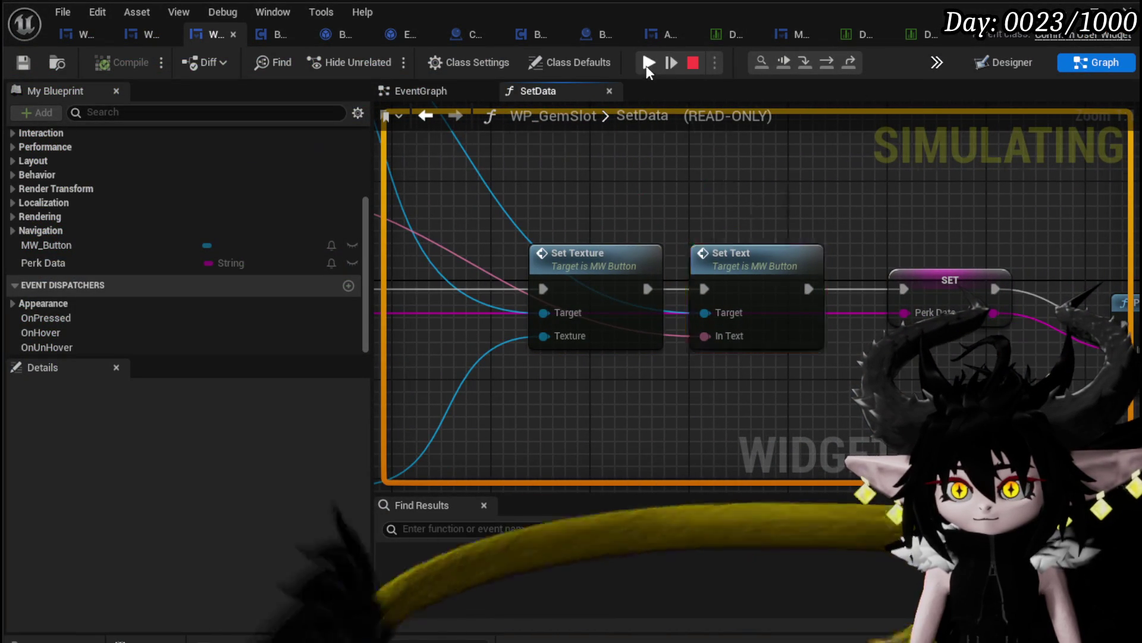
# - Step through Set Texture and Set Text for the next two gem slots
pyautogui.moveTo(854, 332)
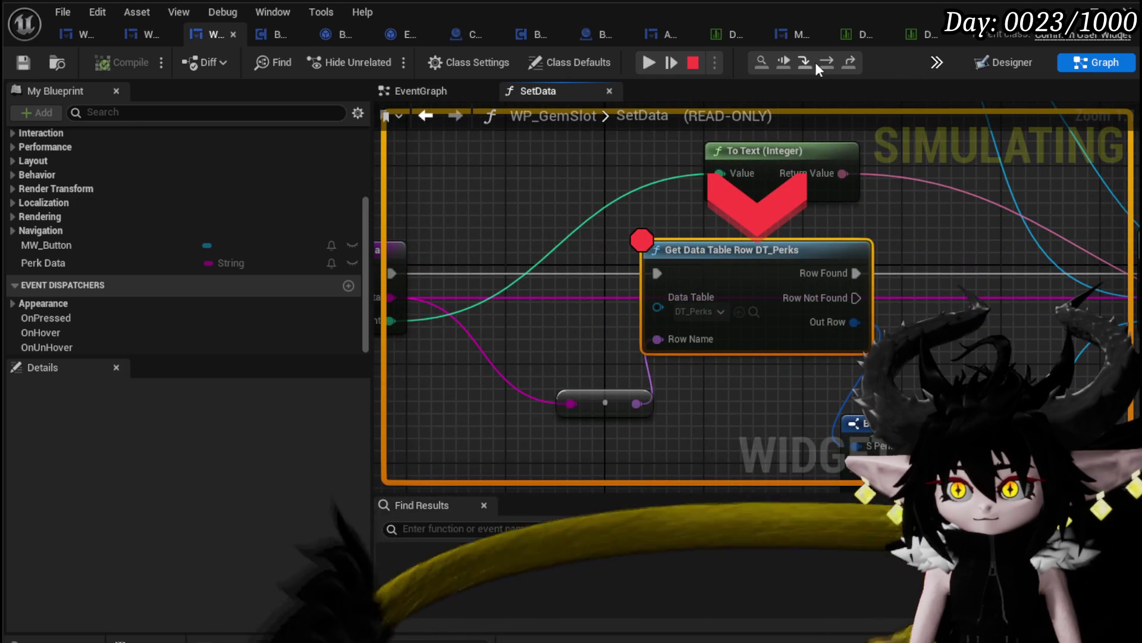
pyautogui.click(823, 63)
pyautogui.click(823, 63)
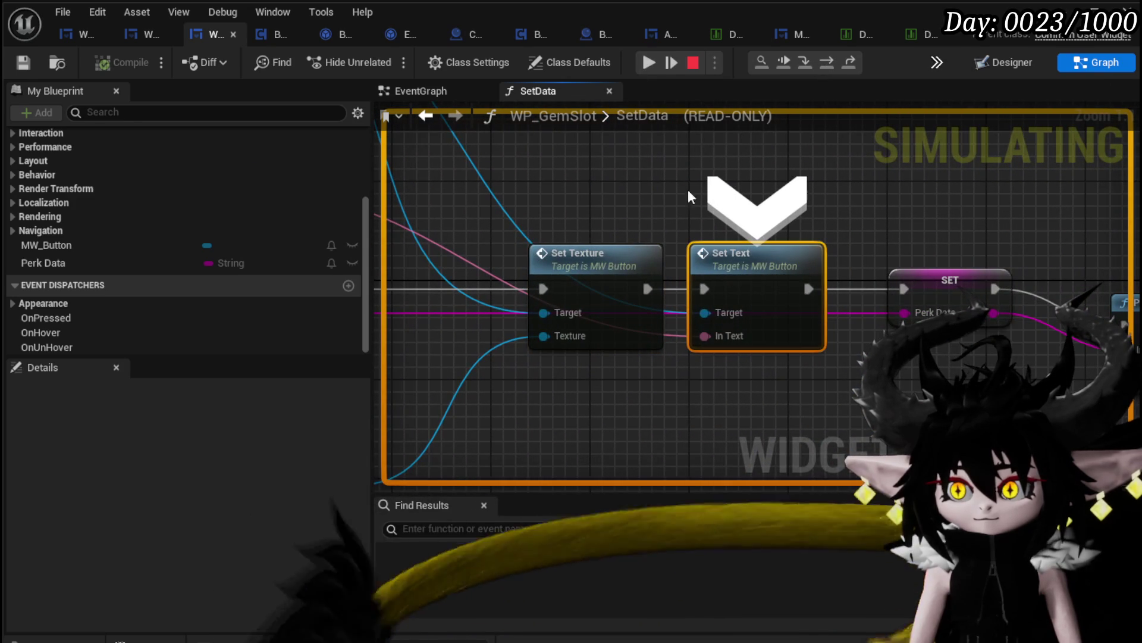
pyautogui.click(650, 63)
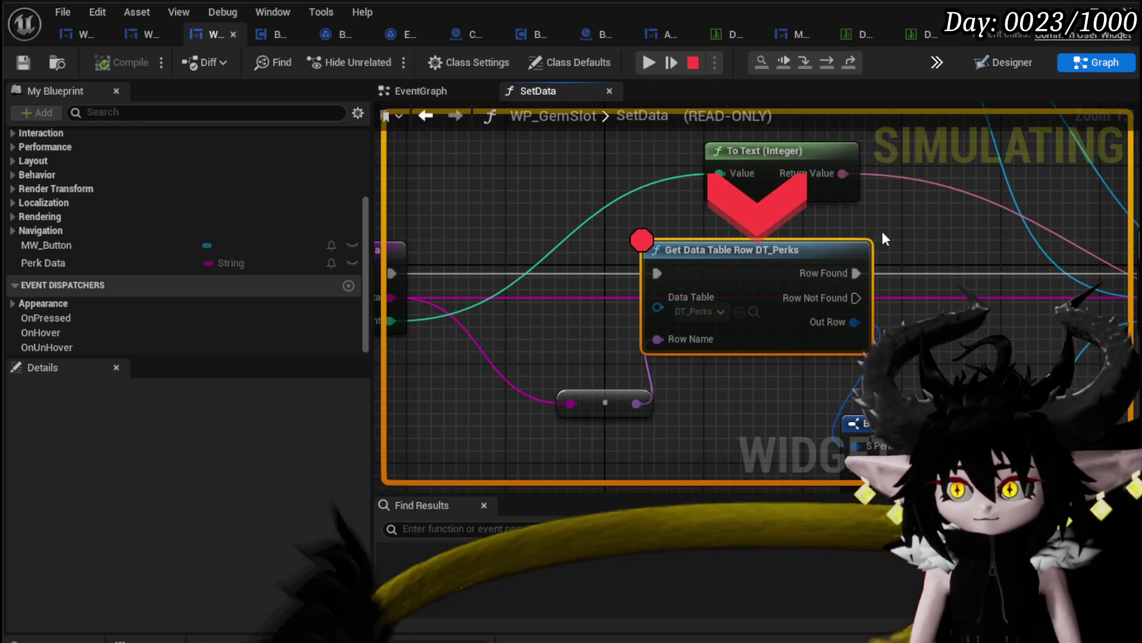
pyautogui.click(830, 63)
pyautogui.moveTo(749, 343)
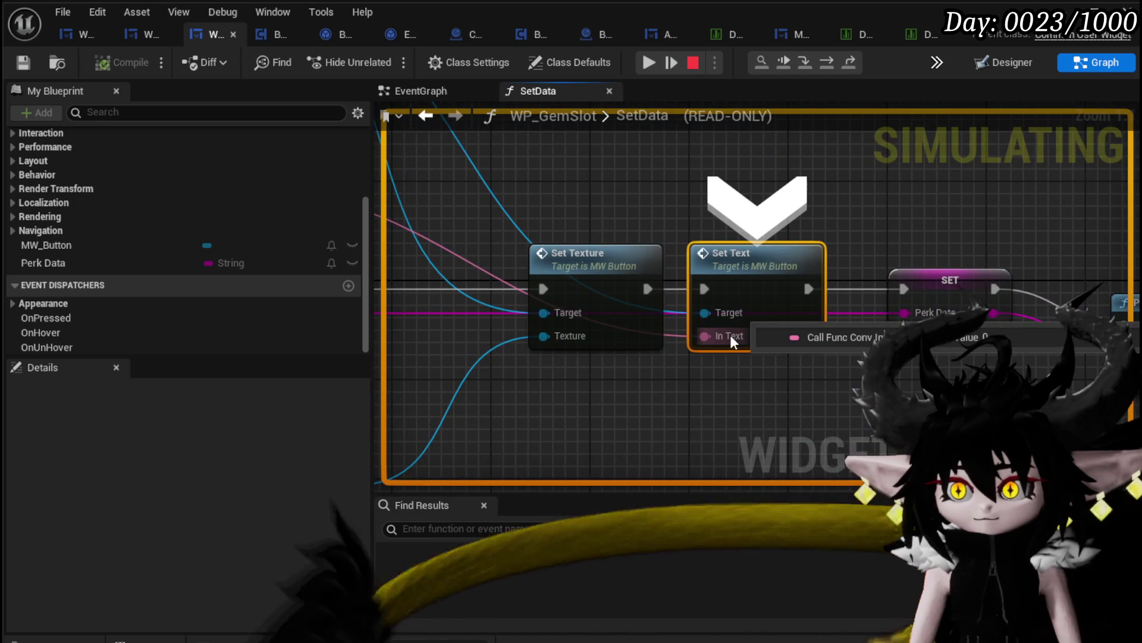
pyautogui.click(649, 62)
# - Step through the last slot, resume, close the Craft Gem menu, and view WP_GemSlot's EventGraph
pyautogui.moveTo(573, 406)
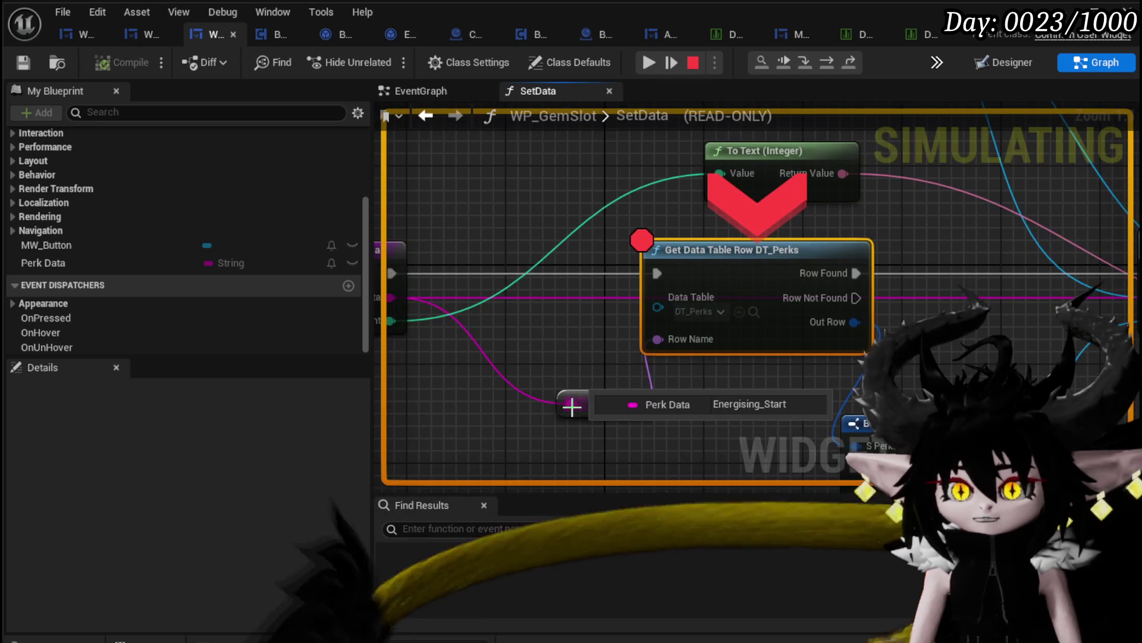
pyautogui.click(827, 62)
pyautogui.click(826, 62)
pyautogui.moveTo(727, 337)
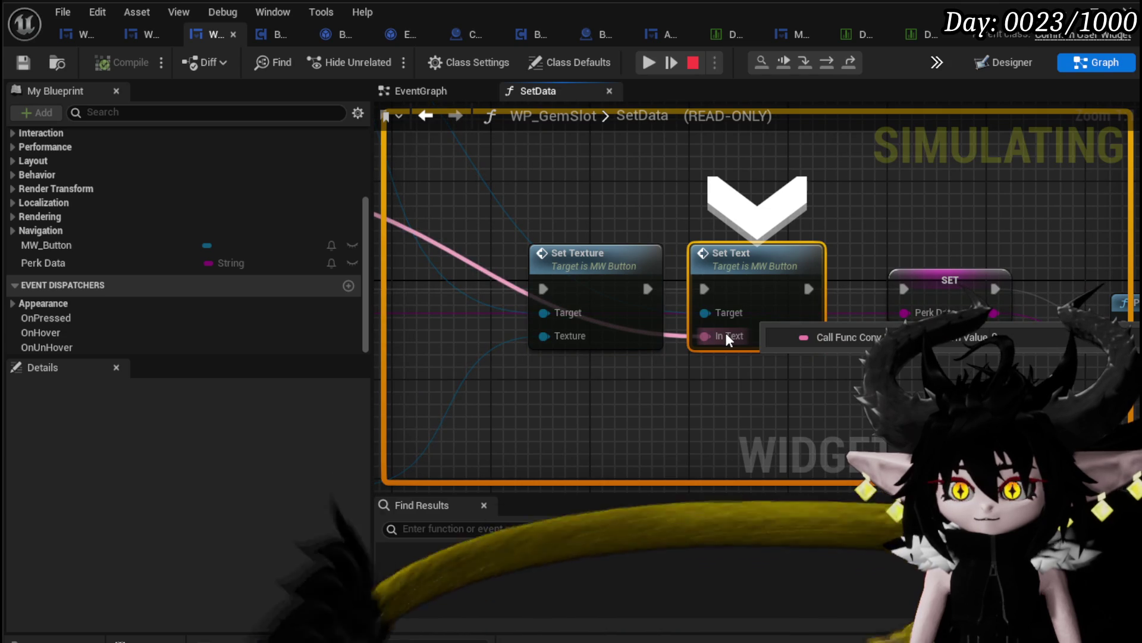
pyautogui.click(649, 62)
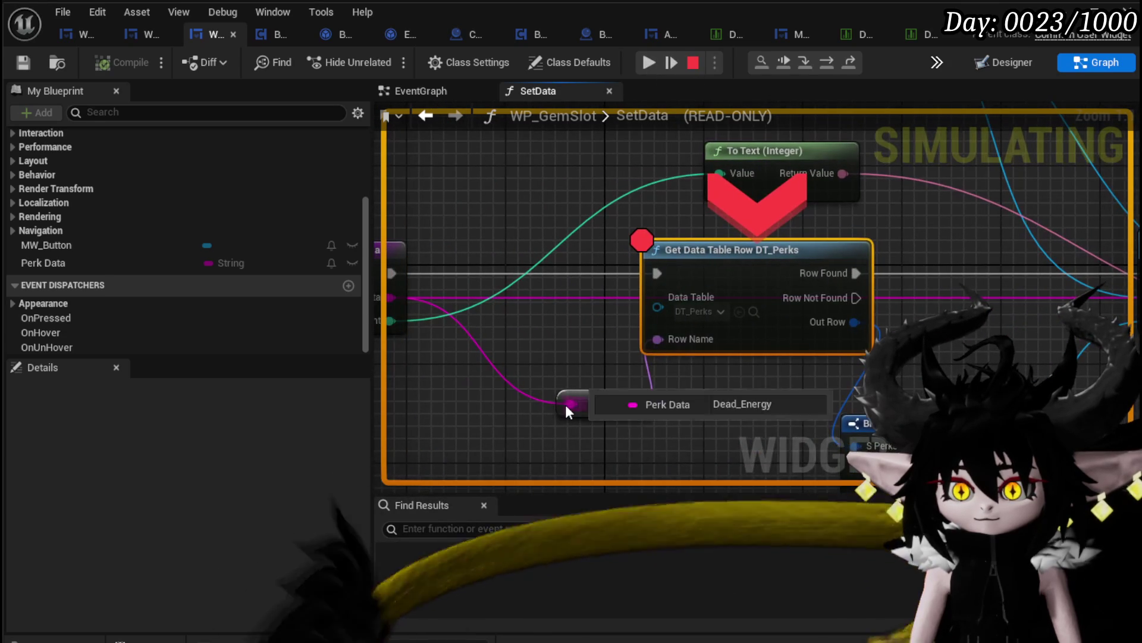
pyautogui.click(650, 60)
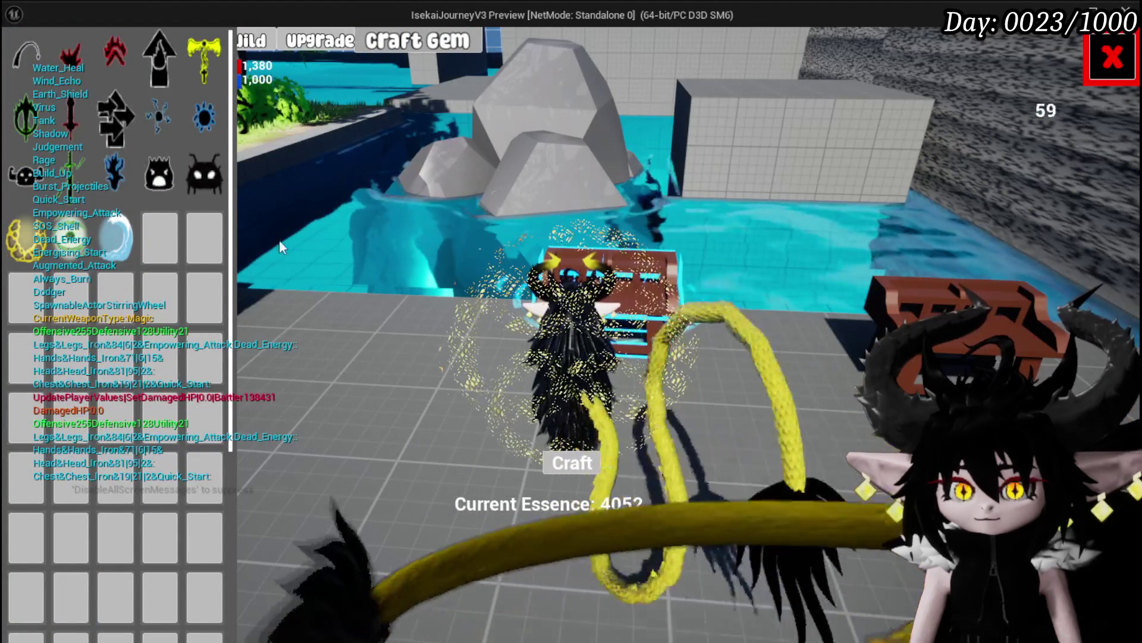
pyautogui.click(1092, 53)
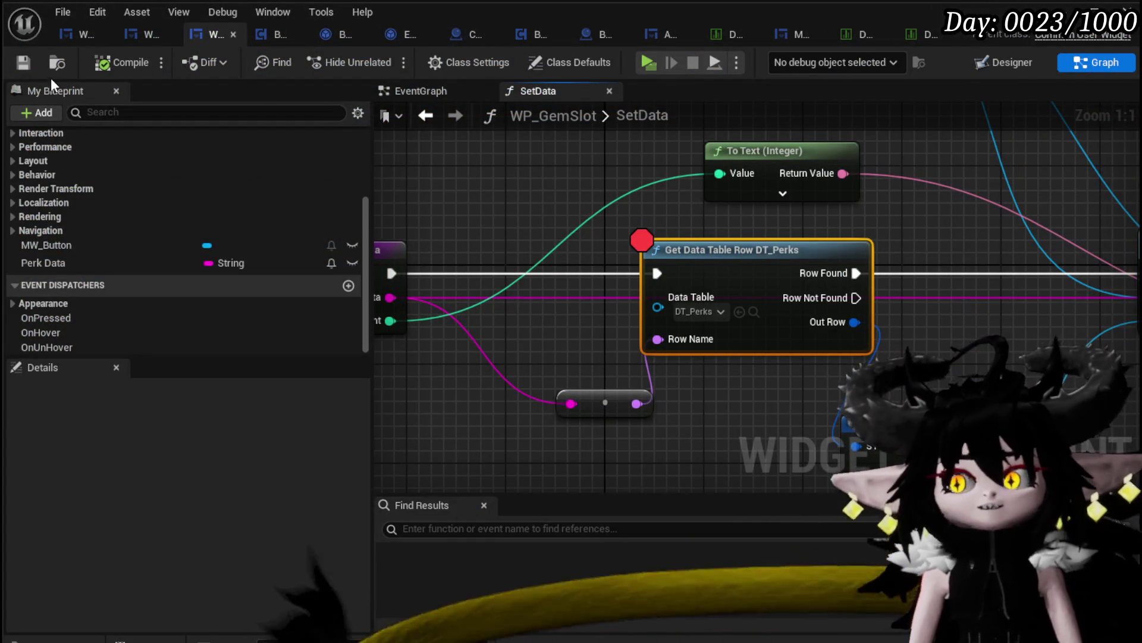
pyautogui.moveTo(672, 228)
pyautogui.mouseDown()
pyautogui.moveTo(595, 220)
pyautogui.moveTo(598, 463)
pyautogui.mouseUp()
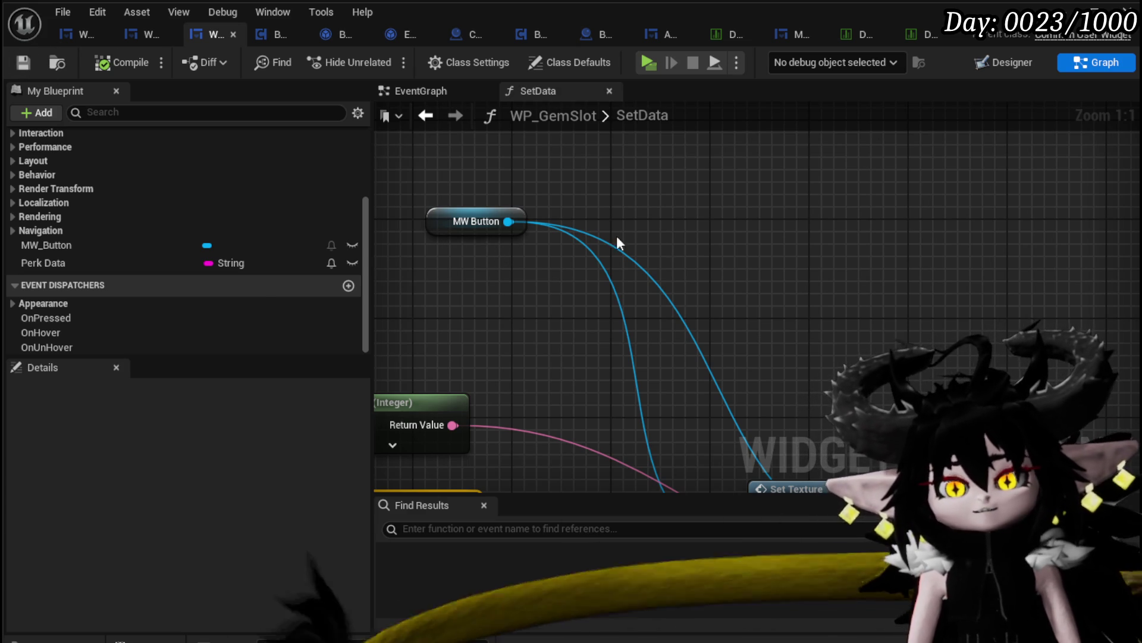
pyautogui.click(439, 92)
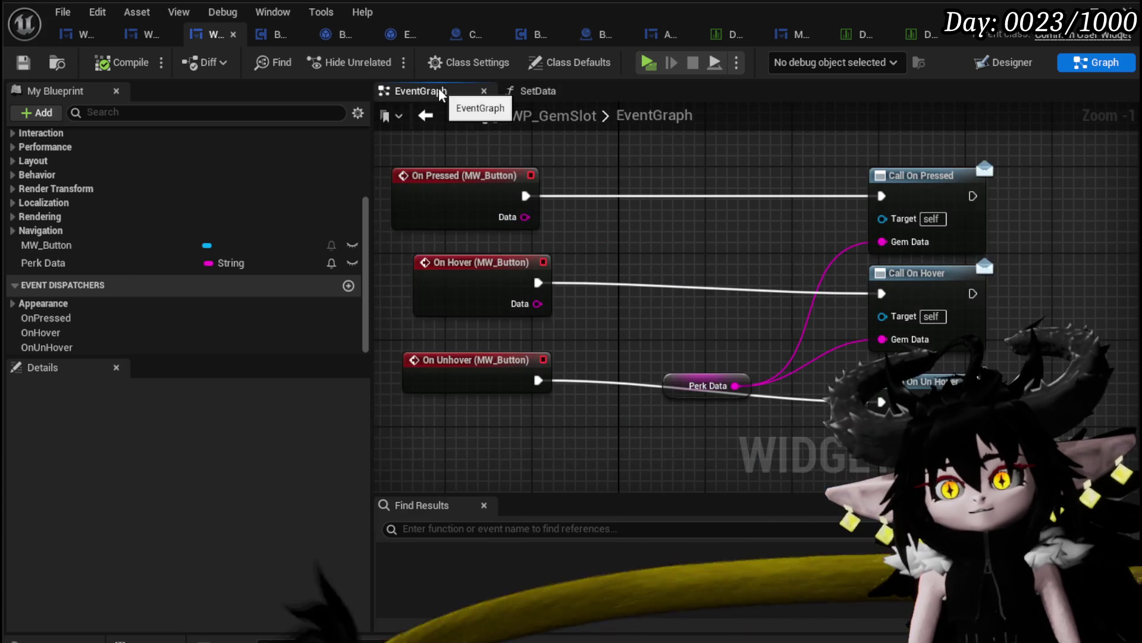
# - Open the MW_Button widget blueprint and inspect Button_31's properties
pyautogui.click(1025, 64)
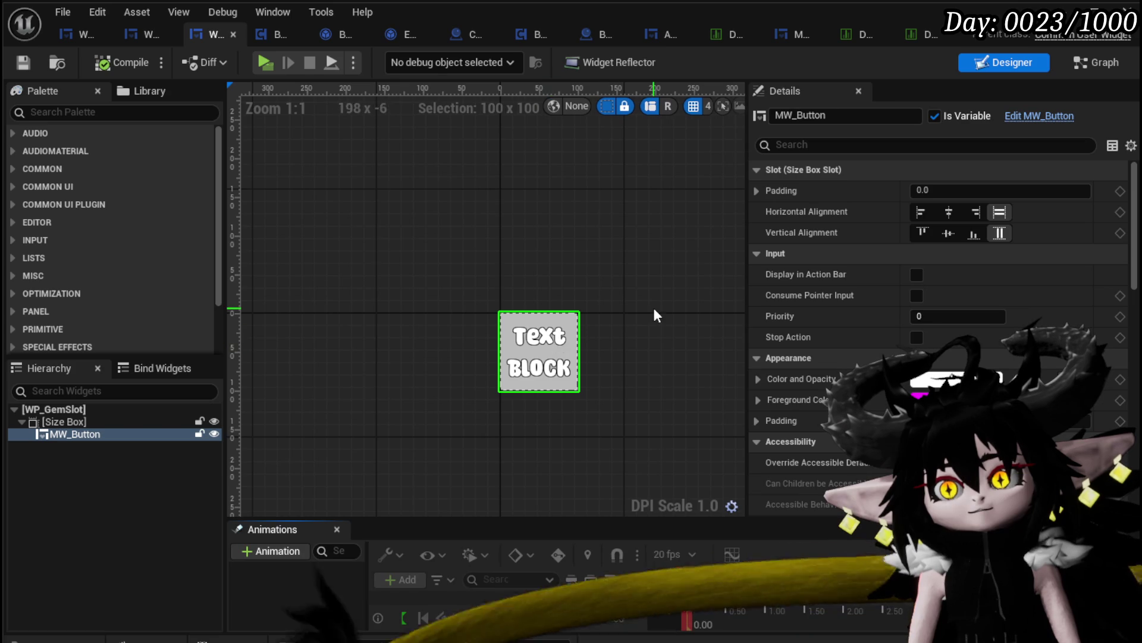
pyautogui.click(1047, 119)
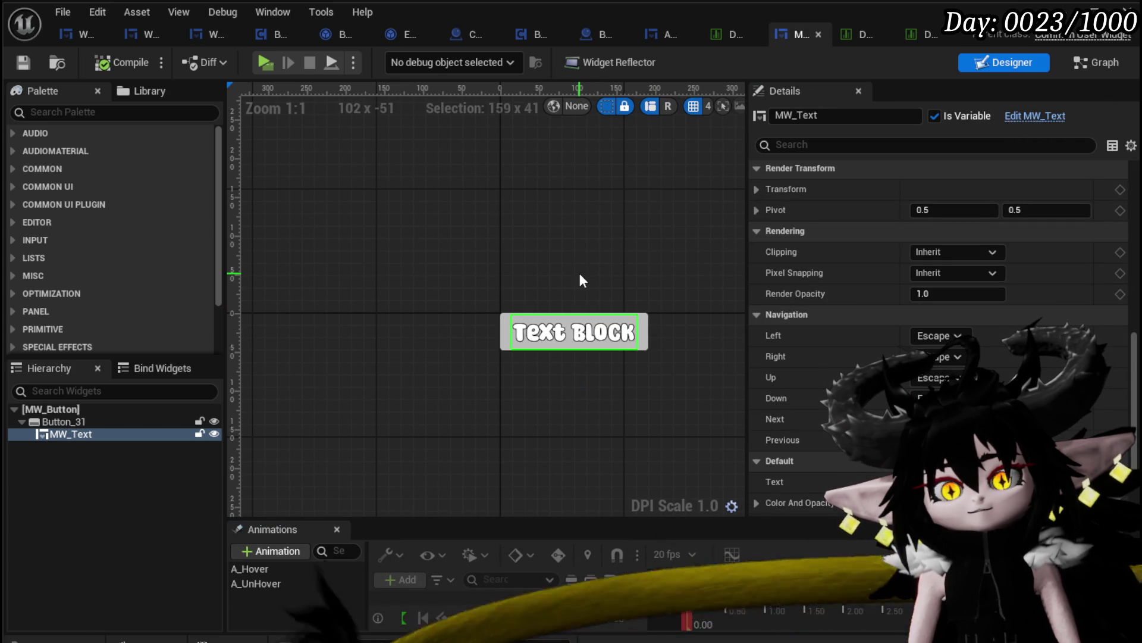
pyautogui.click(509, 331)
pyautogui.scroll(10, 934, 267)
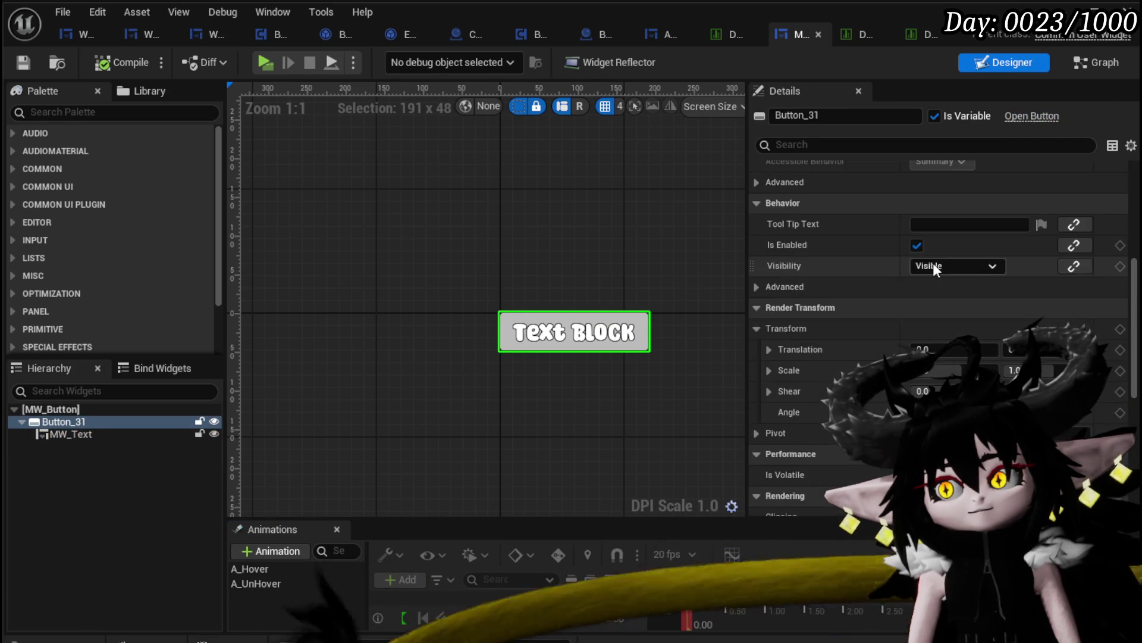
# - Review the MW_Text text block's Details inside MW_Button
pyautogui.click(565, 333)
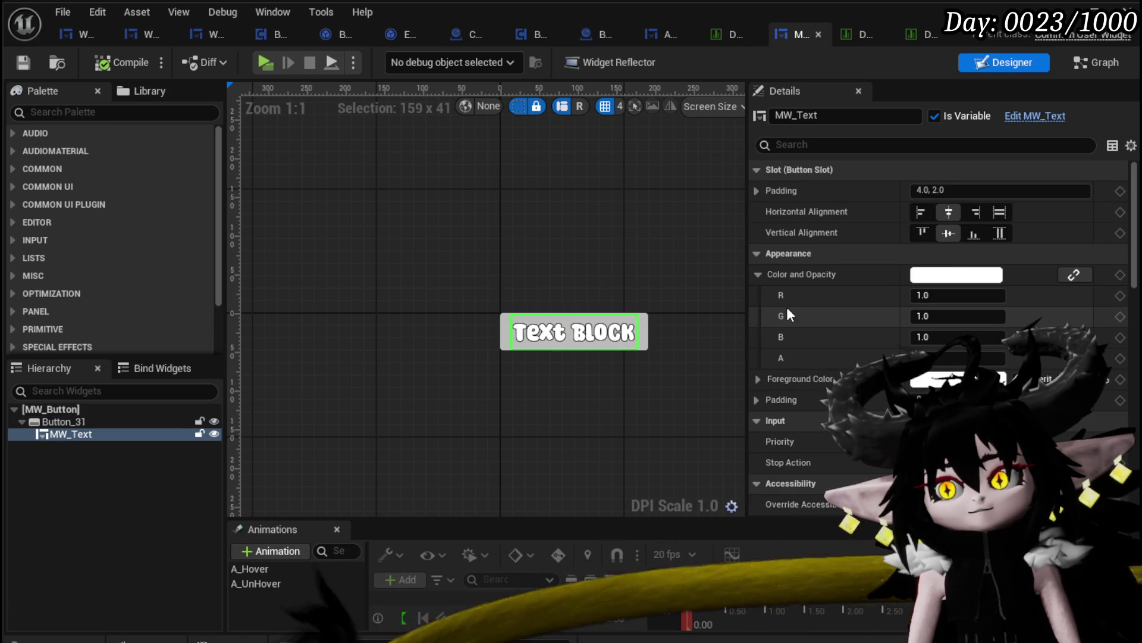
pyautogui.scroll(-3, 786, 307)
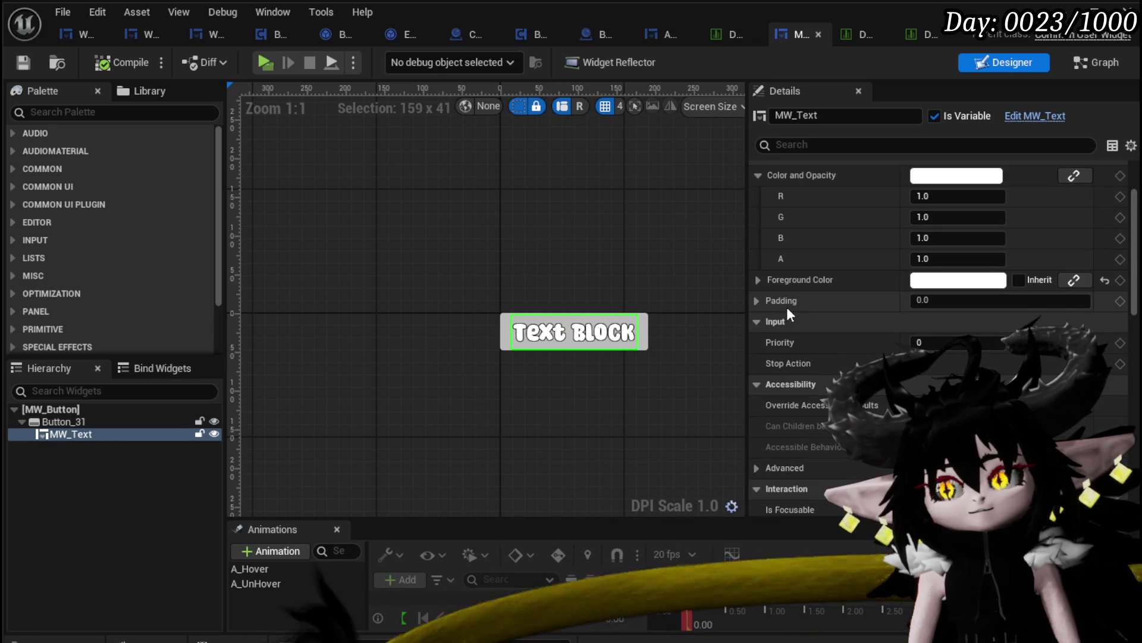
pyautogui.scroll(3, 787, 307)
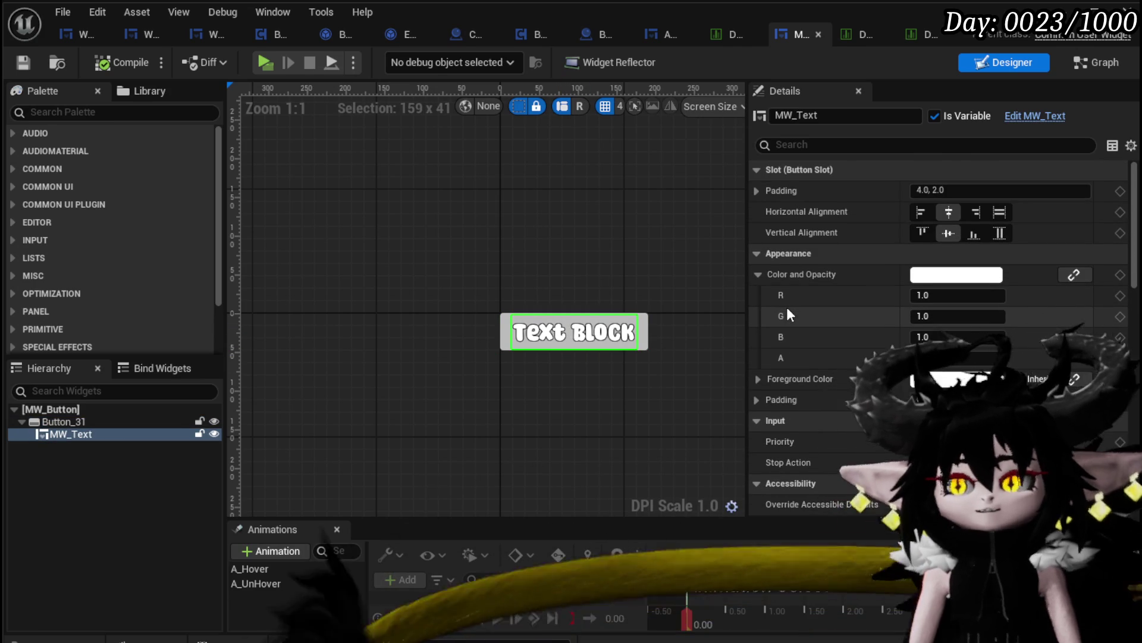
pyautogui.scroll(-4, 788, 310)
pyautogui.scroll(-10, 783, 307)
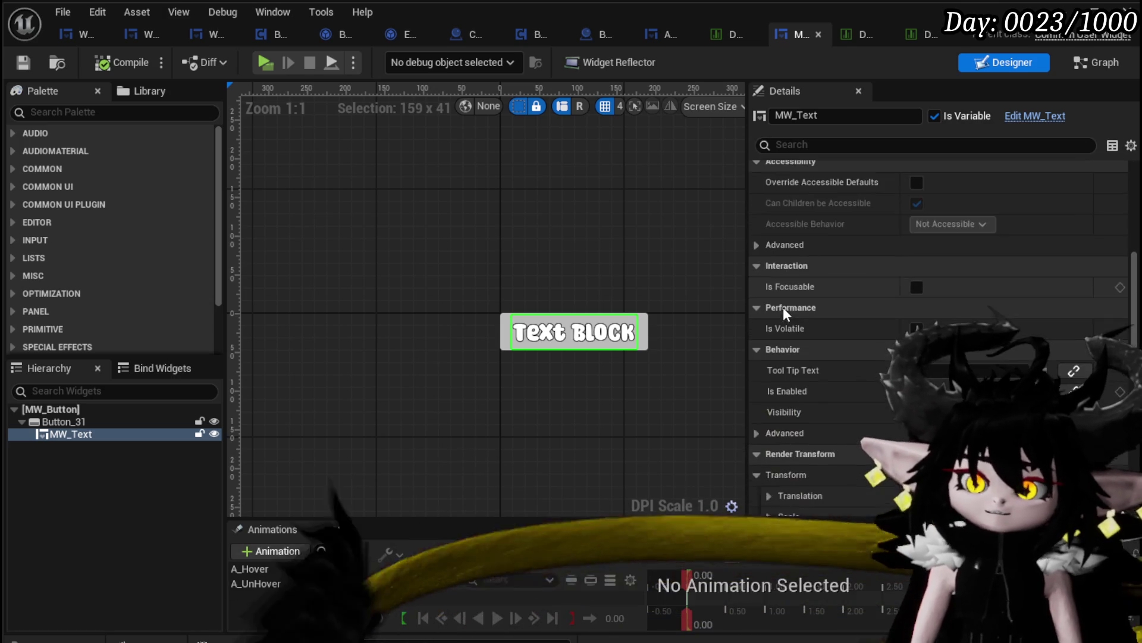
pyautogui.scroll(-7, 1008, 313)
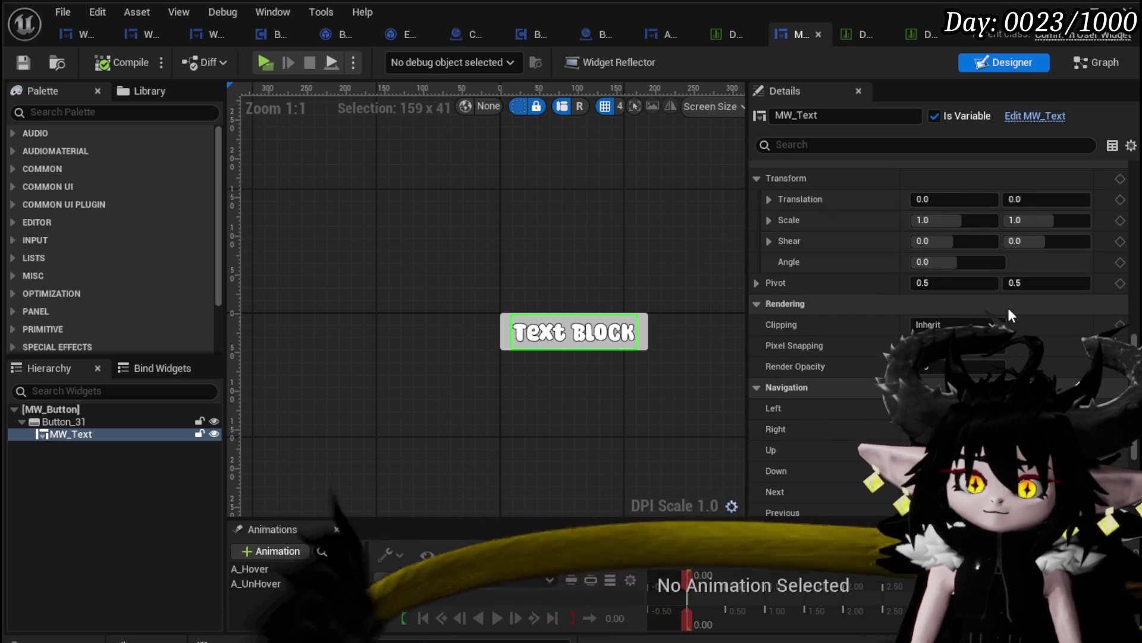
pyautogui.scroll(-7, 1010, 310)
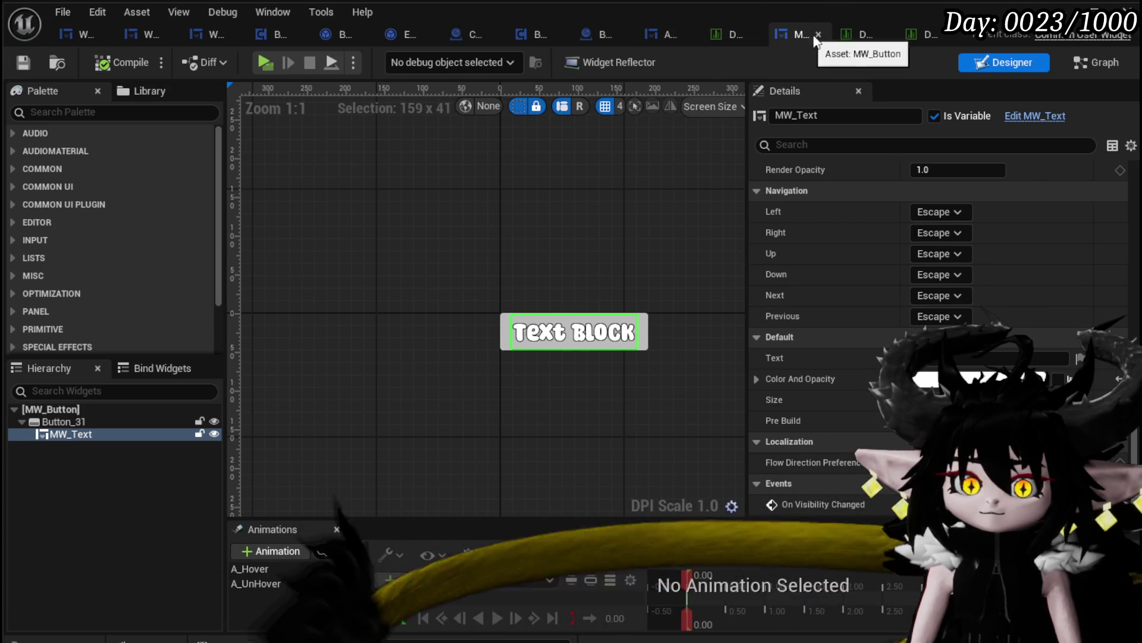
pyautogui.click(1074, 54)
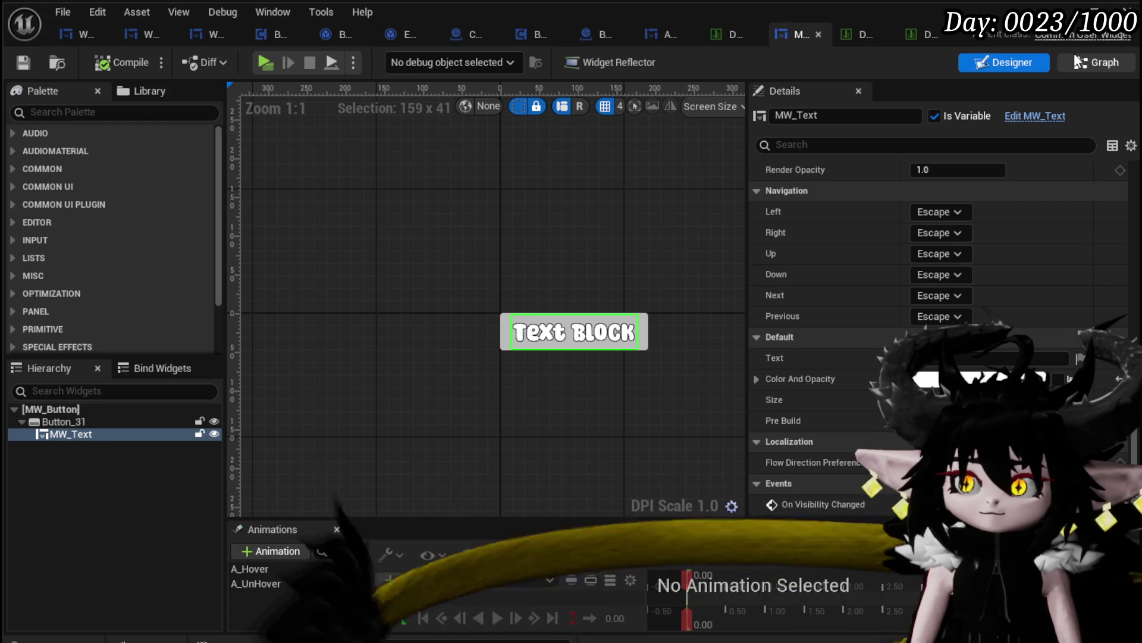
# - Remove the Text Is Empty check in SetText so it feeds Set Text directly, then save
pyautogui.scroll(-2, 606, 191)
pyautogui.moveTo(606, 190)
pyautogui.mouseDown()
pyautogui.moveTo(687, 183)
pyautogui.moveTo(703, 197)
pyautogui.mouseUp()
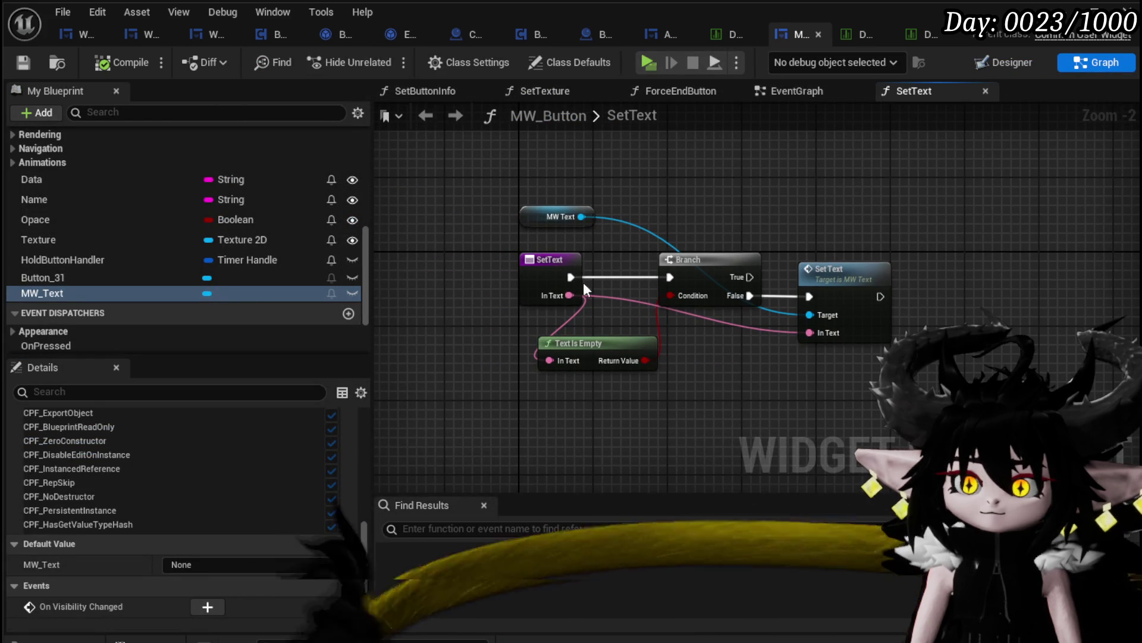
pyautogui.moveTo(570, 276); pyautogui.dragTo(591, 287)
pyautogui.moveTo(809, 295); pyautogui.dragTo(809, 296)
pyautogui.moveTo(830, 277); pyautogui.dragTo(850, 259)
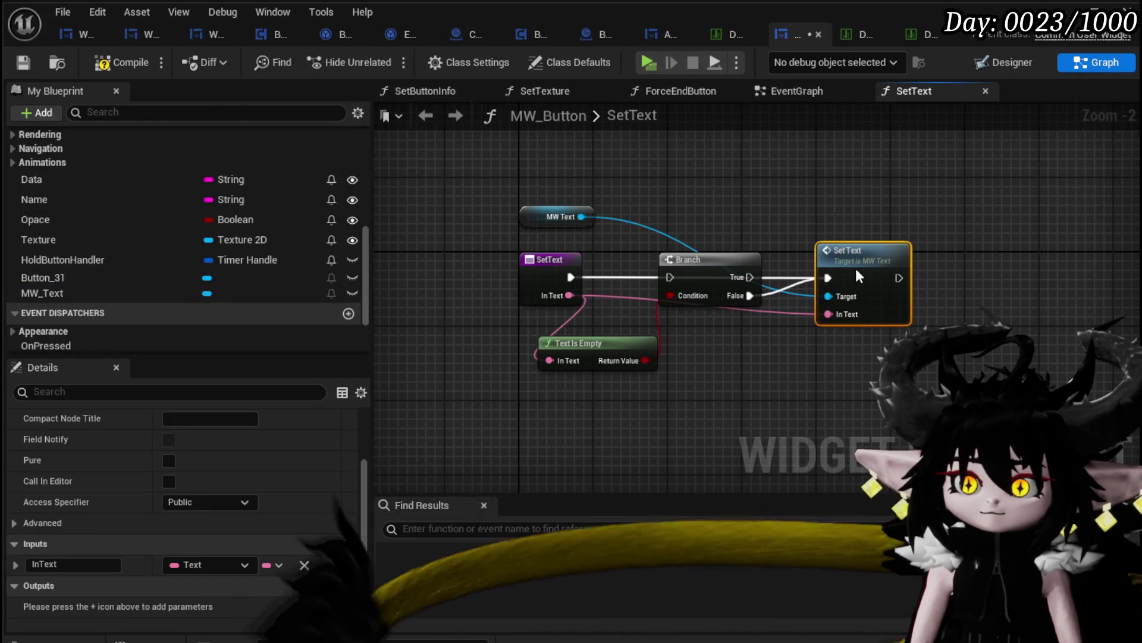
pyautogui.click(708, 259)
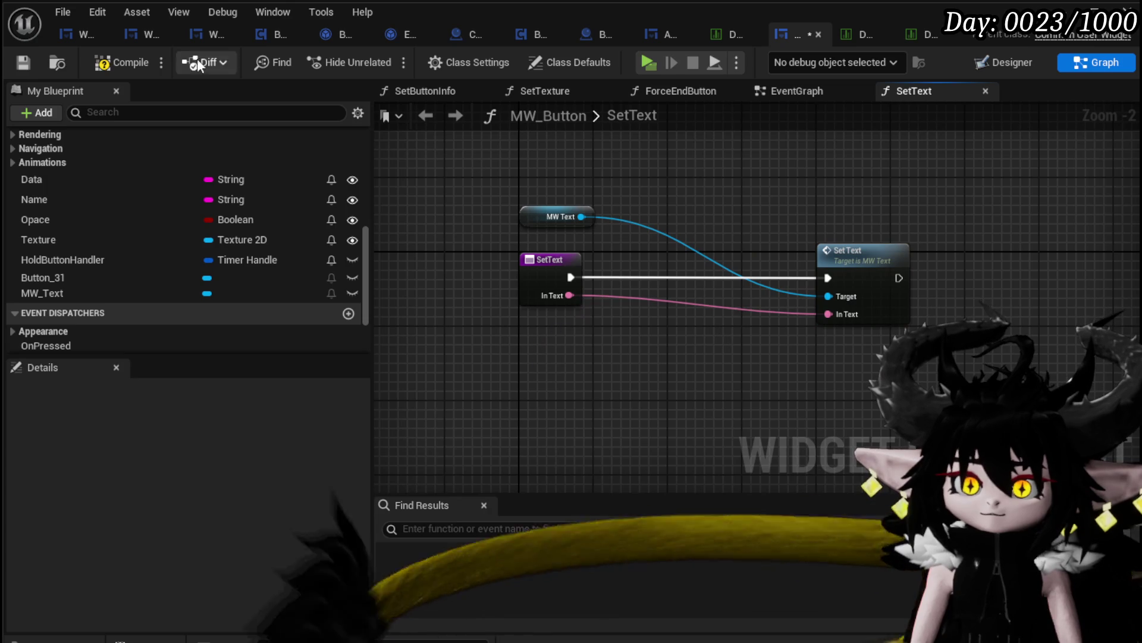
pyautogui.click(22, 63)
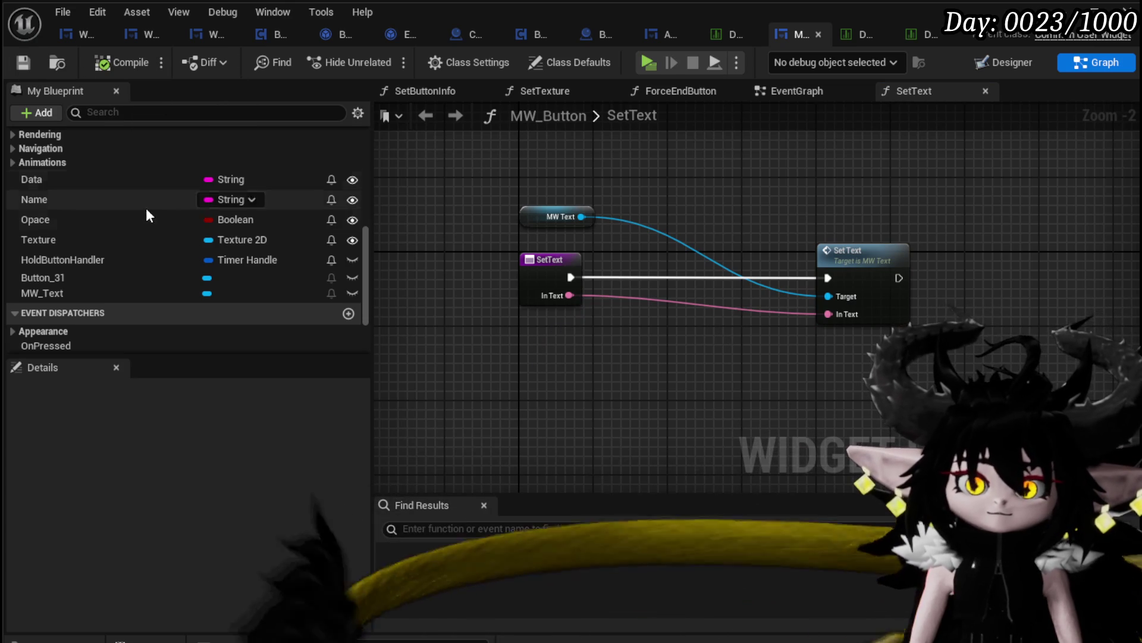
# - Review the SetButtonInfo, SetTexture and SetText graphs, then close MW_Button
pyautogui.scroll(5, 144, 199)
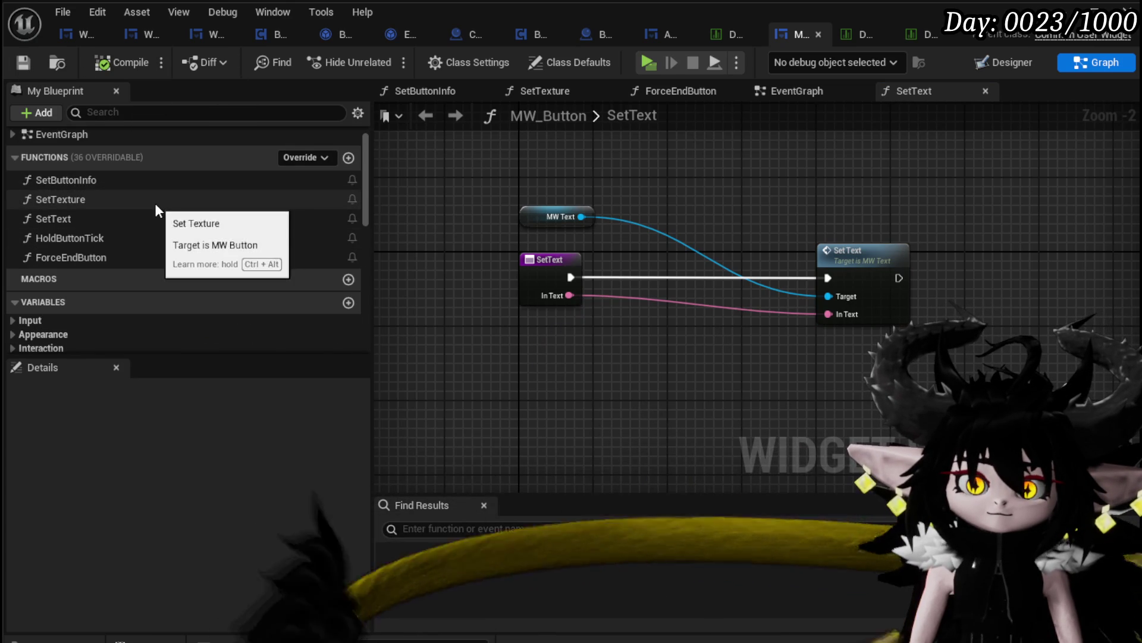
pyautogui.doubleClick(153, 180)
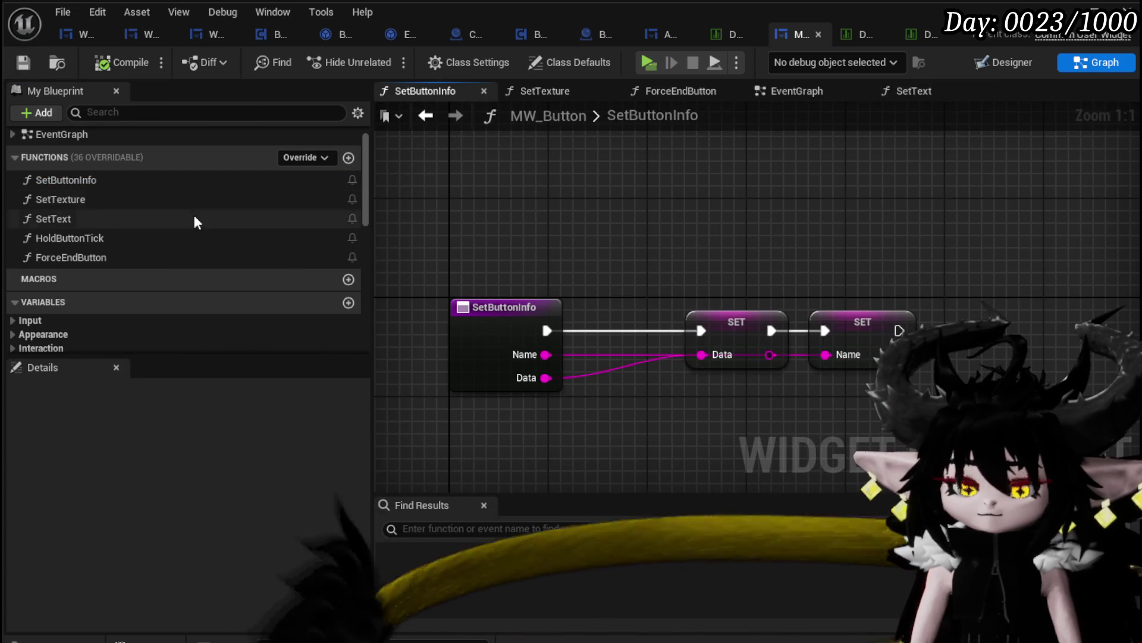
pyautogui.doubleClick(63, 198)
pyautogui.doubleClick(78, 216)
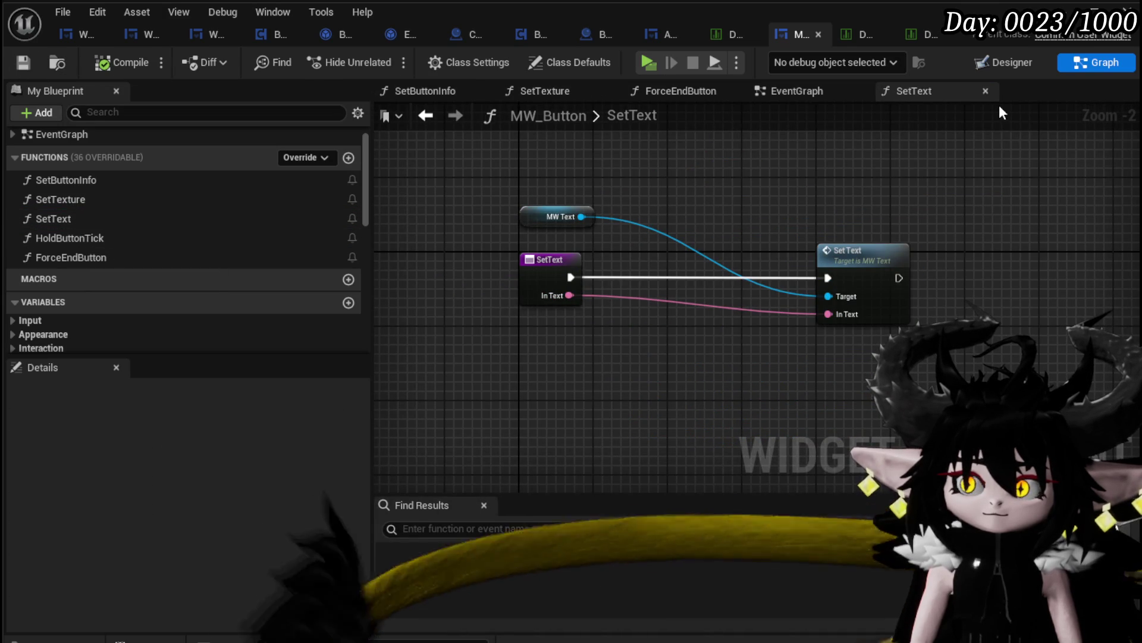
pyautogui.click(819, 34)
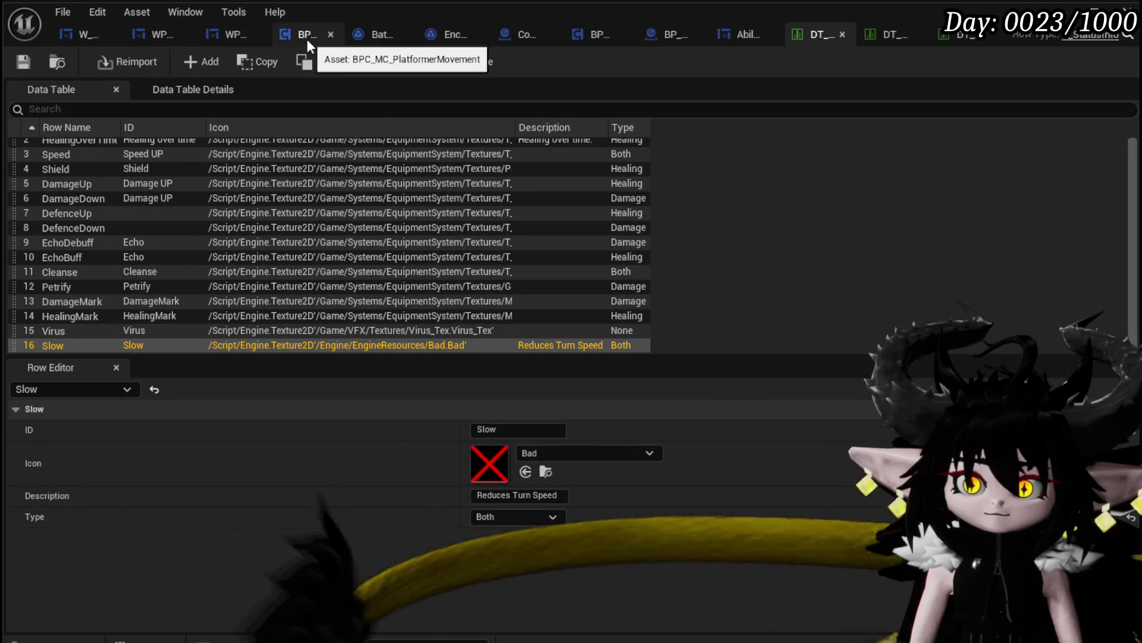
# - Delete the leftover disabled nodes from WP_GemSlot's EventGraph and save
pyautogui.click(241, 34)
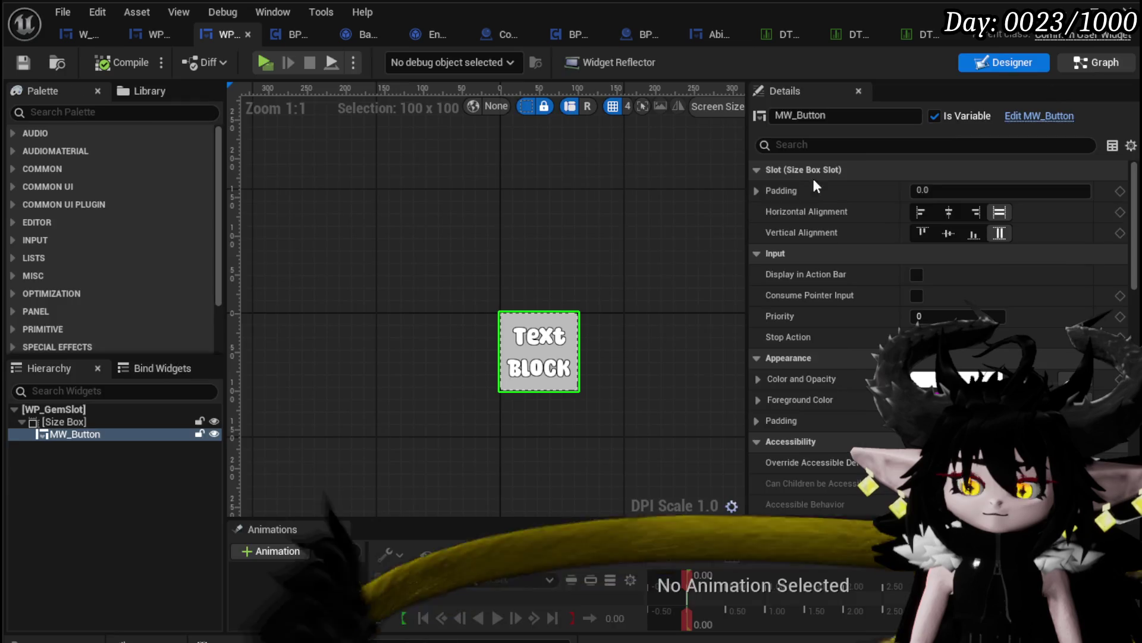
pyautogui.hotkey('ctrl', 'shift', 'g')
pyautogui.scroll(-5, 629, 263)
pyautogui.scroll(4, 628, 263)
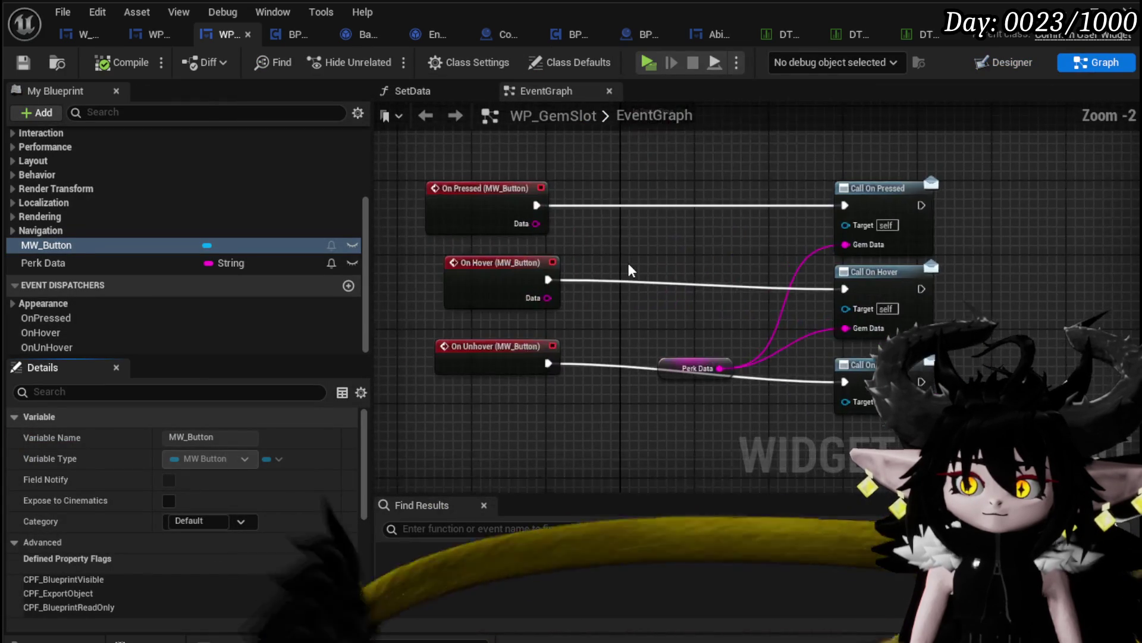
pyautogui.scroll(-4, 629, 263)
pyautogui.moveTo(569, 363); pyautogui.dragTo(651, 249)
pyautogui.press('Delete')
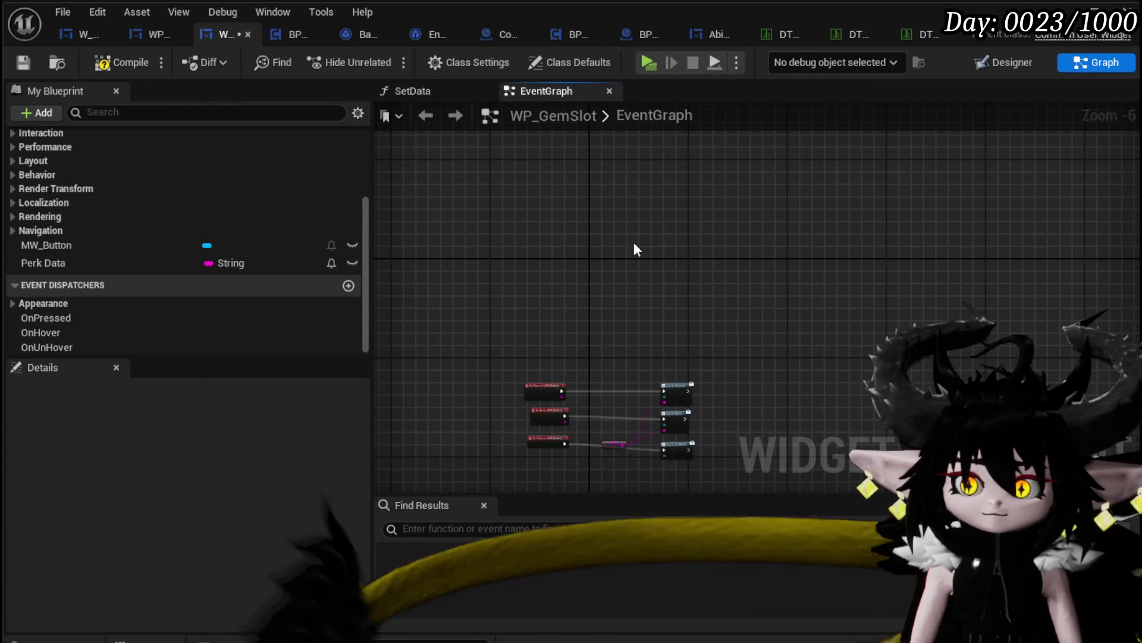
pyautogui.click(23, 58)
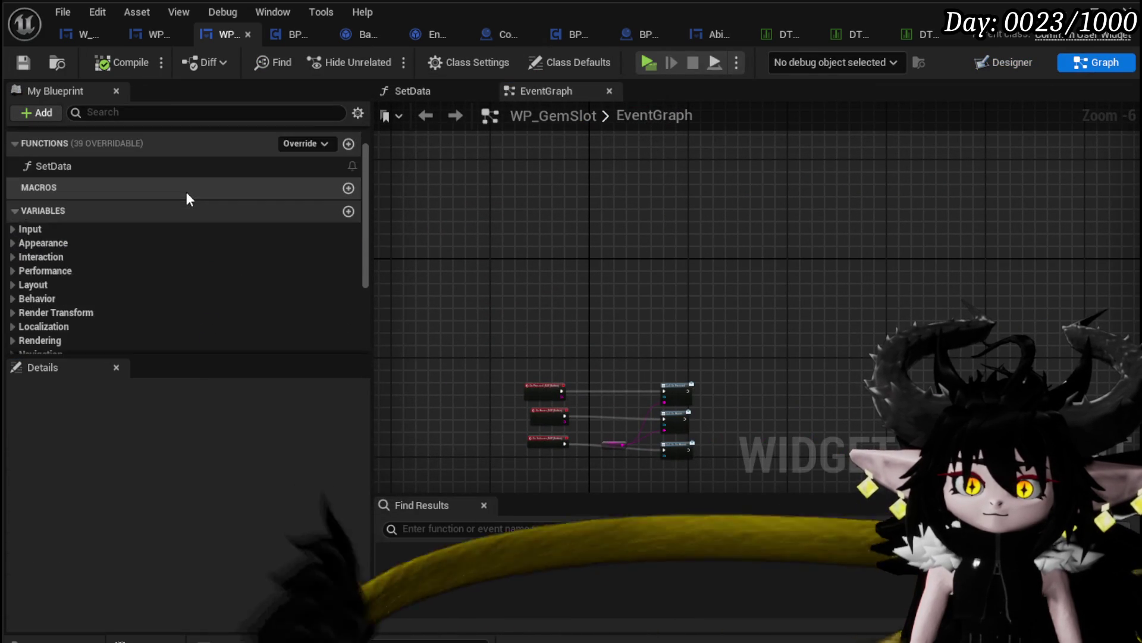
# - Inspect the SetData graph's data-table and texture nodes, then compile and save WP_GemSlot
pyautogui.scroll(1, 187, 191)
pyautogui.doubleClick(80, 204)
pyautogui.scroll(-2, 827, 168)
pyautogui.moveTo(827, 169)
pyautogui.mouseDown()
pyautogui.moveTo(830, 188)
pyautogui.moveTo(875, 187)
pyautogui.moveTo(819, 140)
pyautogui.moveTo(992, 143)
pyautogui.mouseUp()
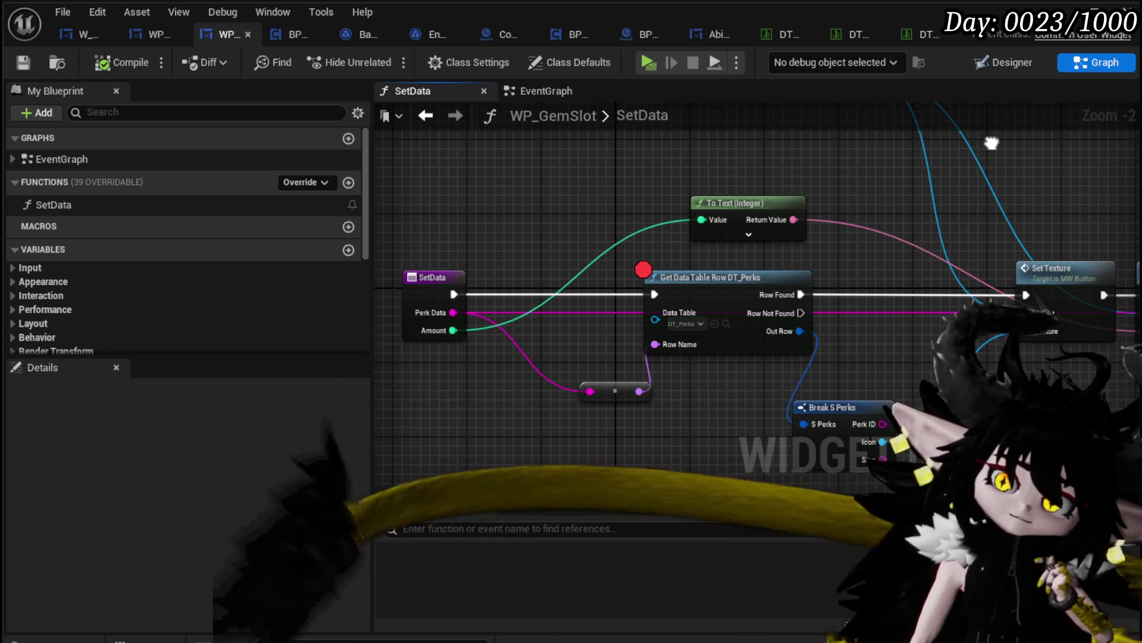
pyautogui.click(1003, 67)
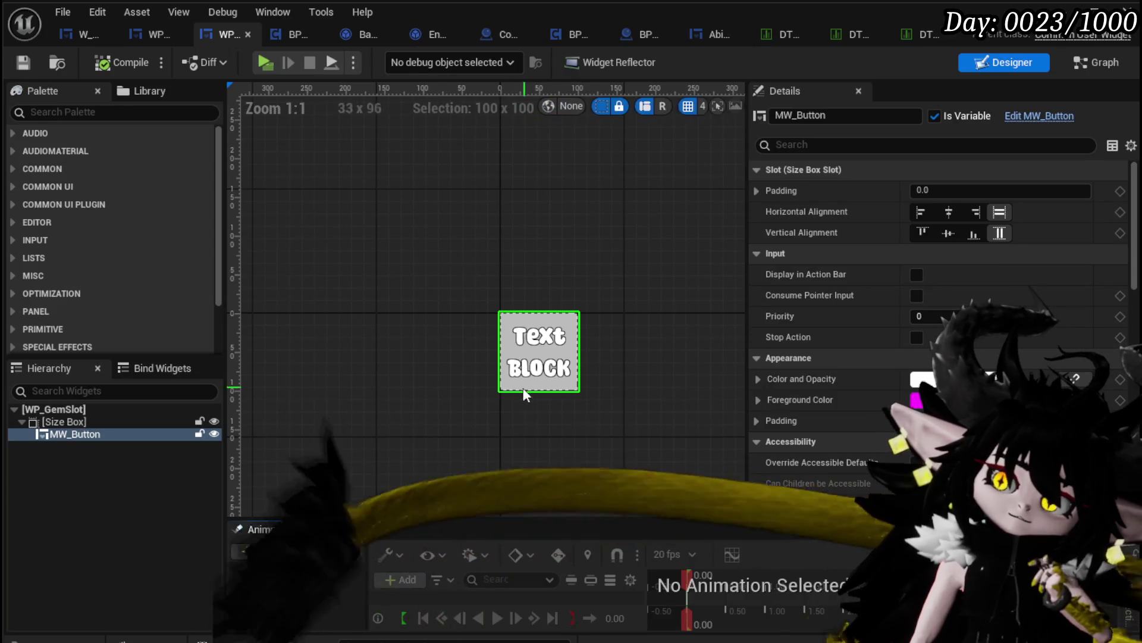
pyautogui.scroll(-10, 984, 321)
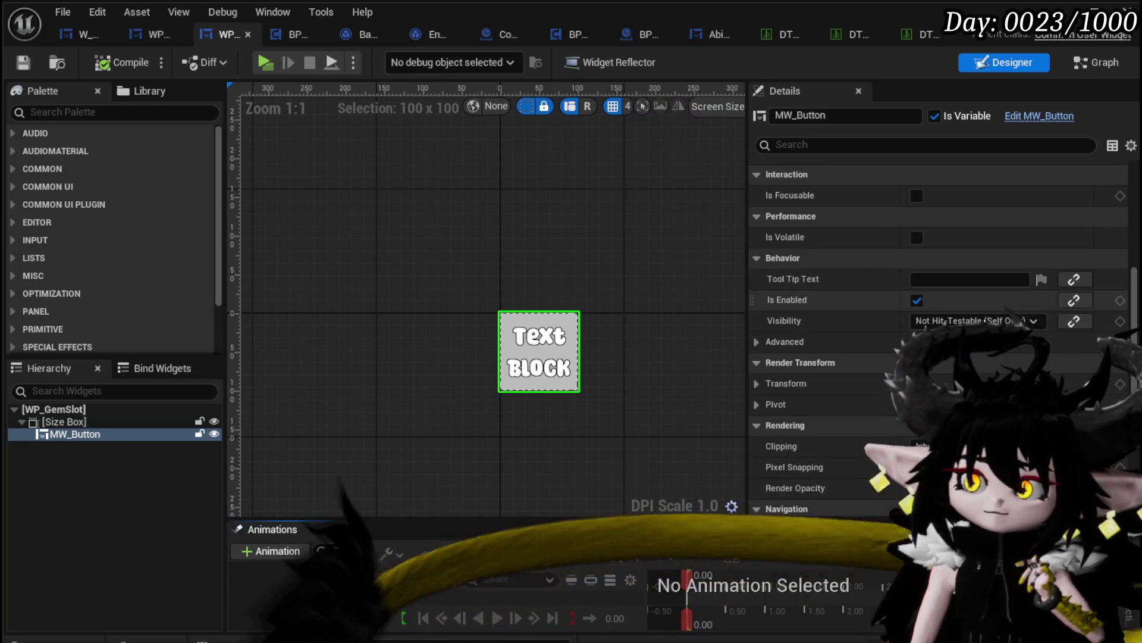
pyautogui.scroll(-5, 984, 321)
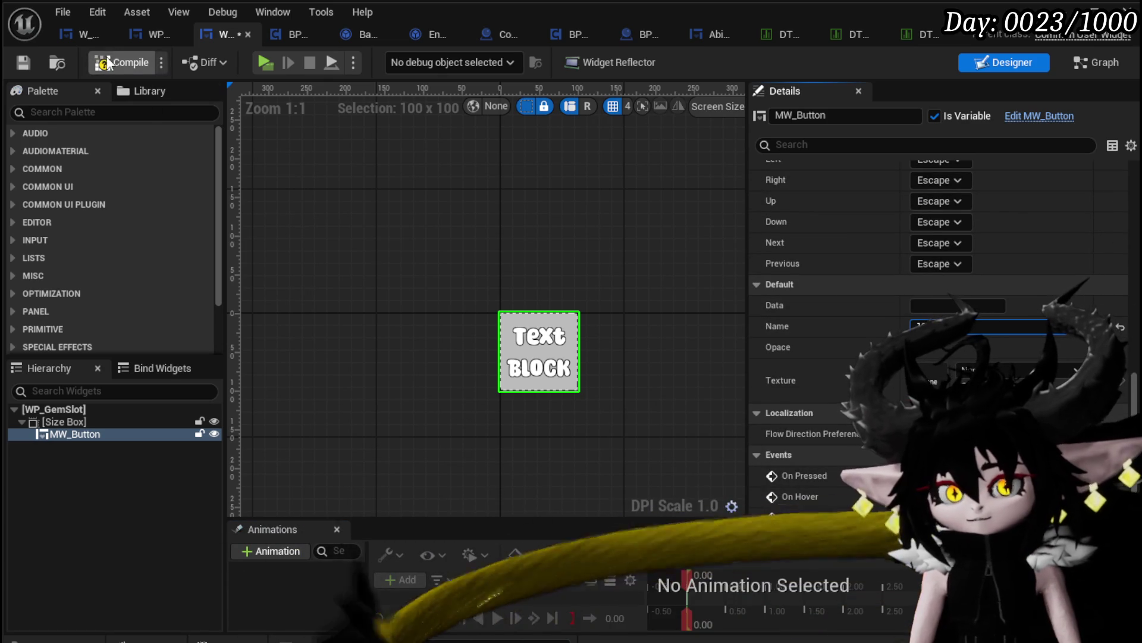
pyautogui.click(13, 59)
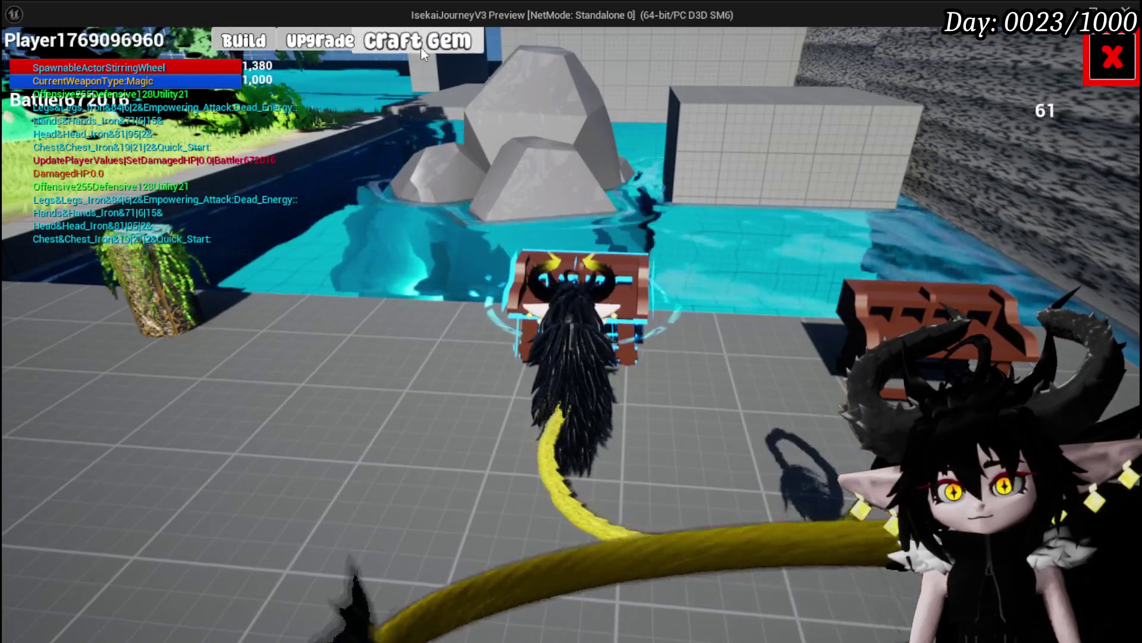
# - Open Craft Gem in the running game past the breakpoint, then show WP_GemSlot's Designer layout
pyautogui.click(420, 47)
pyautogui.click(649, 62)
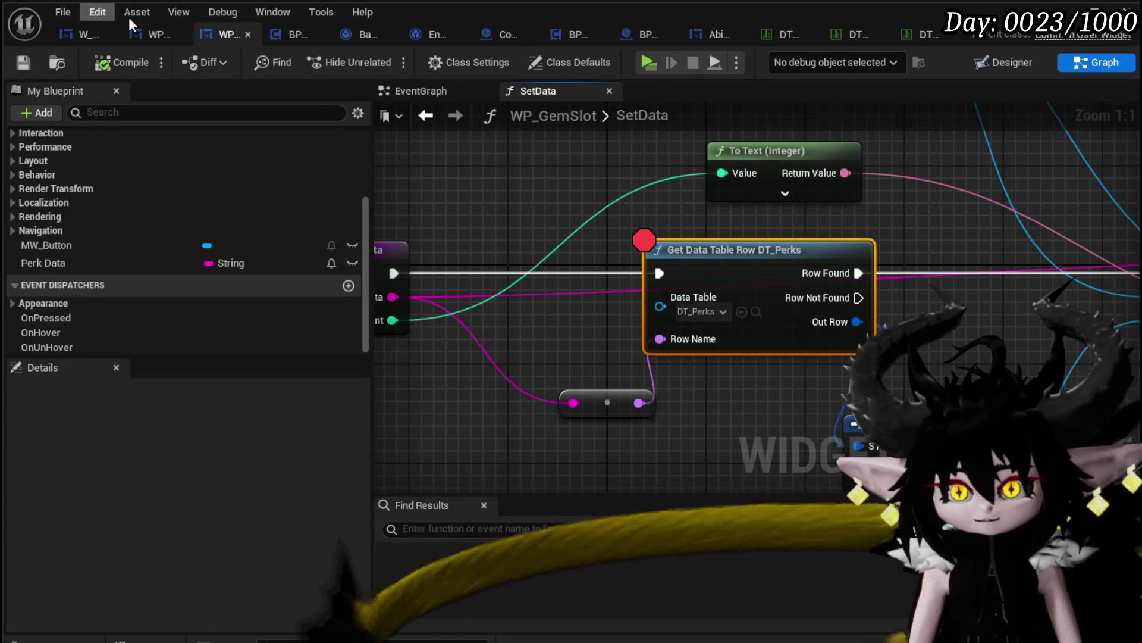
pyautogui.click(136, 36)
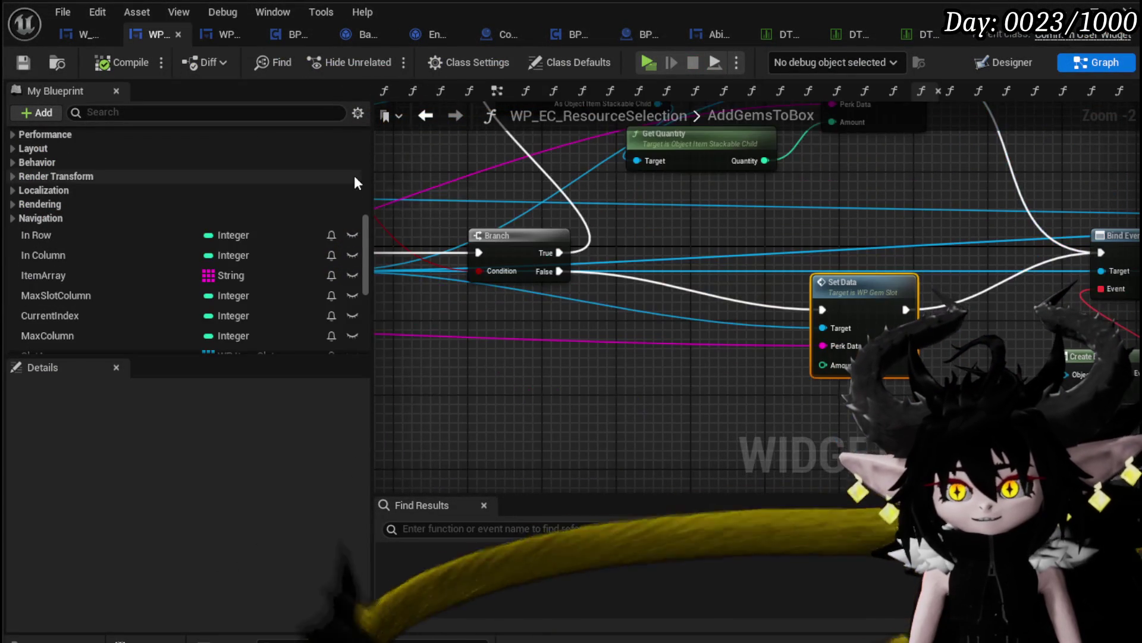
pyautogui.click(81, 34)
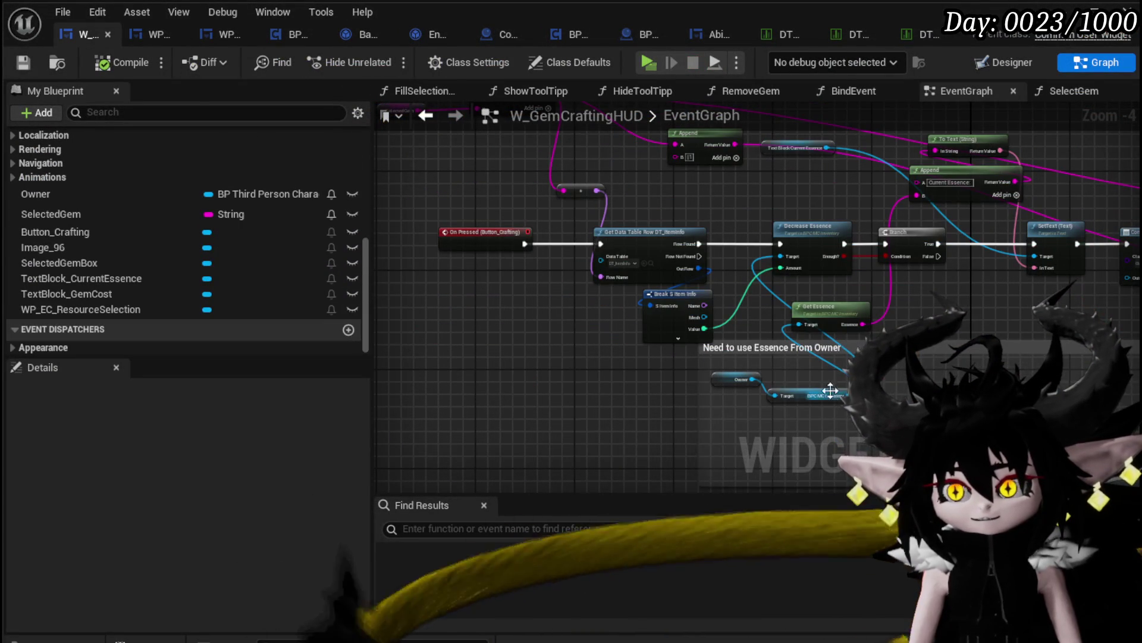
pyautogui.click(133, 33)
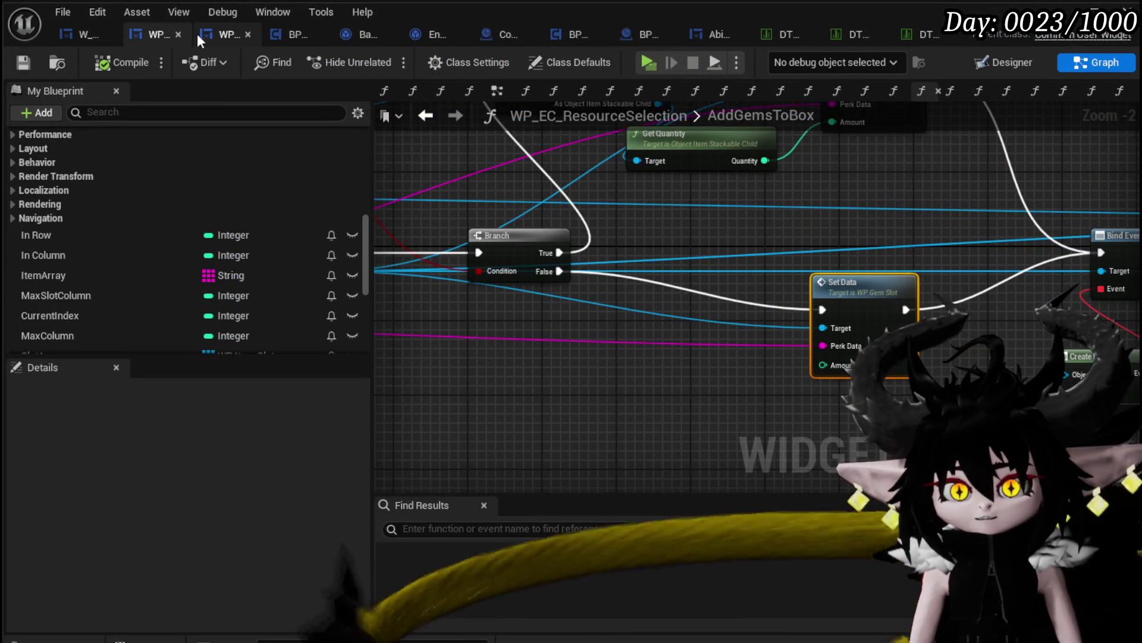
pyautogui.click(228, 34)
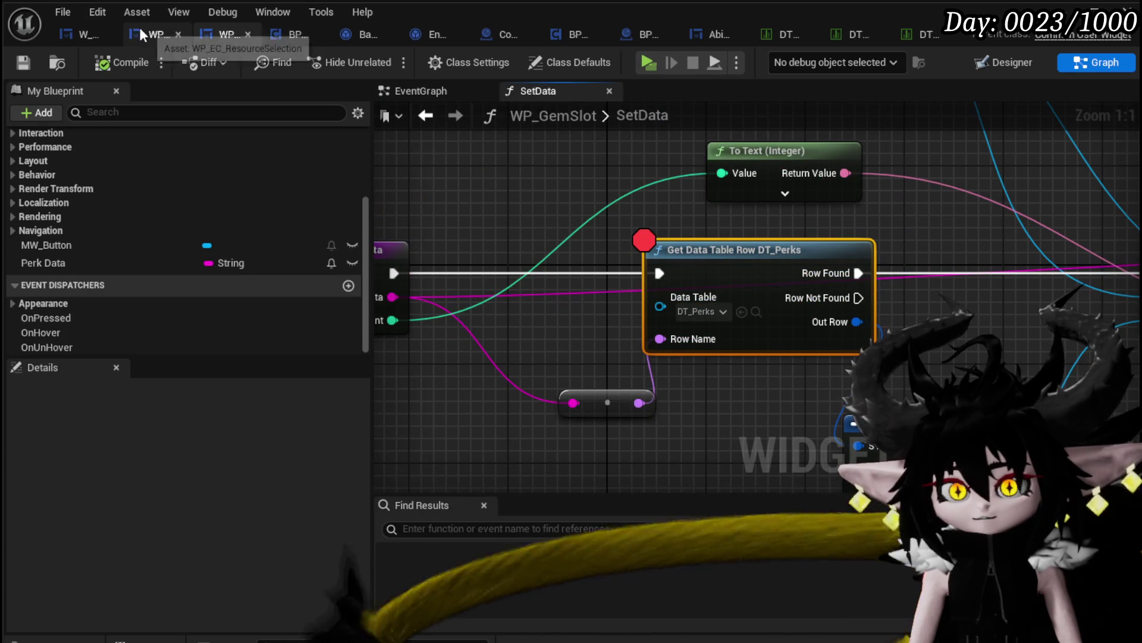
pyautogui.click(1005, 62)
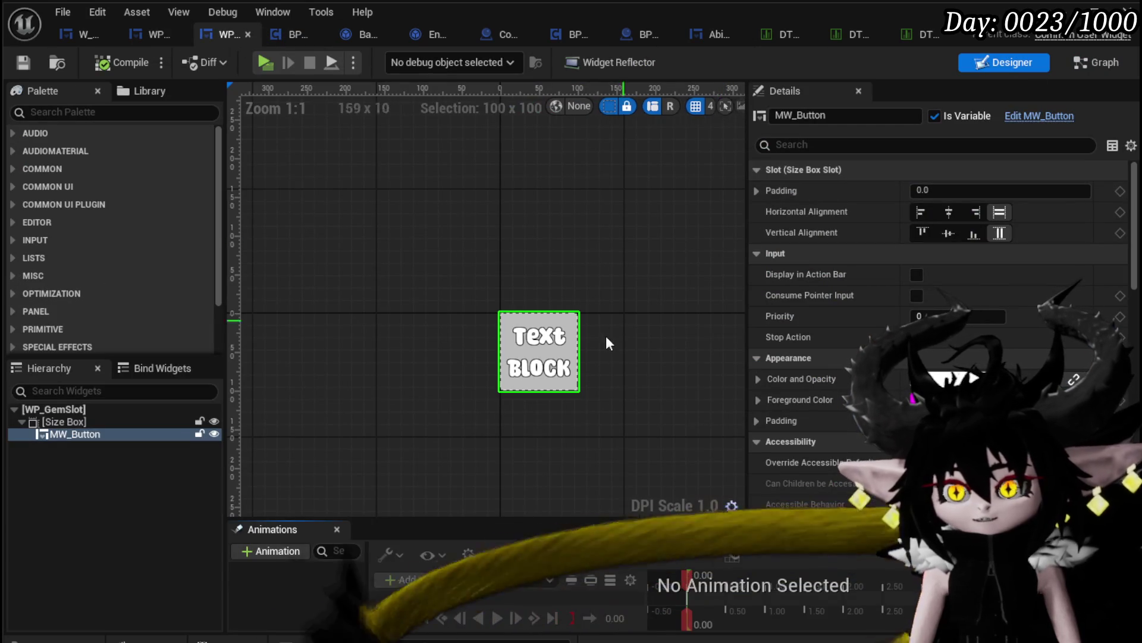
# - Change MW_Button's default Name in WP_GemSlot from 10 to 0, then compile and save
pyautogui.scroll(-10, 953, 309)
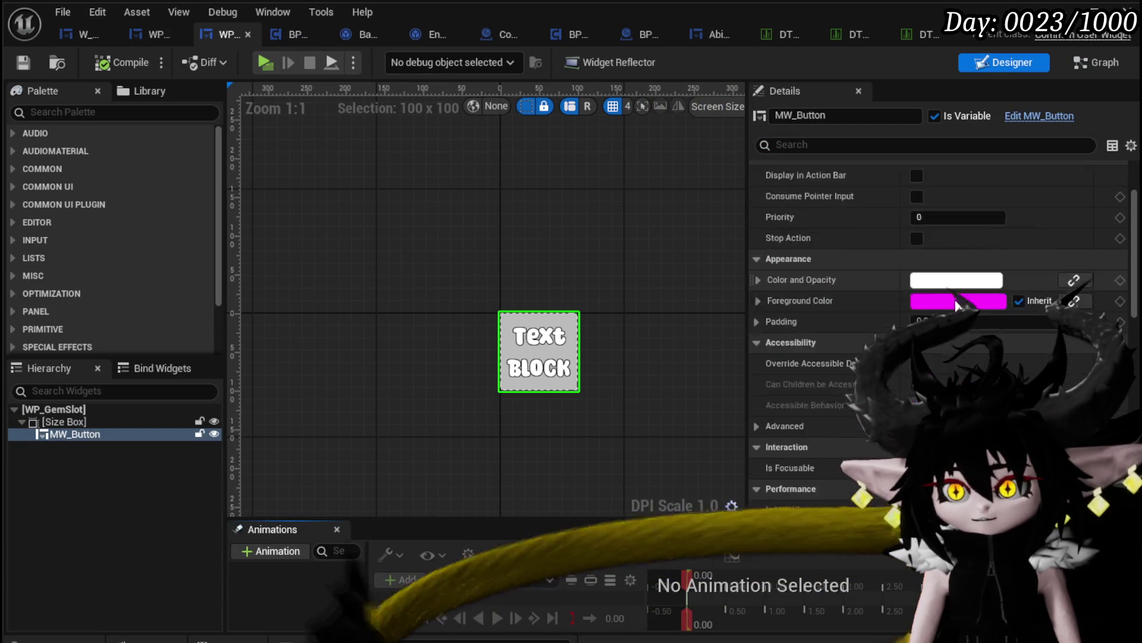
pyautogui.scroll(-5, 959, 294)
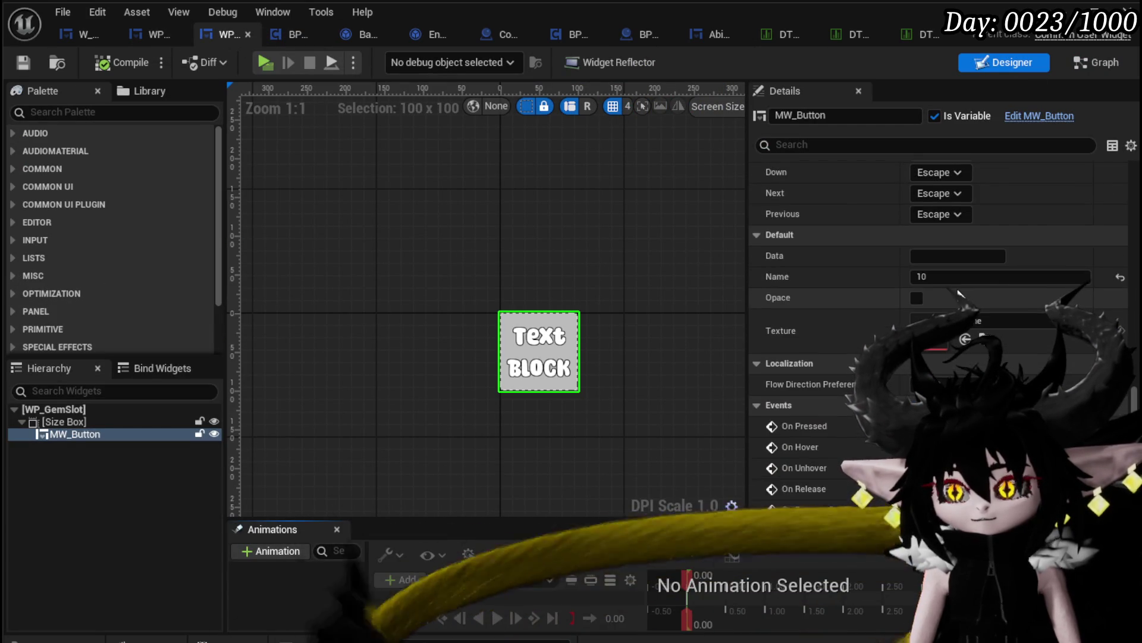
pyautogui.click(958, 276)
pyautogui.write('0')
pyautogui.click(113, 62)
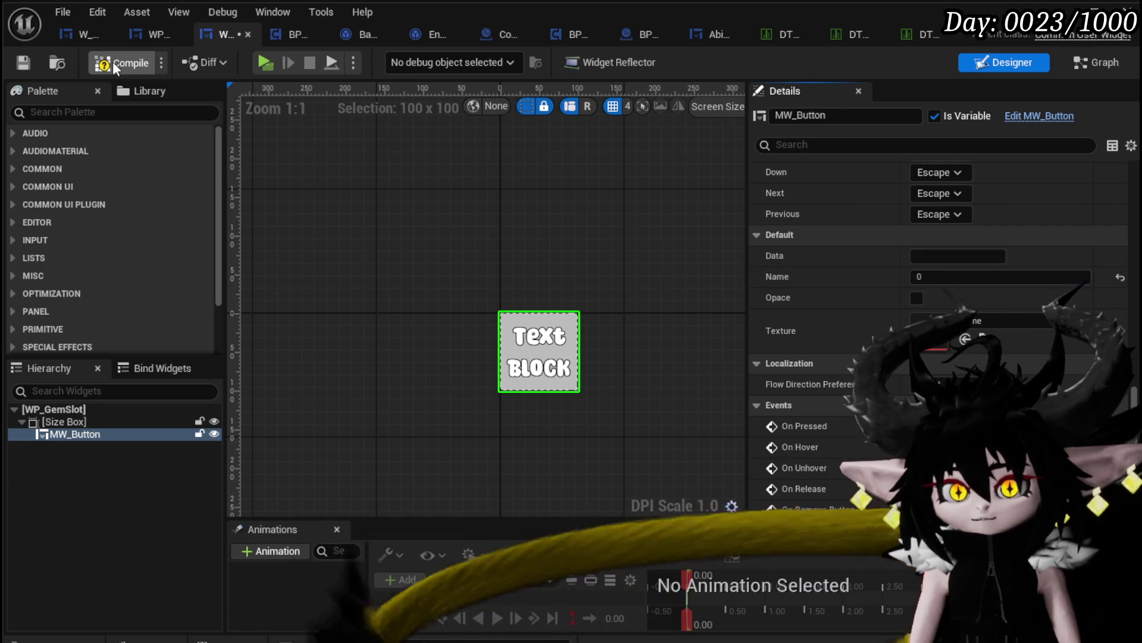
pyautogui.click(388, 198)
pyautogui.click(23, 63)
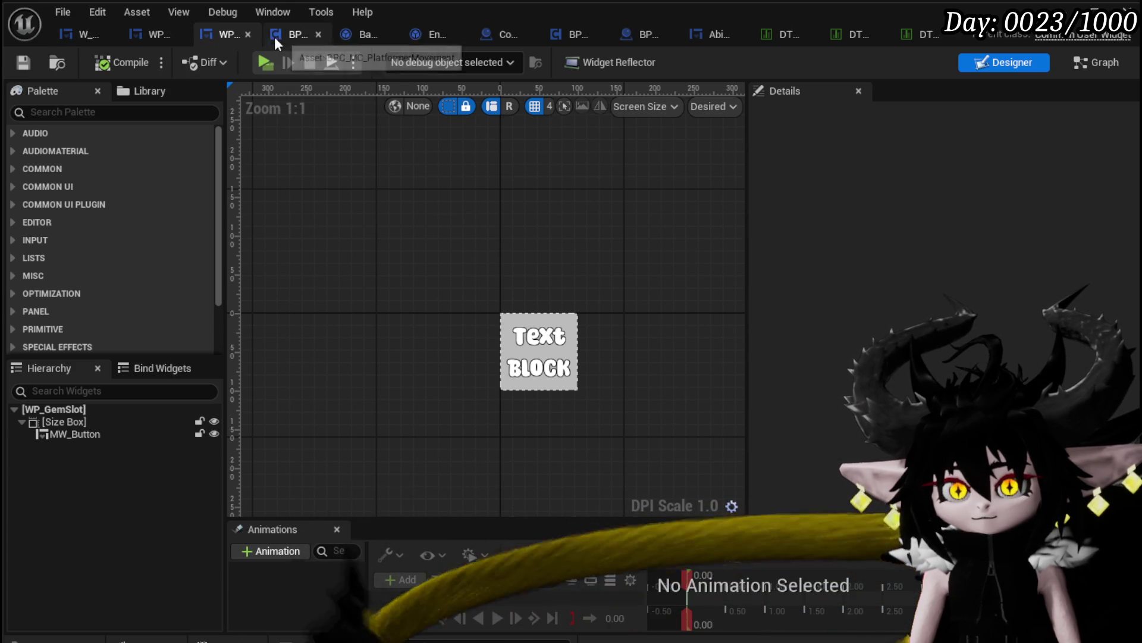
# - Add a Set Name node on MW Button in SetData, fed from Row Found
pyautogui.click(1111, 67)
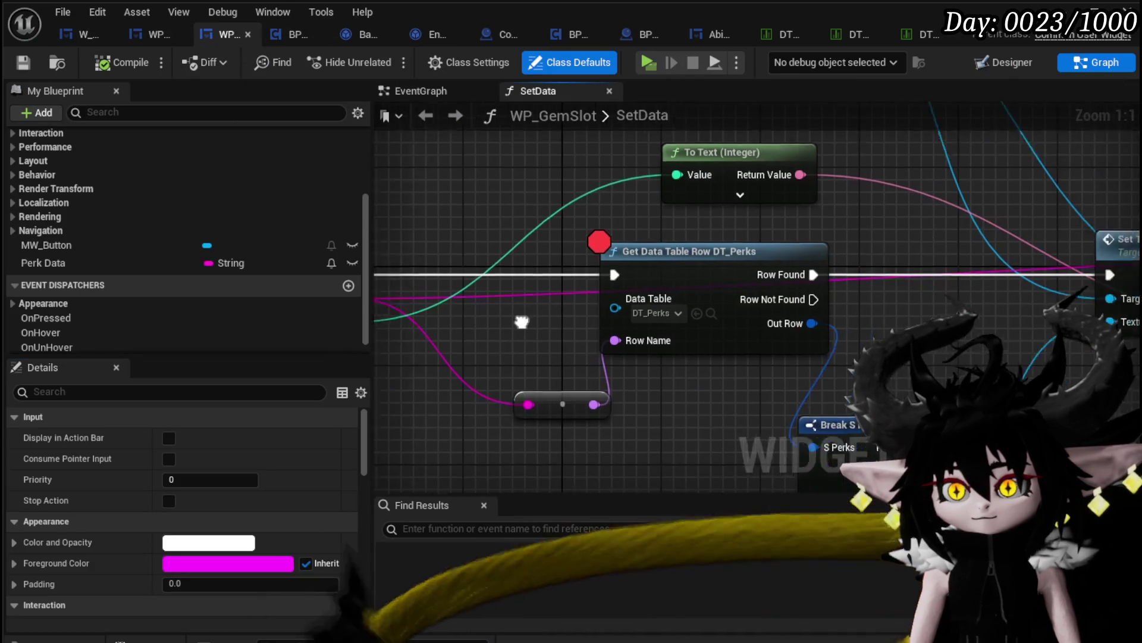
pyautogui.scroll(-3, 695, 328)
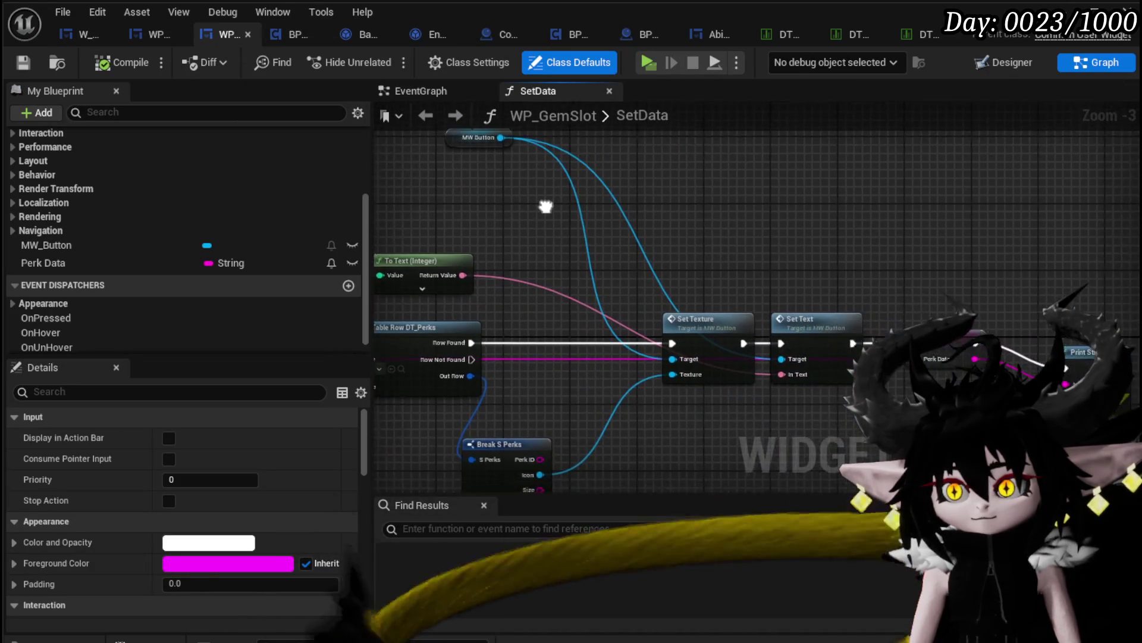
pyautogui.moveTo(537, 148); pyautogui.dragTo(616, 220)
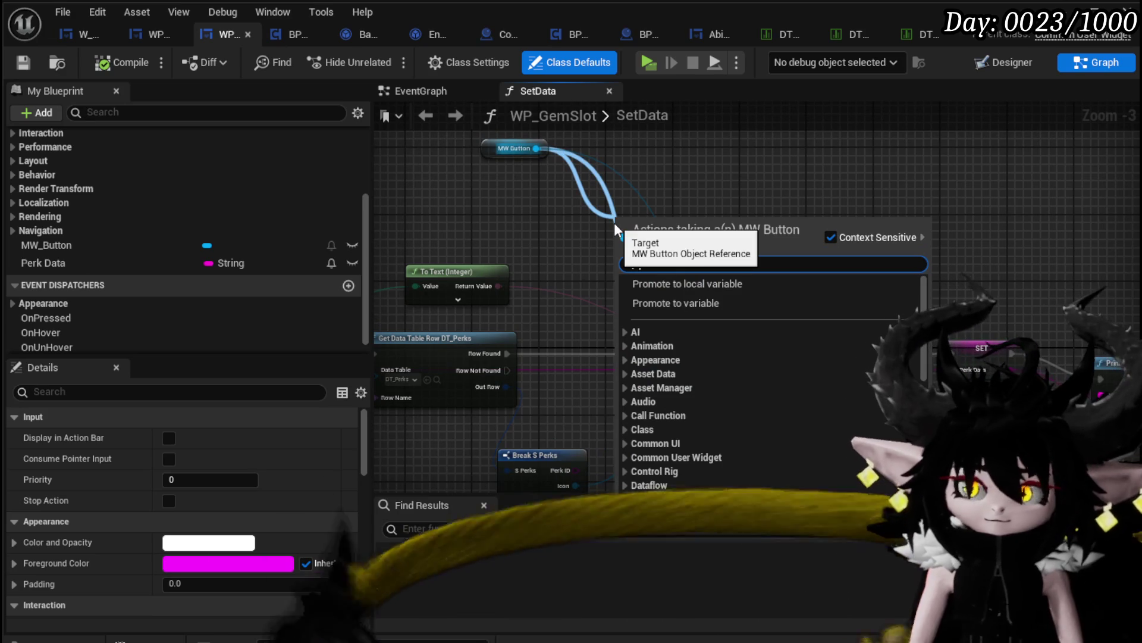
pyautogui.write('name')
pyautogui.press('Return')
pyautogui.moveTo(767, 338); pyautogui.dragTo(971, 340)
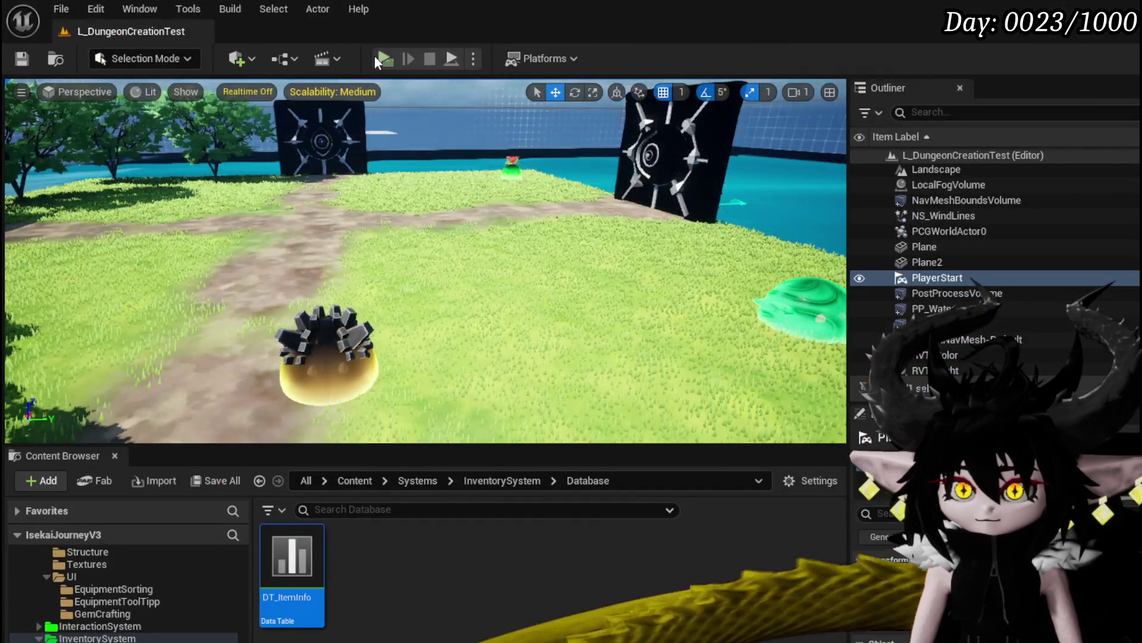
# - Test-run the game, opening and closing the crafting menu, then stop
pyautogui.click(383, 58)
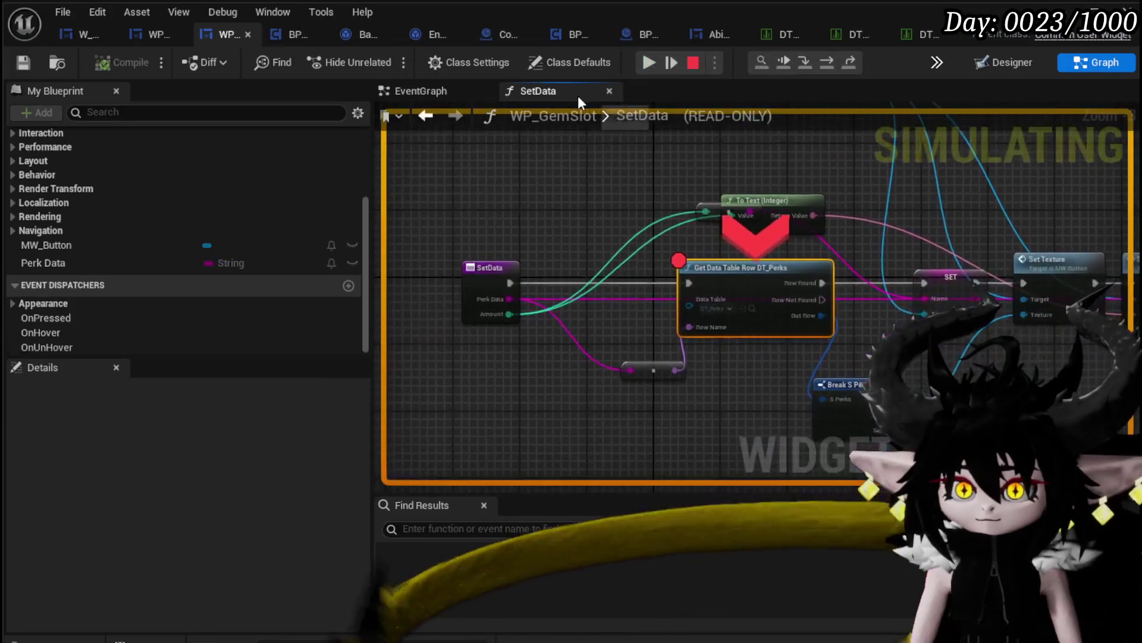
pyautogui.press('e')
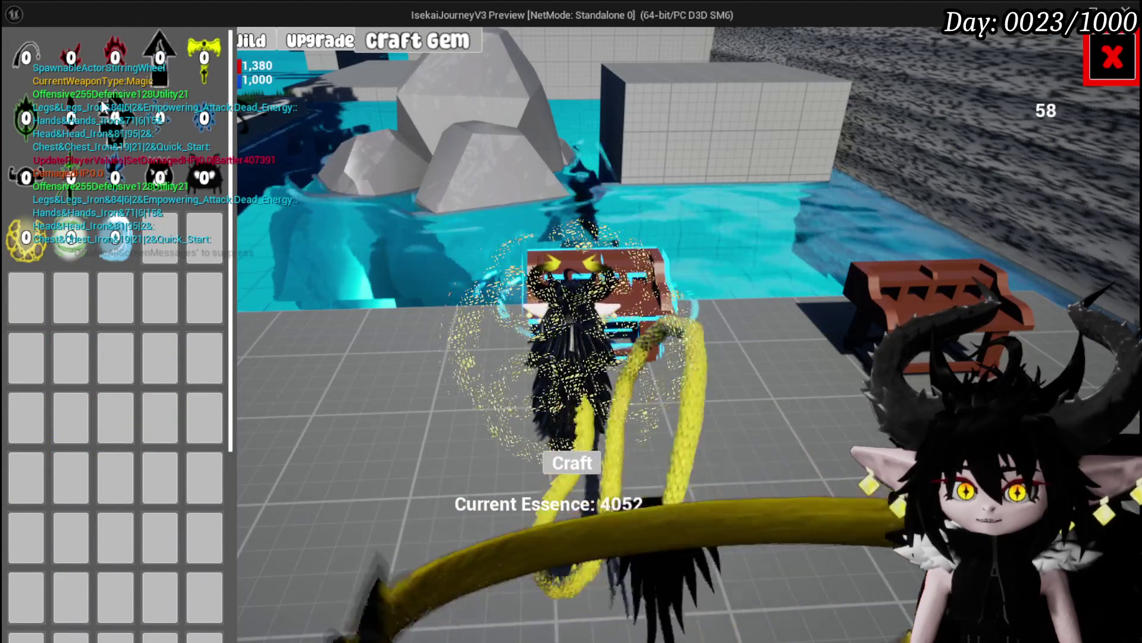
pyautogui.press('e')
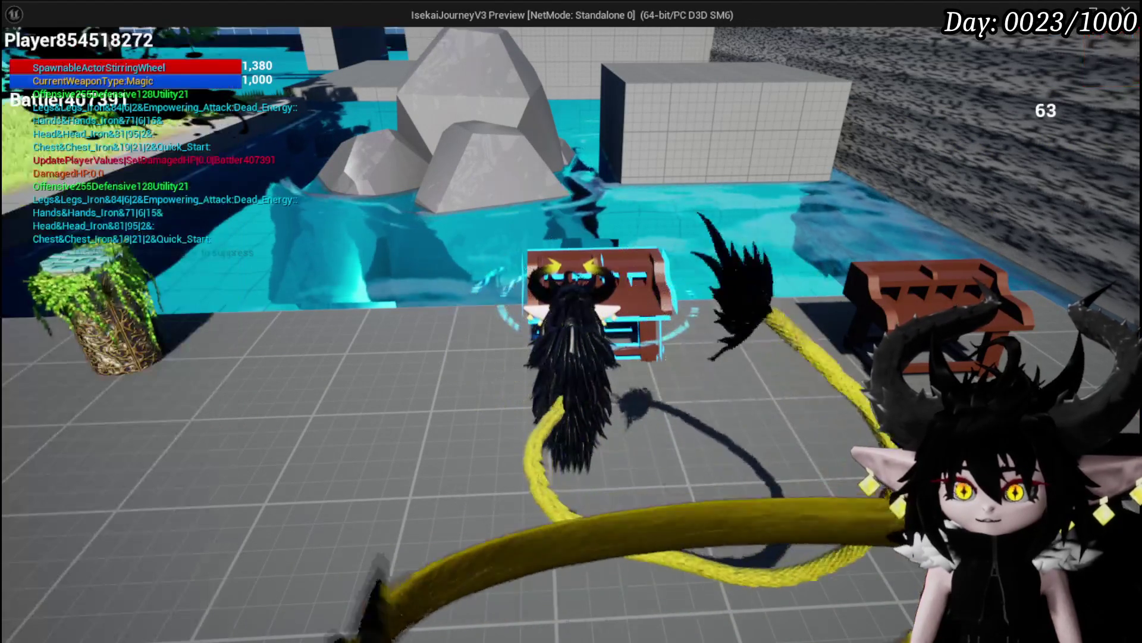
pyautogui.press('Escape')
# - Delete the Set Text node, wire Set Texture into the SET node, and save
pyautogui.scroll(-5, 756, 297)
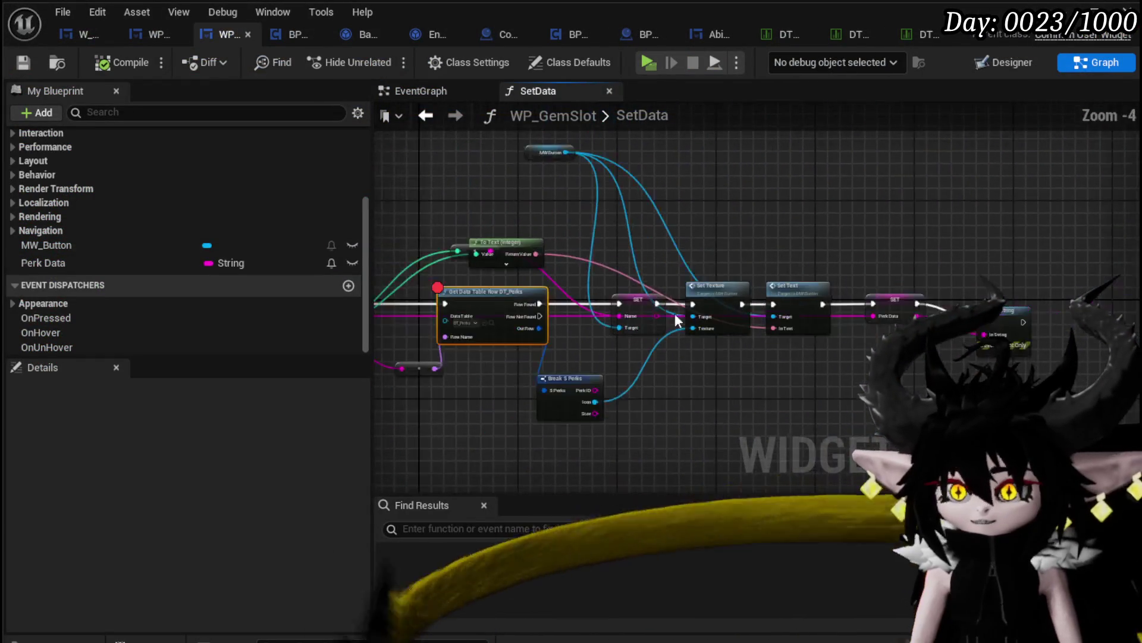
pyautogui.scroll(5, 773, 297)
pyautogui.moveTo(773, 298); pyautogui.dragTo(744, 190)
pyautogui.press('Delete')
pyautogui.moveTo(857, 369); pyautogui.dragTo(898, 357)
pyautogui.scroll(-1, 701, 291)
pyautogui.moveTo(701, 292); pyautogui.dragTo(931, 310)
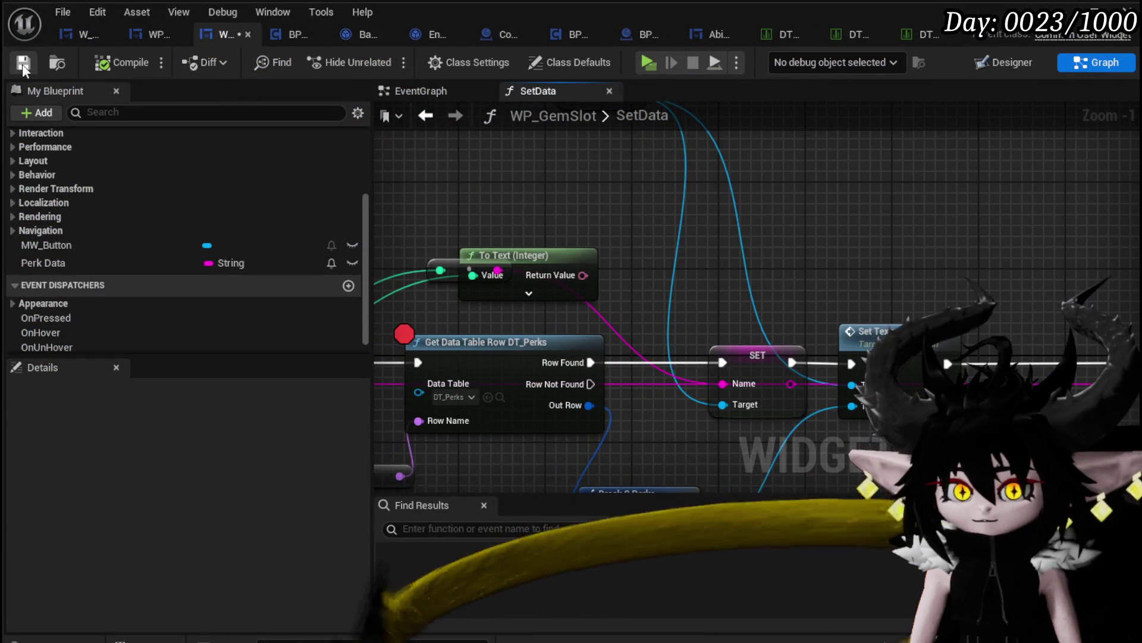
pyautogui.click(30, 69)
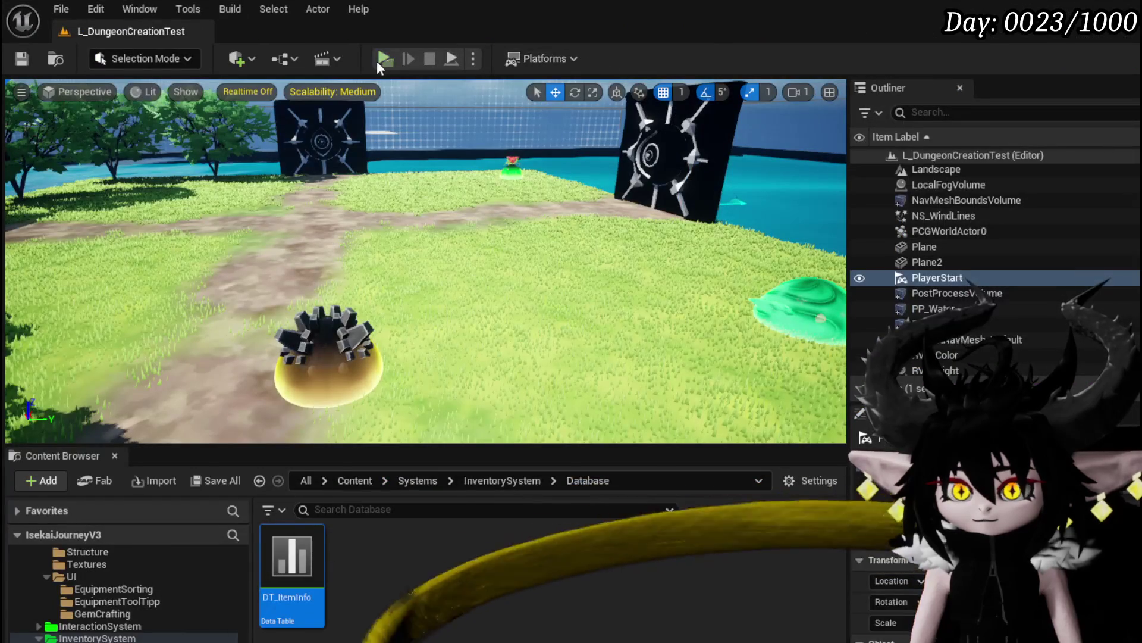
# - Play-test by walking to the chests to trigger the gem slot update, resuming past the breakpoint
pyautogui.click(377, 60)
pyautogui.press('w')
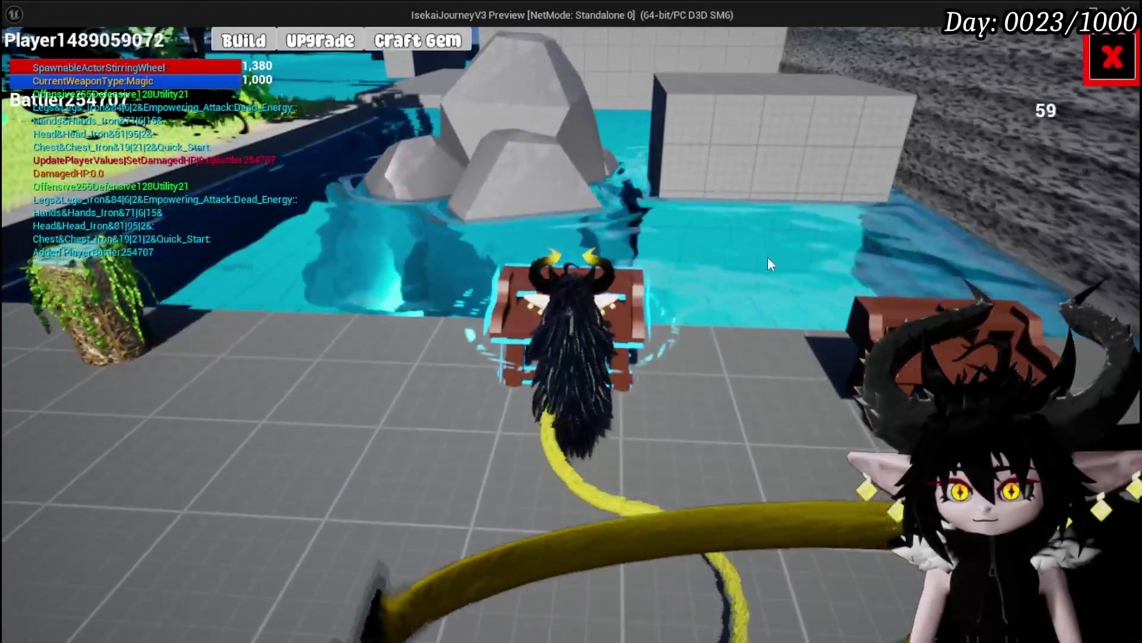
pyautogui.click(417, 40)
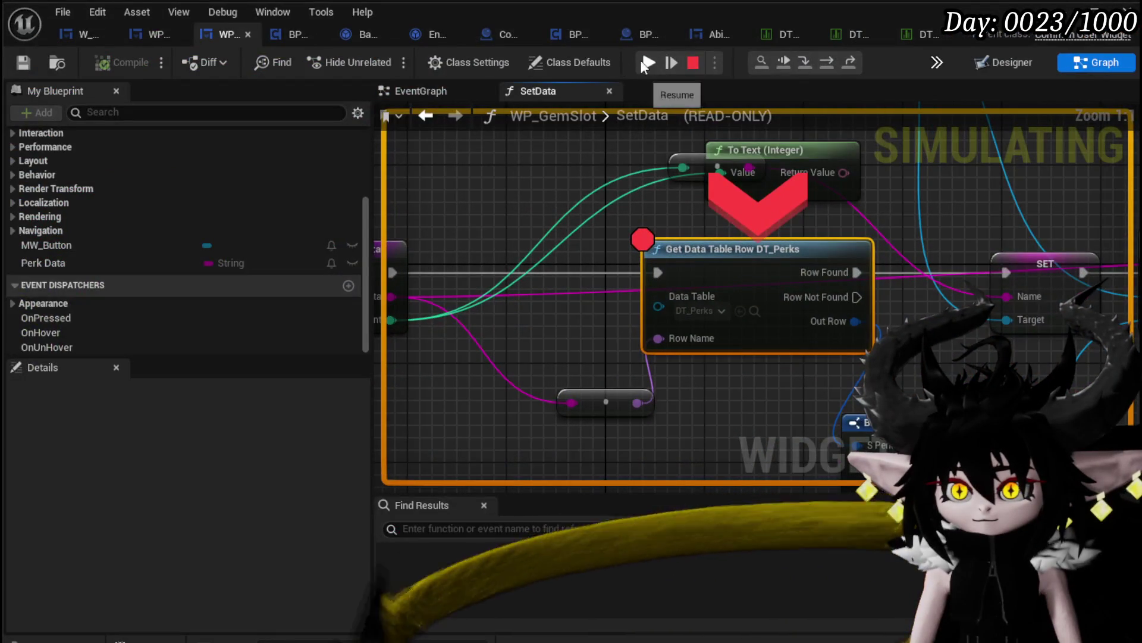
pyautogui.click(643, 61)
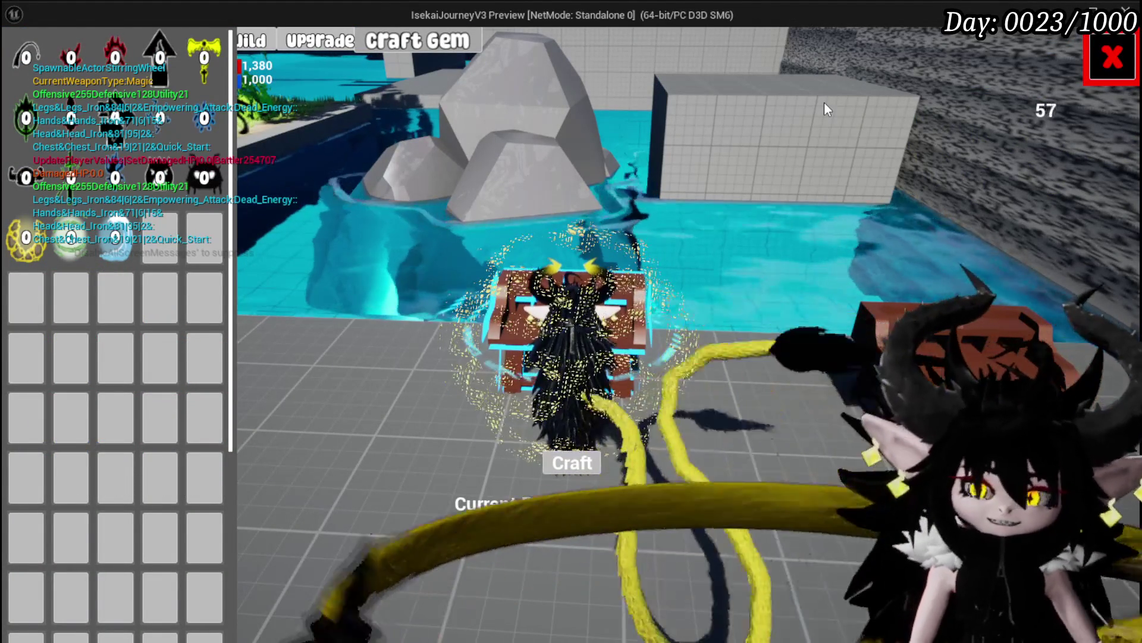
pyautogui.press('Escape')
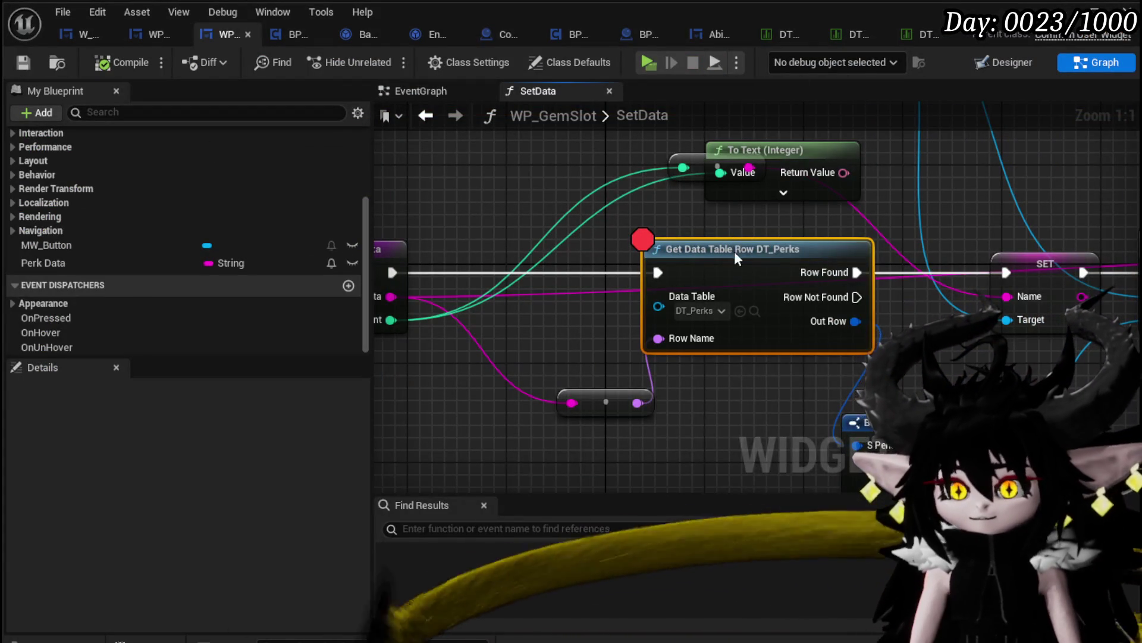
# - Remove the Get Data Table Row breakpoint and the To Text node, then compile
pyautogui.rightClick(734, 250)
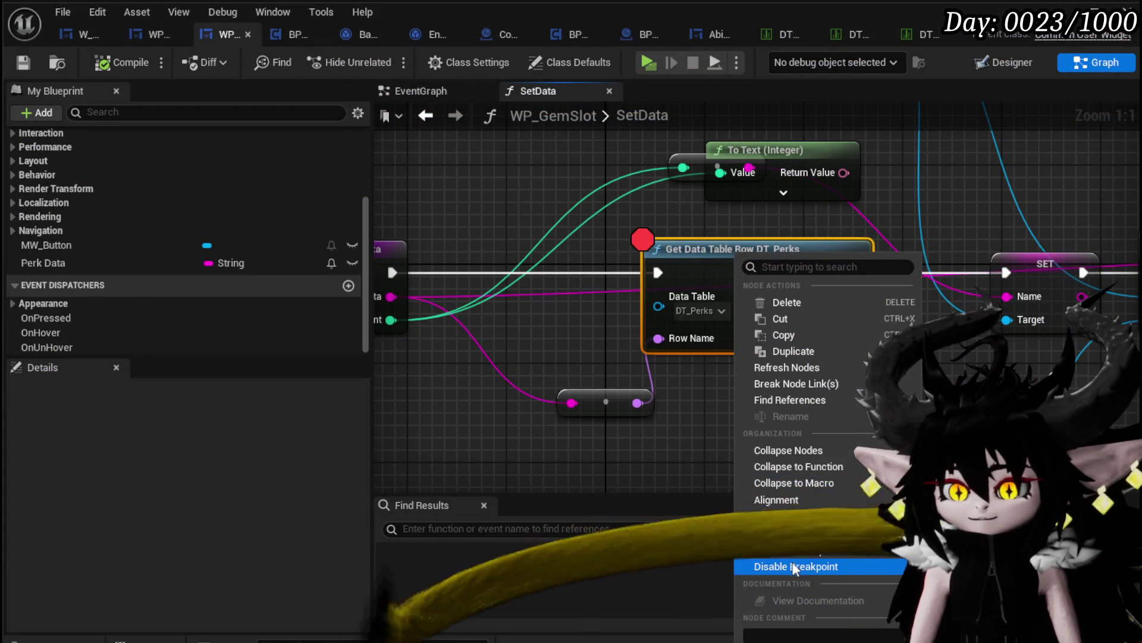
pyautogui.click(794, 566)
pyautogui.moveTo(536, 207)
pyautogui.mouseDown()
pyautogui.moveTo(595, 156)
pyautogui.moveTo(720, 228)
pyautogui.mouseUp()
pyautogui.press('Delete')
pyautogui.scroll(-2, 648, 172)
pyautogui.click(97, 62)
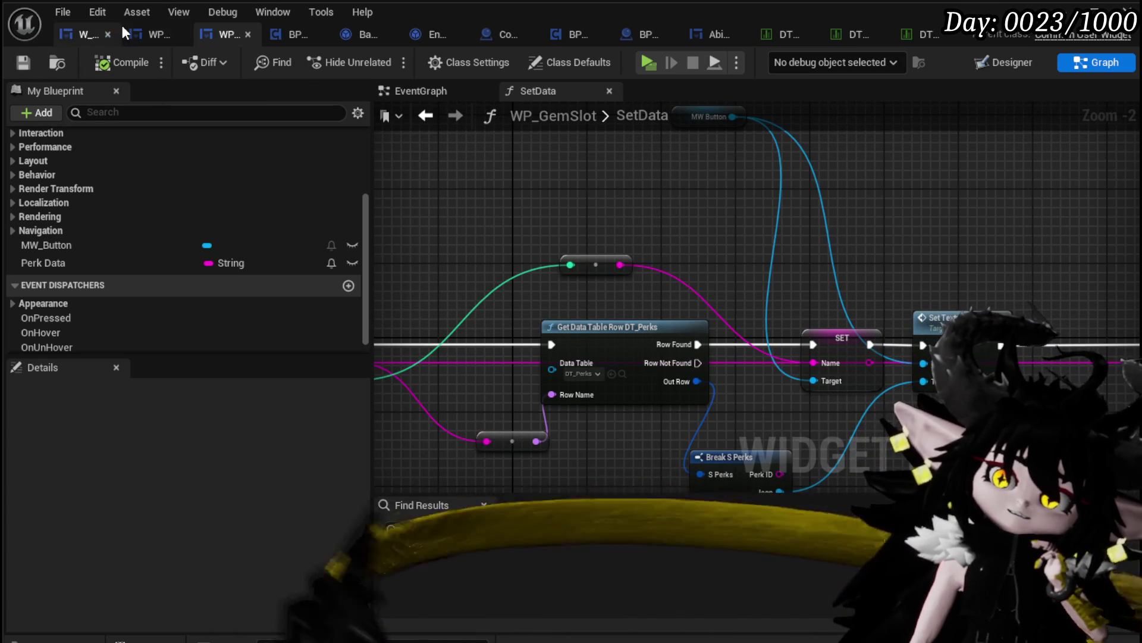
# - Start a play-in-editor test and go to the Craft Gem page of the in-game menu
pyautogui.click(95, 35)
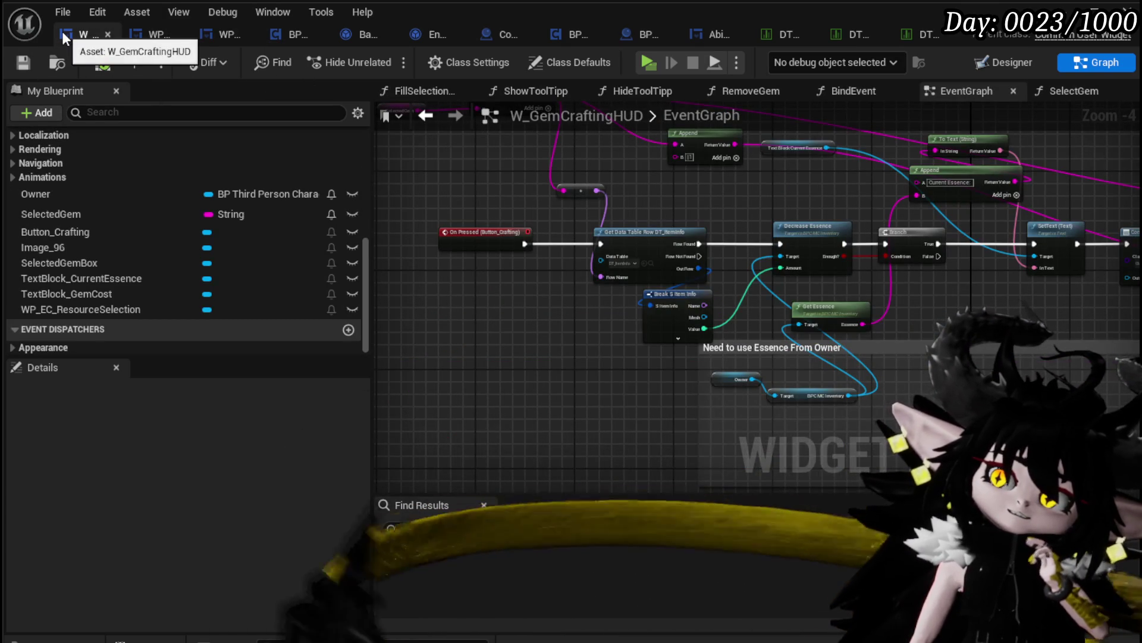
pyautogui.click(152, 34)
pyautogui.click(226, 36)
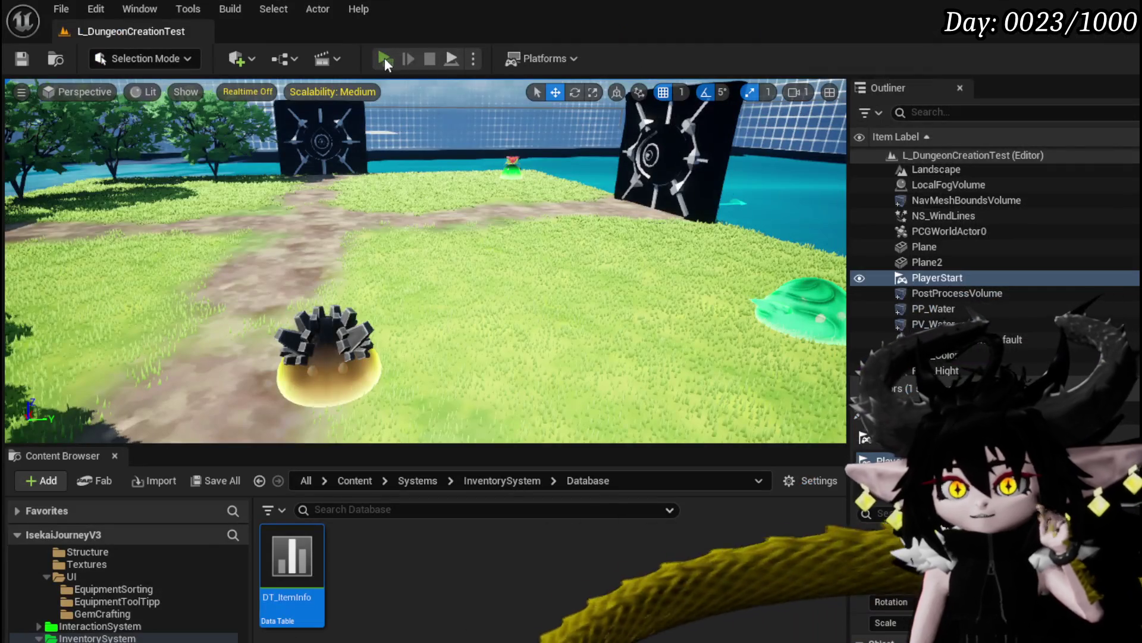
pyautogui.click(384, 59)
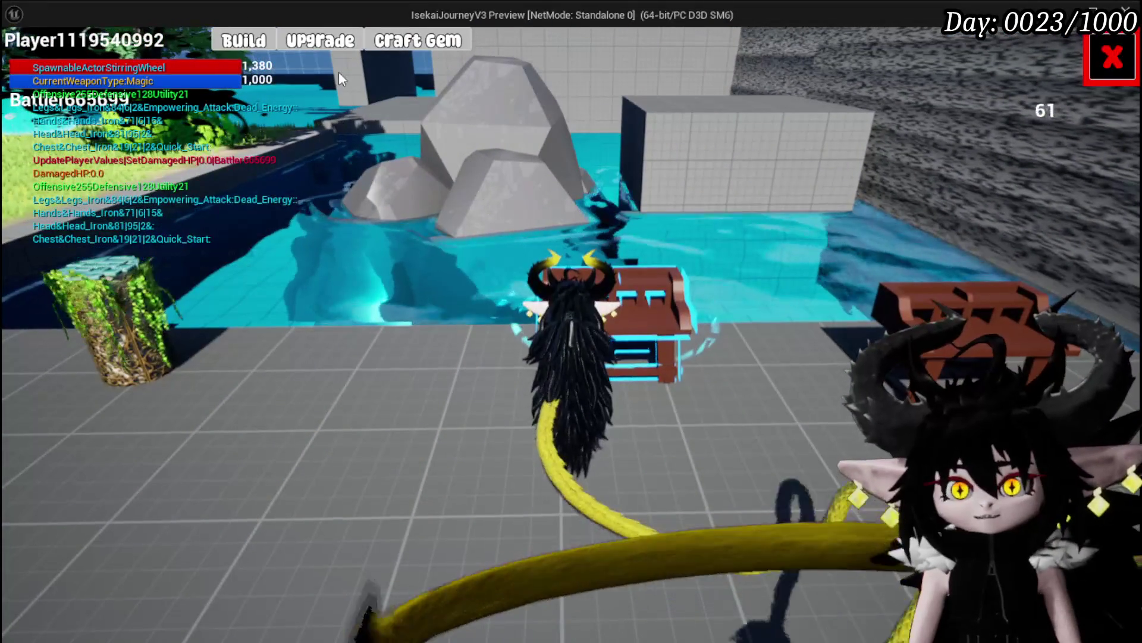
pyautogui.click(332, 45)
pyautogui.click(389, 31)
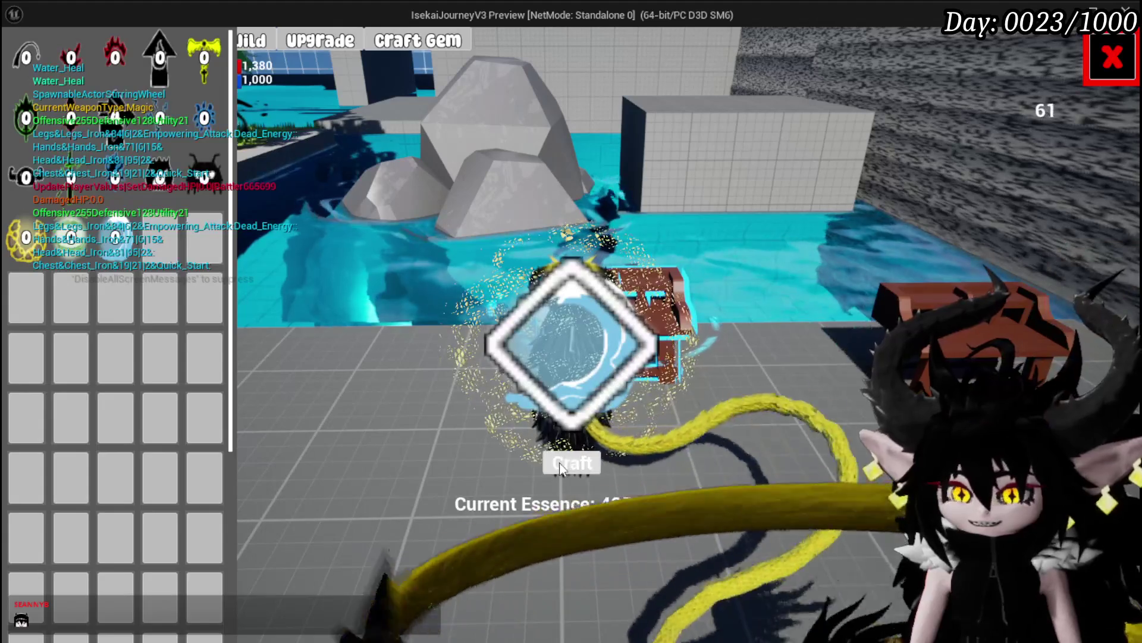
# - Craft two gems, spending essence, then save the game from the settings menu and resume
pyautogui.click(586, 464)
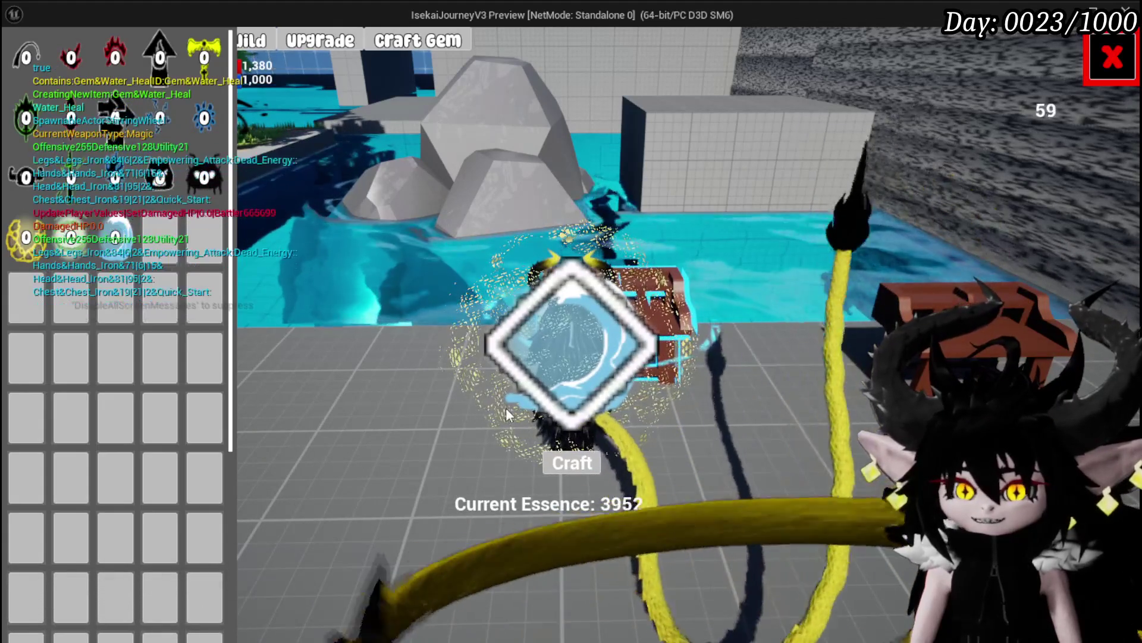
pyautogui.click(572, 463)
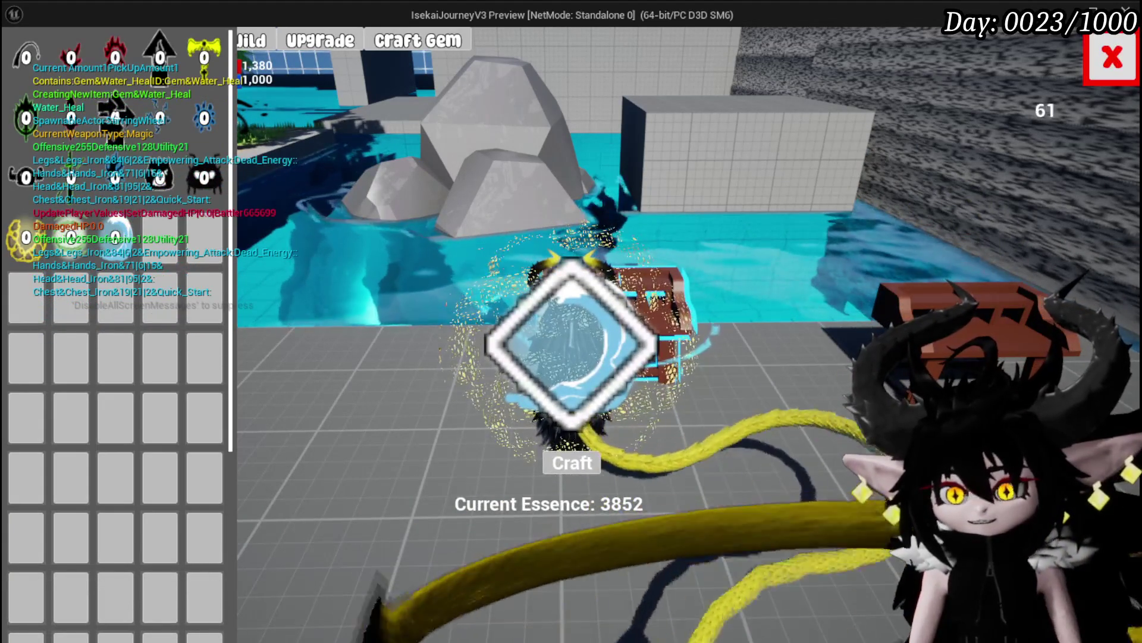
pyautogui.click(1131, 58)
pyautogui.press('Escape')
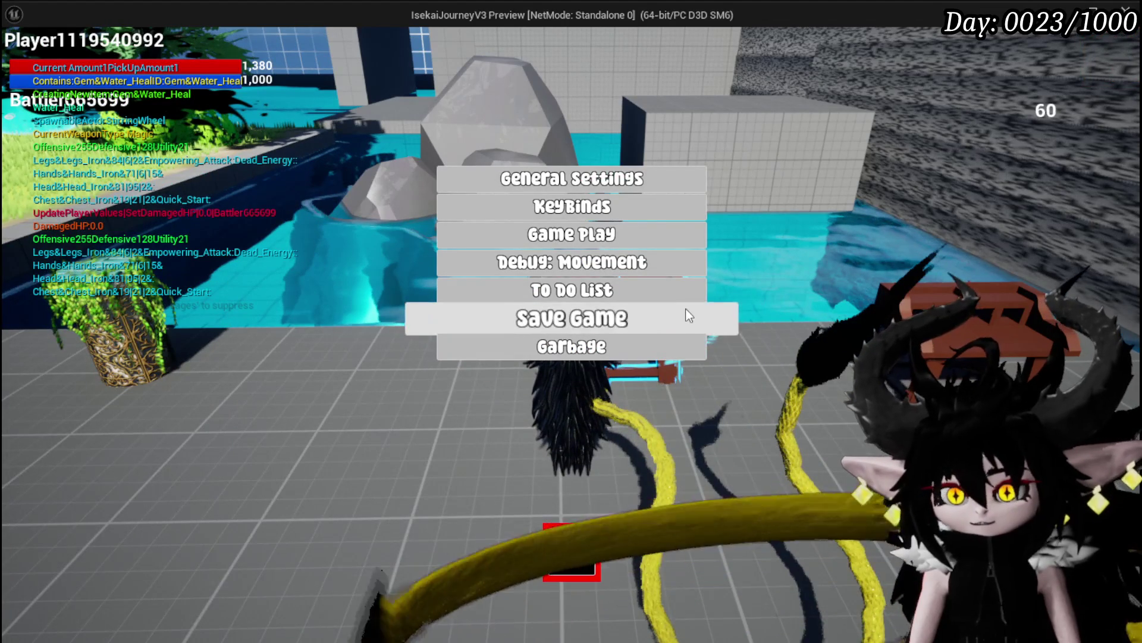
pyautogui.click(687, 312)
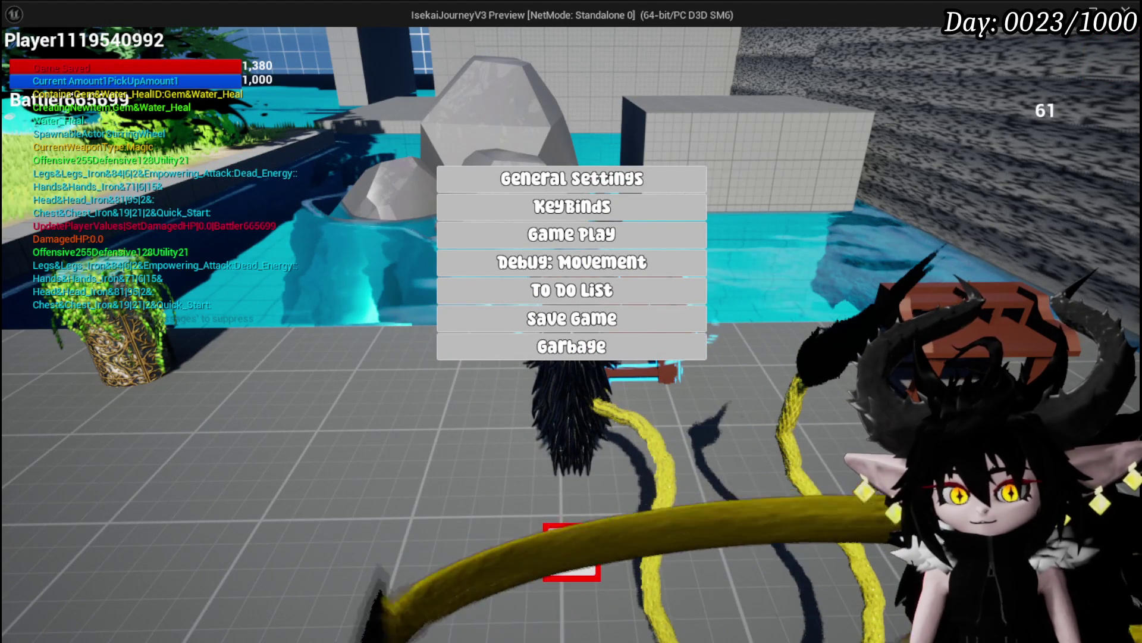
pyautogui.click(594, 550)
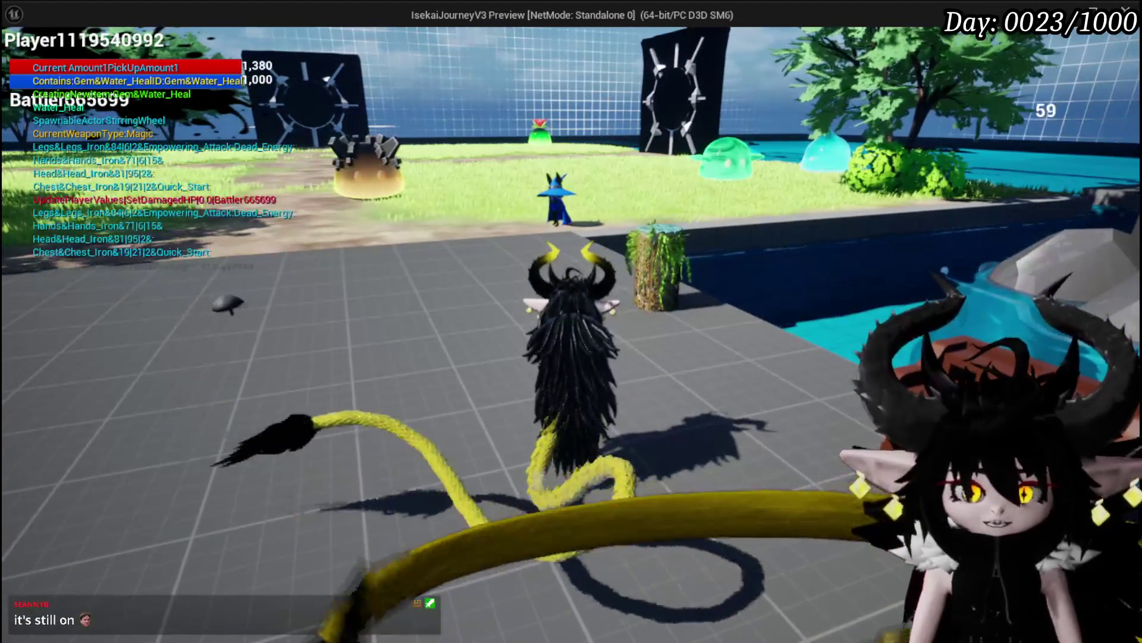
# - Move the character briefly, stop the test session, and save the level
pyautogui.press('d')
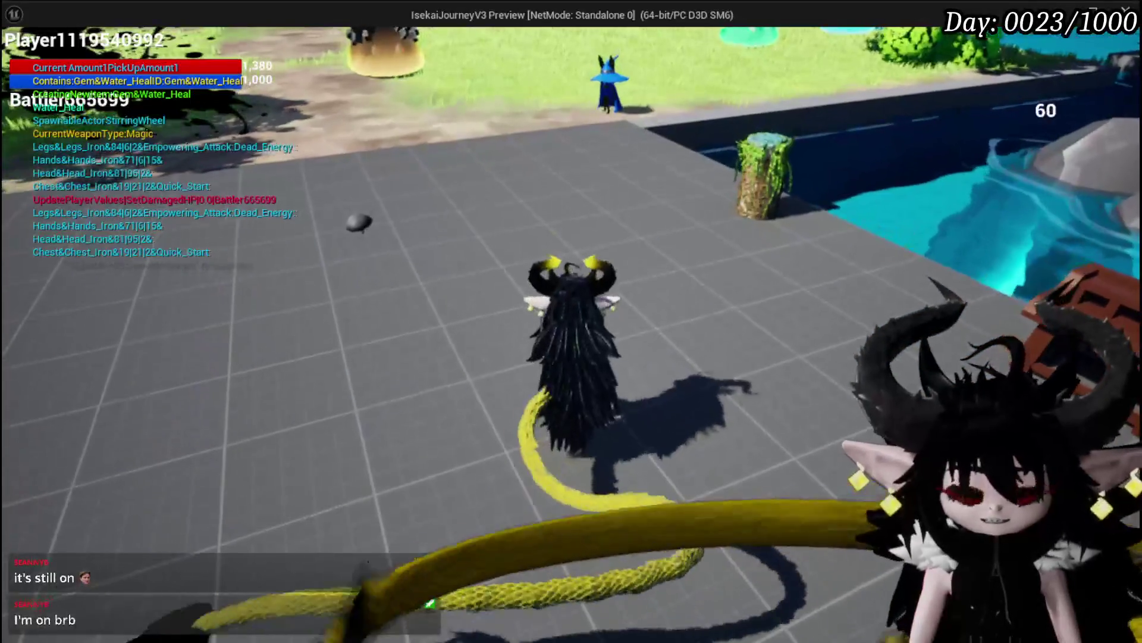
pyautogui.press('Escape')
pyautogui.click(21, 60)
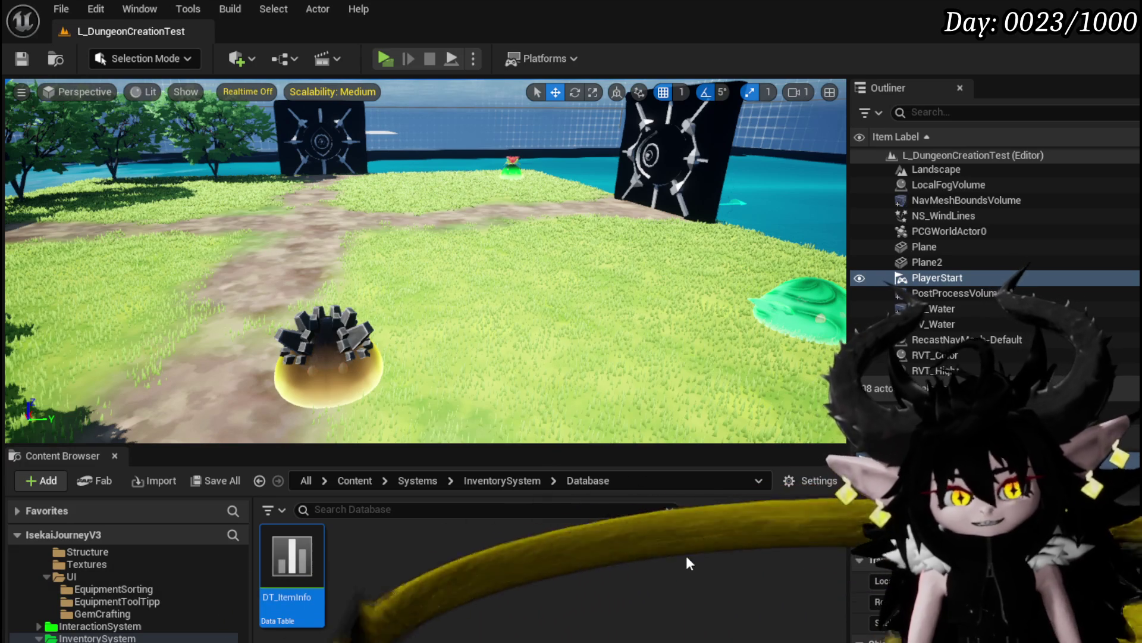
# - Save the level again and bring SetData's Set Texture and SET nodes into view
pyautogui.click(16, 65)
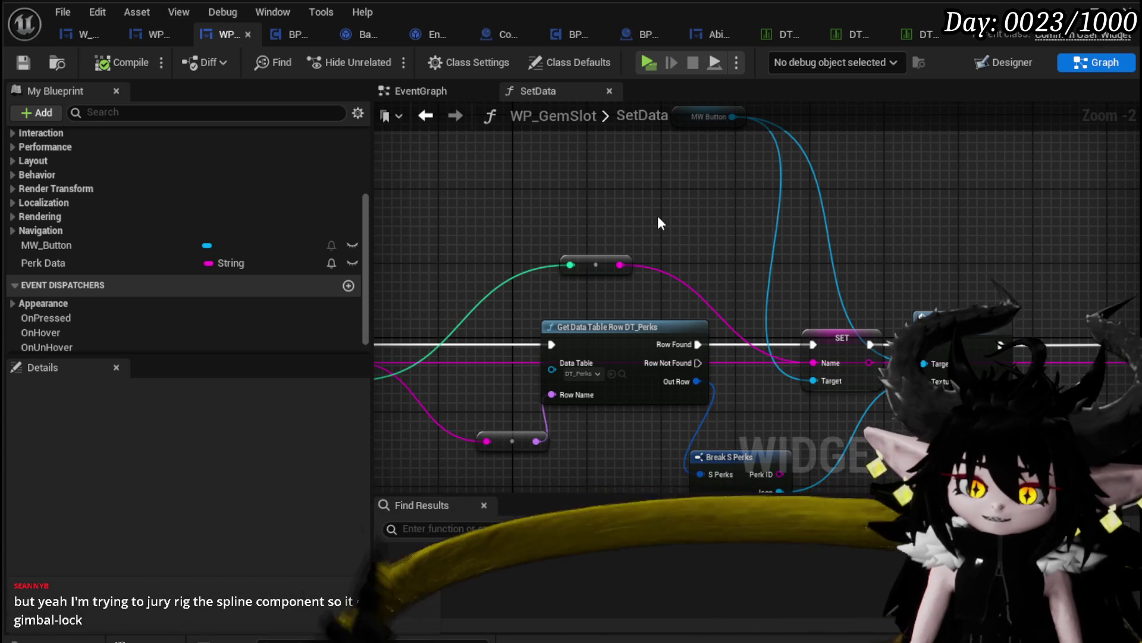
pyautogui.scroll(-1, 658, 223)
pyautogui.moveTo(659, 223)
pyautogui.mouseDown()
pyautogui.moveTo(801, 248)
pyautogui.moveTo(605, 226)
pyautogui.mouseUp()
# - Move SET Perk Data left, place Print String beside it, and lower the MW Button getter
pyautogui.moveTo(811, 321); pyautogui.dragTo(677, 319)
pyautogui.moveTo(946, 324)
pyautogui.mouseDown()
pyautogui.moveTo(809, 303)
pyautogui.moveTo(893, 238)
pyautogui.moveTo(851, 252)
pyautogui.mouseUp()
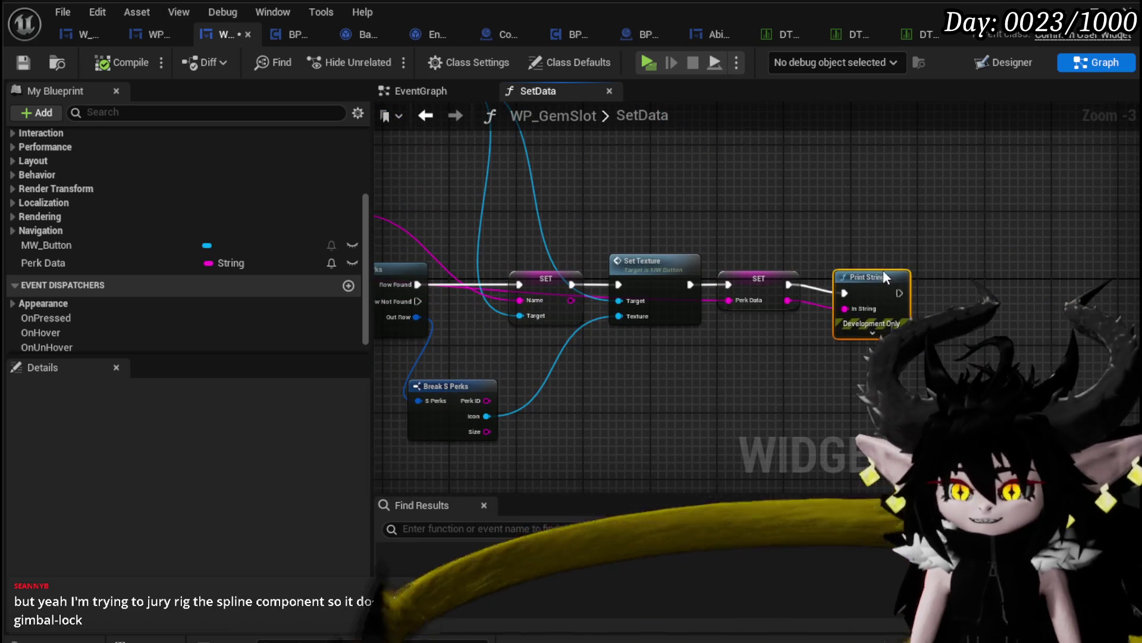
pyautogui.moveTo(730, 207); pyautogui.dragTo(916, 220)
pyautogui.moveTo(807, 211); pyautogui.dragTo(894, 269)
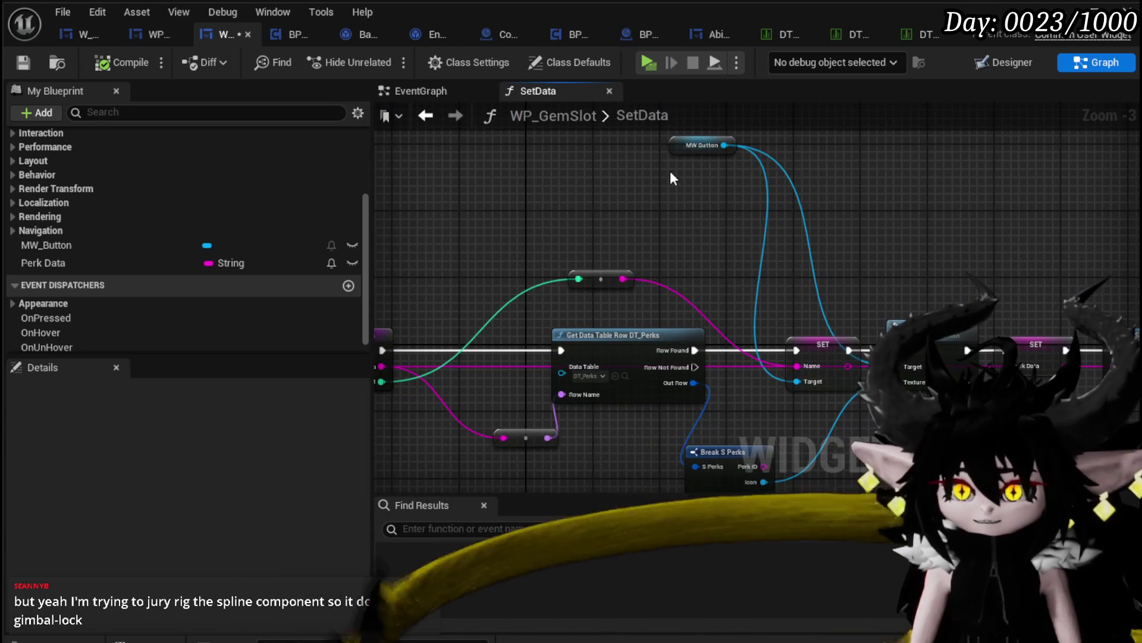
pyautogui.moveTo(676, 156)
pyautogui.mouseDown()
pyautogui.moveTo(751, 310)
pyautogui.moveTo(863, 280)
pyautogui.moveTo(786, 247)
pyautogui.mouseUp()
# - Shift all nodes right of the SetData entry about 100 px left and save WP_GemSlot
pyautogui.scroll(-1, 543, 452)
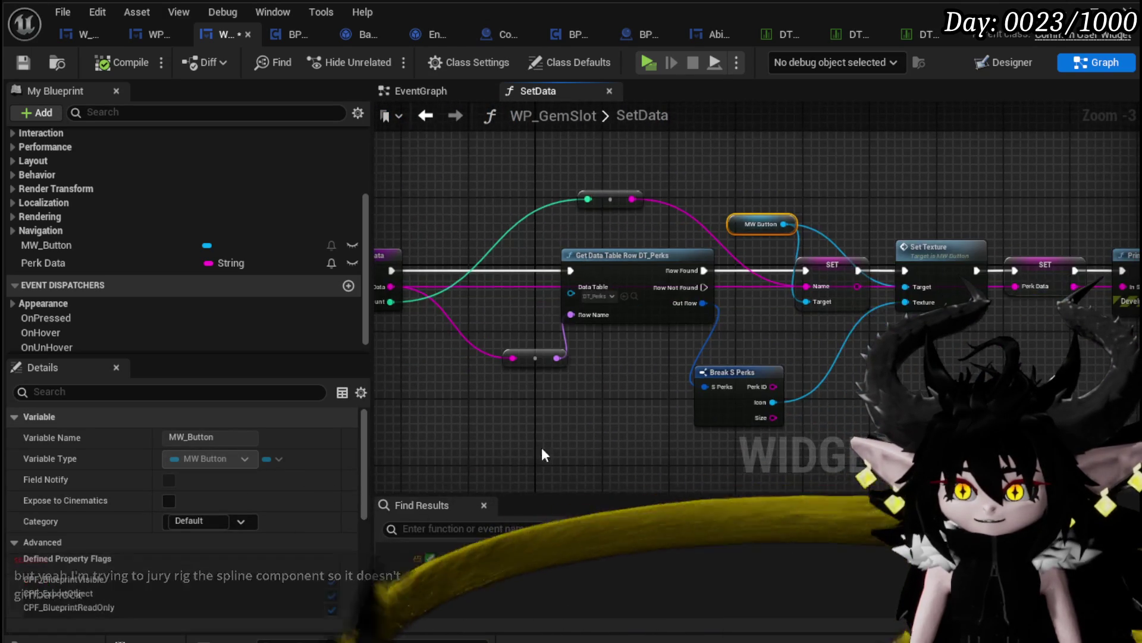
pyautogui.moveTo(543, 443); pyautogui.dragTo(569, 433)
pyautogui.moveTo(1026, 273); pyautogui.dragTo(1025, 274)
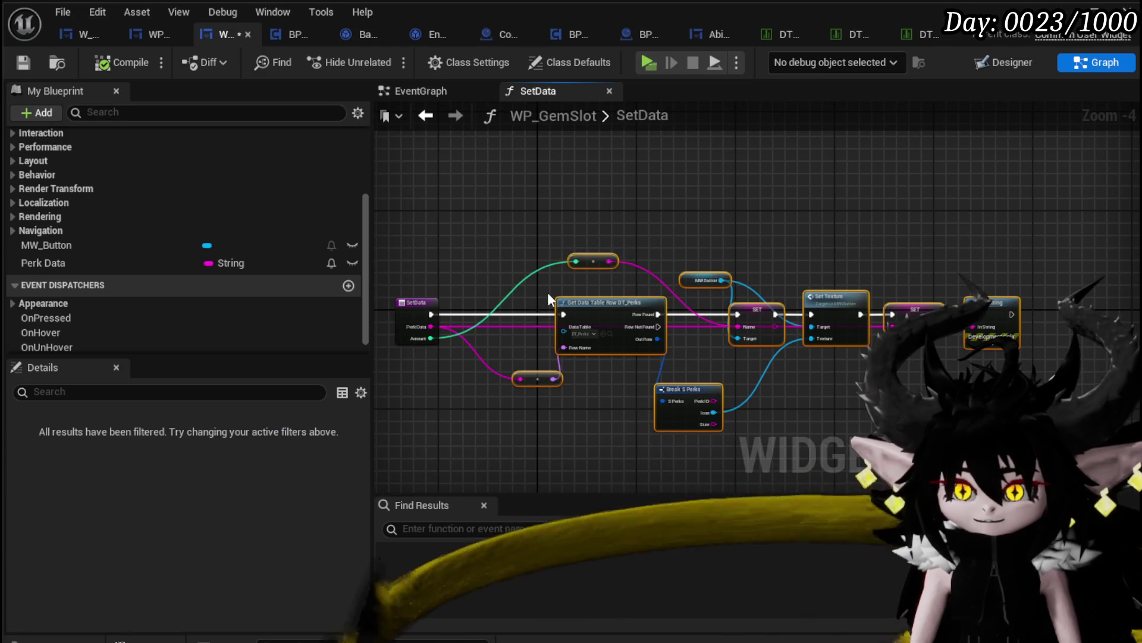
pyautogui.click(561, 304)
pyautogui.moveTo(615, 305); pyautogui.dragTo(1113, 446)
pyautogui.moveTo(819, 303); pyautogui.dragTo(762, 309)
pyautogui.click(506, 187)
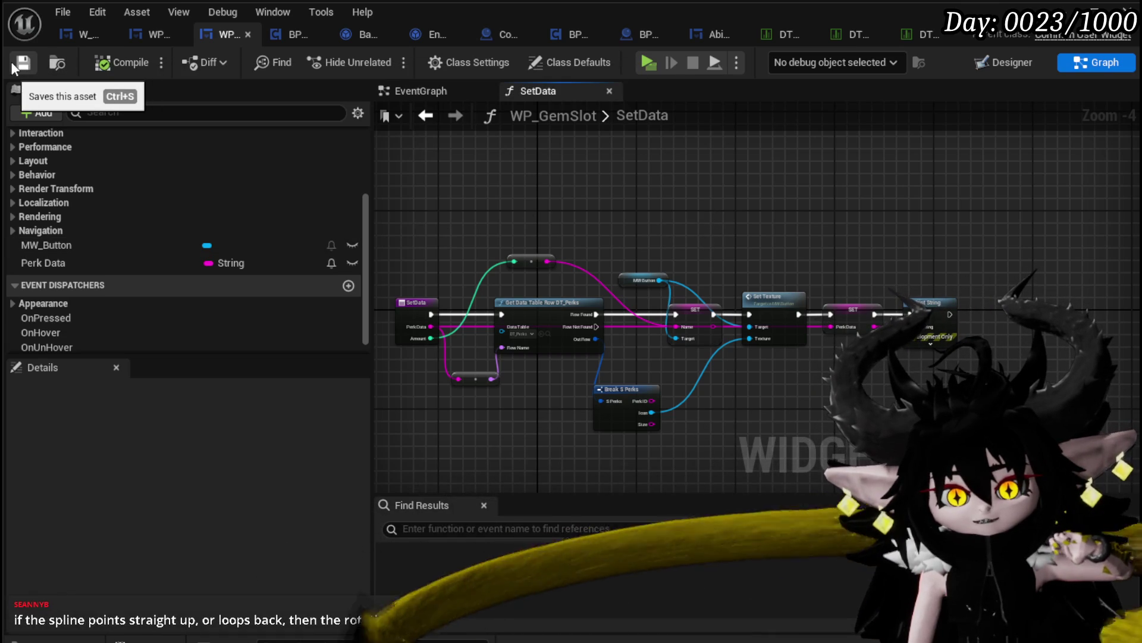
pyautogui.click(11, 63)
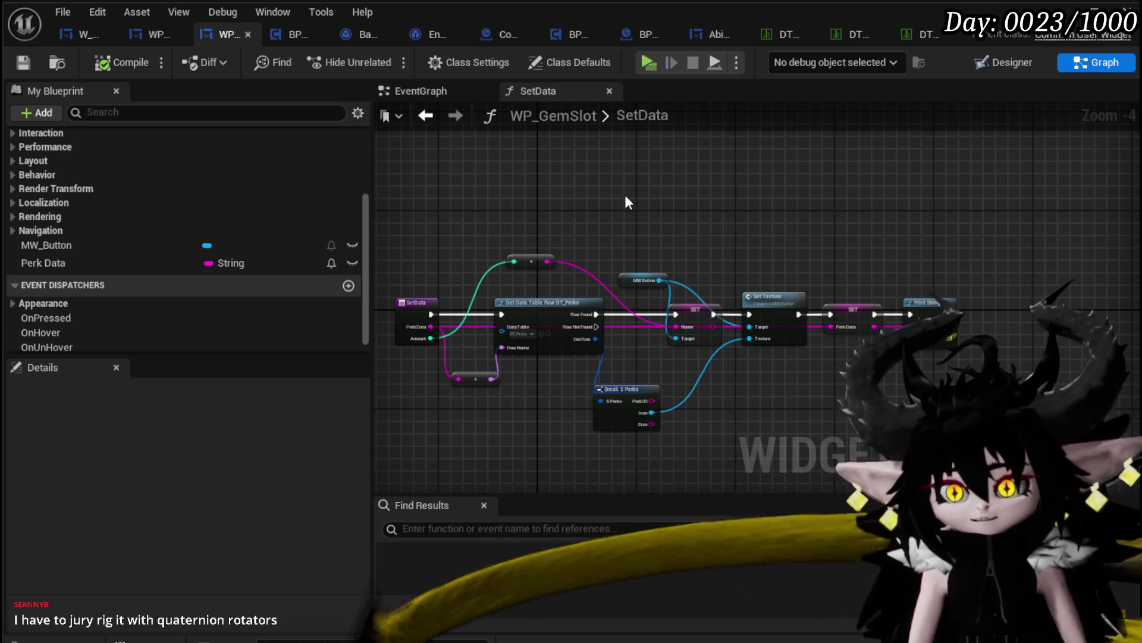
# - Add a trial Normalize node to SetData and delete it again
pyautogui.scroll(1, 625, 197)
pyautogui.scroll(1, 444, 204)
pyautogui.rightClick(443, 205)
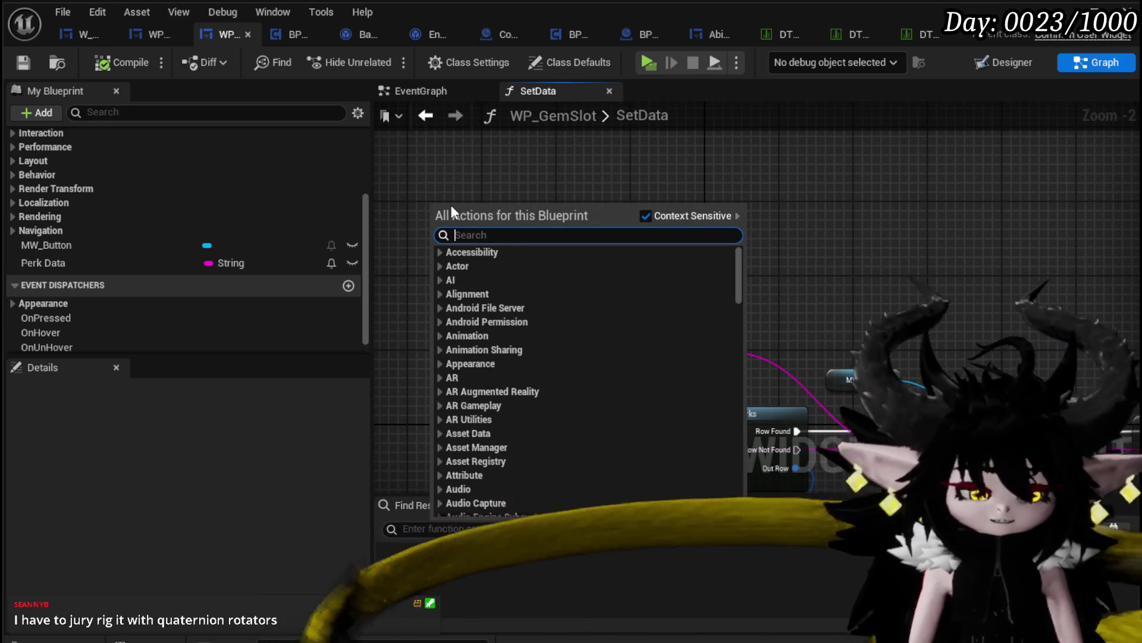
pyautogui.write('norm')
pyautogui.press('Return')
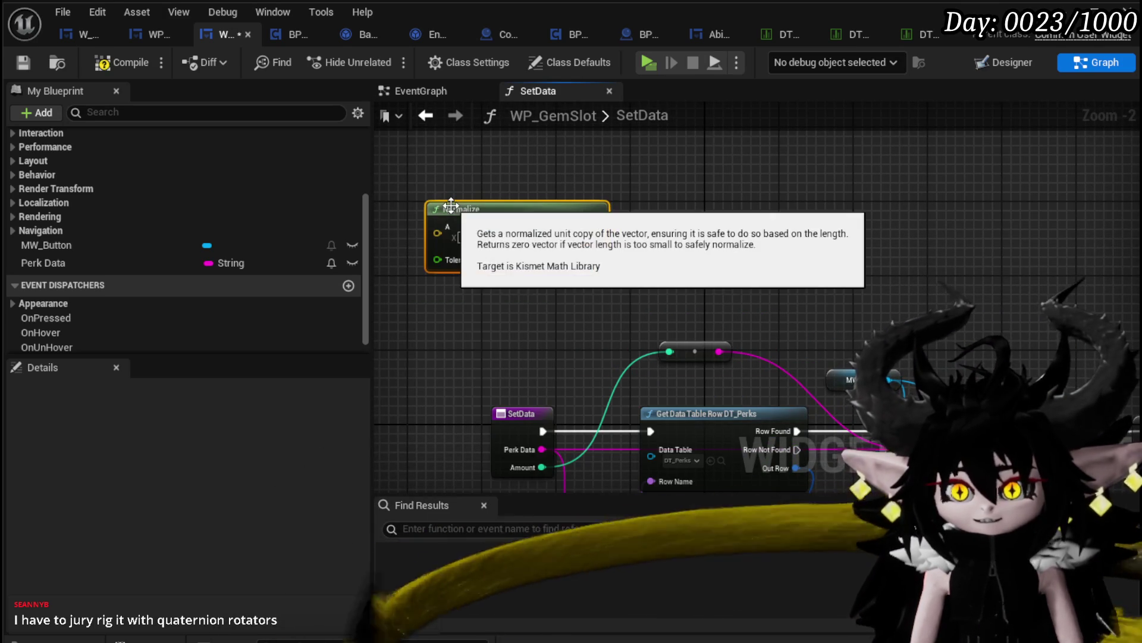
pyautogui.press('Delete')
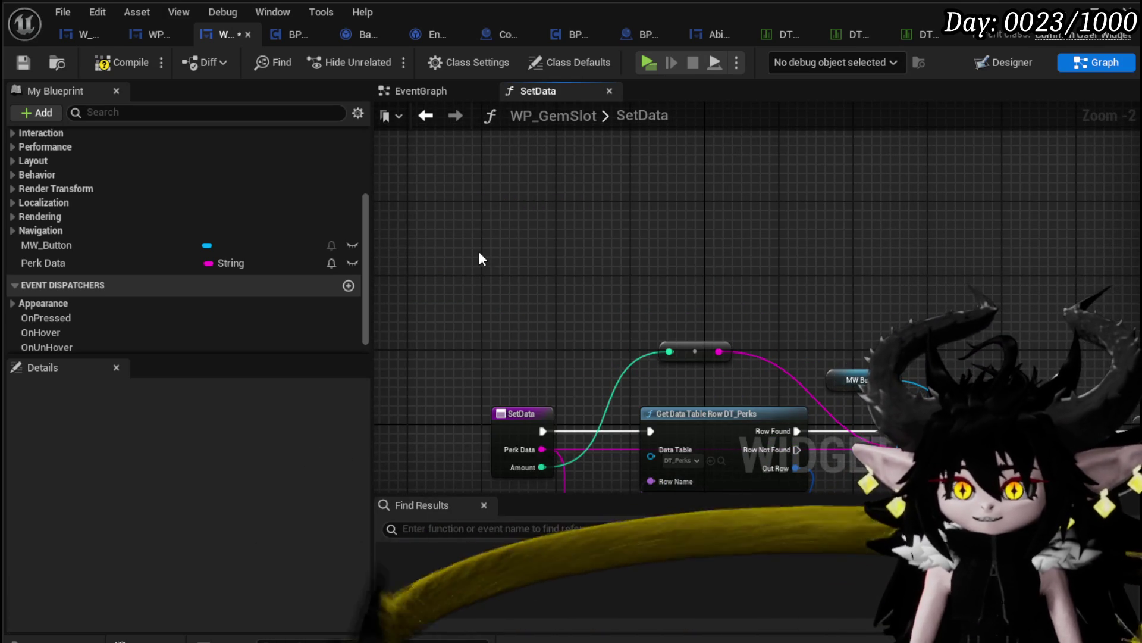
# - Add a Delta (Rotator) node, delete it, and compile WP_GemSlot
pyautogui.rightClick(478, 257)
pyautogui.write('norma')
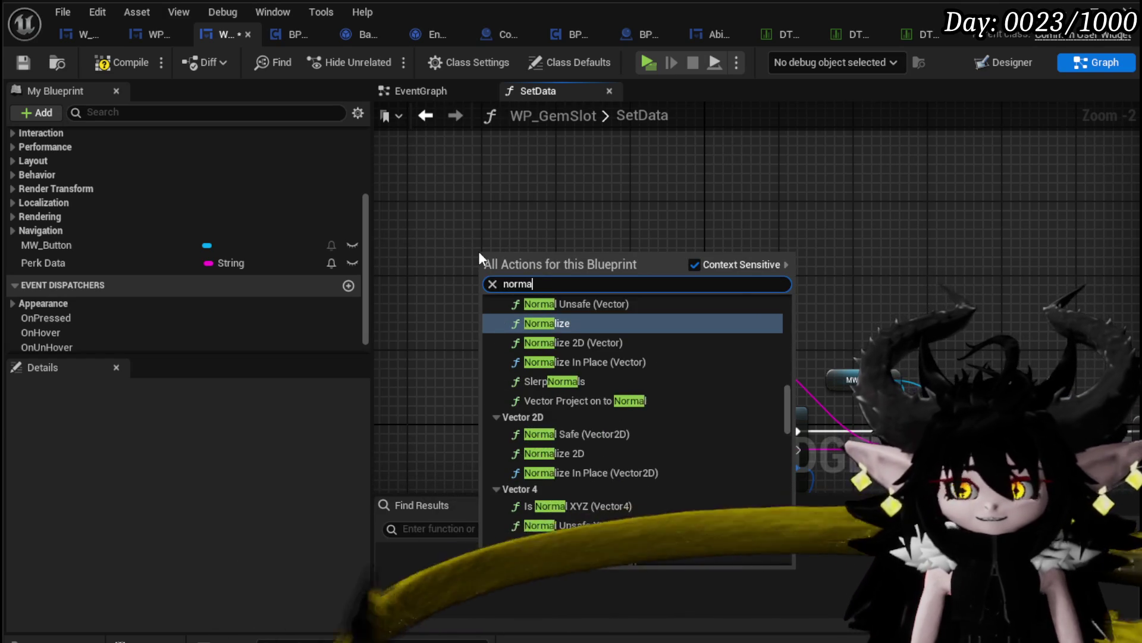
pyautogui.write('lize to')
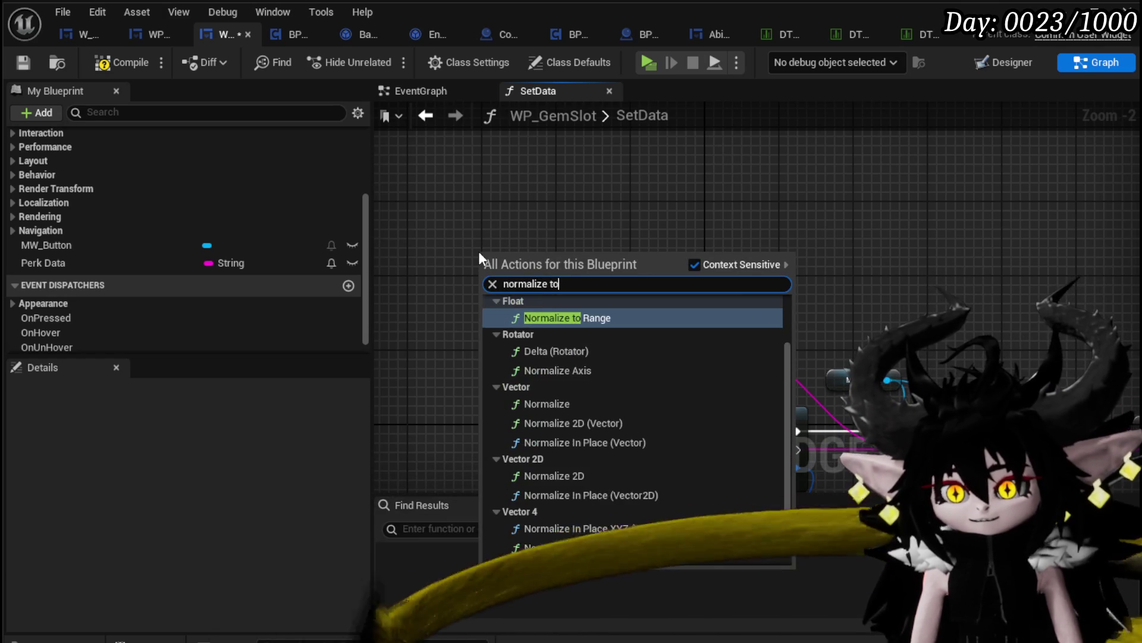
pyautogui.press('BackSpace')
pyautogui.press('BackSpace')
pyautogui.write('rot')
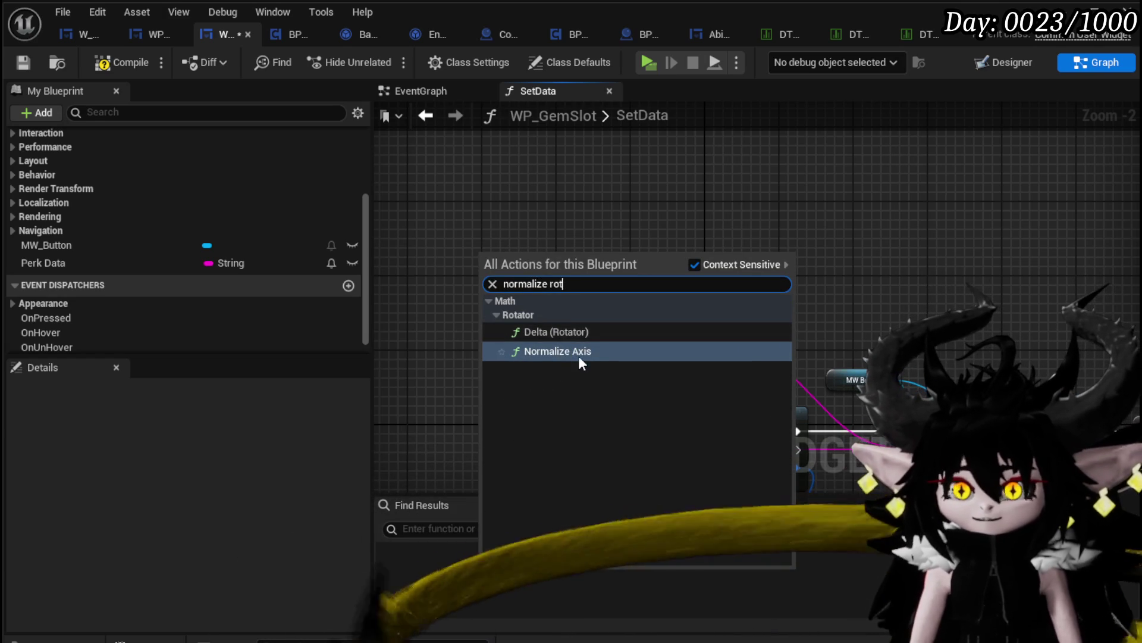
pyautogui.click(572, 332)
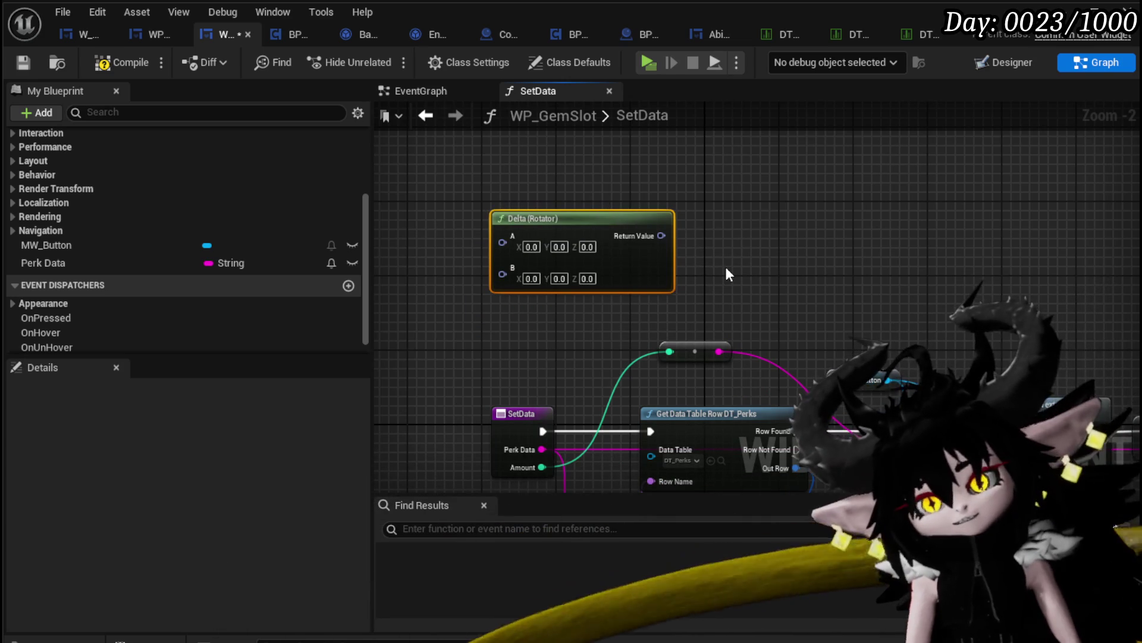
pyautogui.press('Delete')
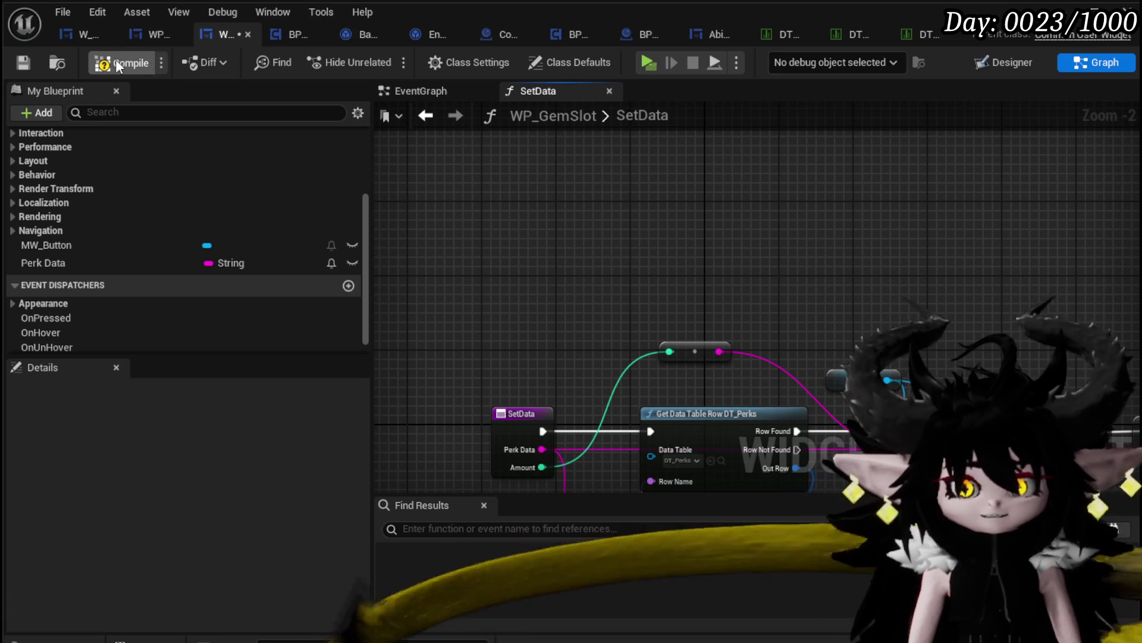
pyautogui.click(116, 59)
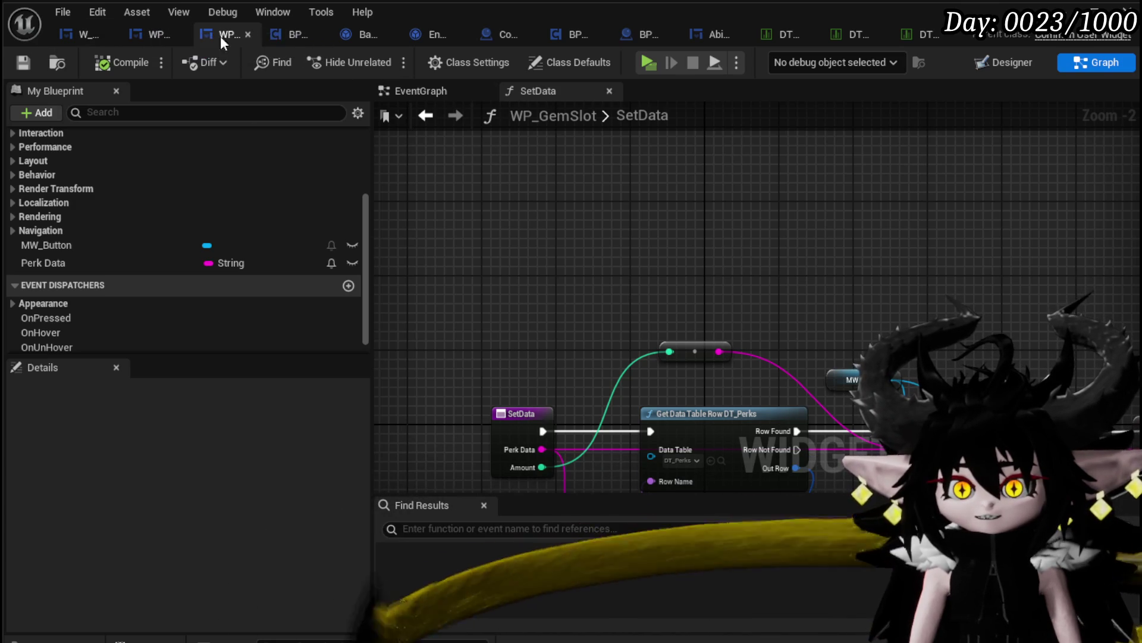
# - Move the Set Data node in WP_EC_ResourceSelection's AddGemsToBox further left
pyautogui.click(84, 33)
pyautogui.moveTo(636, 200); pyautogui.dragTo(613, 323)
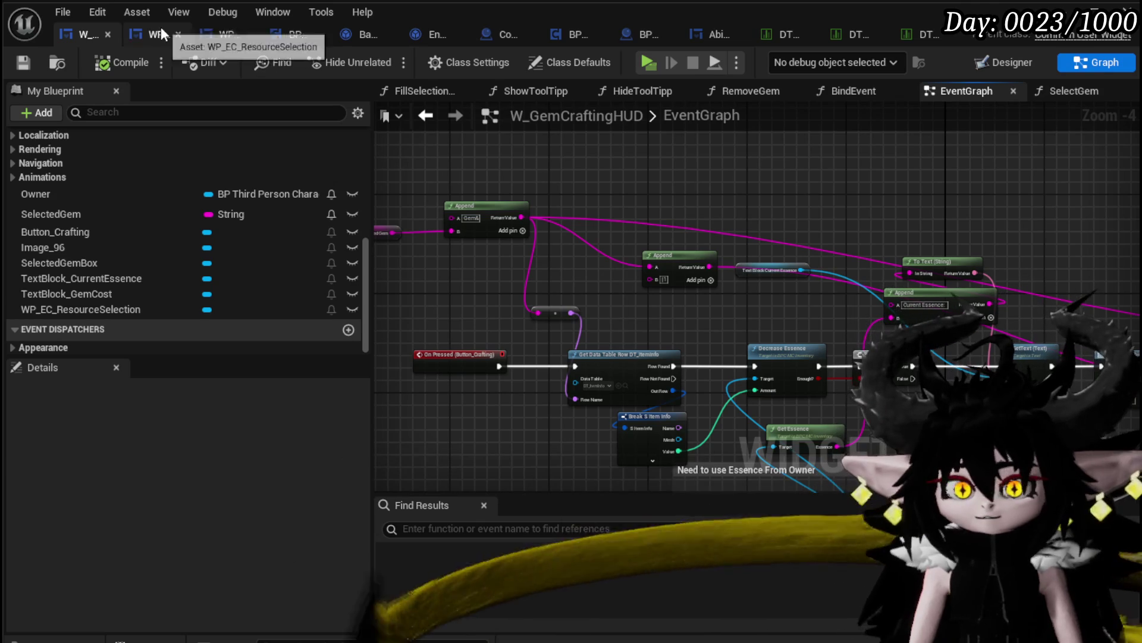
pyautogui.click(160, 33)
pyautogui.scroll(2, 637, 272)
pyautogui.moveTo(637, 273)
pyautogui.mouseDown()
pyautogui.moveTo(593, 265)
pyautogui.moveTo(591, 230)
pyautogui.moveTo(721, 230)
pyautogui.mouseUp()
pyautogui.scroll(-3, 590, 220)
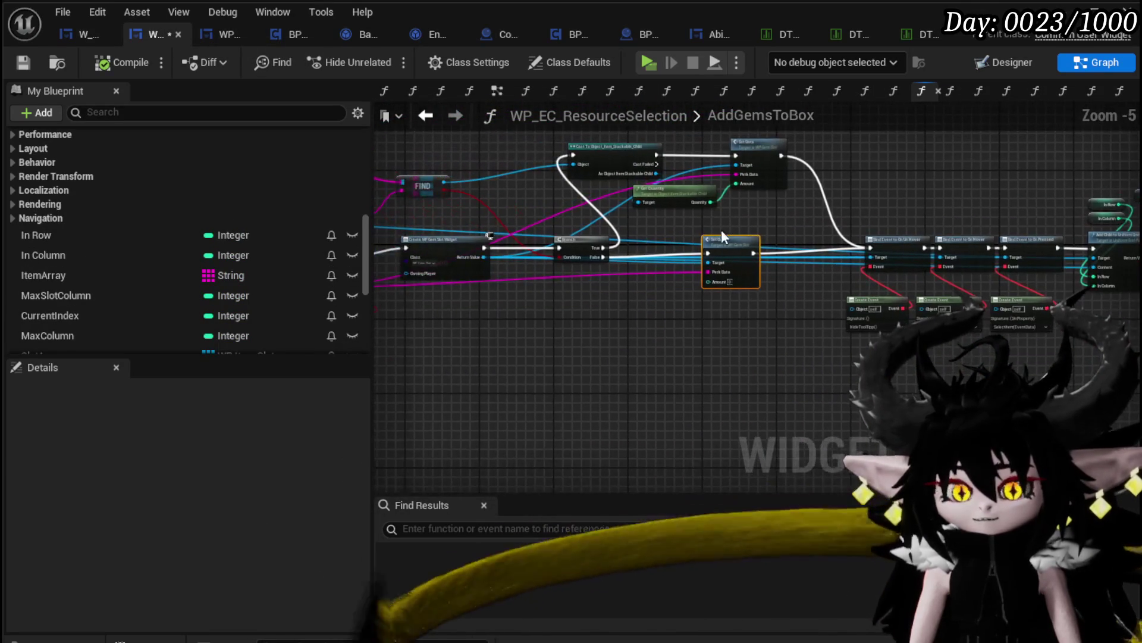
pyautogui.scroll(2, 667, 351)
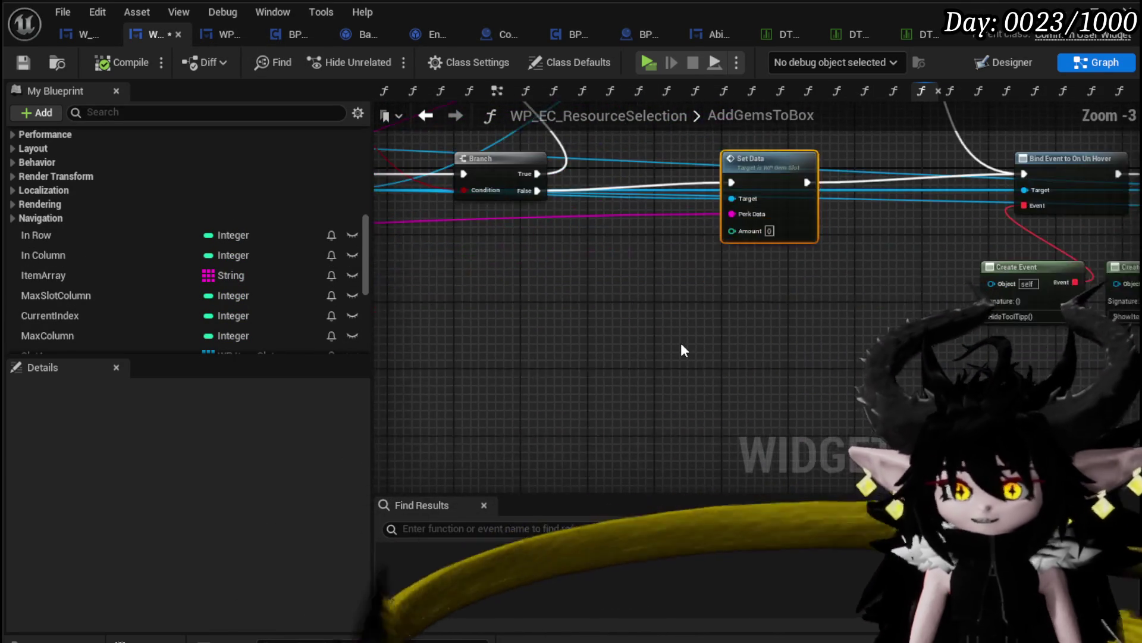
pyautogui.moveTo(773, 200)
pyautogui.mouseDown()
pyautogui.moveTo(731, 216)
pyautogui.moveTo(383, 237)
pyautogui.mouseUp()
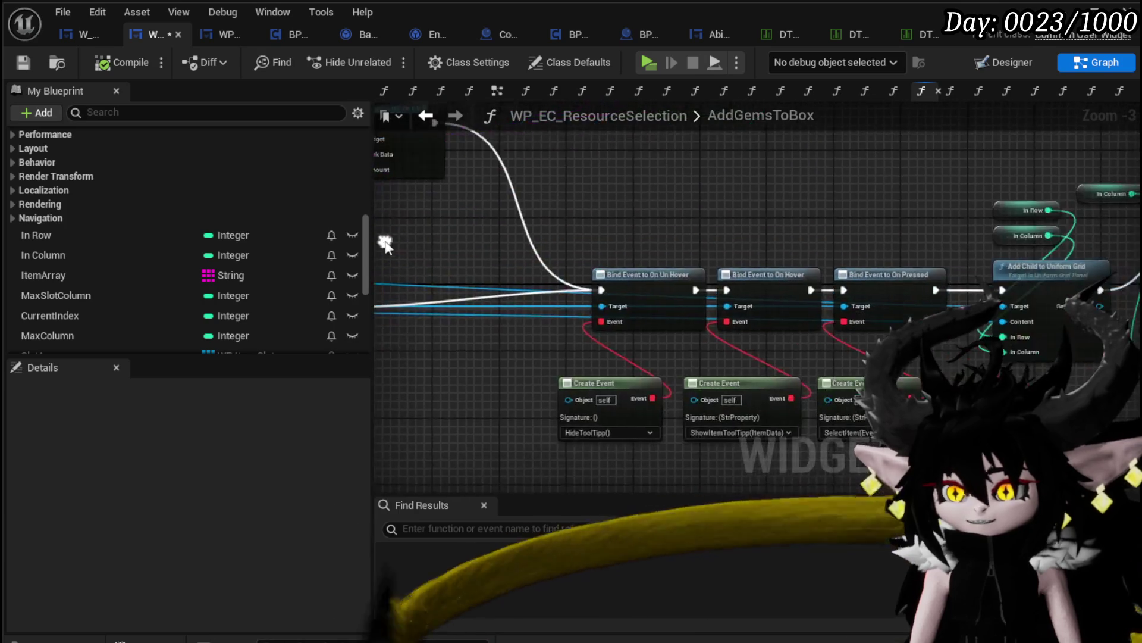
# - Review AddGemsToBox's loop, Append and Branch nodes, save, then show W_GemCraftingHUD's EventGraph
pyautogui.scroll(-3, 458, 250)
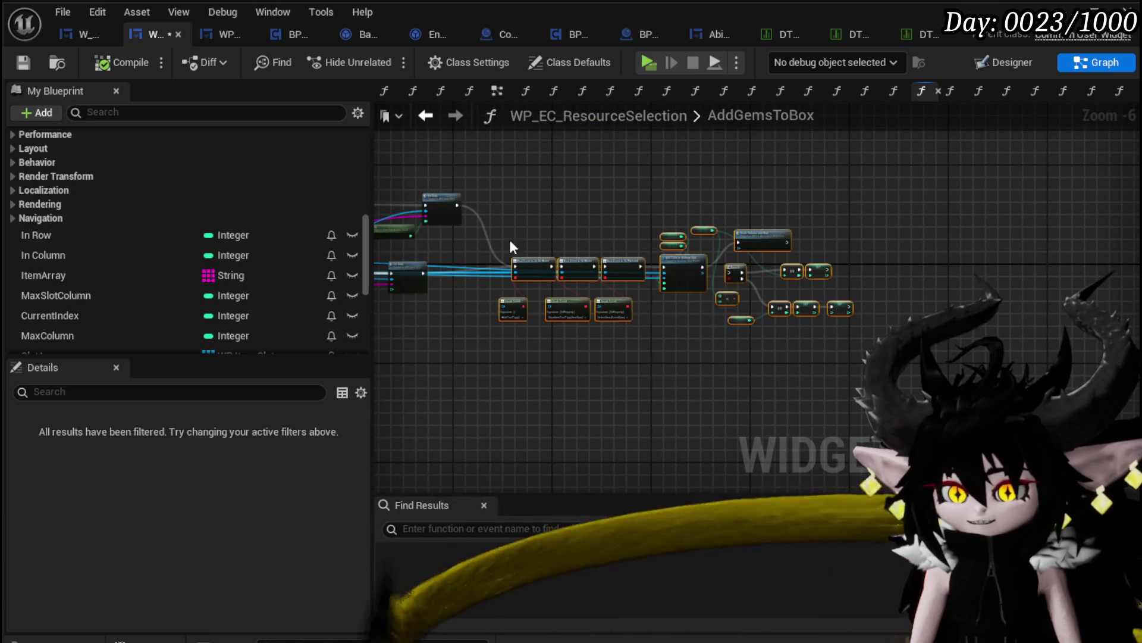
pyautogui.scroll(3, 497, 245)
pyautogui.moveTo(539, 249)
pyautogui.mouseDown()
pyautogui.moveTo(551, 278)
pyautogui.moveTo(787, 298)
pyautogui.moveTo(483, 434)
pyautogui.moveTo(836, 408)
pyautogui.mouseUp()
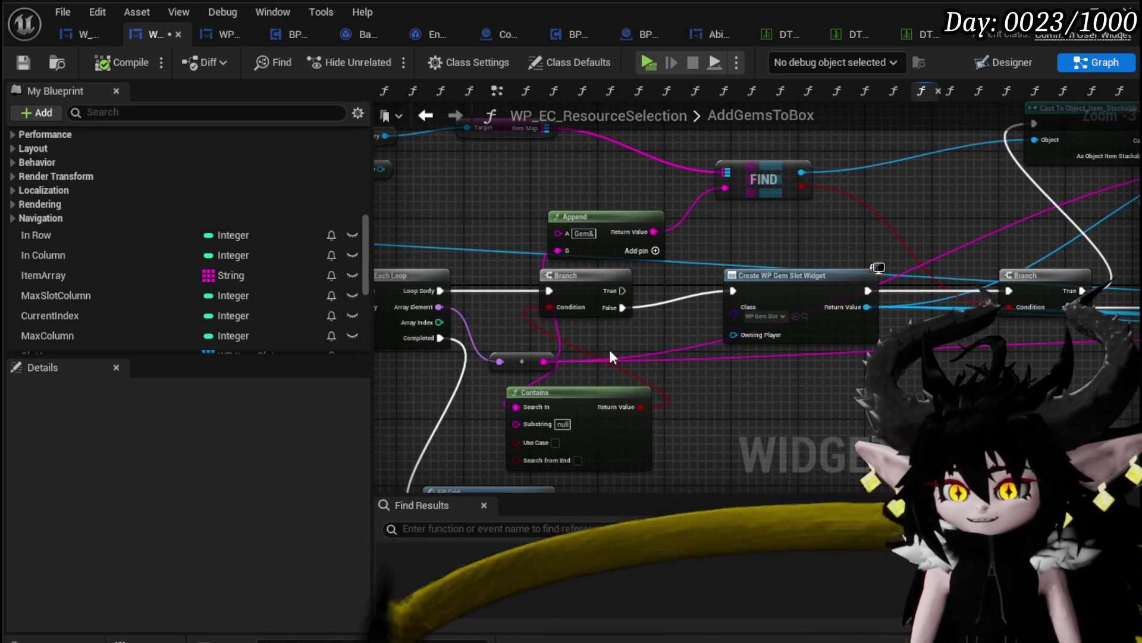
pyautogui.moveTo(647, 339)
pyautogui.mouseDown()
pyautogui.moveTo(903, 360)
pyautogui.moveTo(943, 388)
pyautogui.mouseUp()
pyautogui.moveTo(882, 246)
pyautogui.mouseDown()
pyautogui.moveTo(892, 266)
pyautogui.moveTo(1069, 236)
pyautogui.mouseUp()
pyautogui.moveTo(1071, 286)
pyautogui.mouseDown()
pyautogui.moveTo(766, 280)
pyautogui.moveTo(794, 277)
pyautogui.moveTo(599, 255)
pyautogui.moveTo(506, 312)
pyautogui.moveTo(708, 178)
pyautogui.moveTo(826, 190)
pyautogui.mouseUp()
pyautogui.moveTo(819, 302); pyautogui.dragTo(901, 253)
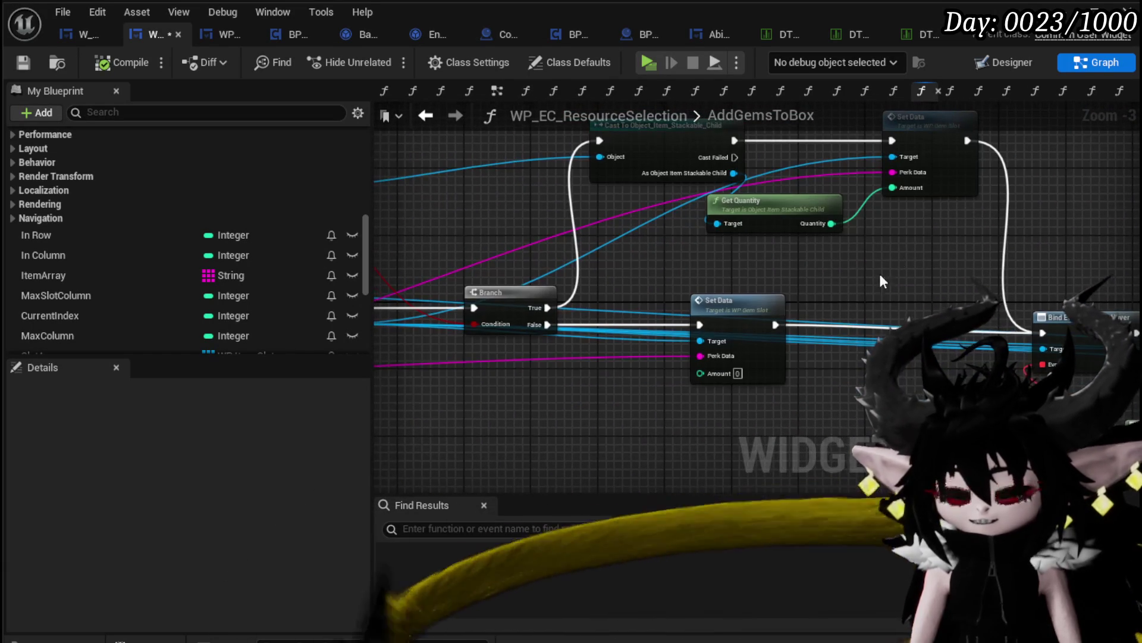
pyautogui.hotkey('ctrl', 's')
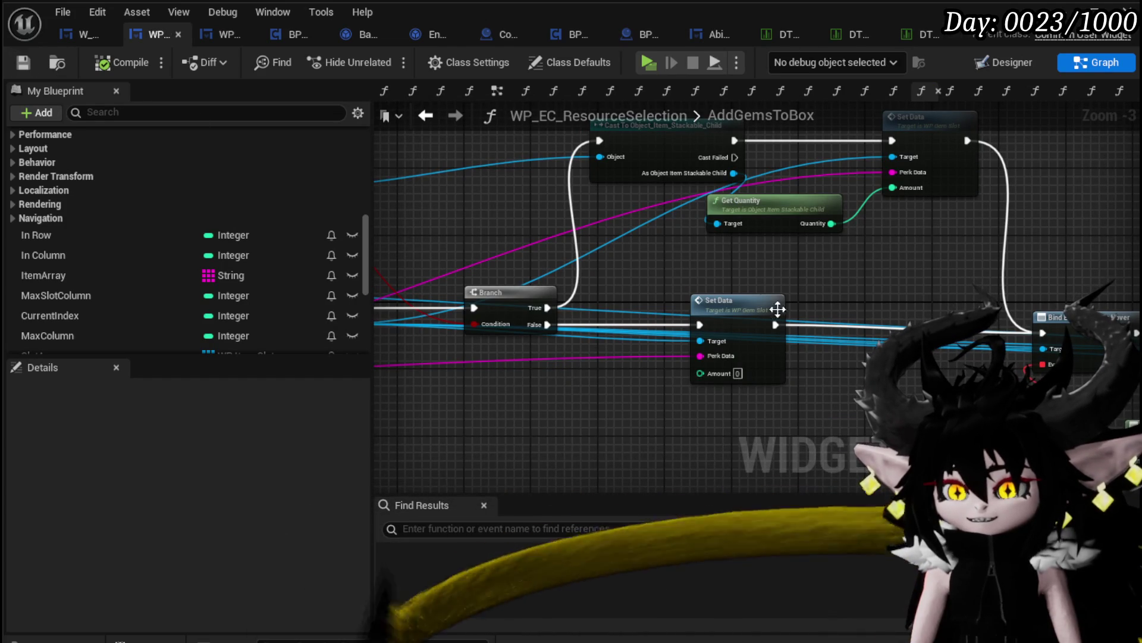
pyautogui.moveTo(752, 257)
pyautogui.mouseDown()
pyautogui.moveTo(556, 243)
pyautogui.moveTo(862, 242)
pyautogui.mouseUp()
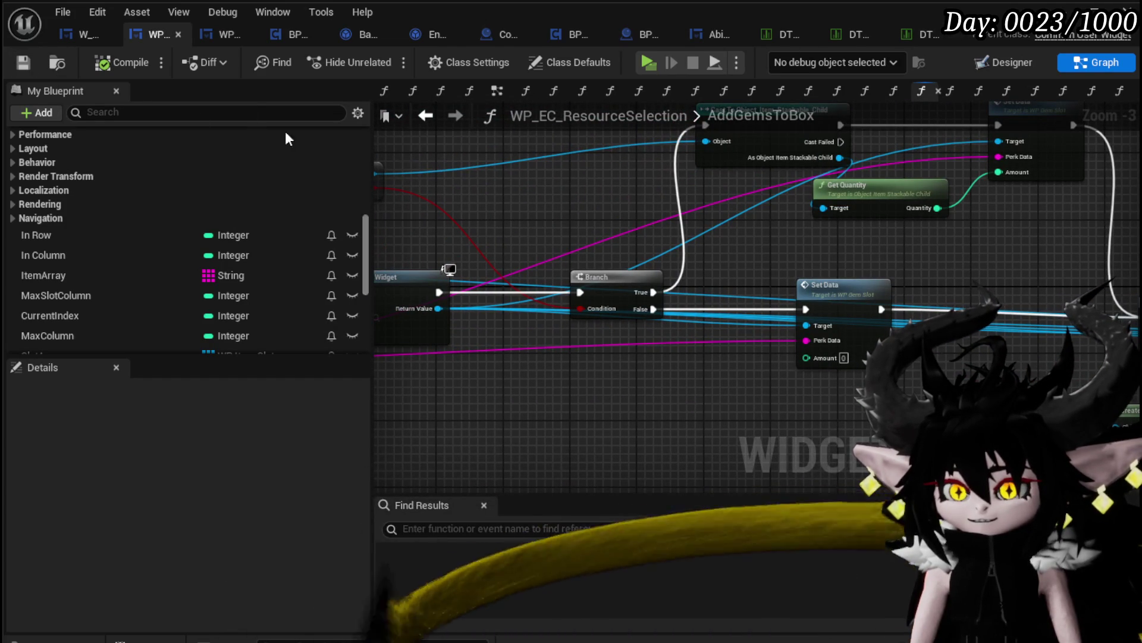
pyautogui.click(84, 35)
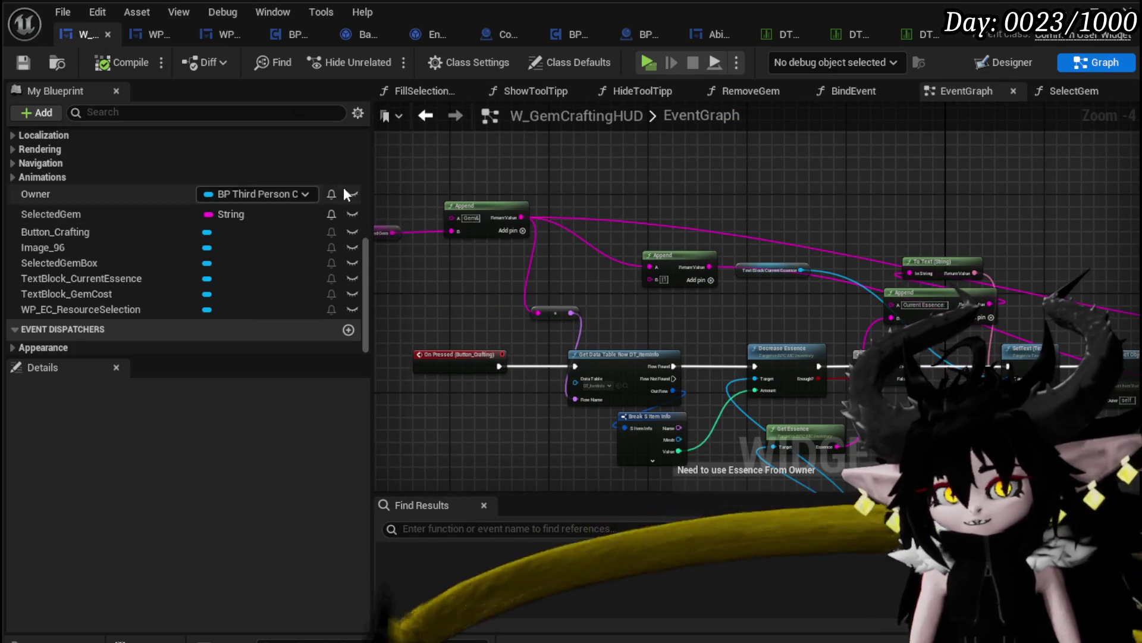
# - From the Designer, add an On Pressed event for Button_Crafting
pyautogui.click(1004, 62)
pyautogui.scroll(4, 494, 370)
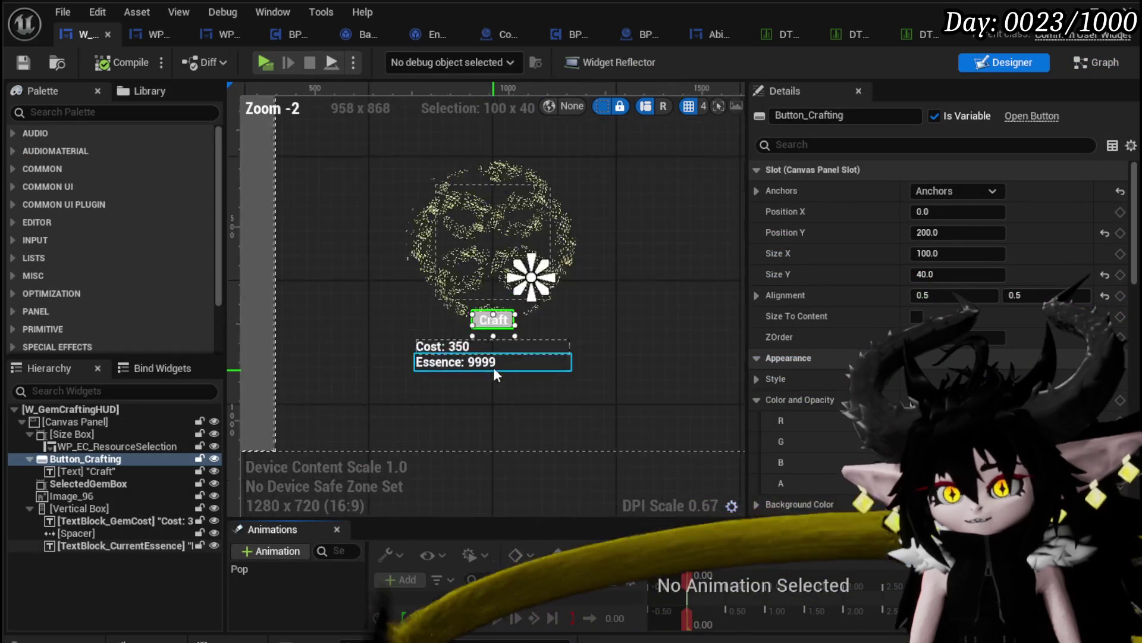
pyautogui.scroll(-15, 1004, 333)
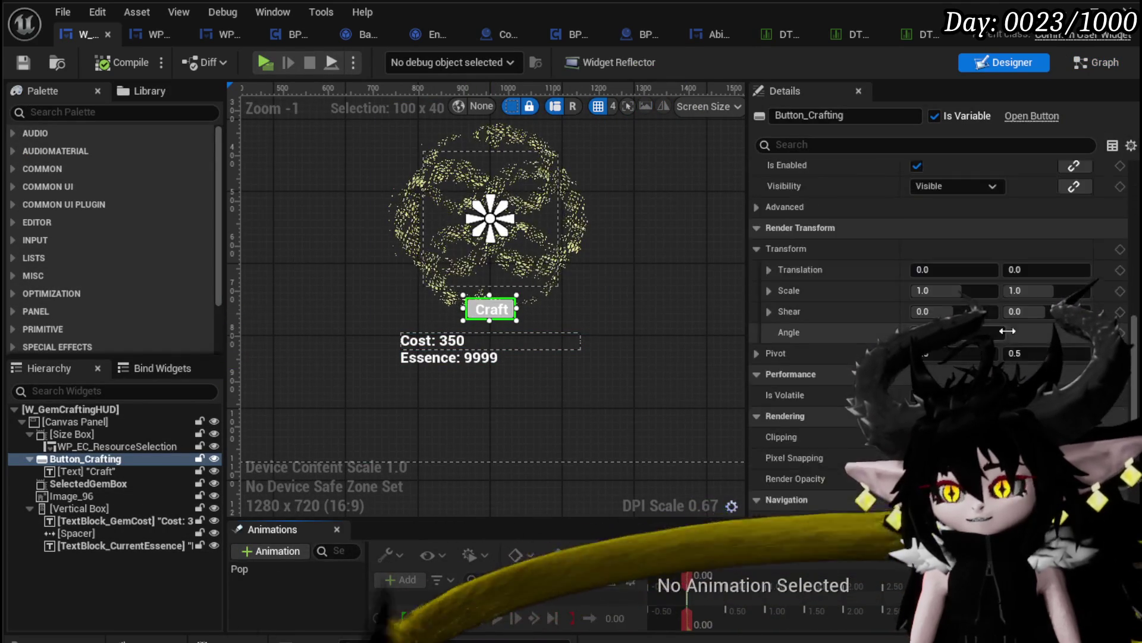
pyautogui.click(1111, 441)
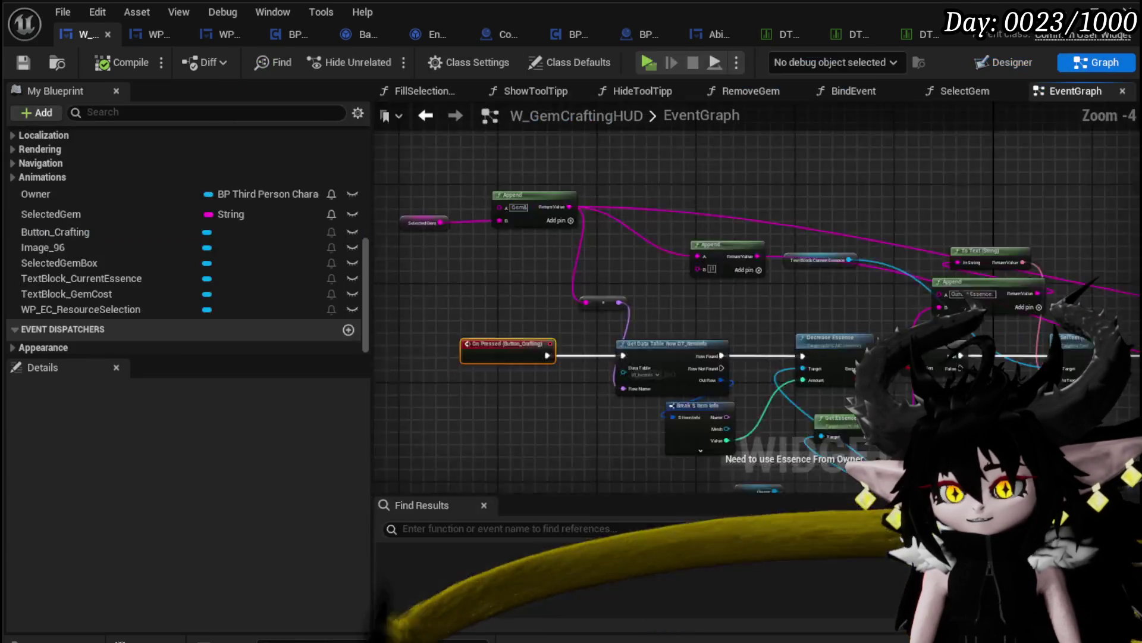
# - Wire a Fill Selection Box call after Play Animation Forward and compile the widget blueprint
pyautogui.scroll(-5, 641, 182)
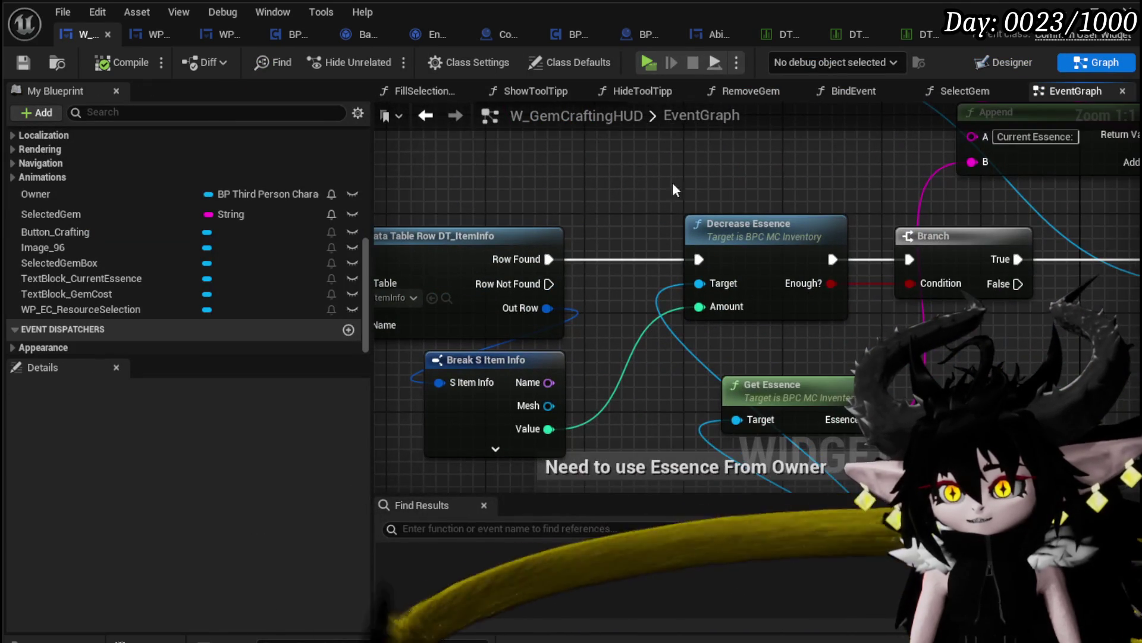
pyautogui.scroll(3, 613, 294)
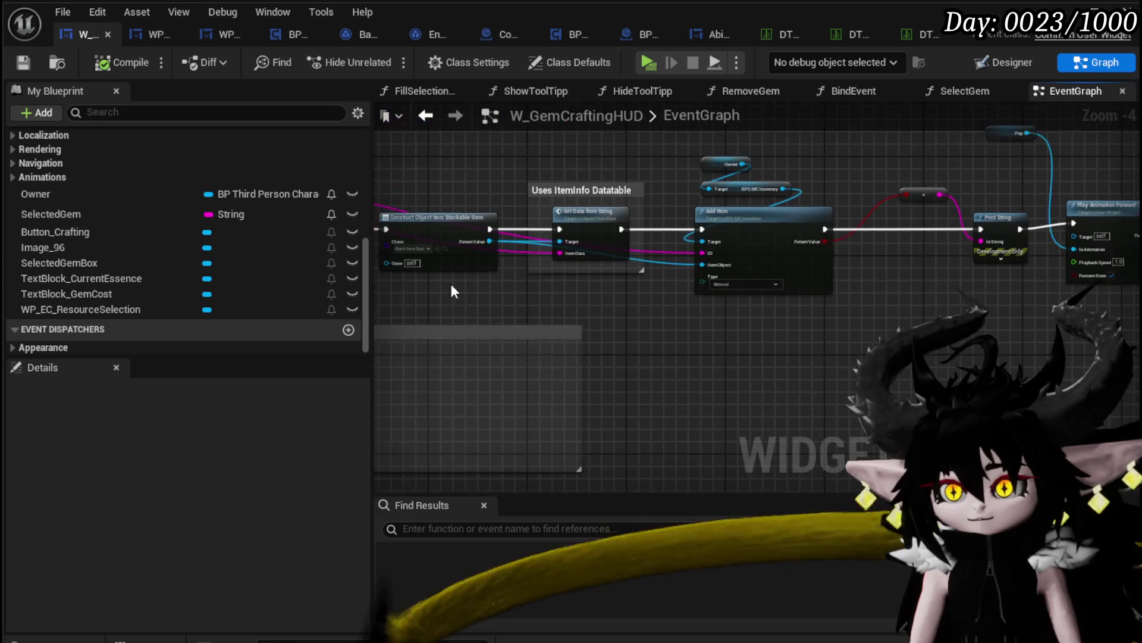
pyautogui.scroll(-1, 616, 301)
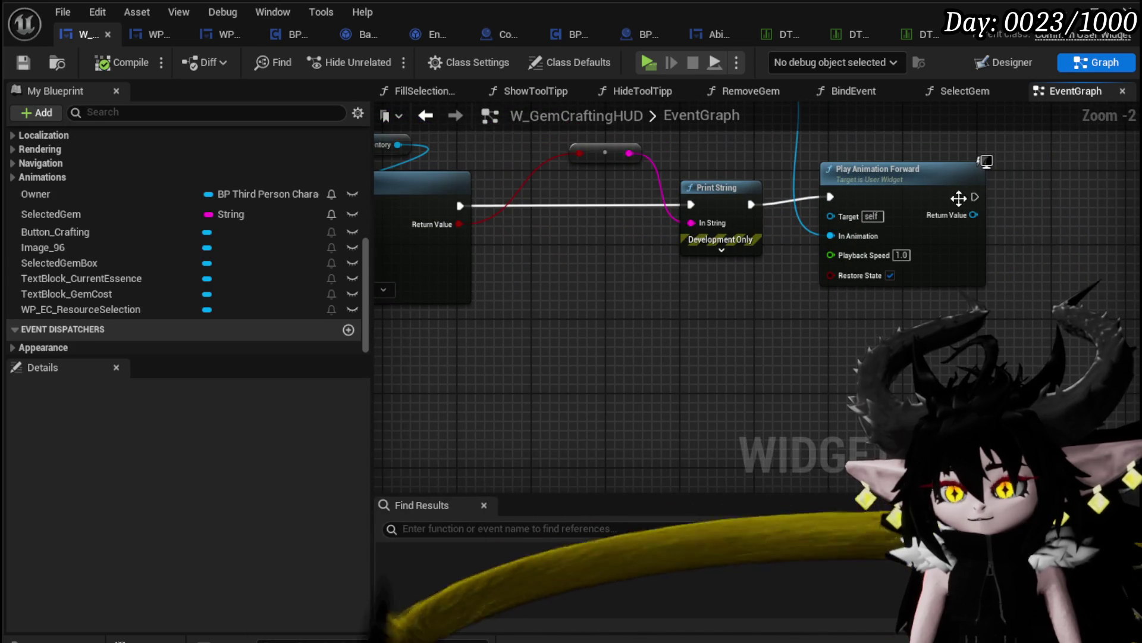
pyautogui.click(952, 206)
pyautogui.scroll(10, 226, 220)
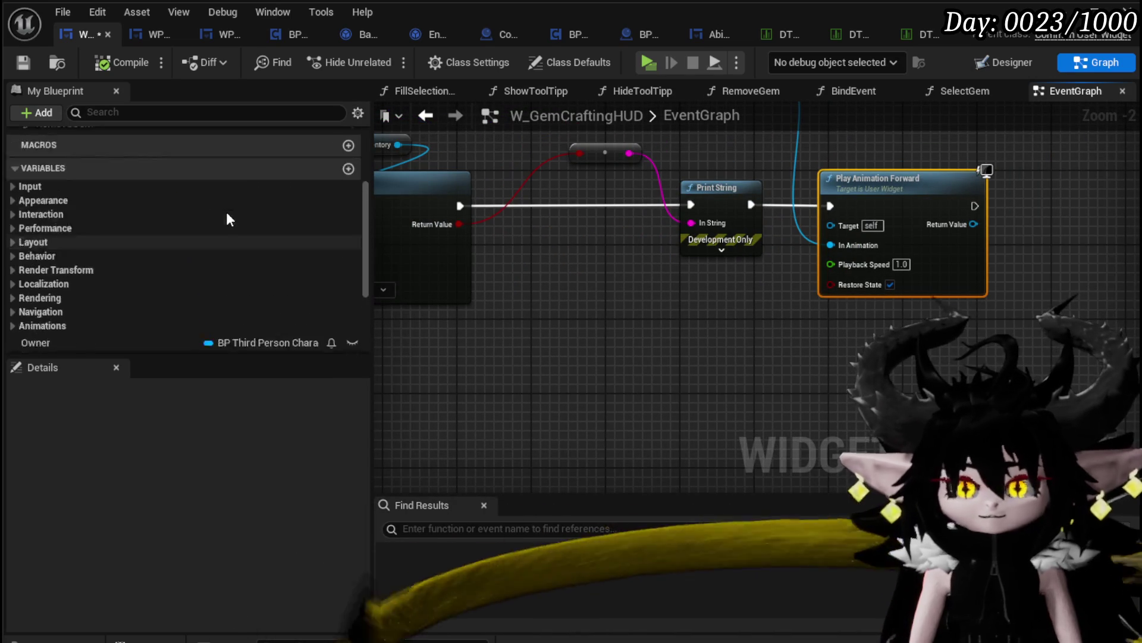
pyautogui.moveTo(184, 226)
pyautogui.mouseDown()
pyautogui.moveTo(757, 314)
pyautogui.moveTo(780, 331)
pyautogui.mouseUp()
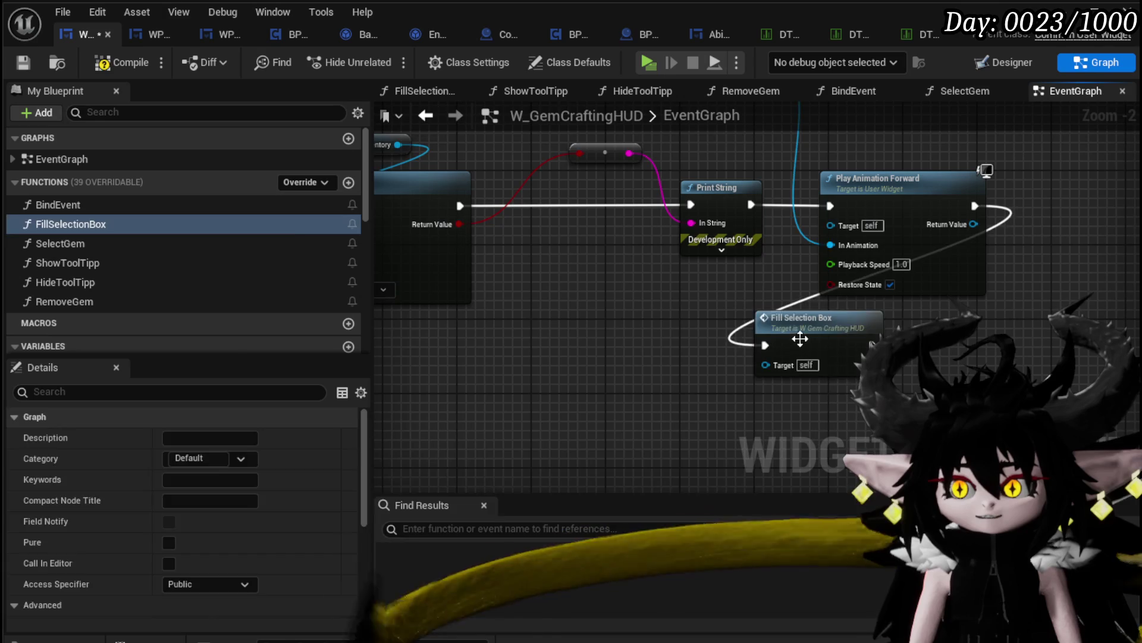
pyautogui.scroll(-3, 715, 322)
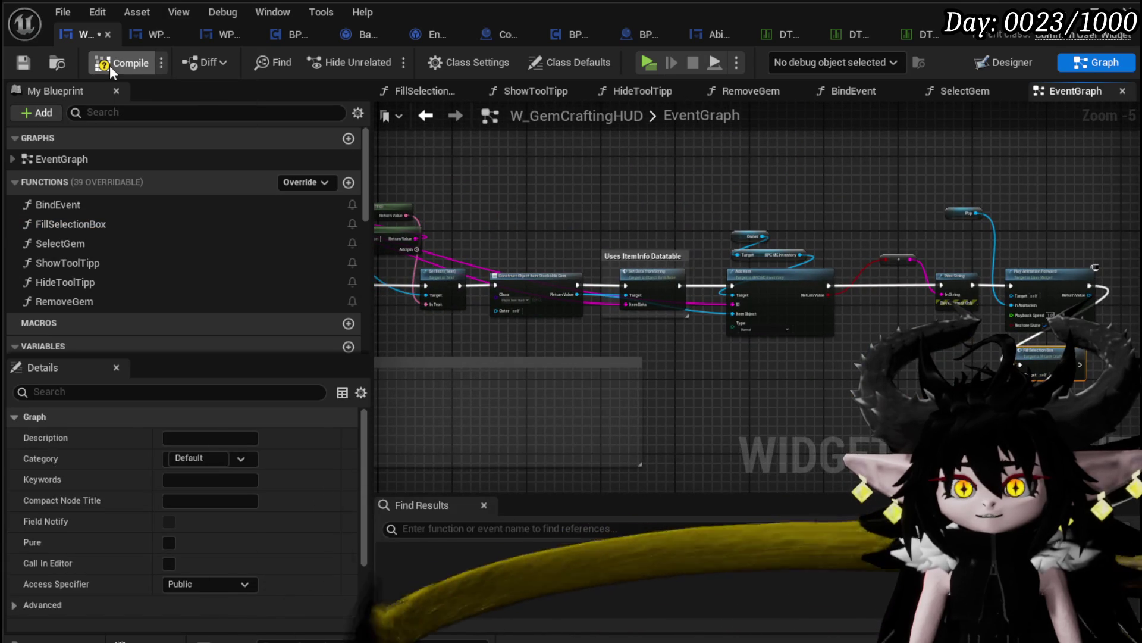
pyautogui.click(108, 64)
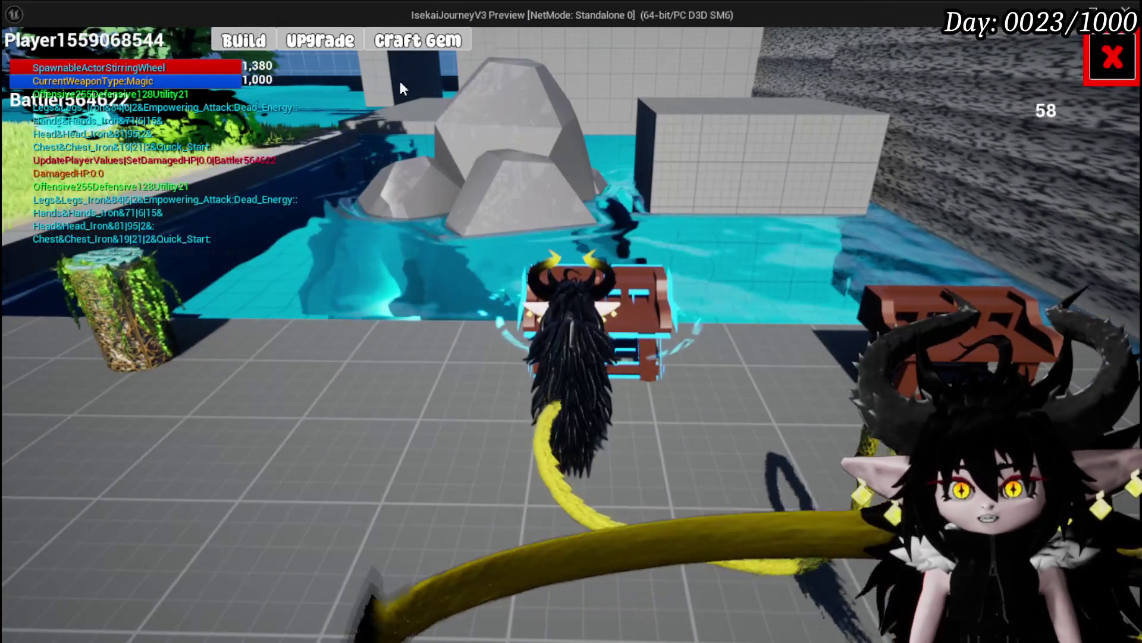
# - In play-test, open Craft Gem and craft a yellow gem and several green gems
pyautogui.click(416, 42)
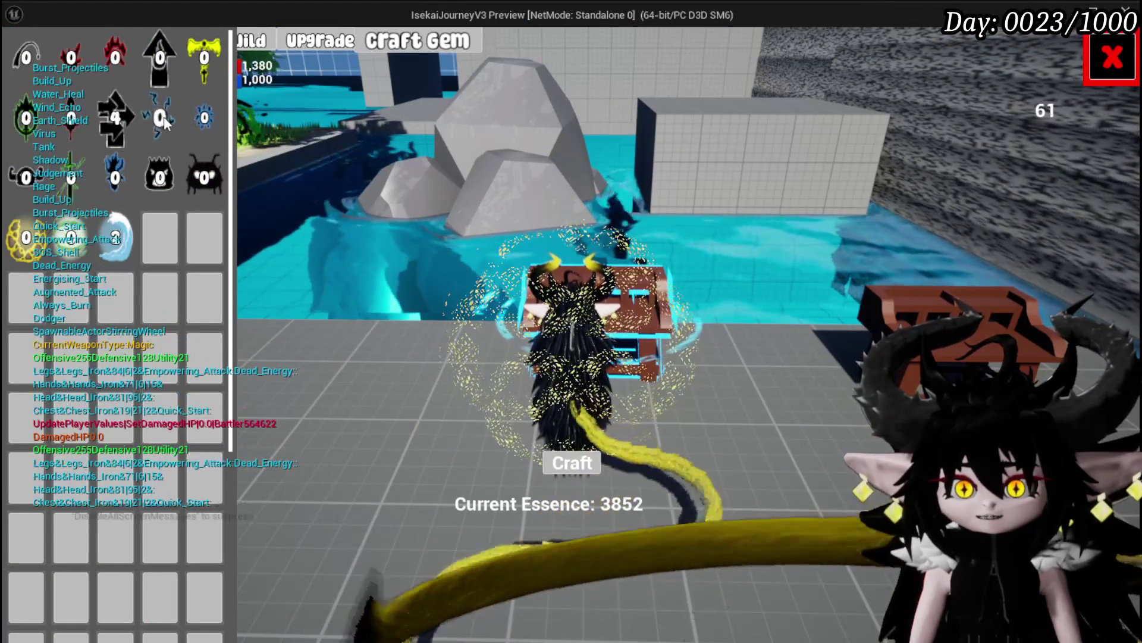
pyautogui.click(573, 463)
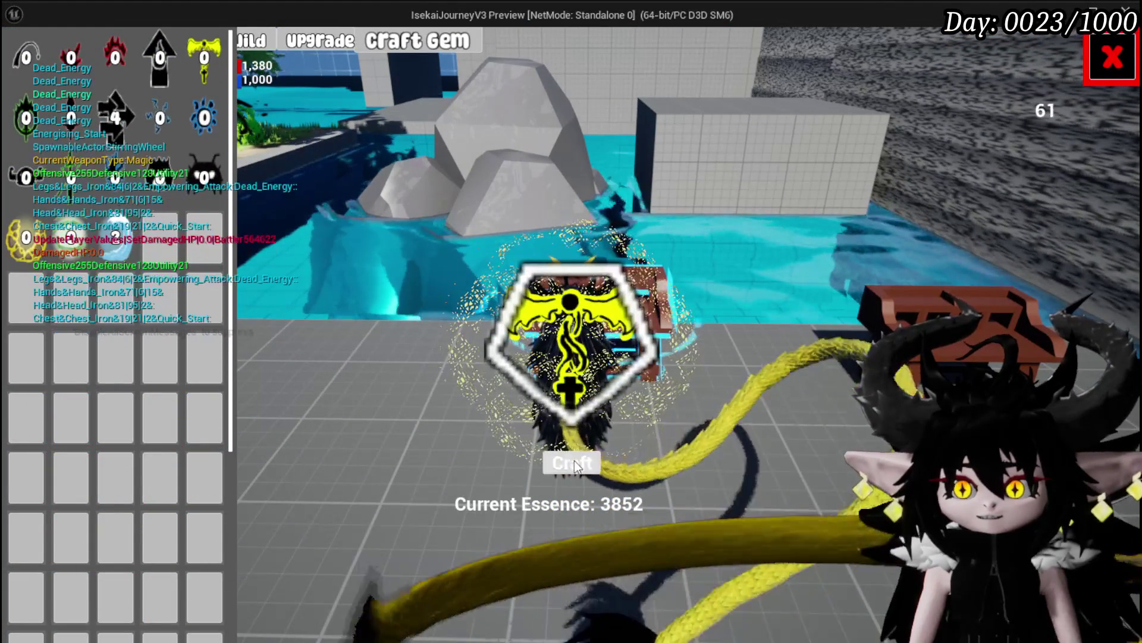
pyautogui.click(573, 463)
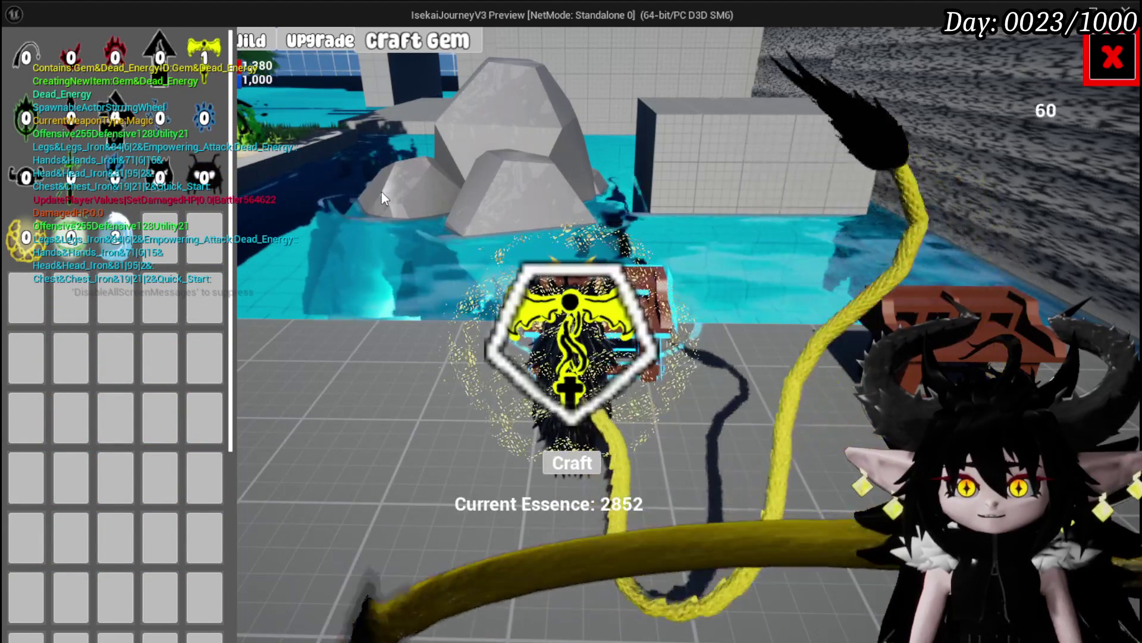
pyautogui.click(598, 463)
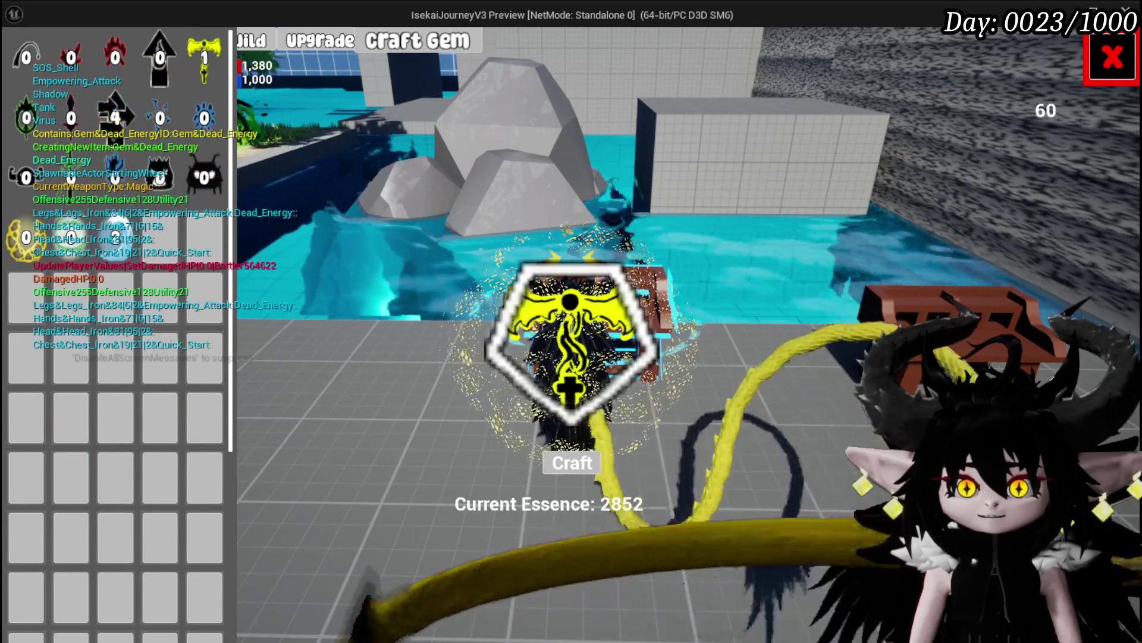
pyautogui.click(595, 463)
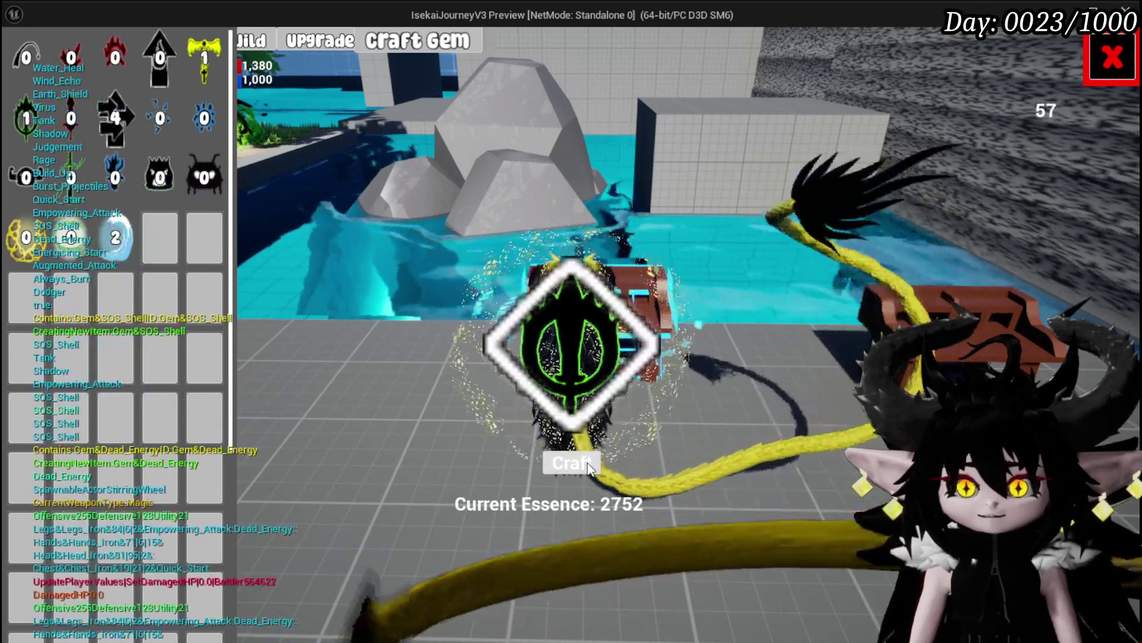
pyautogui.click(587, 463)
pyautogui.click(588, 463)
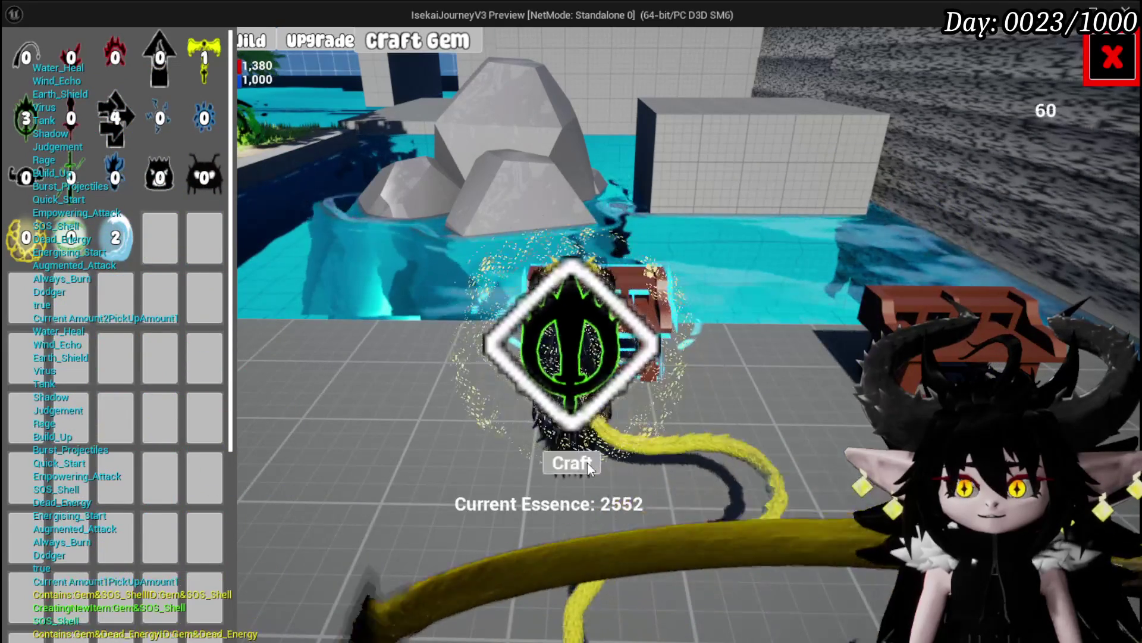
pyautogui.click(573, 463)
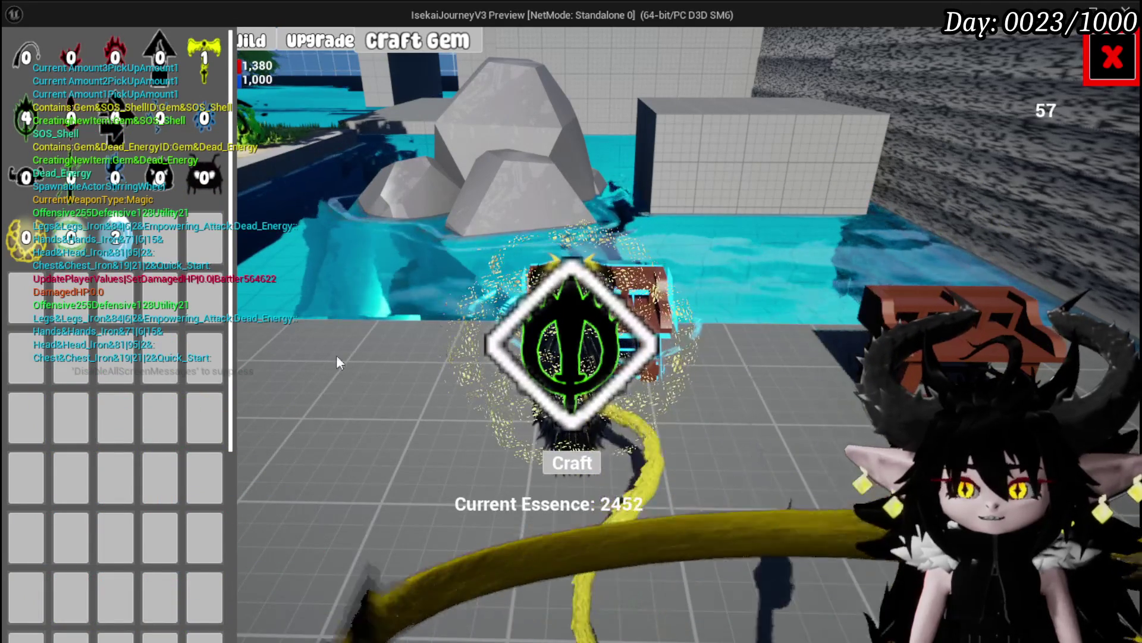
# - Close the crafting menu, save the game from the pause menu, and stop play-in-editor
pyautogui.click(1112, 58)
pyautogui.press('Escape')
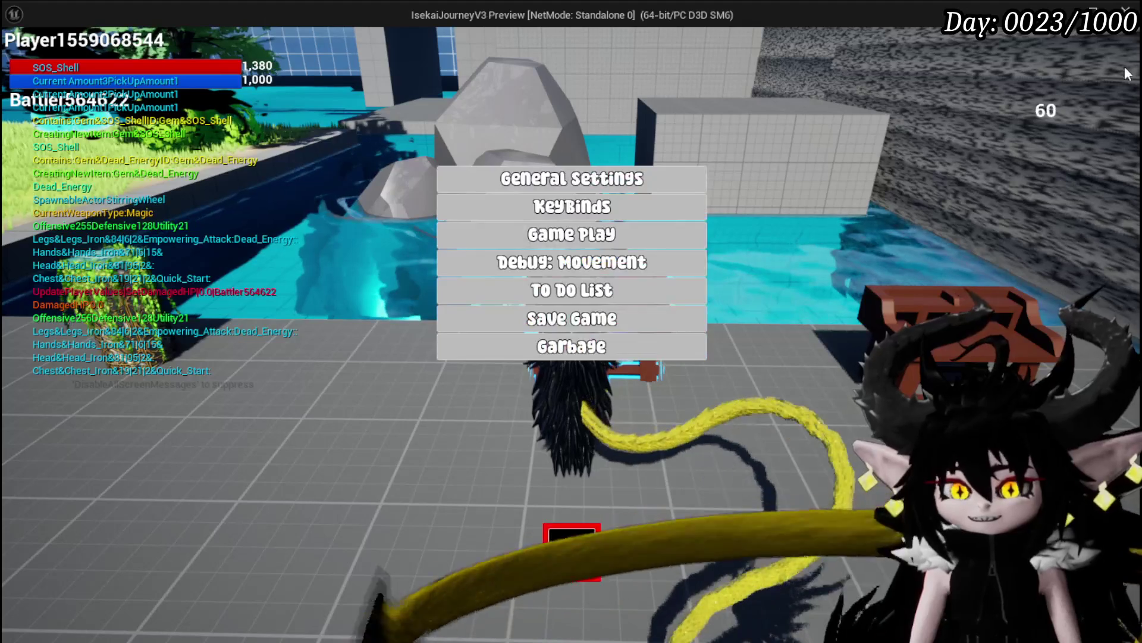
pyautogui.click(695, 316)
pyautogui.click(571, 552)
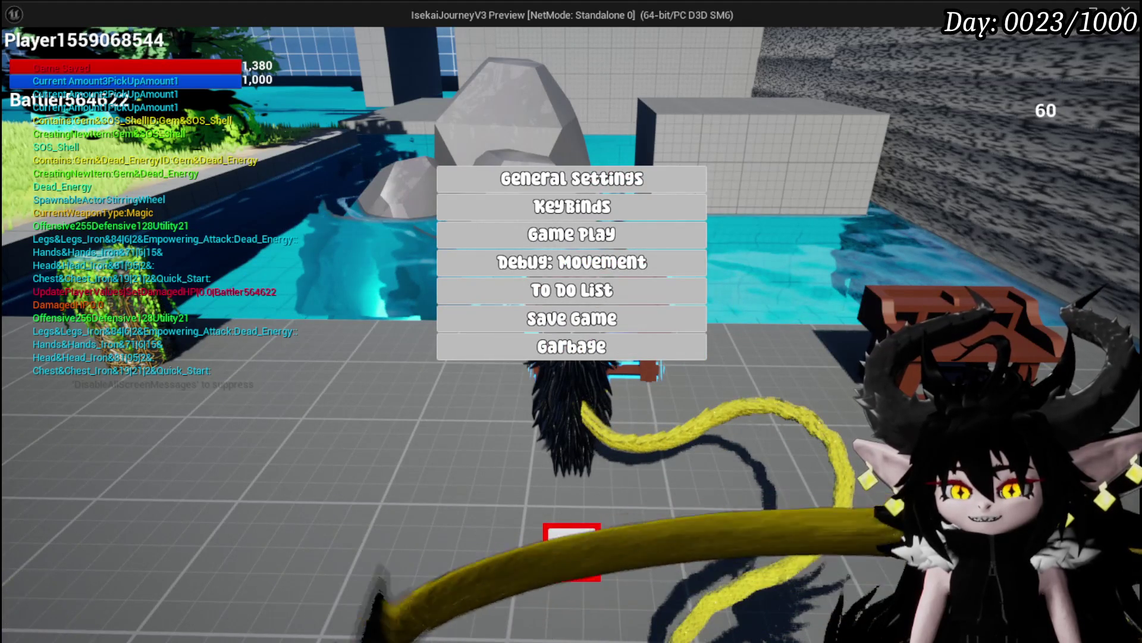
pyautogui.press('Escape')
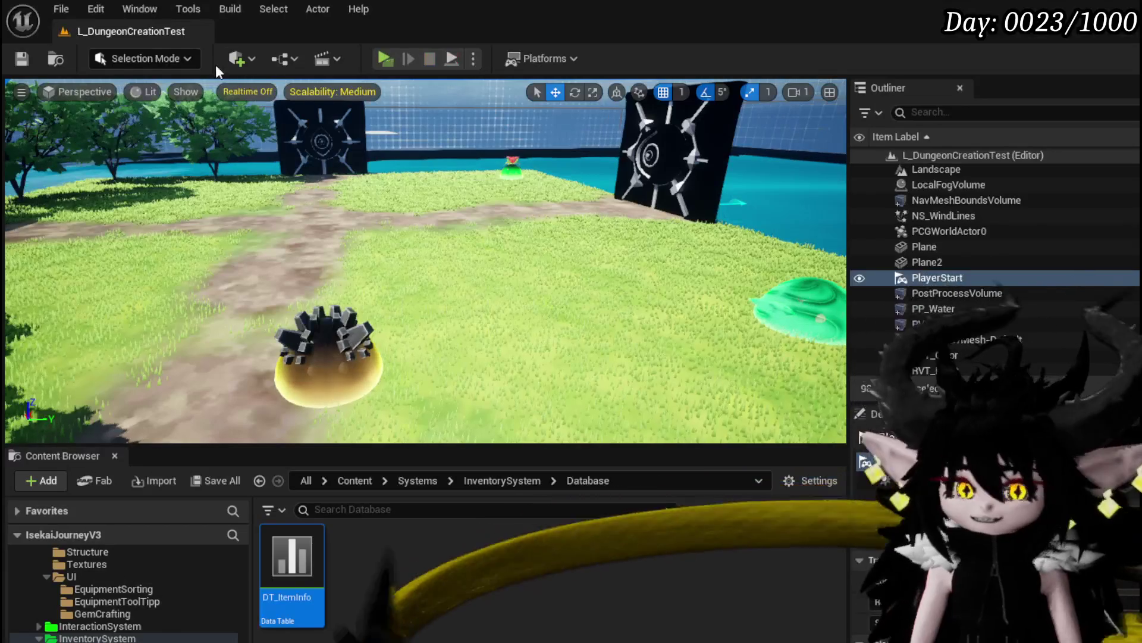
# - Save the modified assets and return to the W_GemCraftingHUD Designer view
pyautogui.hotkey('ctrl', 's')
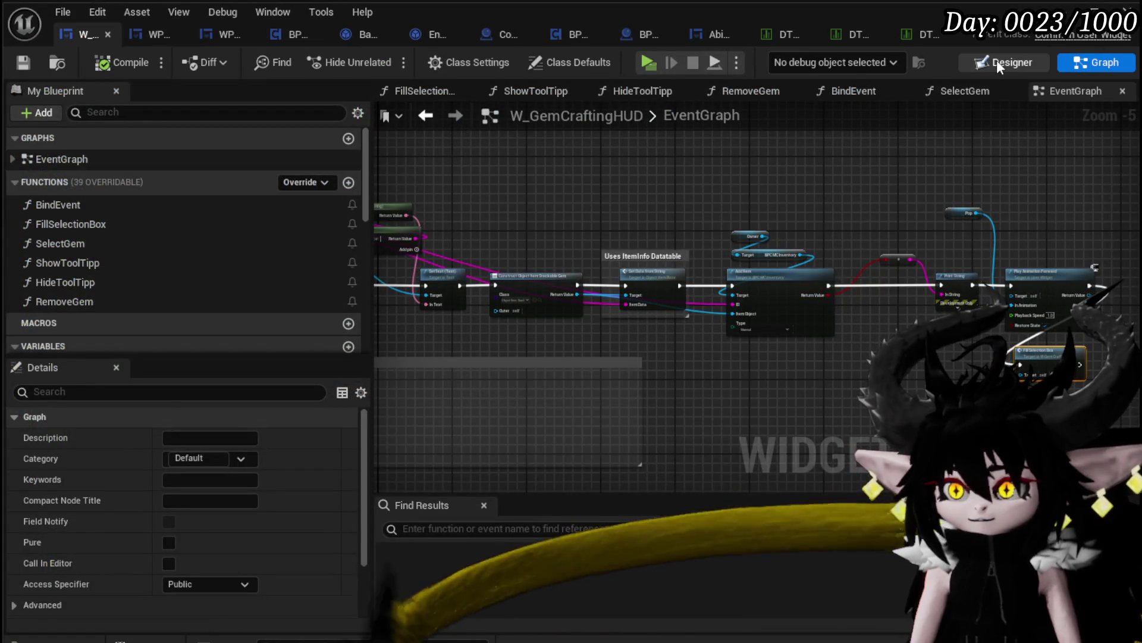
pyautogui.click(997, 59)
pyautogui.scroll(4, 481, 362)
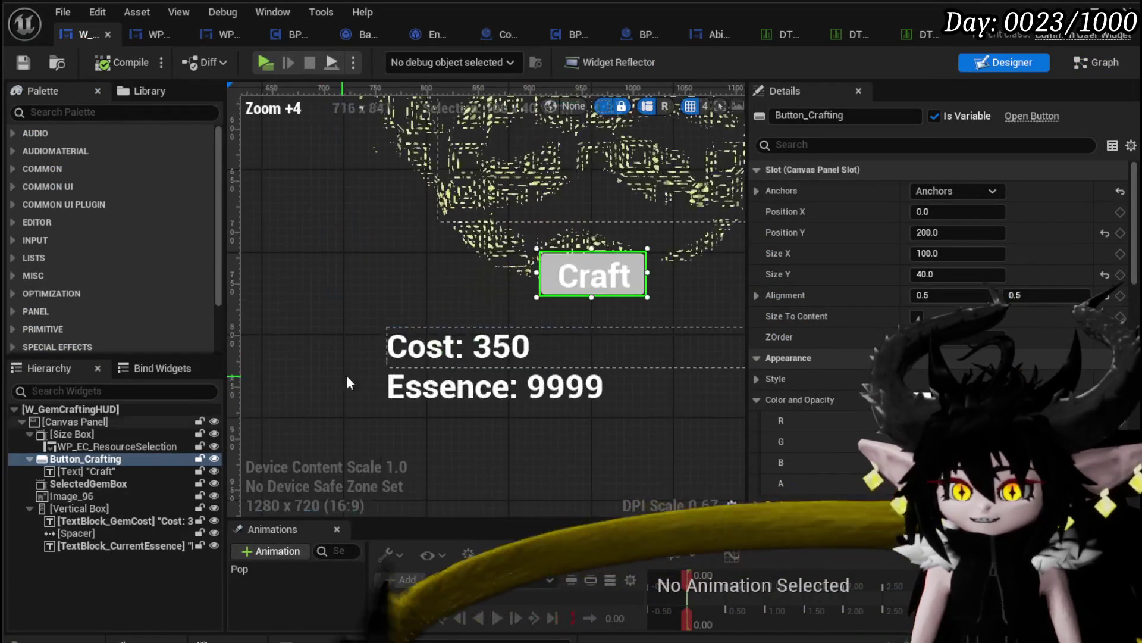
# - Select the Cost: 350 text block and review its Details properties
pyautogui.click(455, 347)
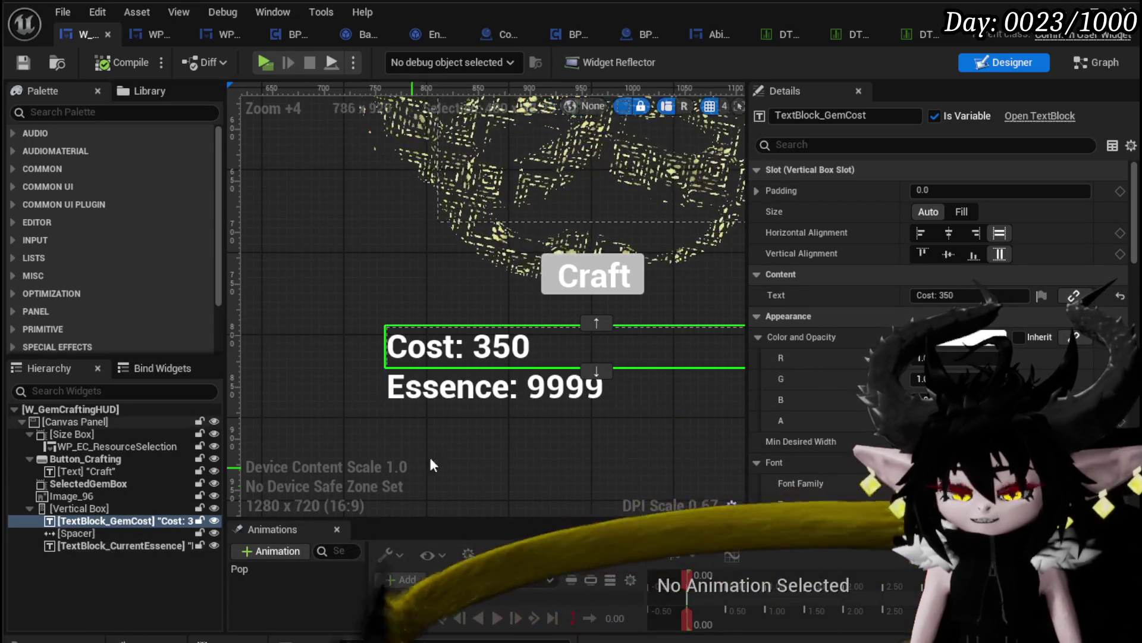
pyautogui.scroll(-1, 833, 250)
pyautogui.scroll(-5, 940, 298)
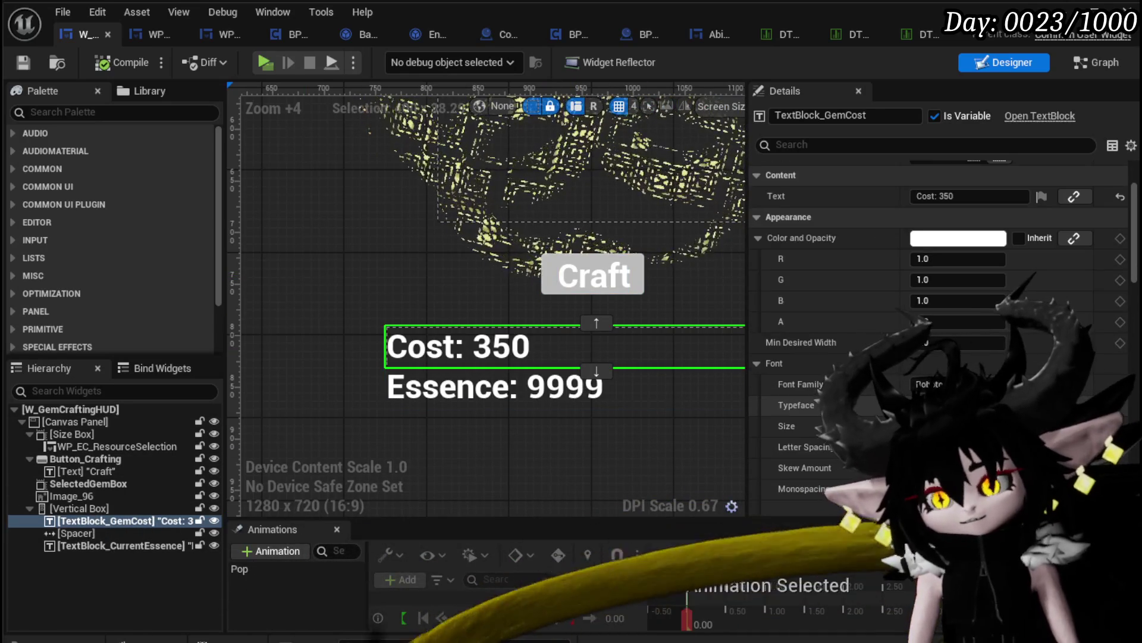
pyautogui.scroll(-3, 940, 333)
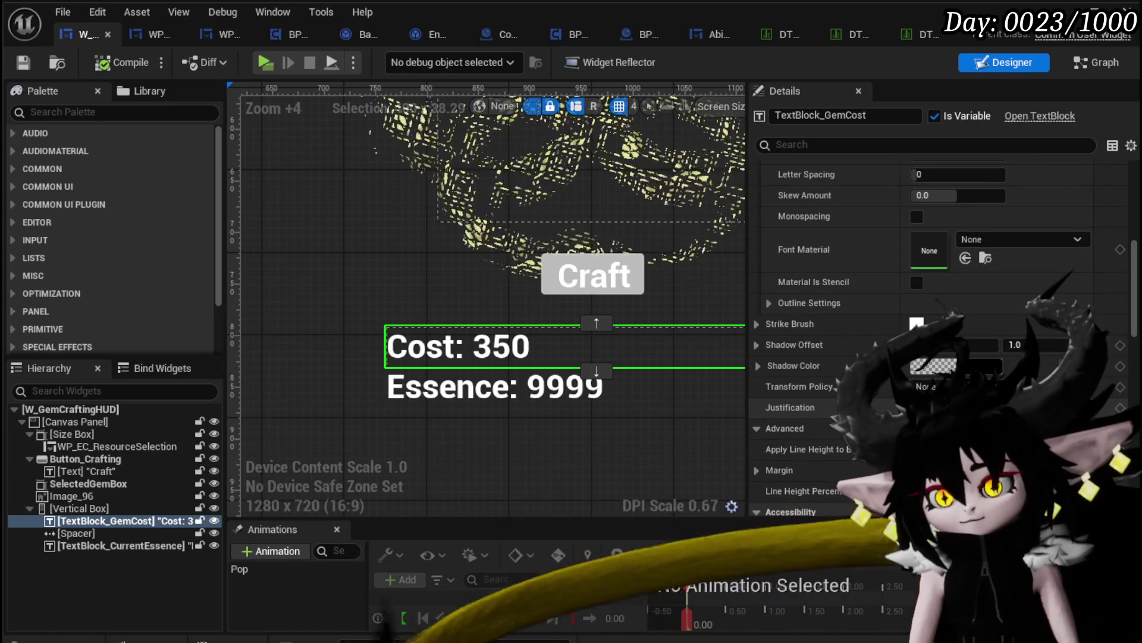
pyautogui.scroll(-5, 940, 333)
pyautogui.scroll(8, 940, 333)
pyautogui.scroll(5, 940, 333)
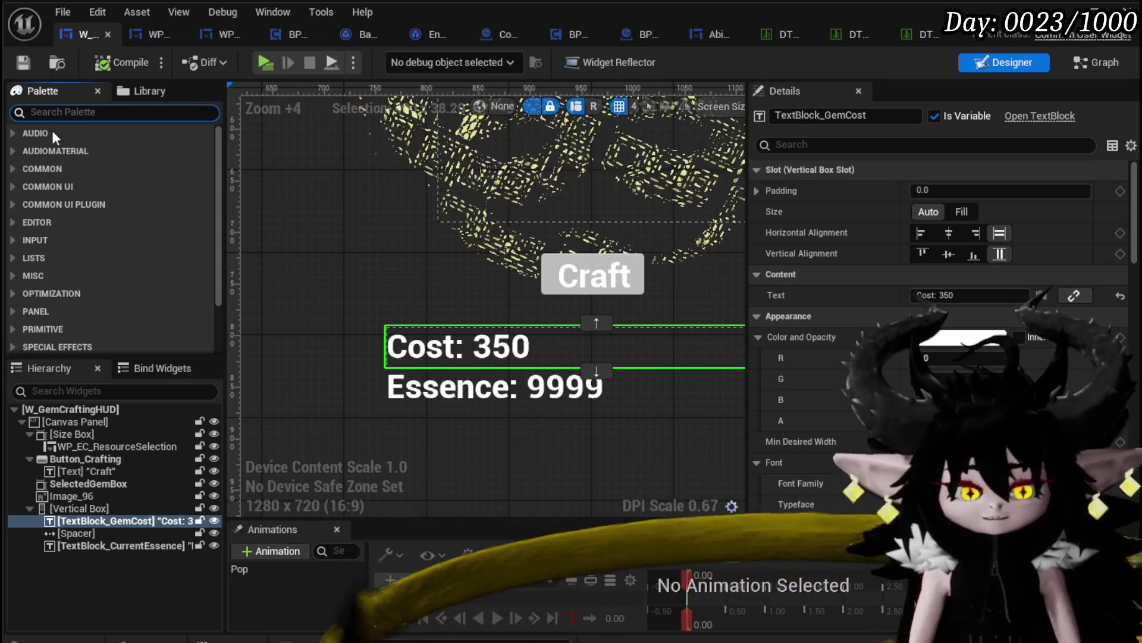
# - Add an MW Text widget to the Vertical Box just below the cost text
pyautogui.write('MW text')
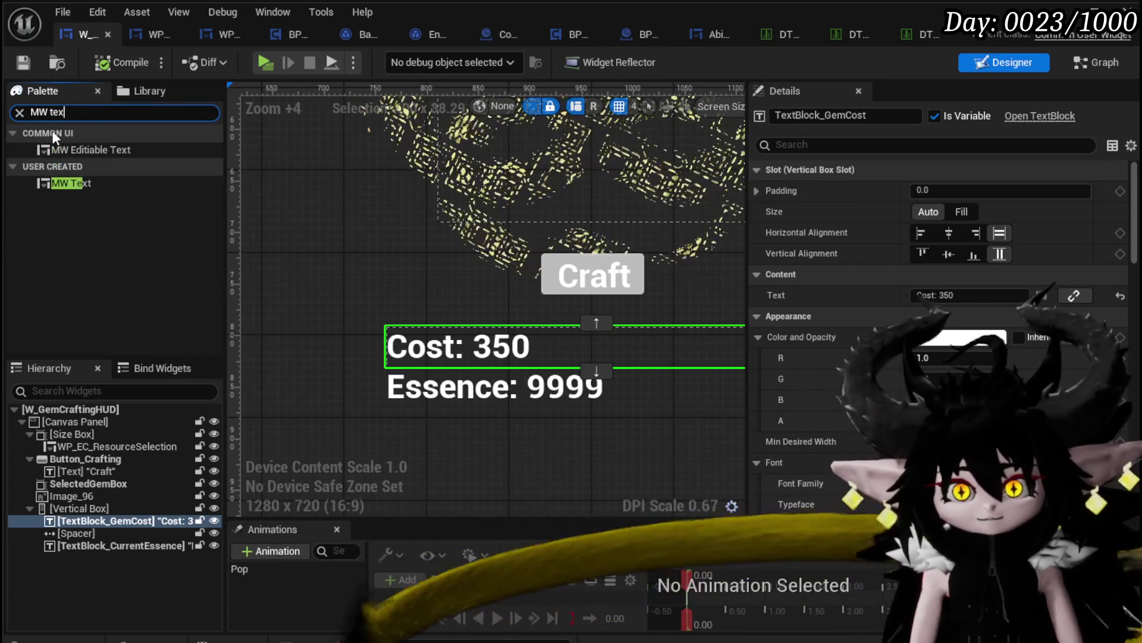
pyautogui.moveTo(91, 185); pyautogui.dragTo(168, 552)
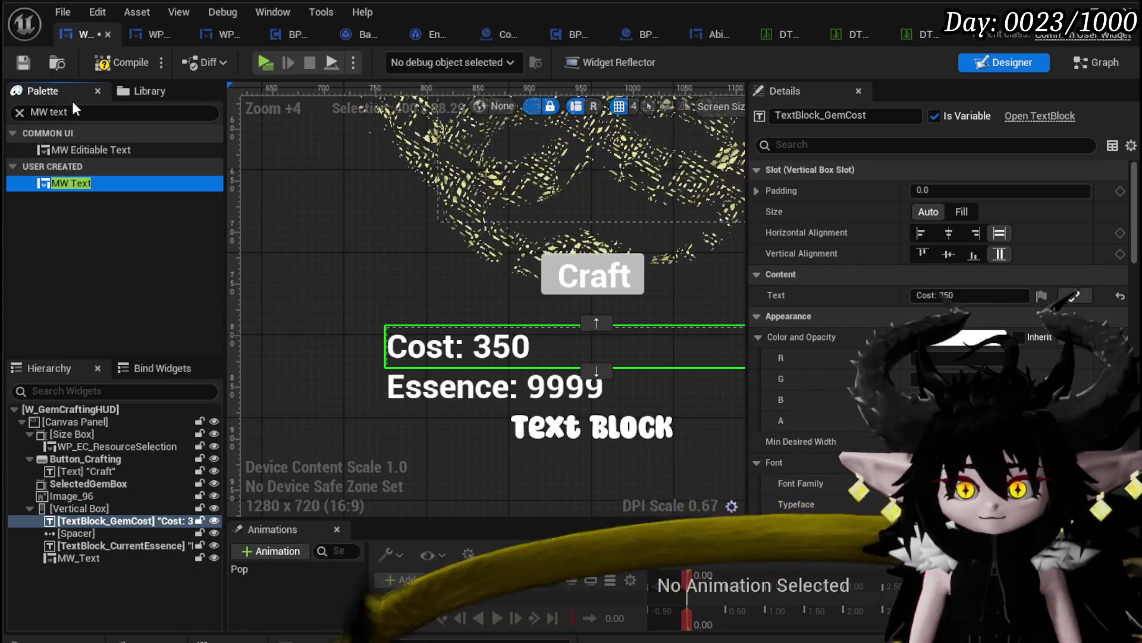
pyautogui.moveTo(64, 189)
pyautogui.mouseDown()
pyautogui.moveTo(97, 495)
pyautogui.moveTo(80, 513)
pyautogui.mouseUp()
pyautogui.moveTo(67, 560); pyautogui.dragTo(71, 527)
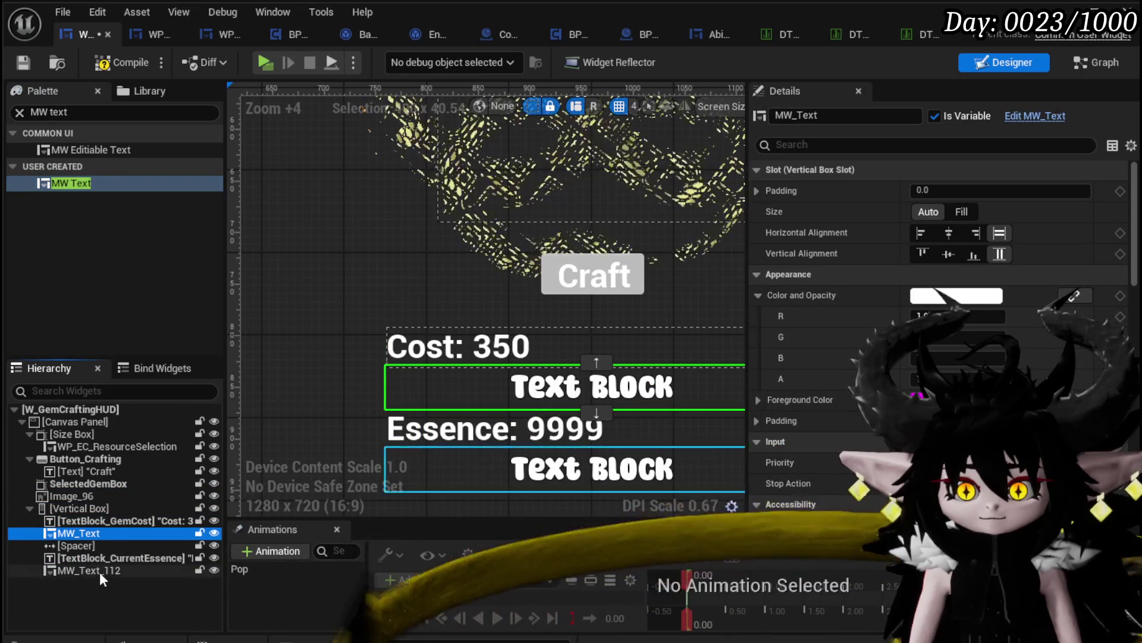
# - Rename the new text widget to MW_Text_CurrentEssence
pyautogui.click(833, 115)
pyautogui.write('_Cost')
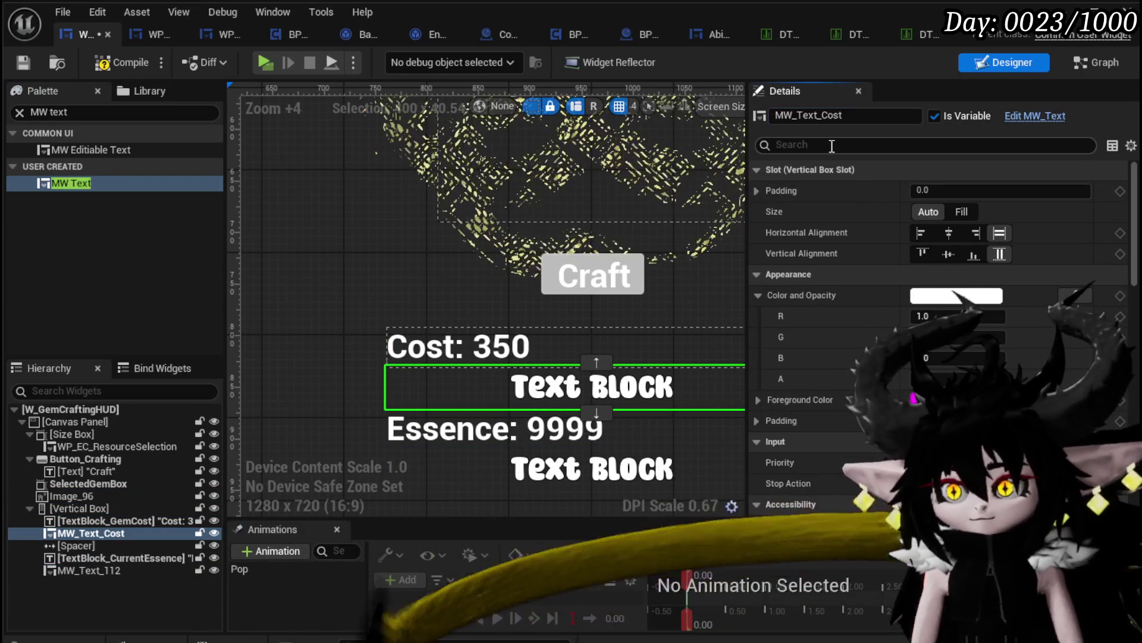
pyautogui.click(89, 570)
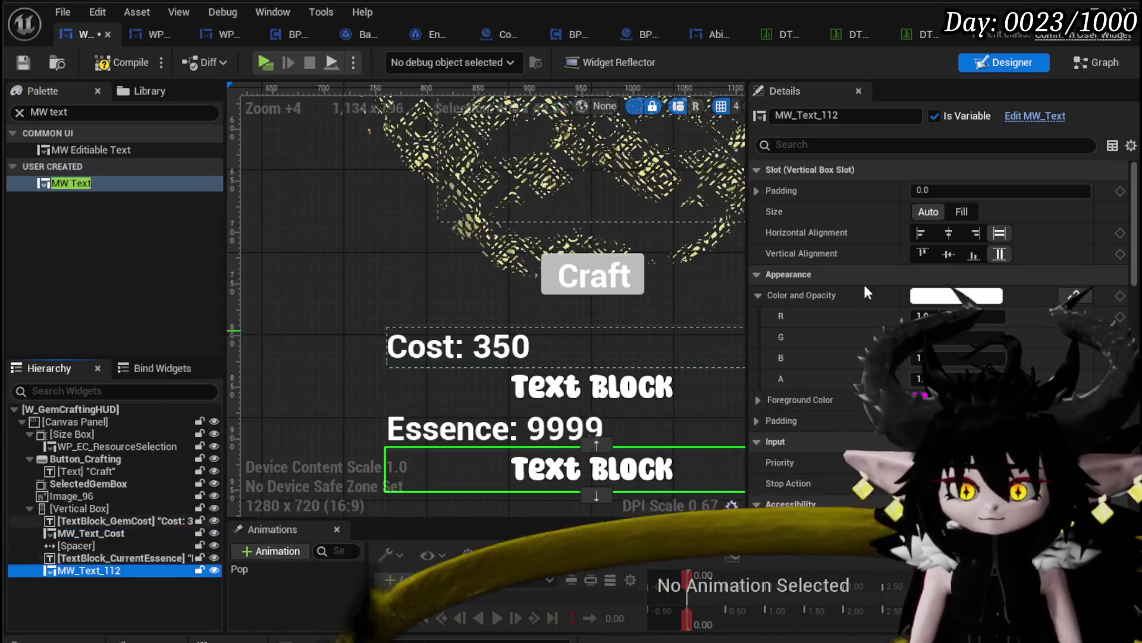
pyautogui.write('Current')
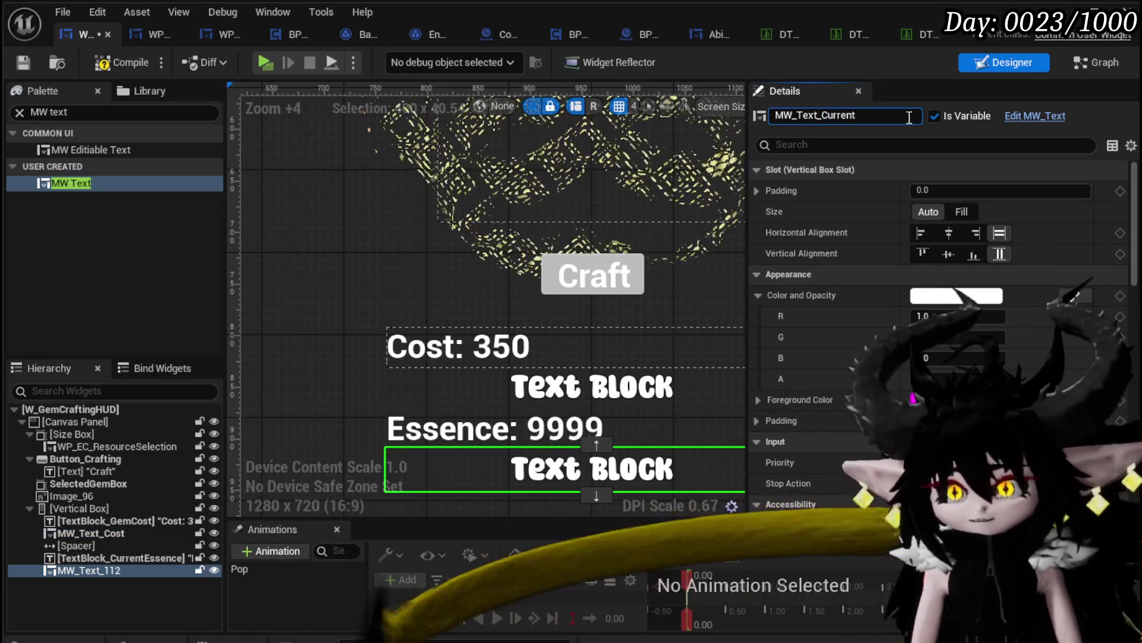
pyautogui.write('Tex')
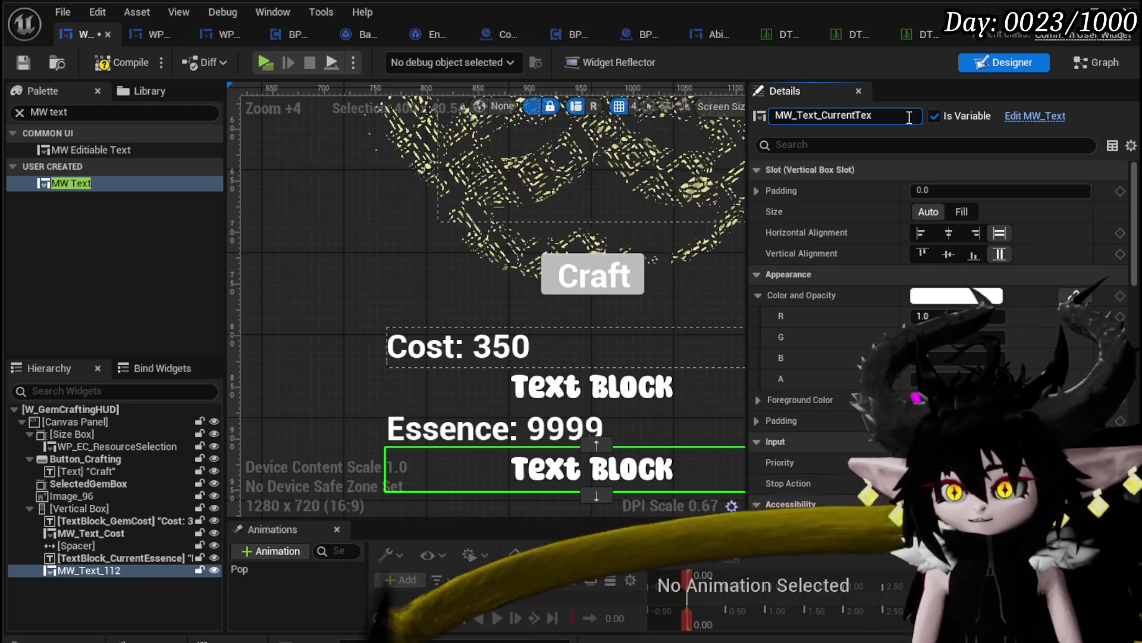
pyautogui.press('BackSpace')
pyautogui.press('BackSpace')
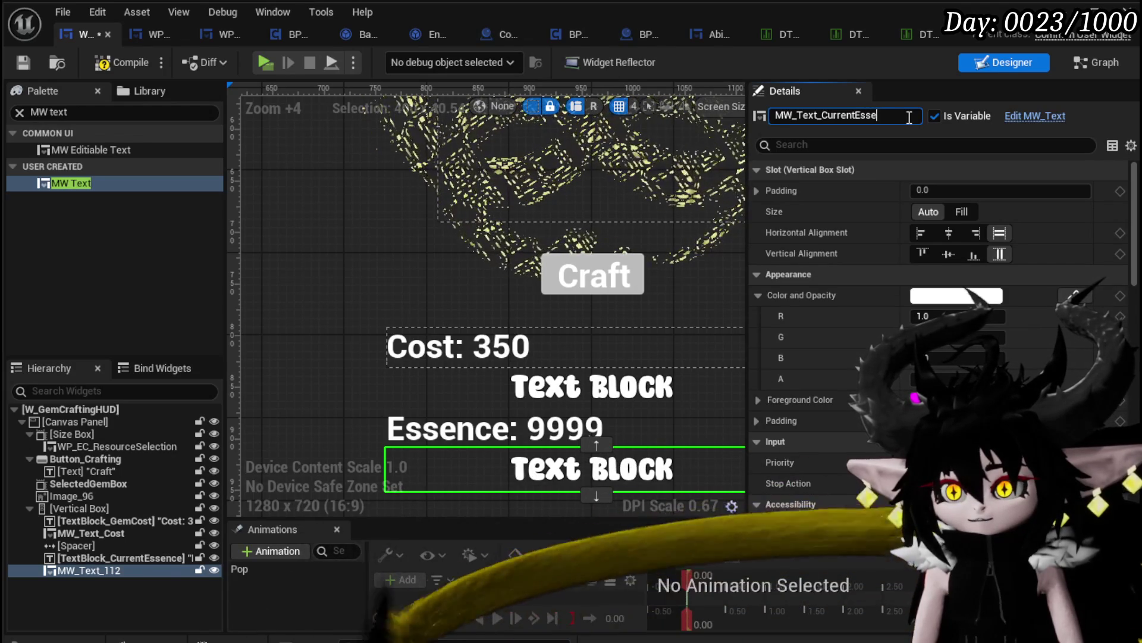
pyautogui.write('nce')
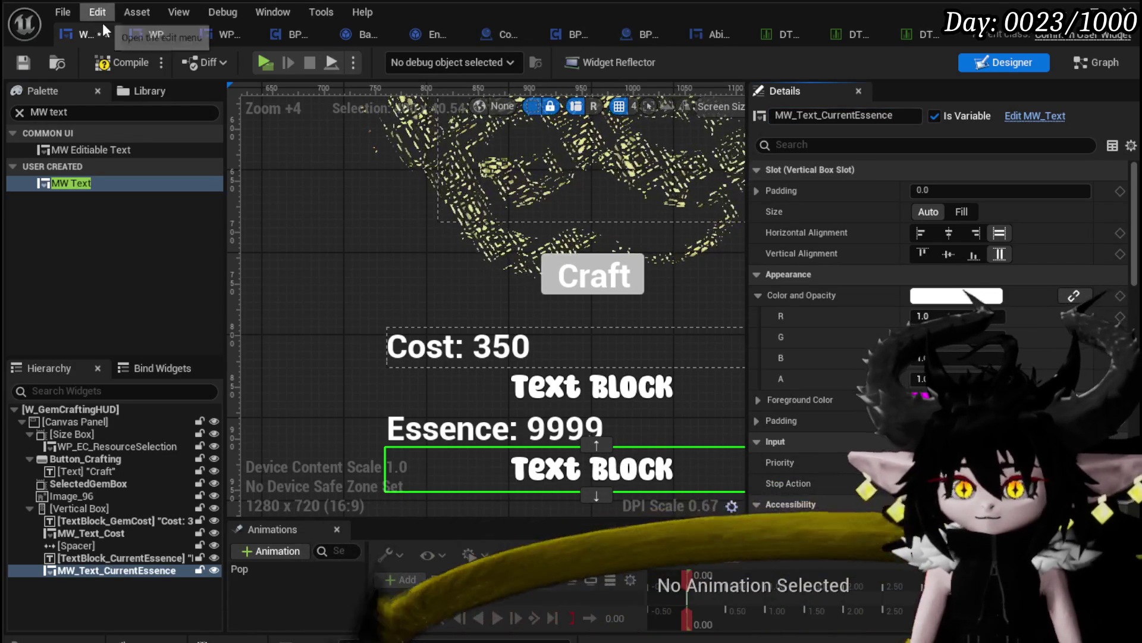
# - Save the widget blueprint and all packages, then launch the standalone game preview
pyautogui.click(15, 61)
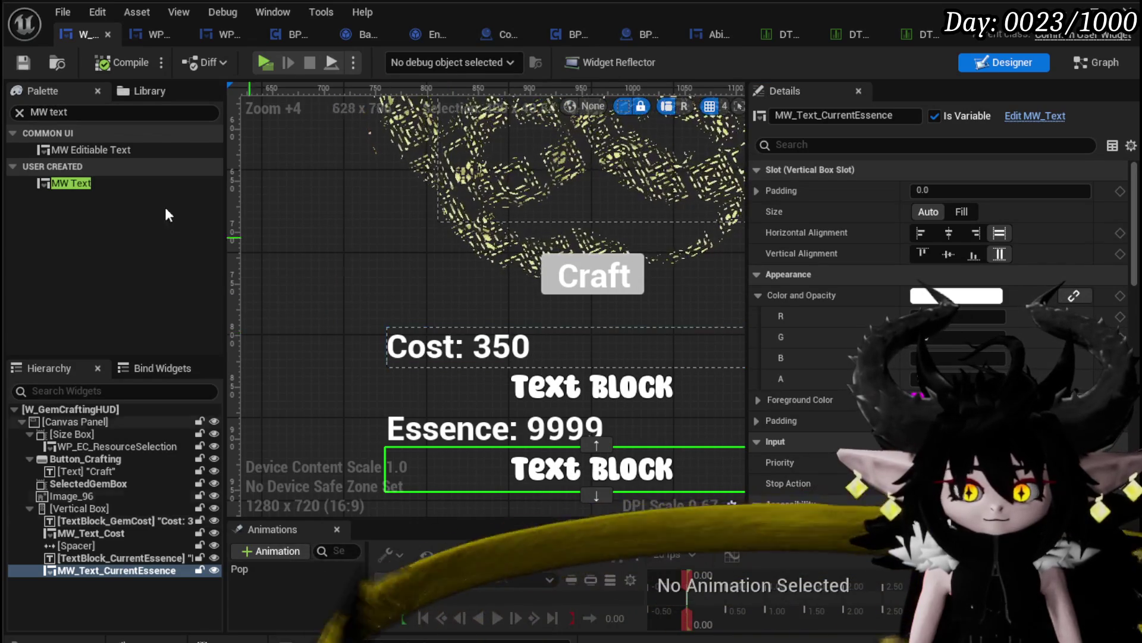
pyautogui.click(22, 61)
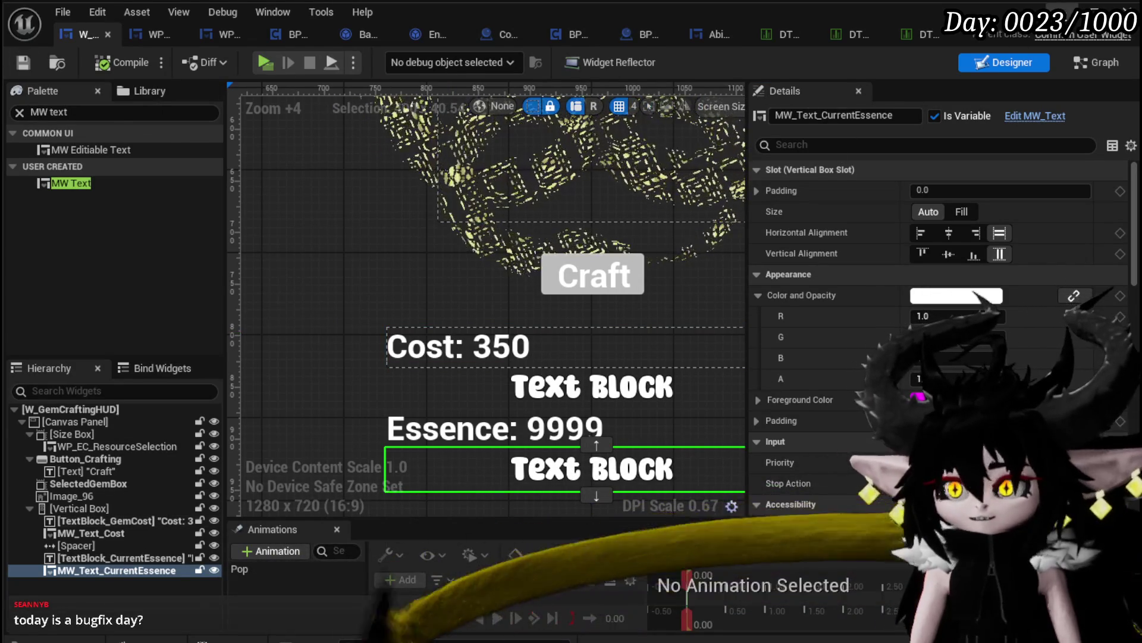
pyautogui.hotkey('alt', 'Tab')
pyautogui.click(381, 58)
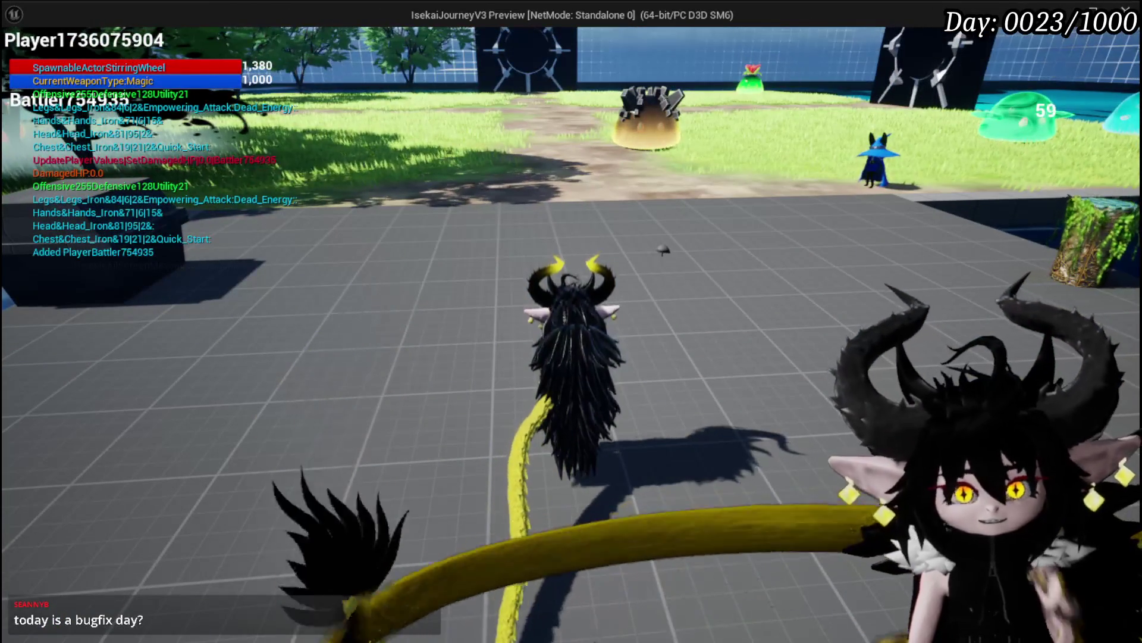
# - Relaunch the preview and walk the character into the spiky slime to start a battle
pyautogui.press('Escape')
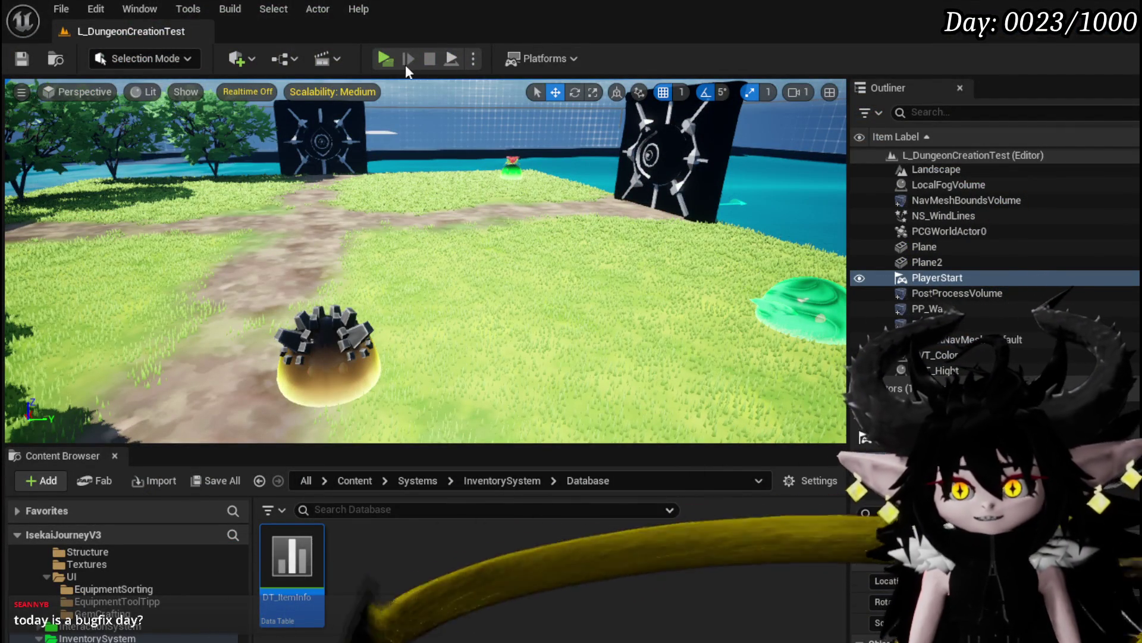
pyautogui.click(385, 58)
pyautogui.press('a')
pyautogui.press('w')
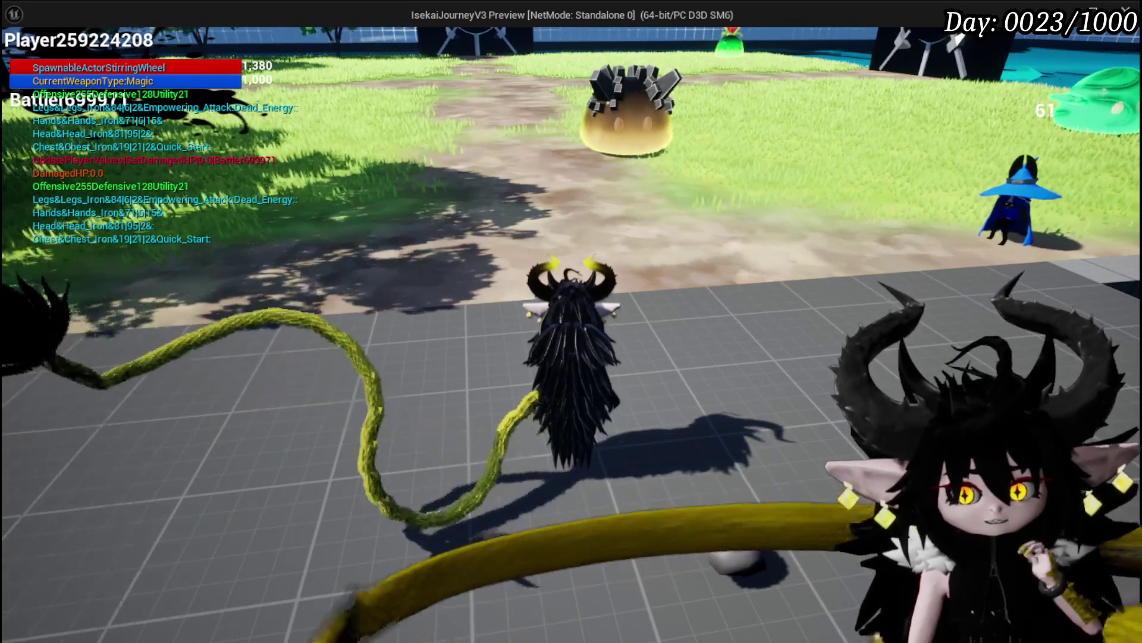
pyautogui.press('w')
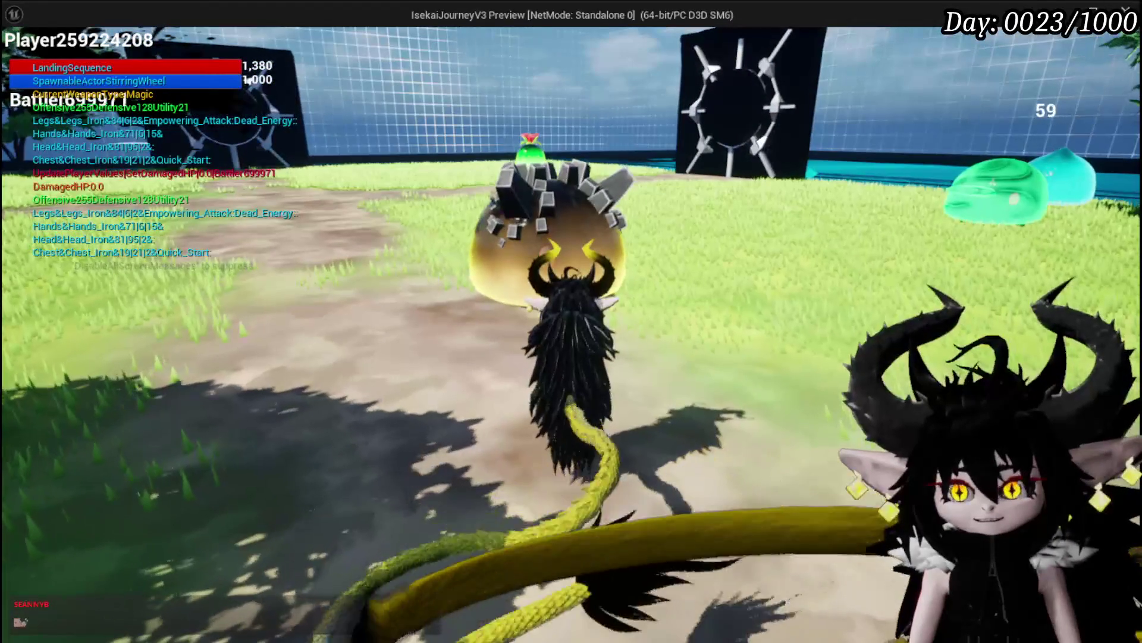
pyautogui.press('w')
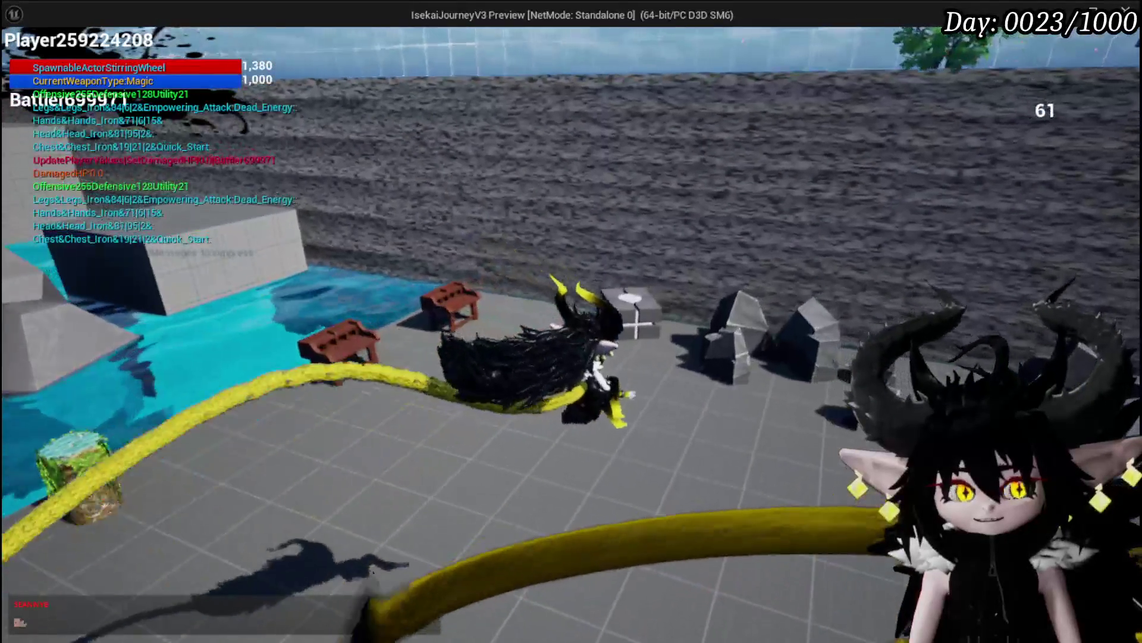
pyautogui.press('w')
pyautogui.press('w')
pyautogui.press('w')
pyautogui.press('w')
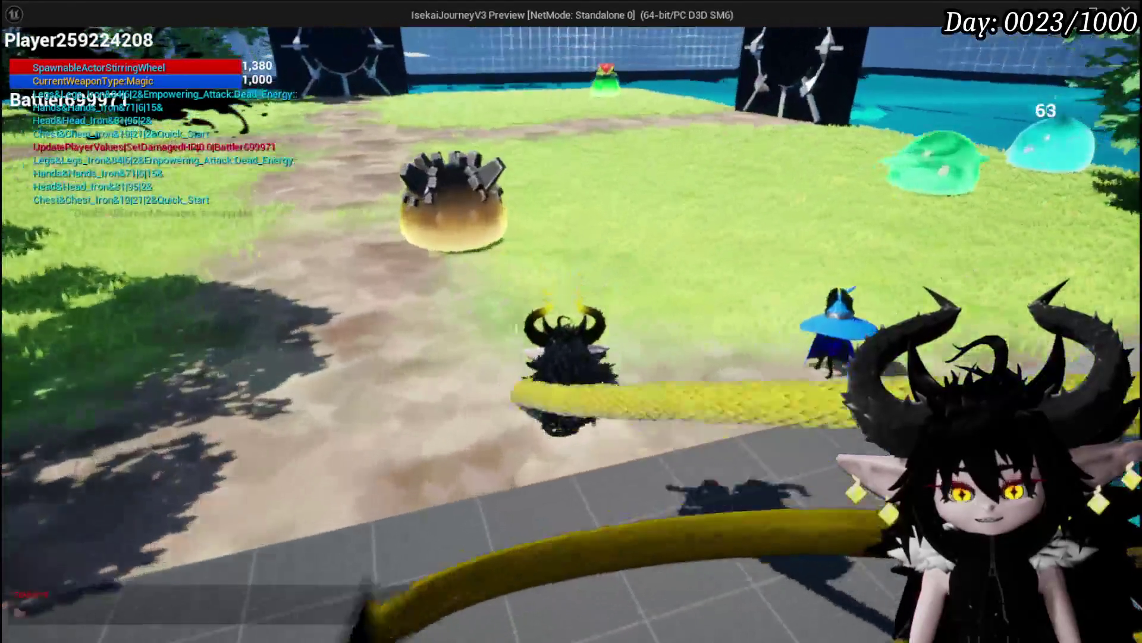
pyautogui.press('w')
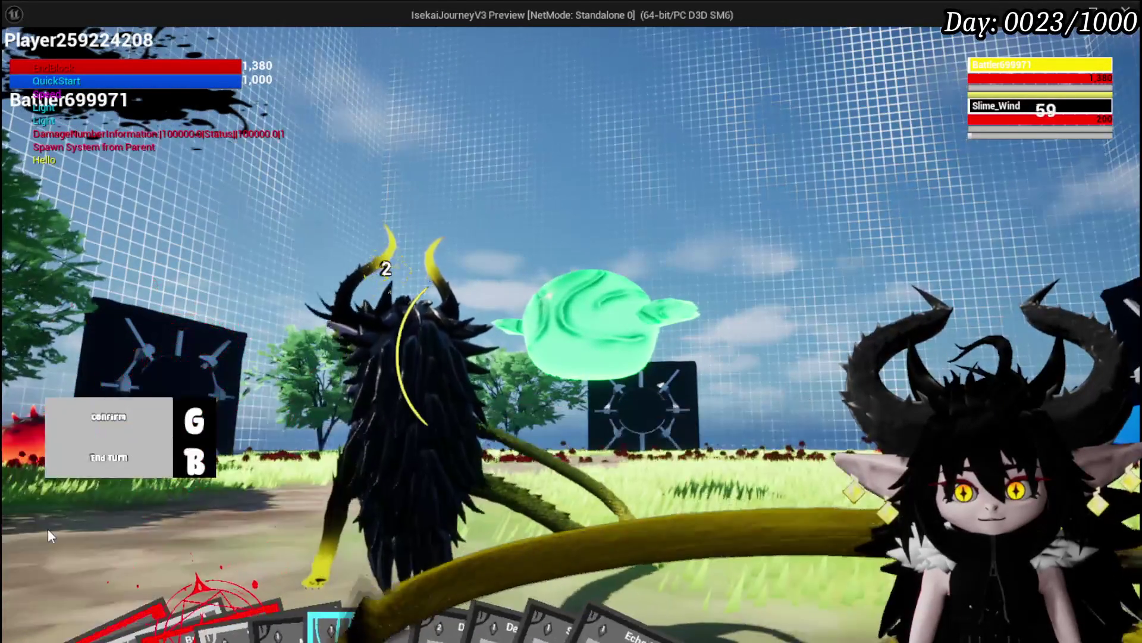
# - Play Splash Move, Defence Down, Void Movement and Damage Down cards, then stop the preview
pyautogui.click(41, 598)
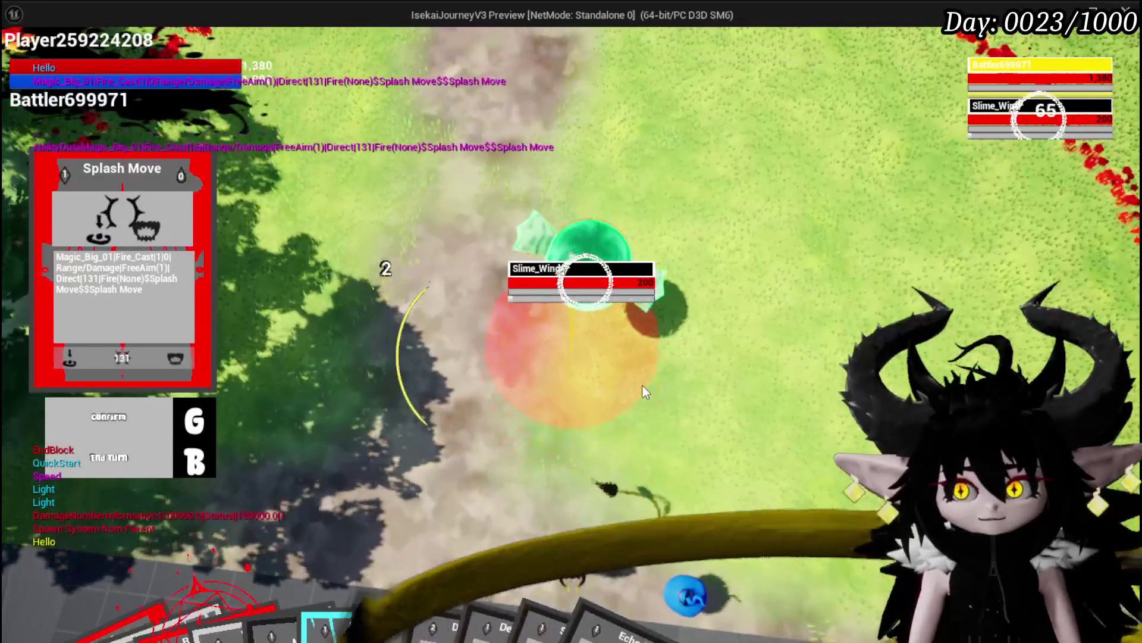
pyautogui.click(642, 385)
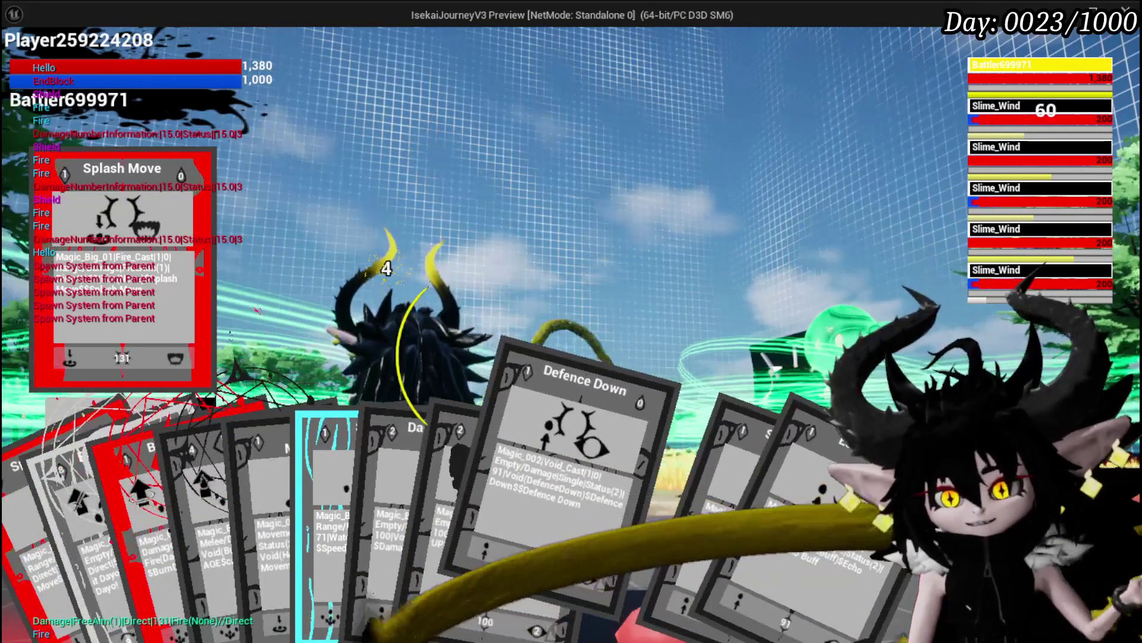
pyautogui.click(523, 578)
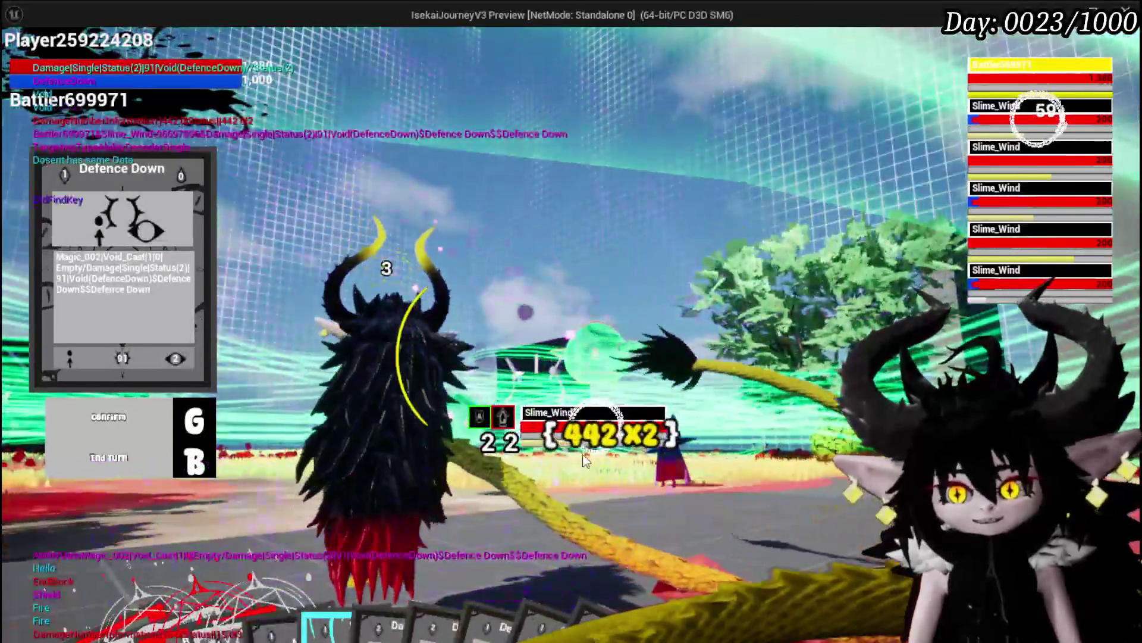
pyautogui.moveTo(453, 595)
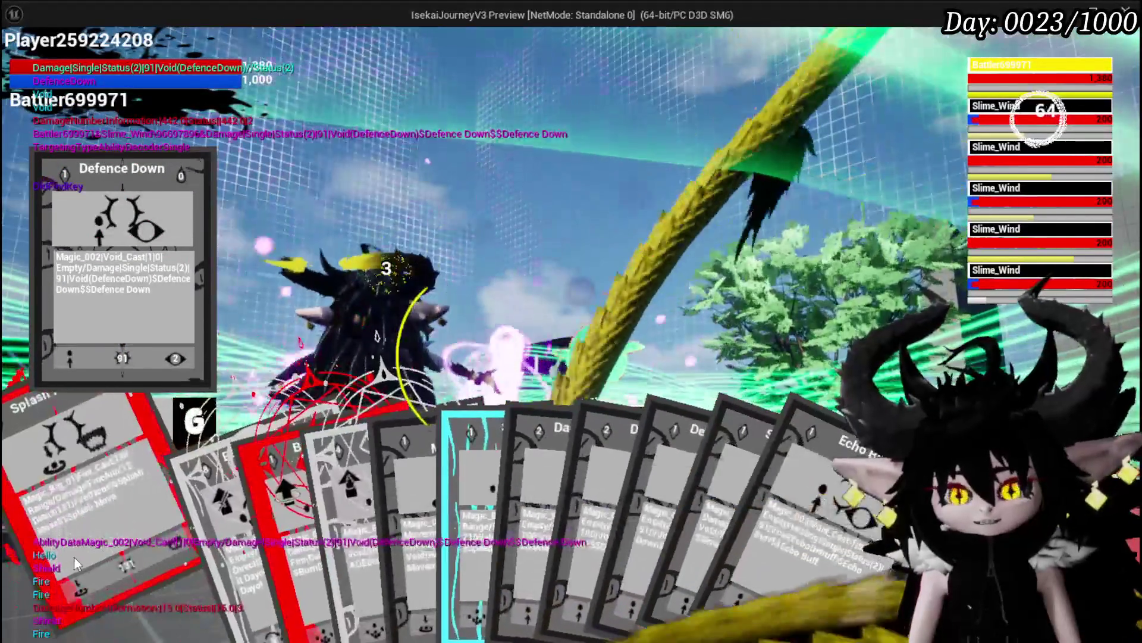
pyautogui.click(74, 556)
pyautogui.press('g')
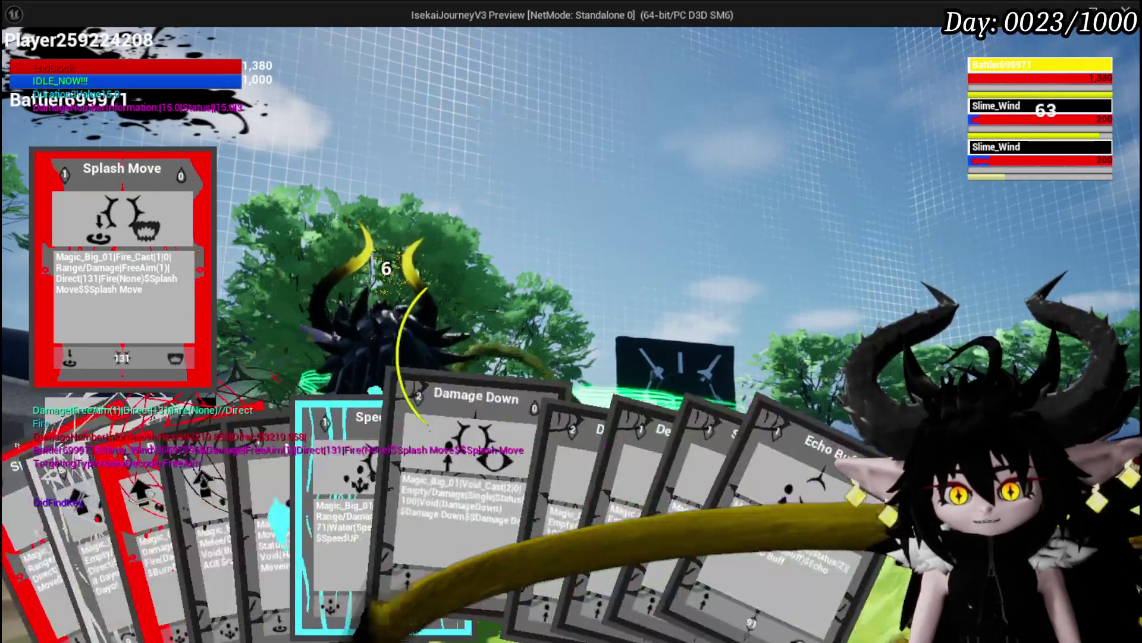
pyautogui.click(268, 523)
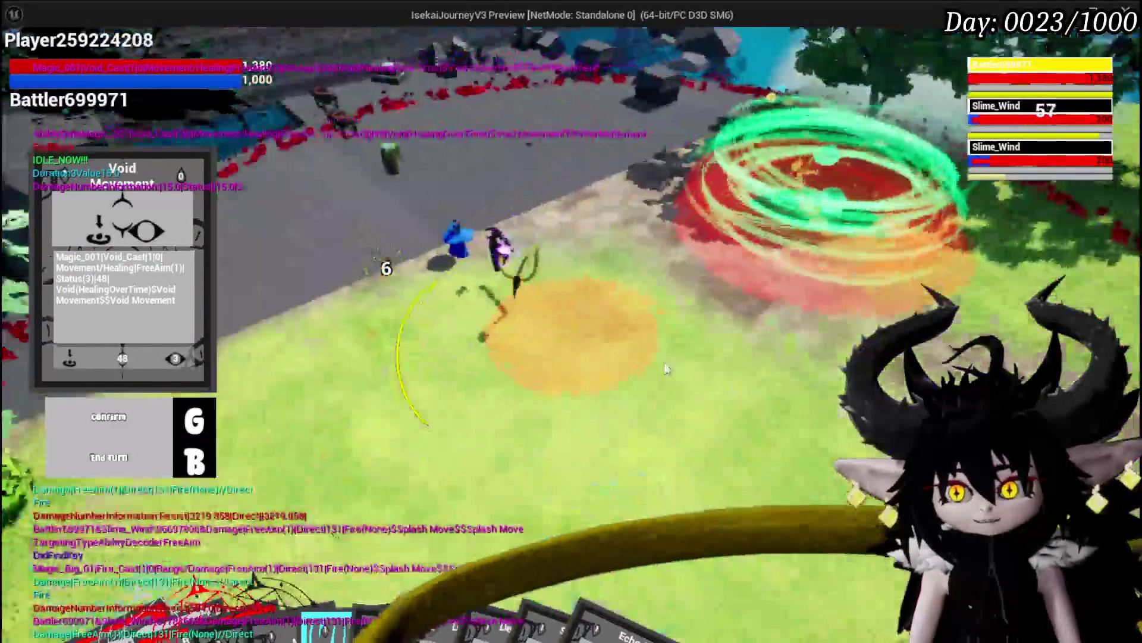
pyautogui.moveTo(440, 574)
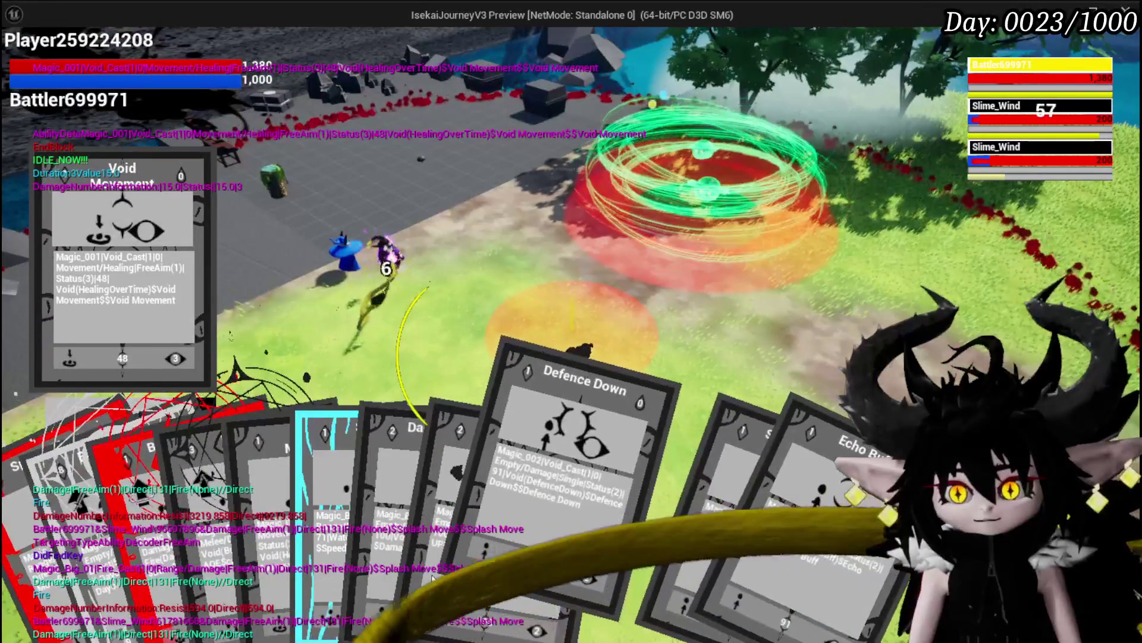
pyautogui.click(544, 508)
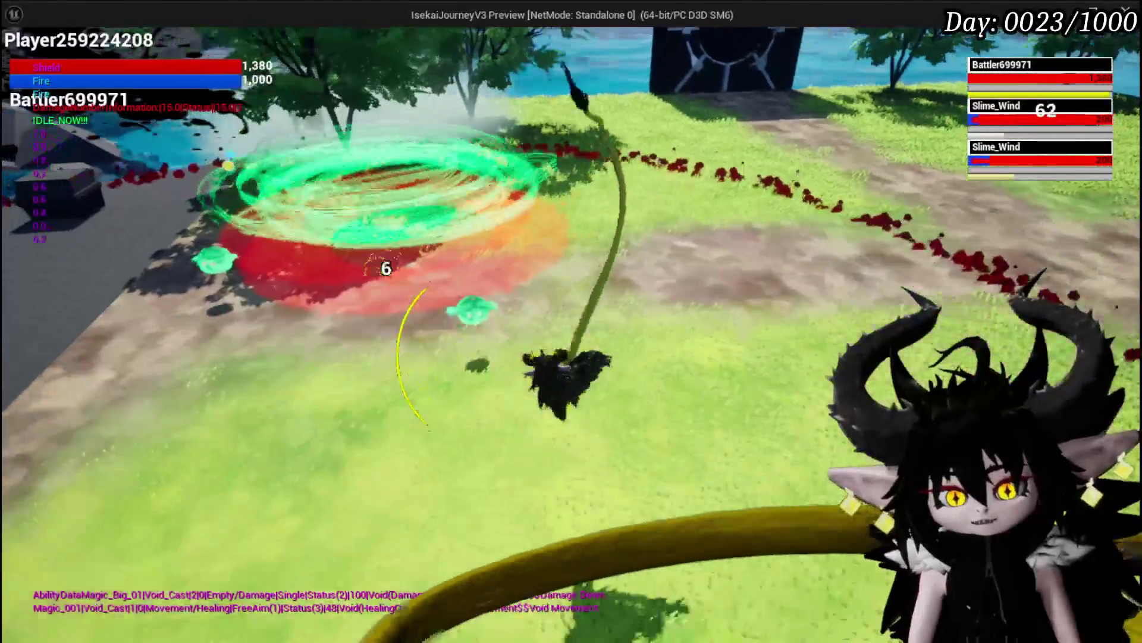
pyautogui.press('Escape')
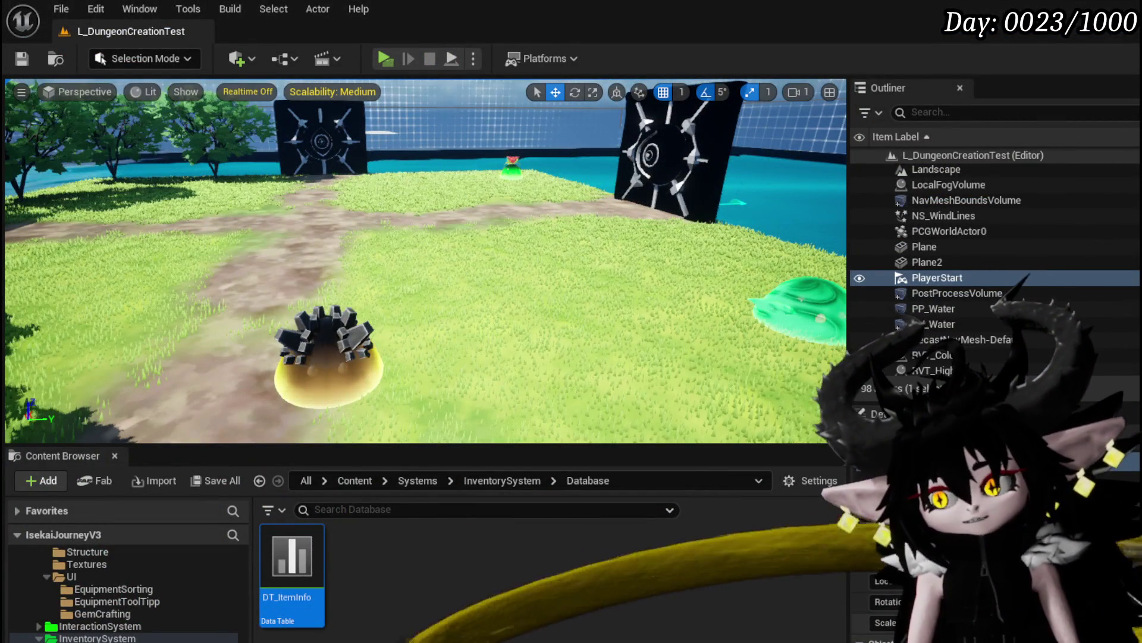
# - Save the five modified widget assets and relaunch the IsekaiJourneyV3 standalone preview
pyautogui.hotkey('ctrl', 'shift', 's')
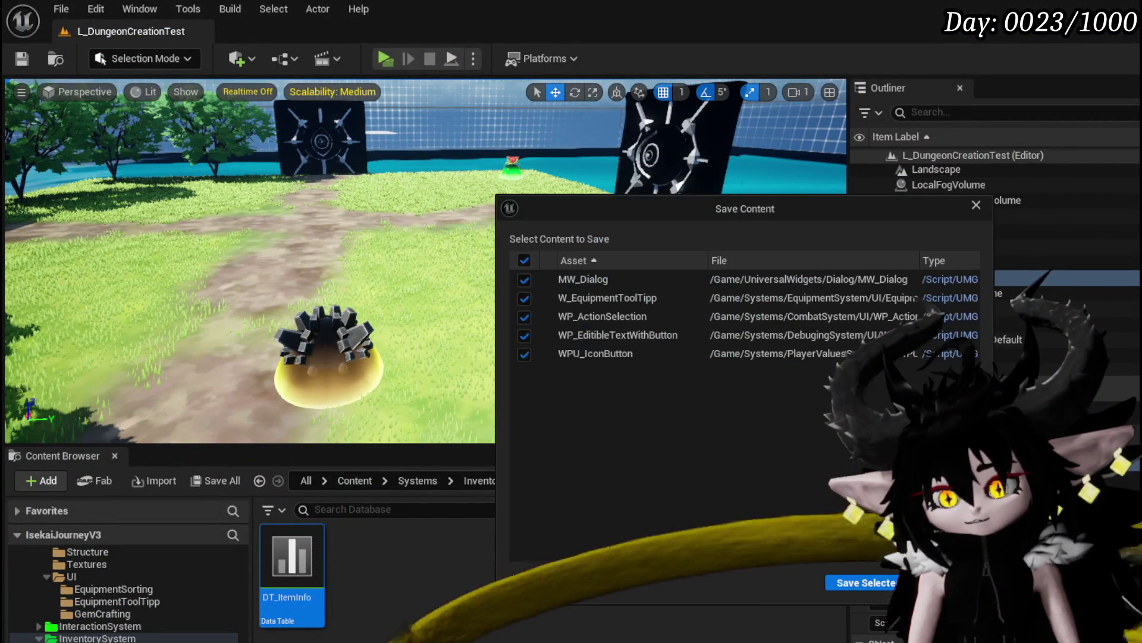
pyautogui.click(857, 582)
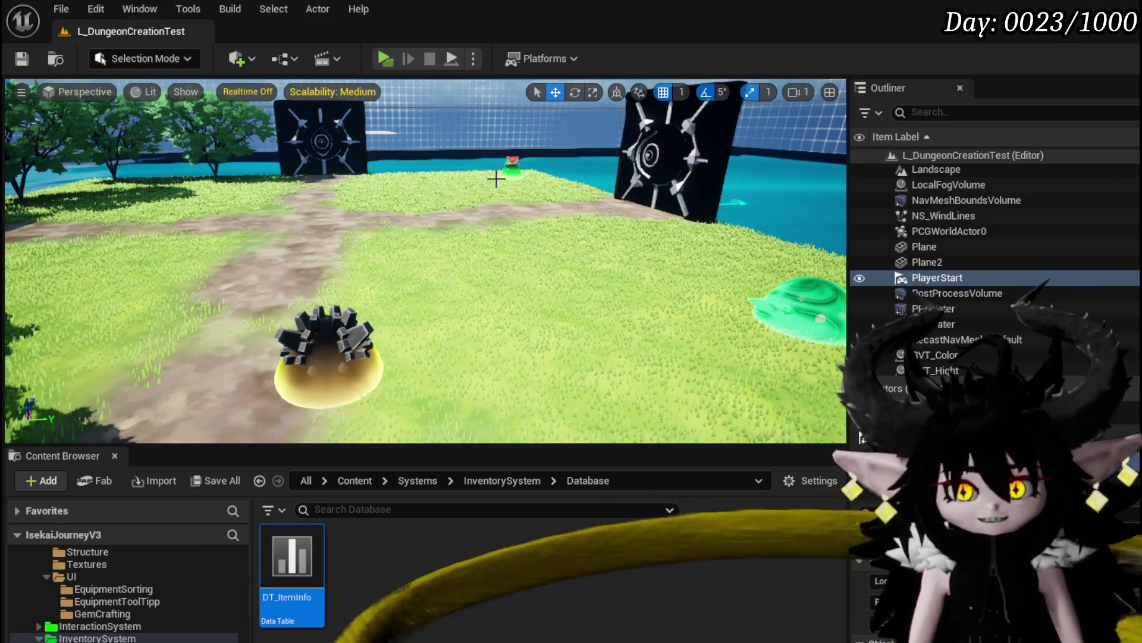
pyautogui.click(385, 57)
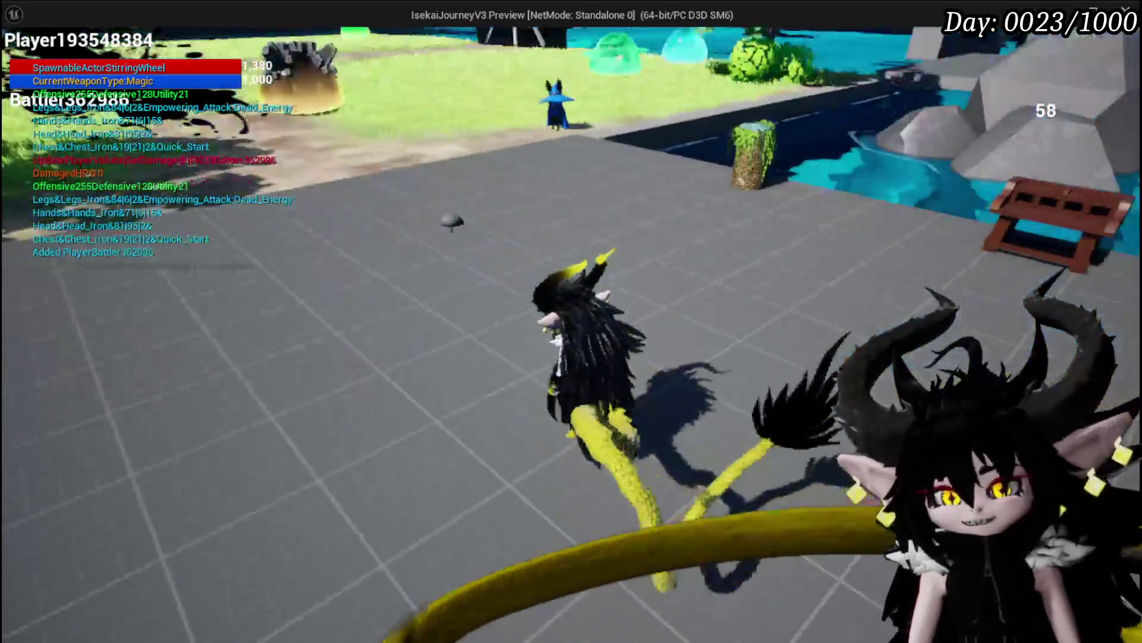
# - Walk to the glowing bench, open the ability panel, and pick the magic ability set
pyautogui.press('w')
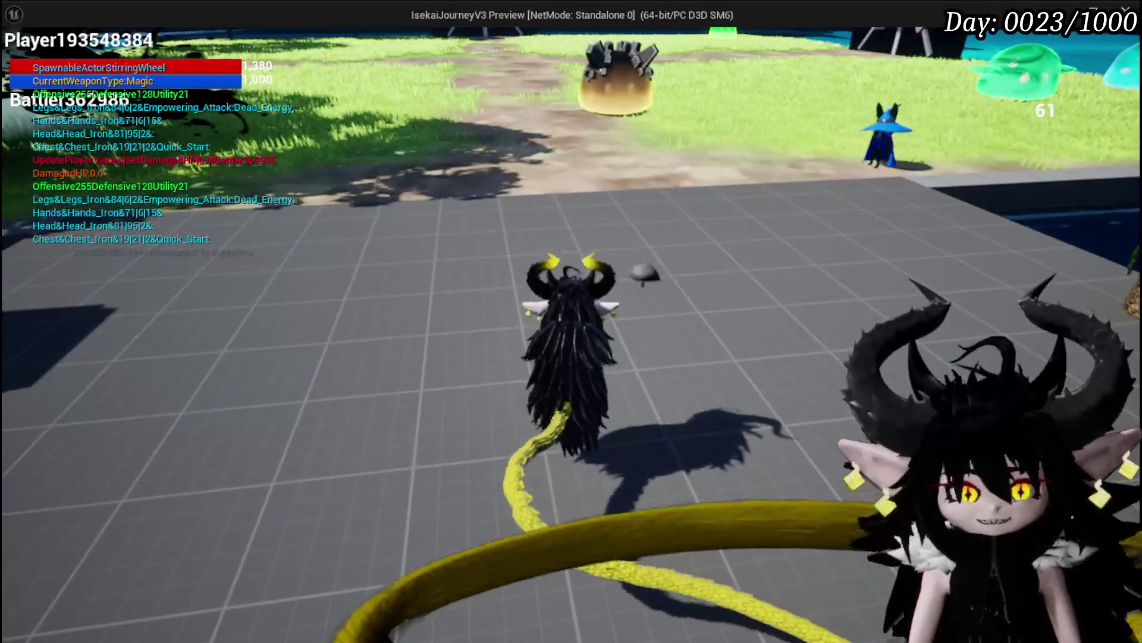
pyautogui.press('w')
pyautogui.press('e')
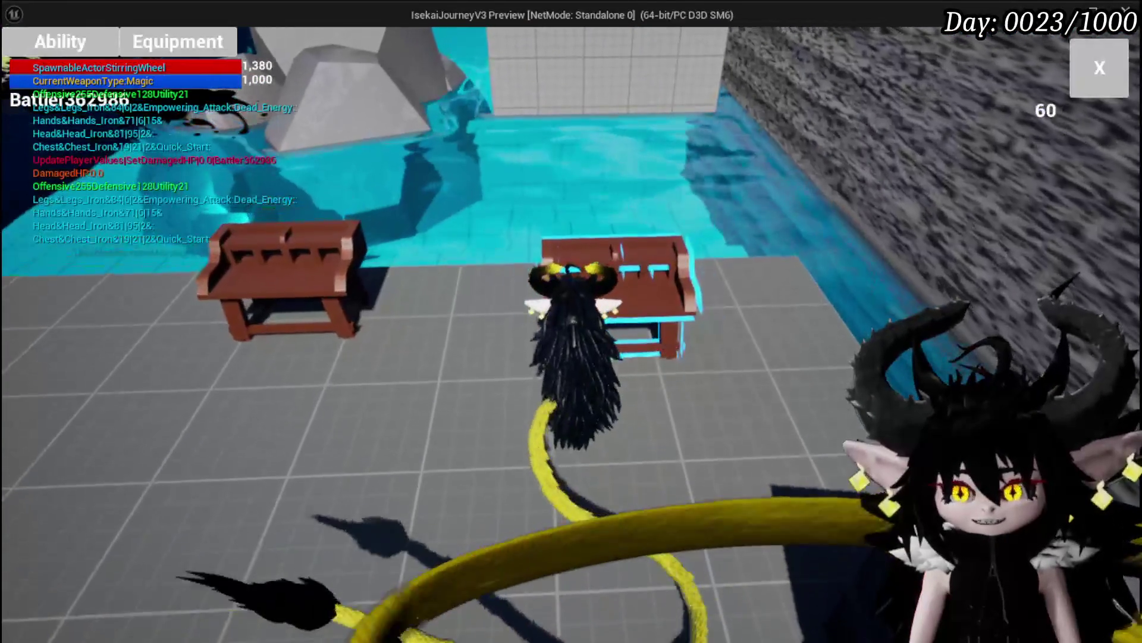
pyautogui.click(83, 40)
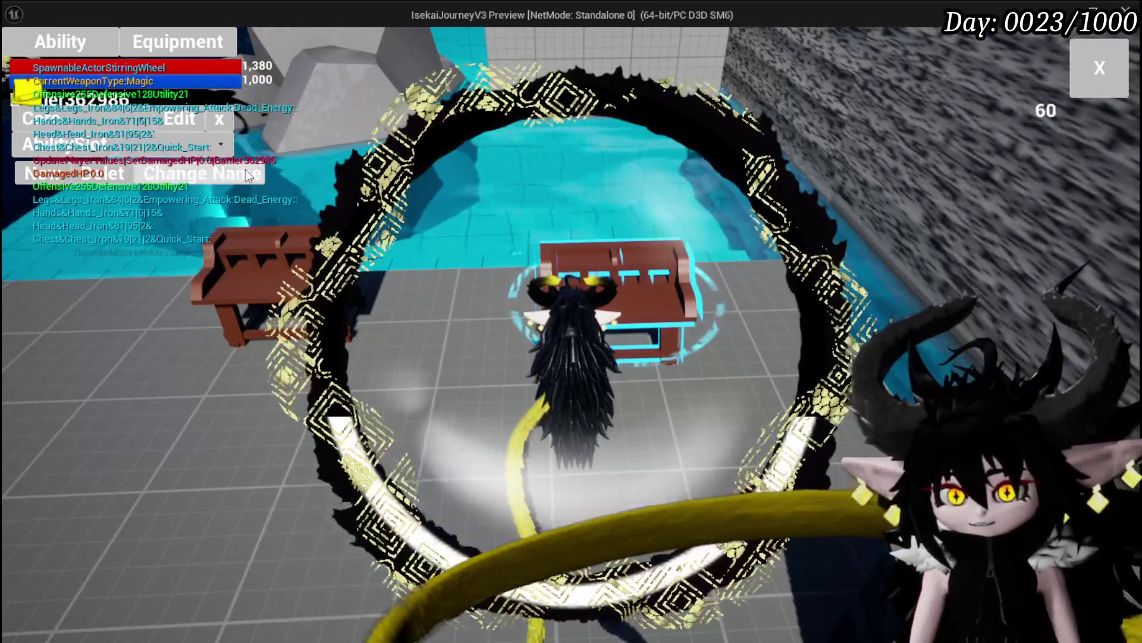
pyautogui.click(221, 145)
pyautogui.click(146, 151)
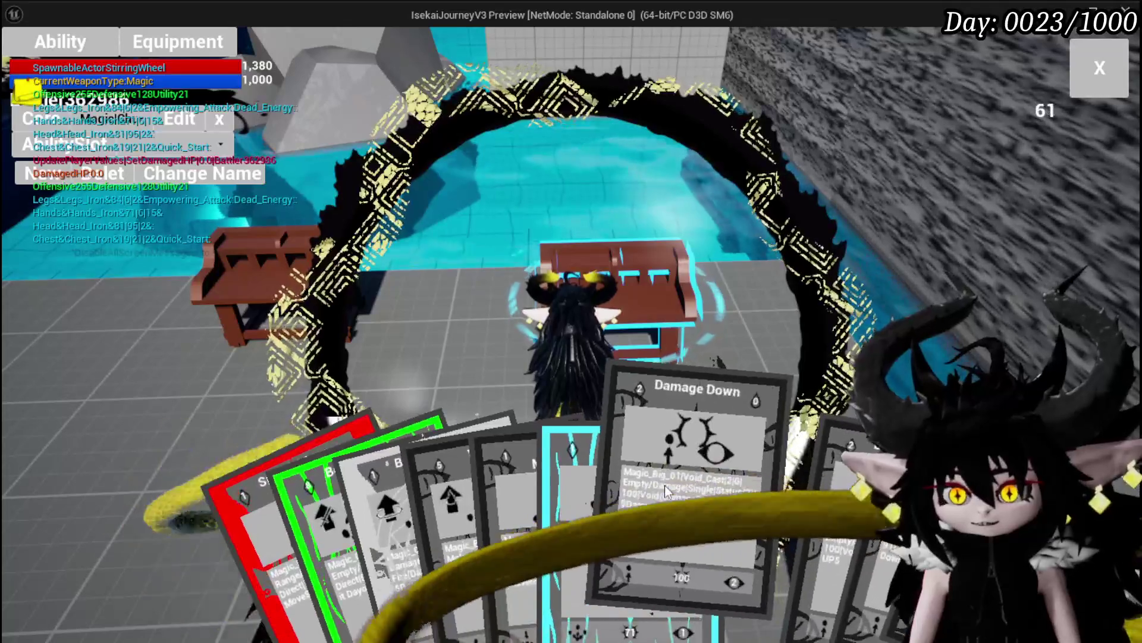
# - Check the Damage Down card's effect editor, review the card hand, then close it
pyautogui.click(667, 488)
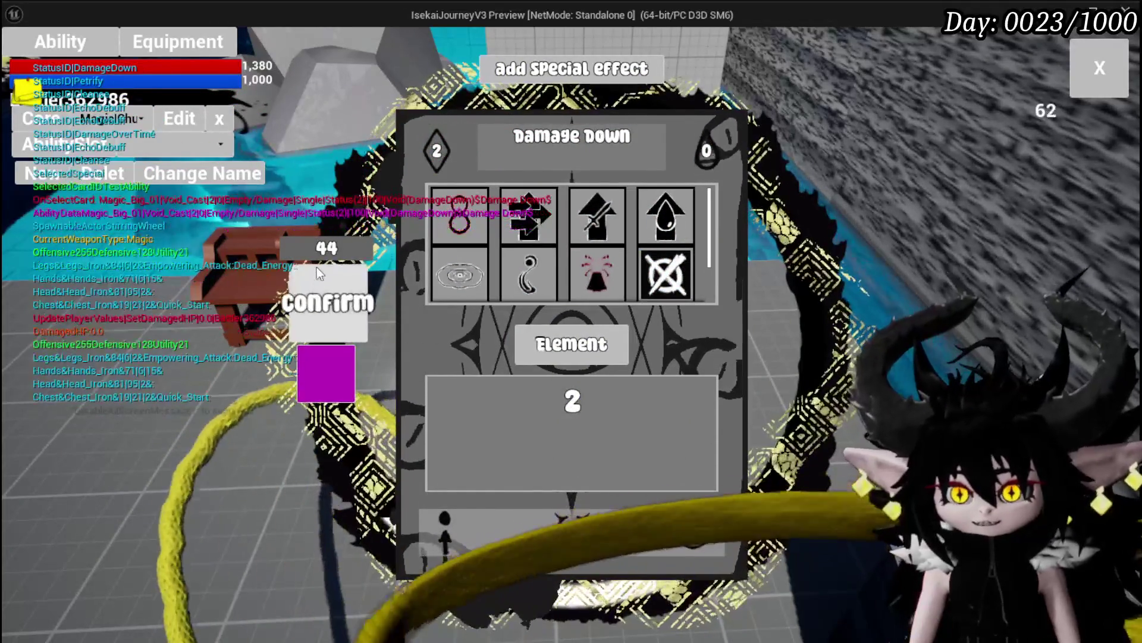
pyautogui.click(1100, 70)
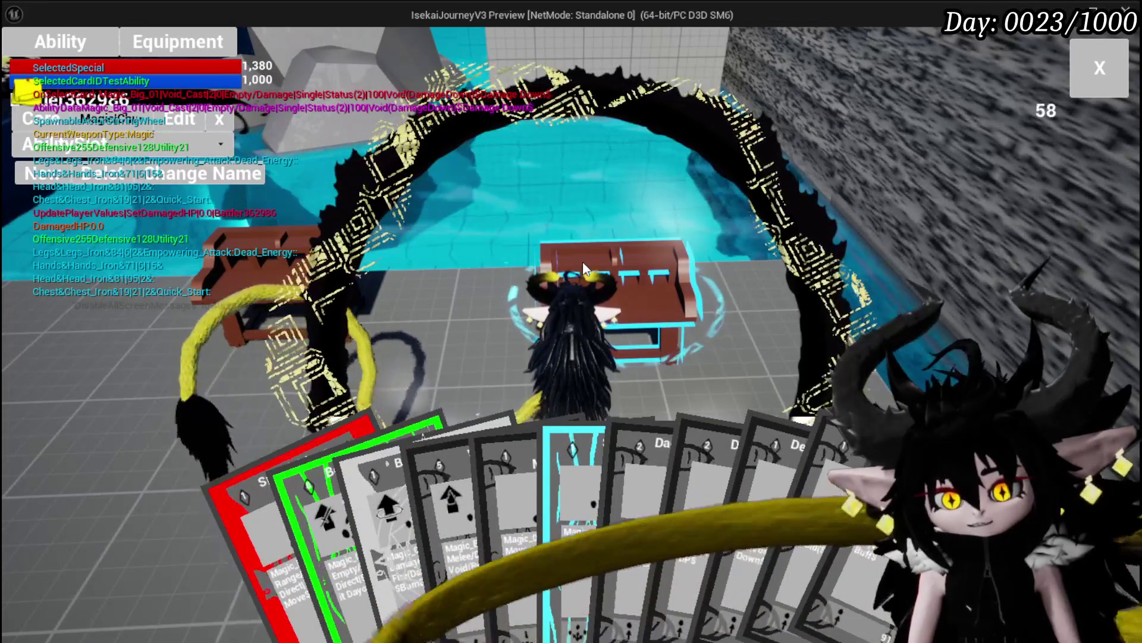
pyautogui.moveTo(335, 487)
pyautogui.moveTo(660, 476)
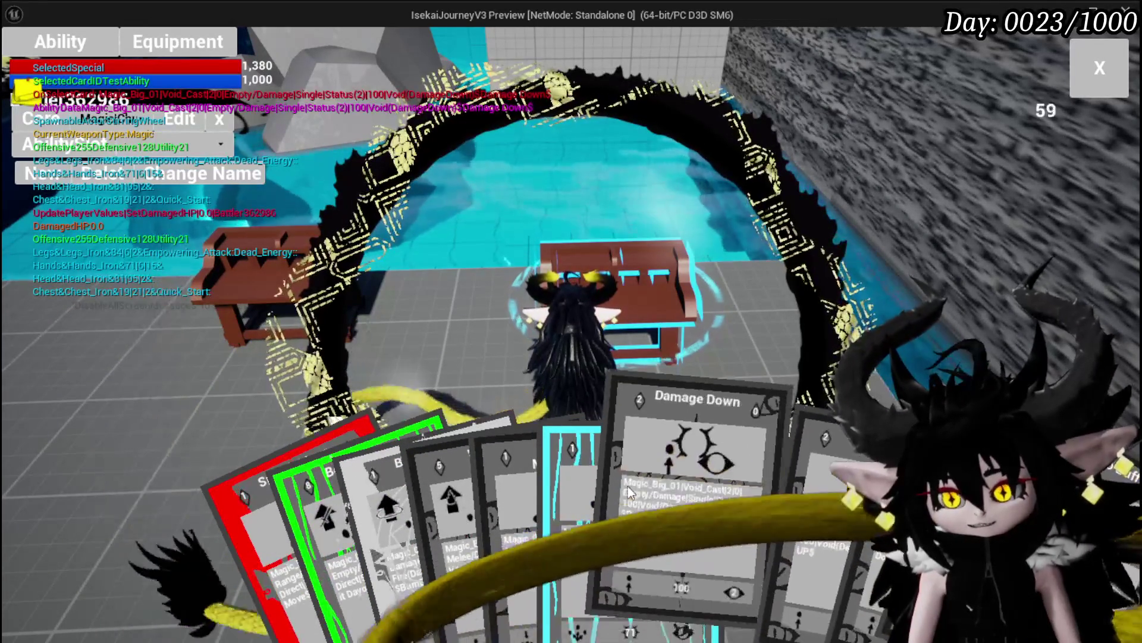
pyautogui.moveTo(572, 492)
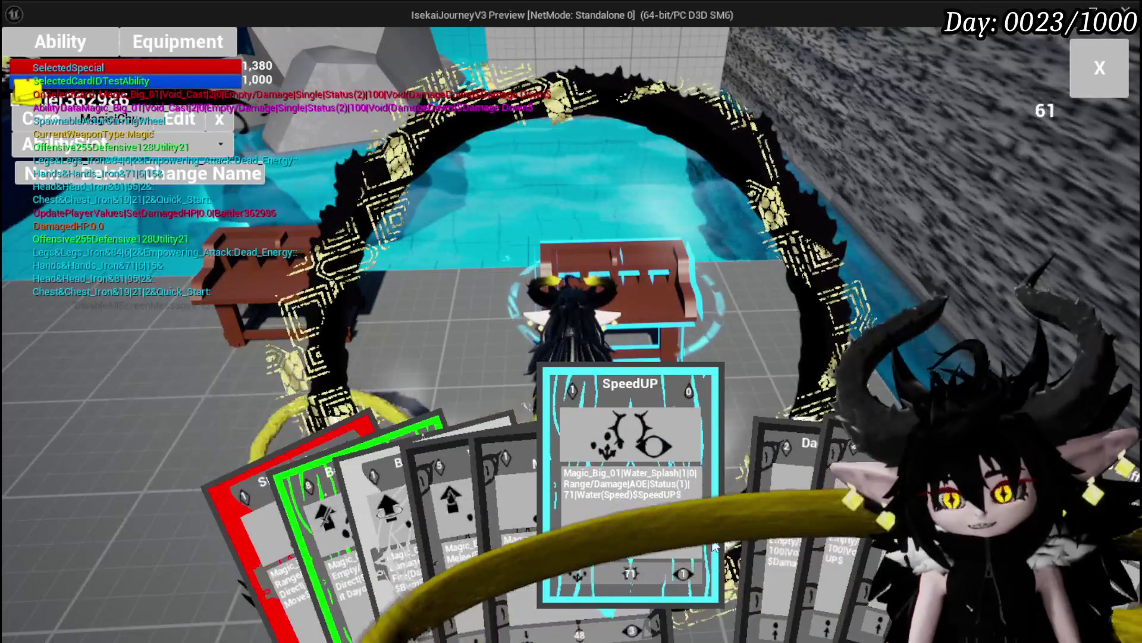
pyautogui.moveTo(733, 588)
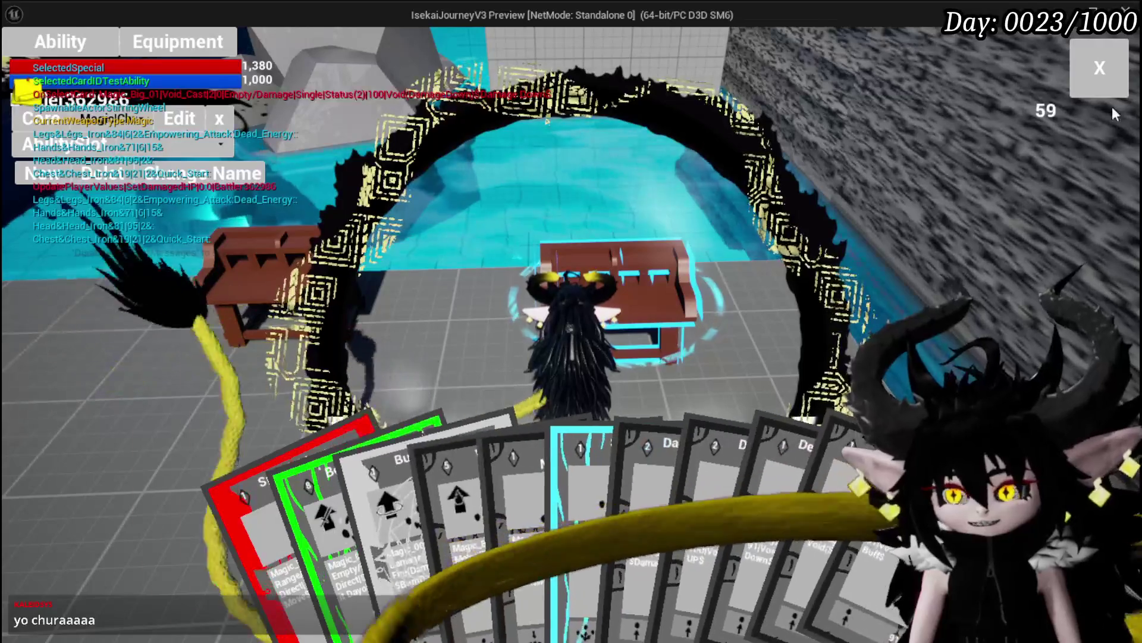
pyautogui.click(1099, 68)
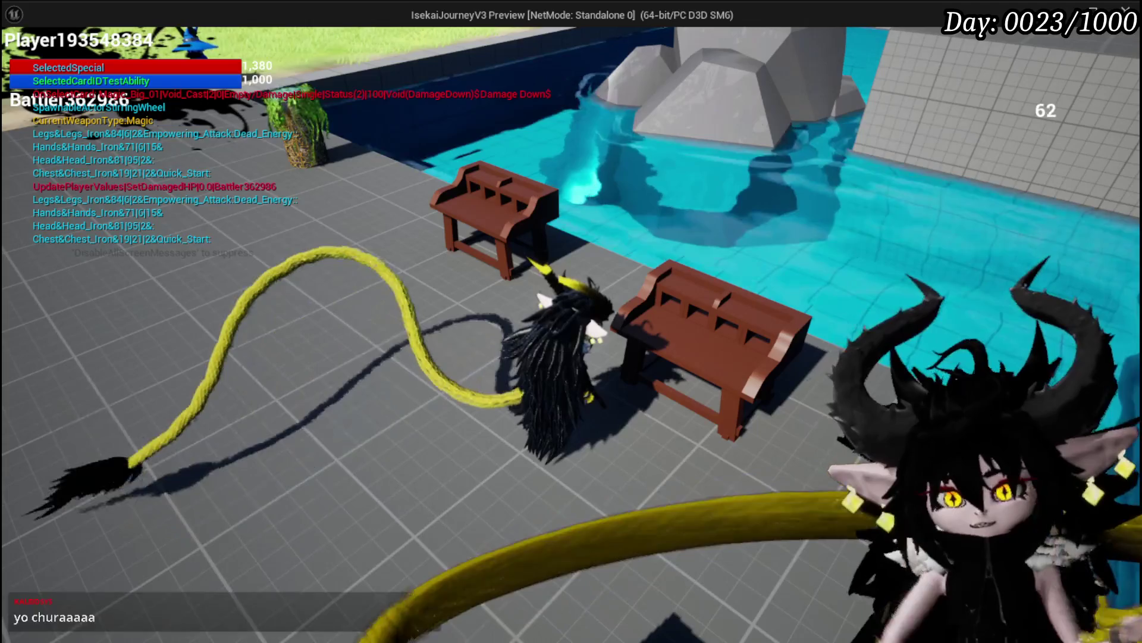
# - Walk to the bench, close its crafting menu, and run across the grass toward the dark gate
pyautogui.press('w')
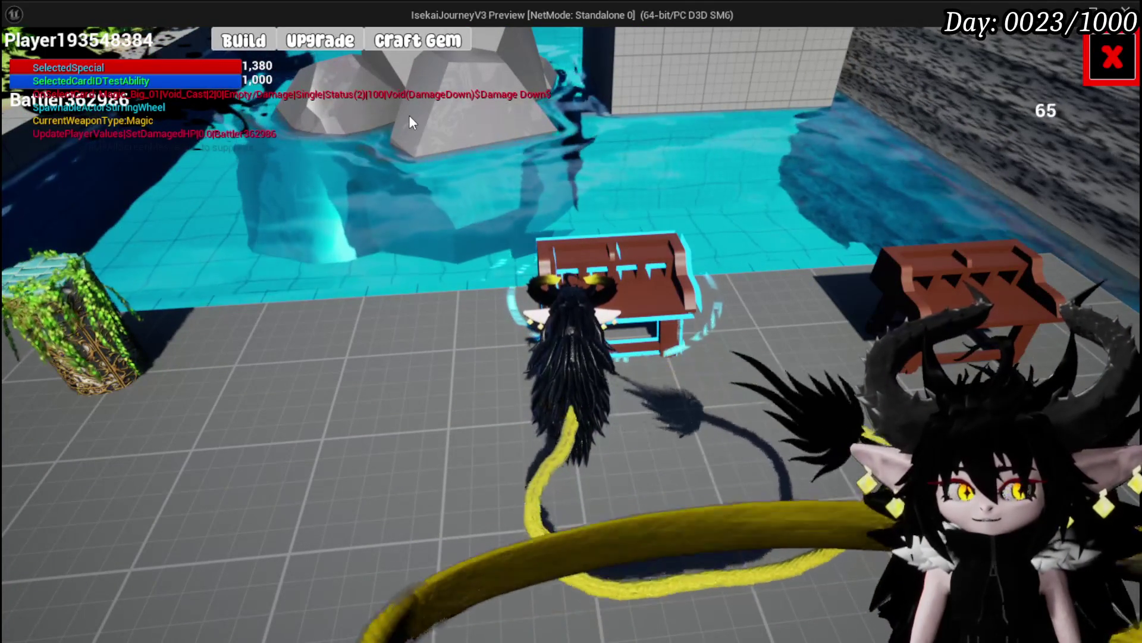
pyautogui.click(1111, 58)
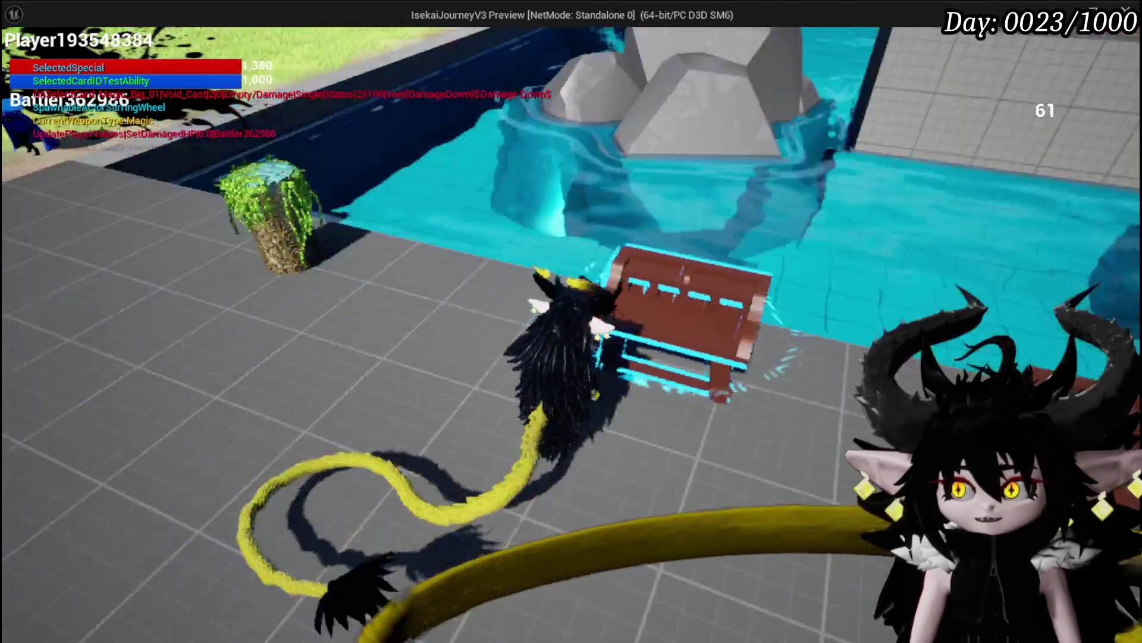
pyautogui.press('space')
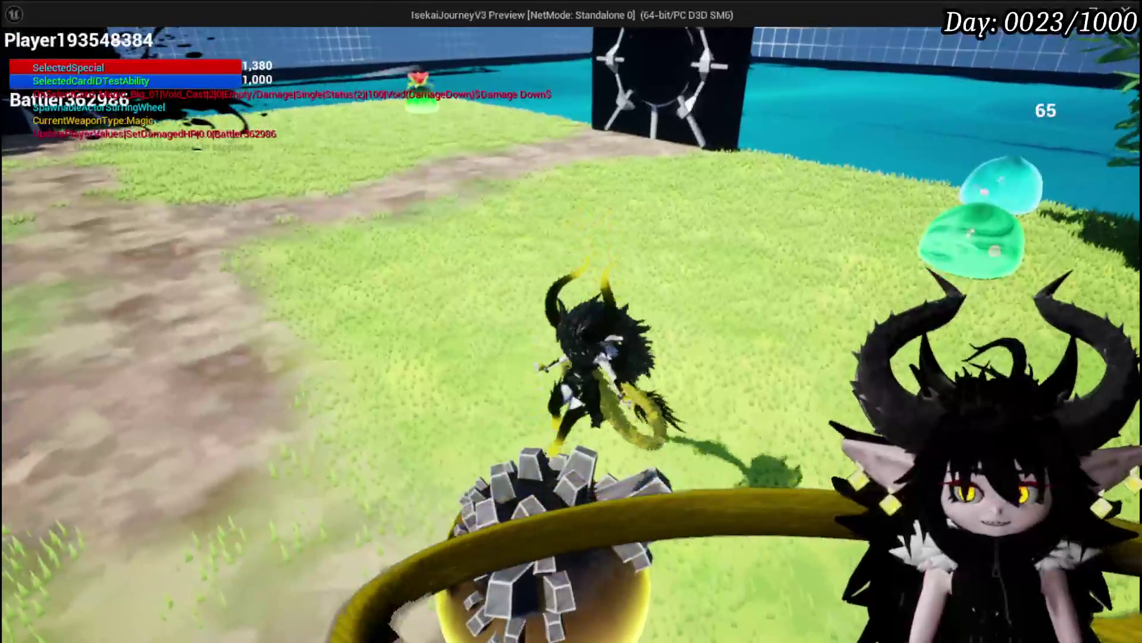
pyautogui.press('w')
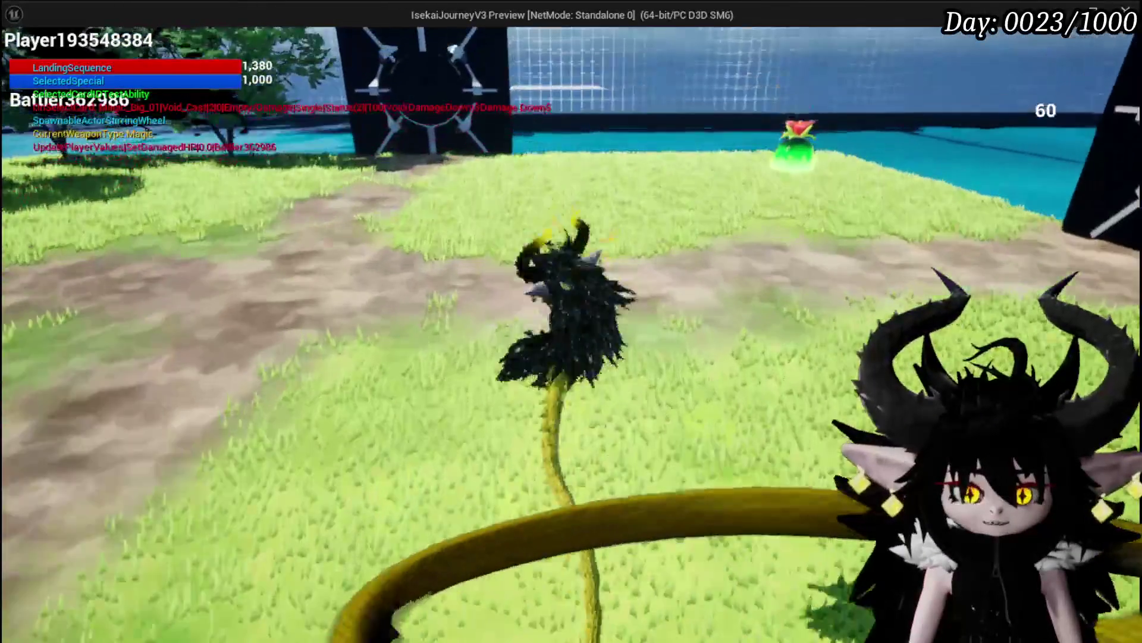
pyautogui.press('w')
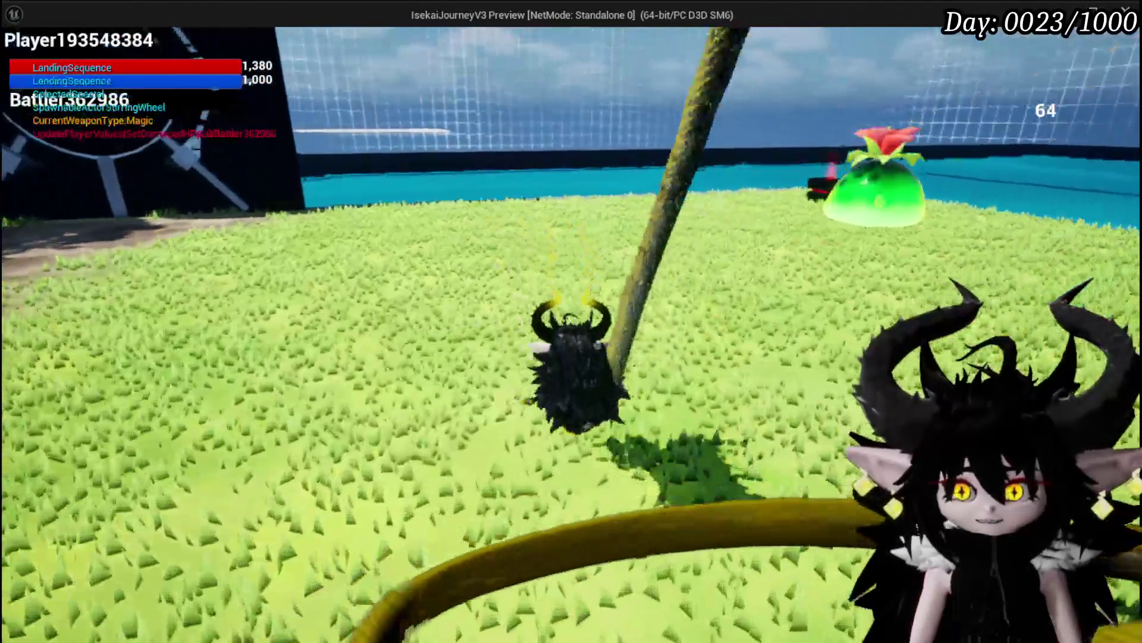
pyautogui.press('w')
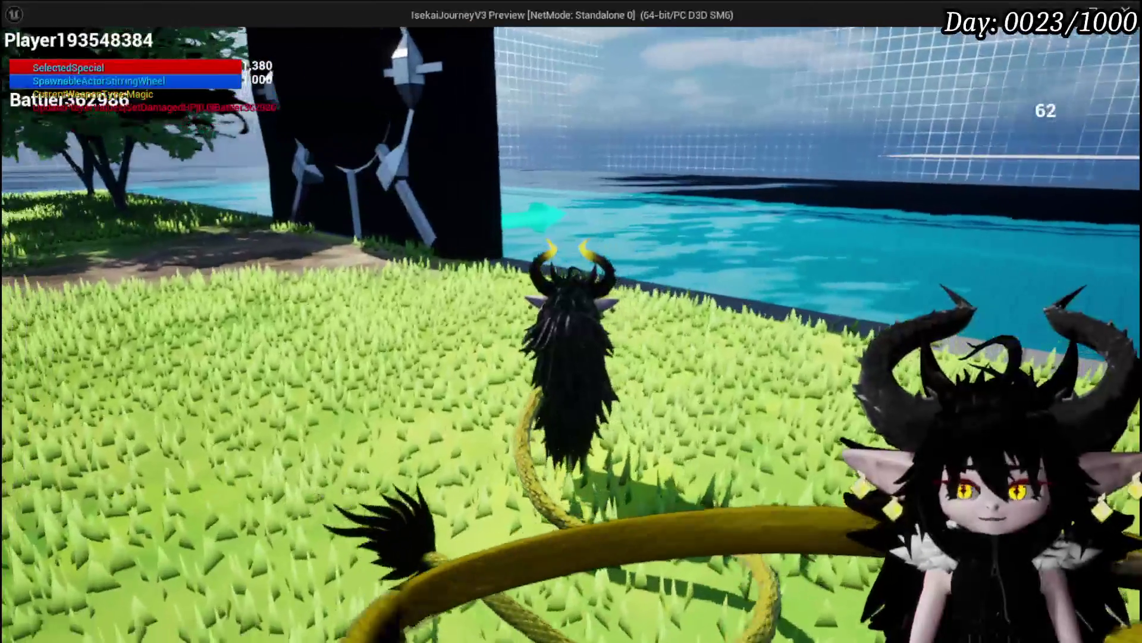
pyautogui.press('w')
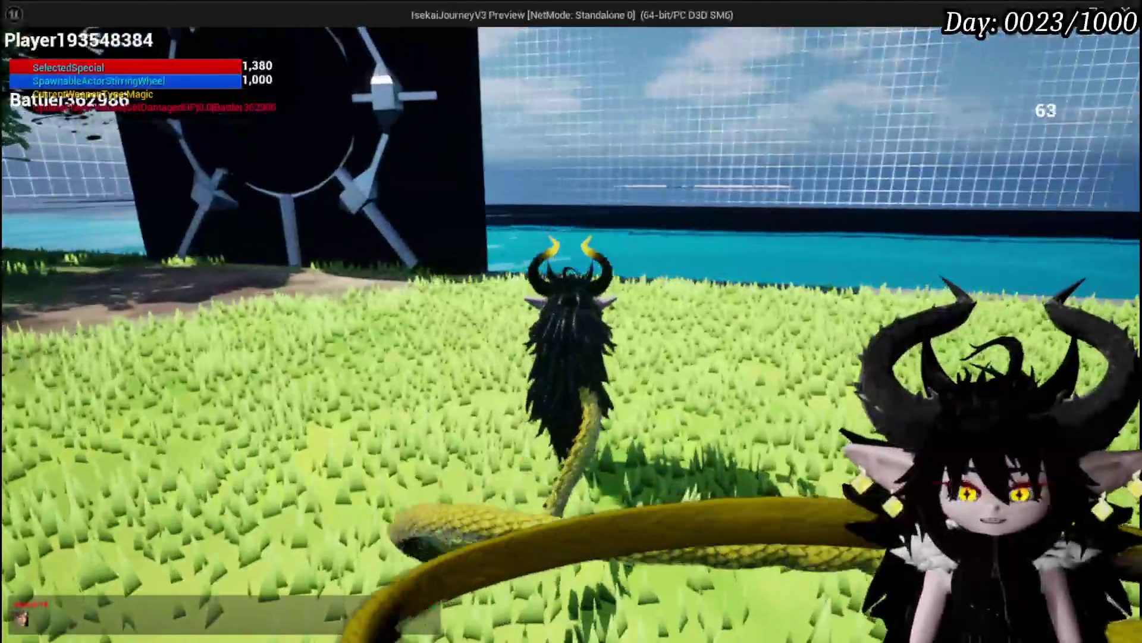
pyautogui.press('w')
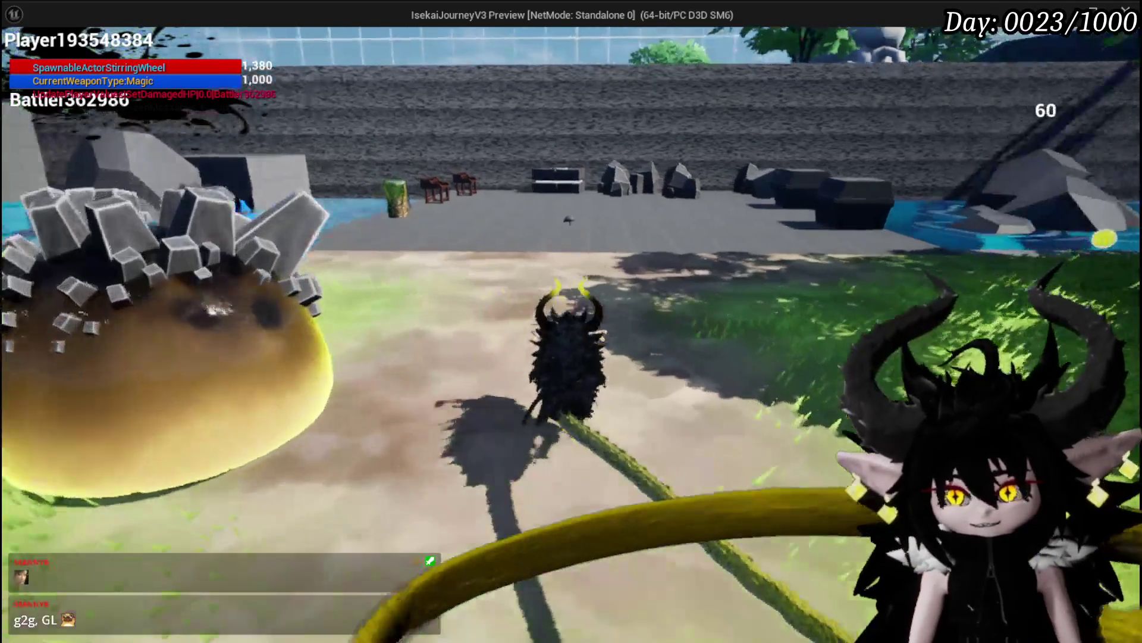
# - Jump, circle the trees, run onto the grey tiled platform, then stop the play session
pyautogui.press('w')
pyautogui.press('space')
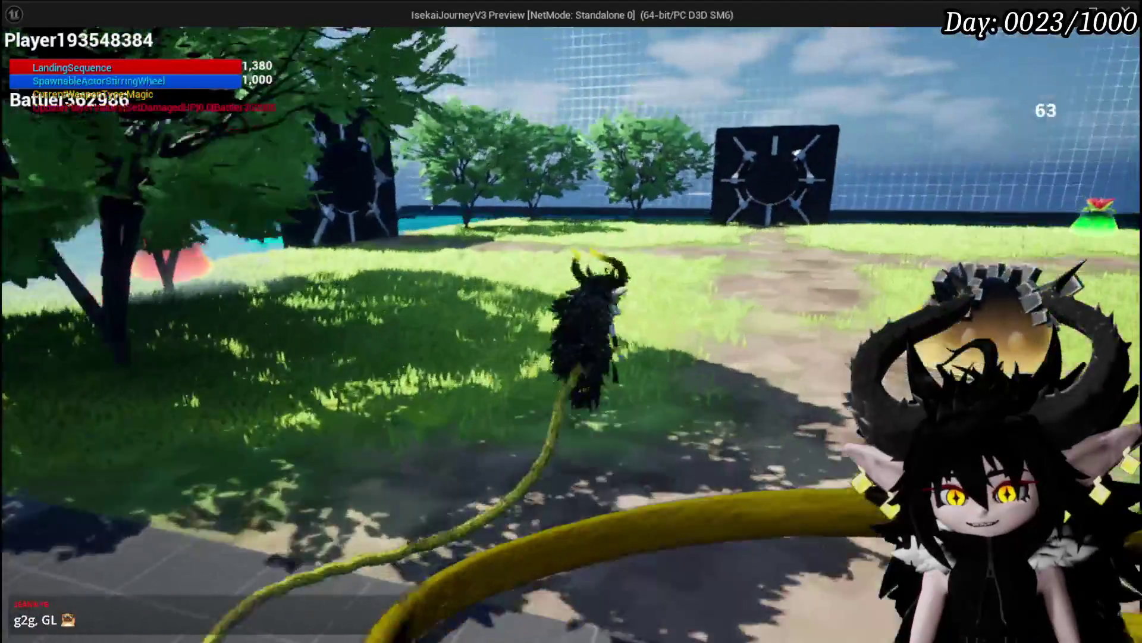
pyautogui.press('w')
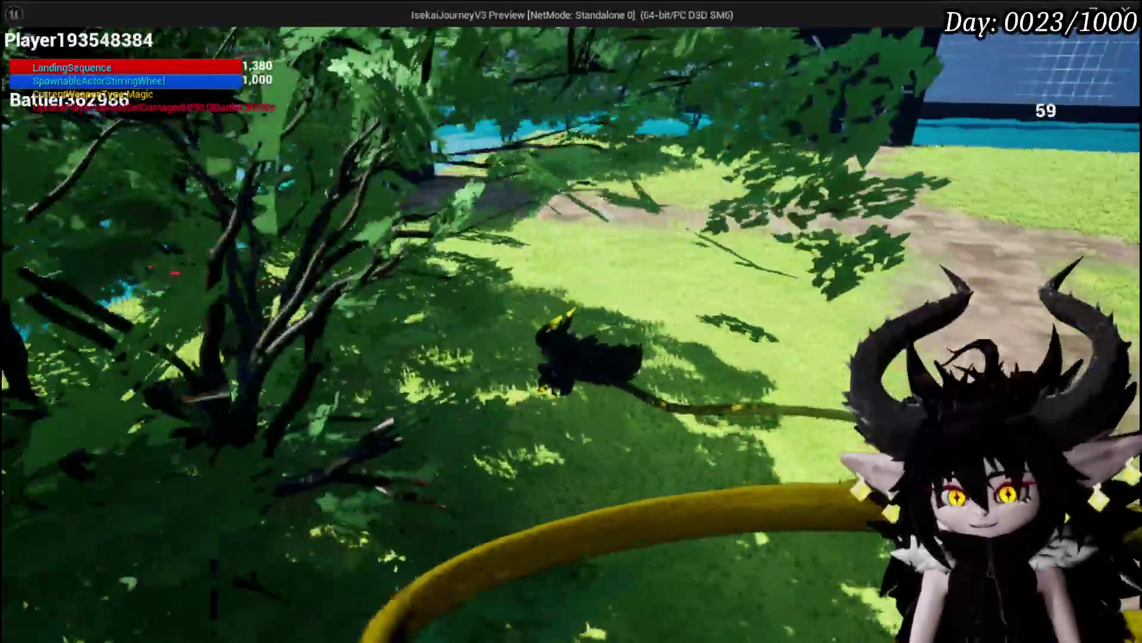
pyautogui.press('w')
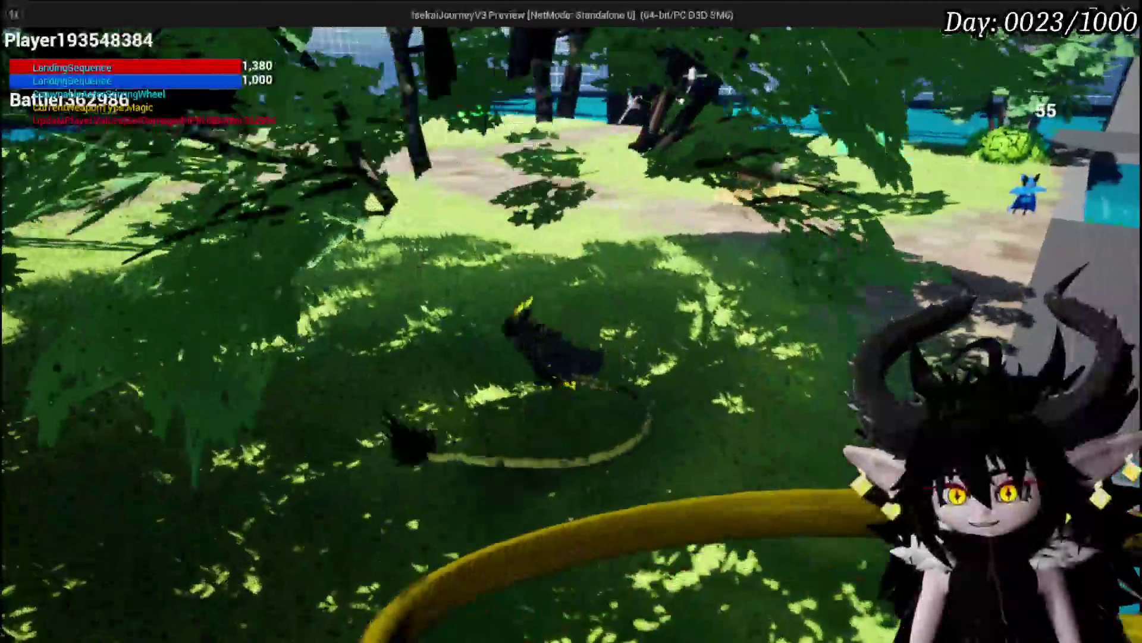
pyautogui.press('w')
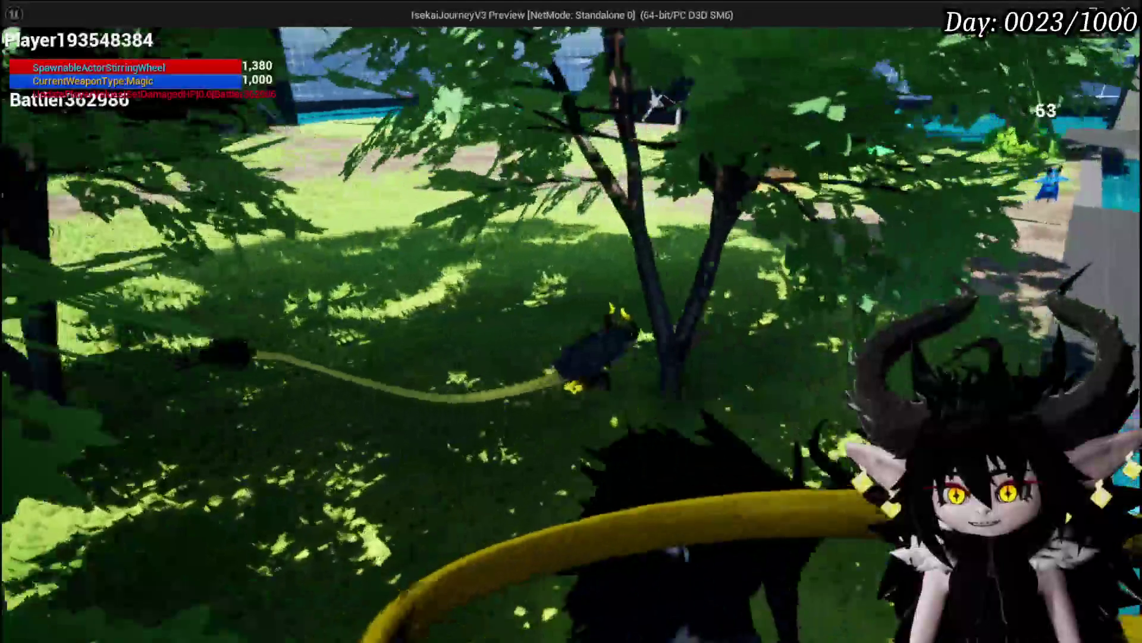
pyautogui.press('w')
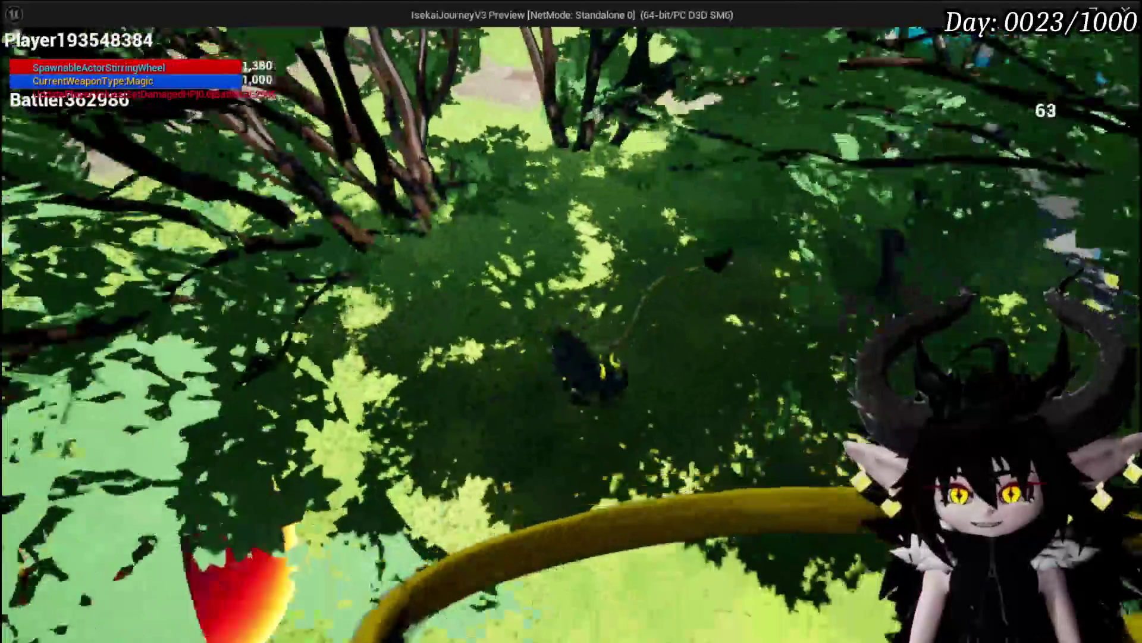
pyautogui.press('w')
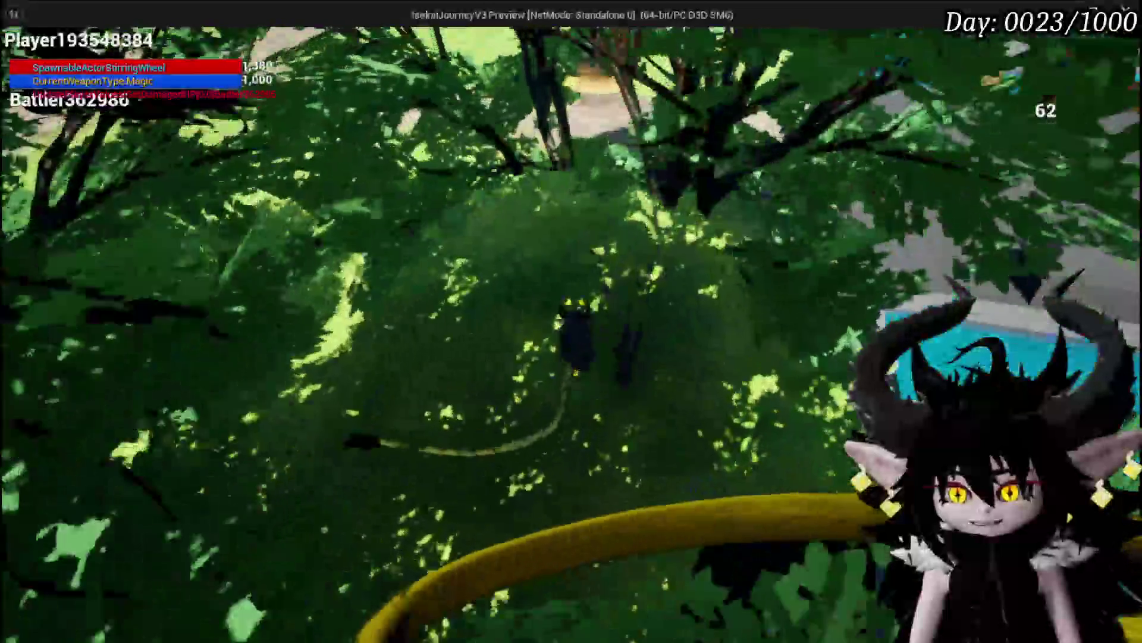
pyautogui.press('w')
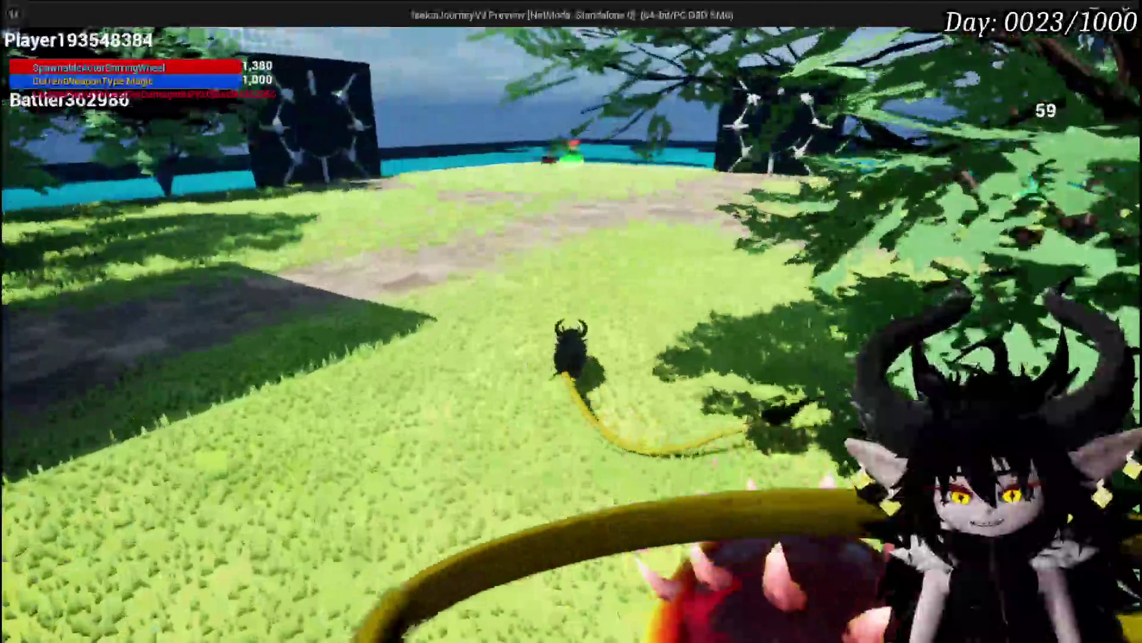
pyautogui.press('w')
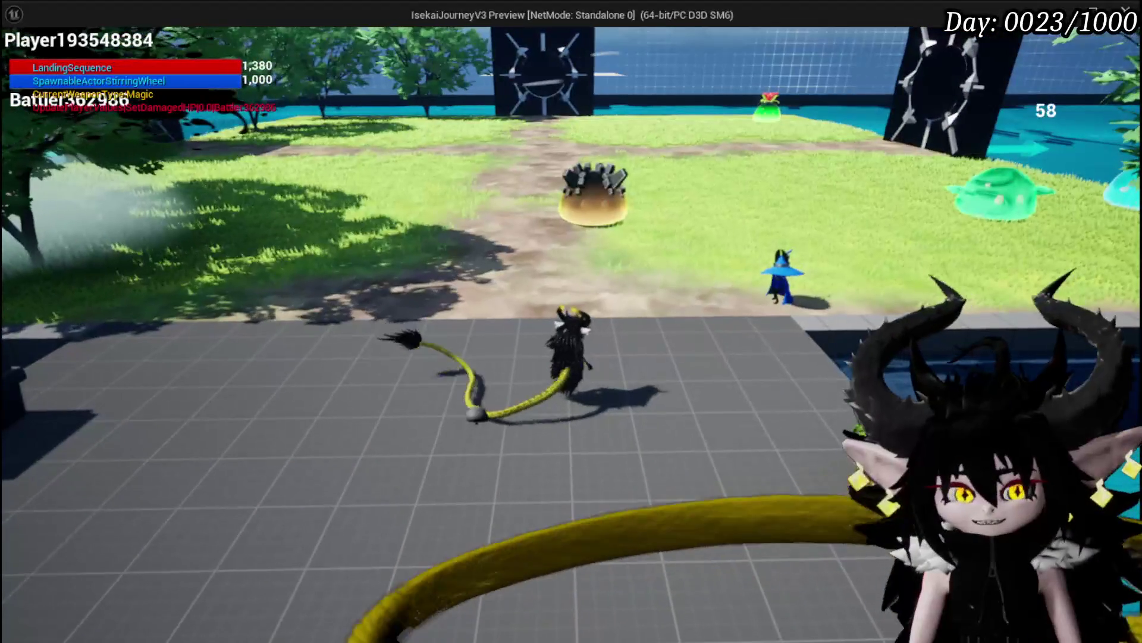
pyautogui.press('Escape')
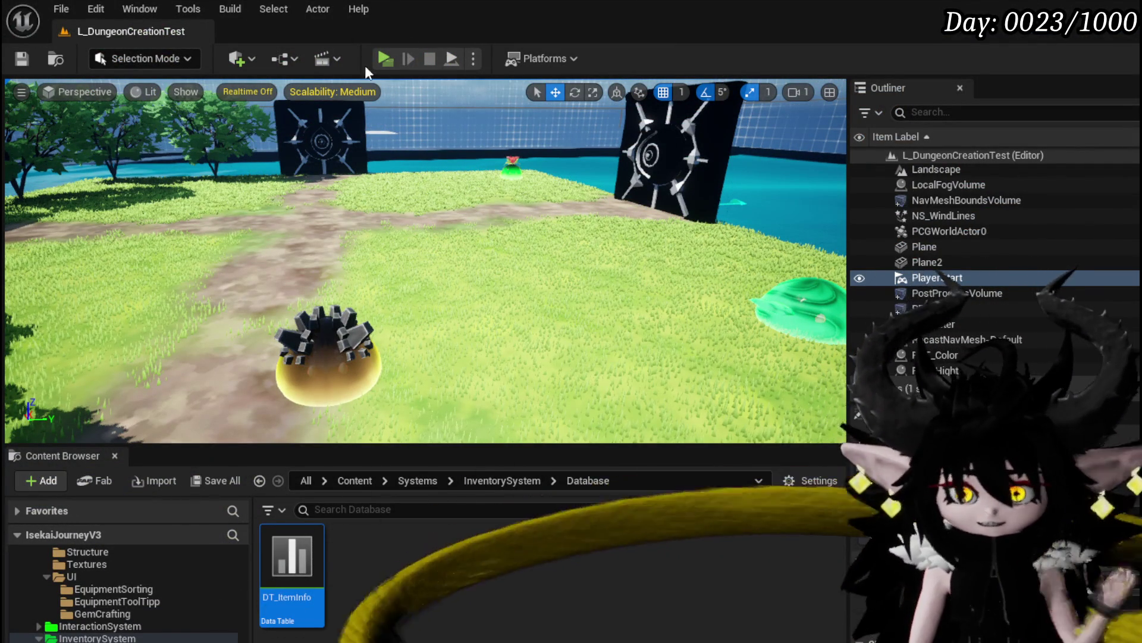
# - Start a new play session and craft three gems at the bench, raising the arrow gem's count to 3
pyautogui.click(384, 59)
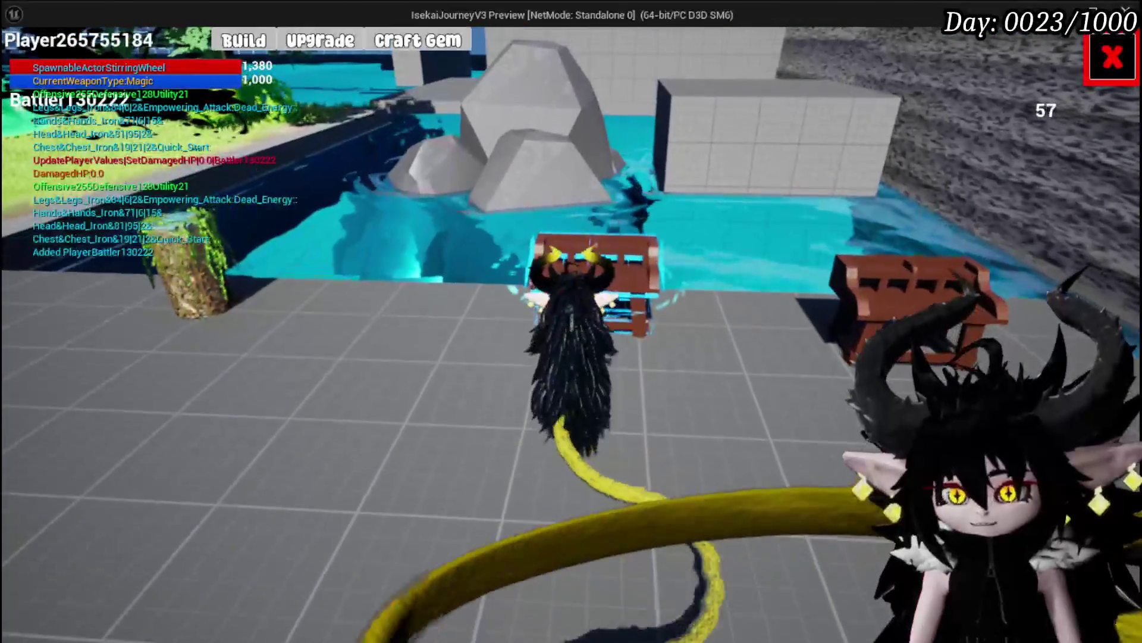
pyautogui.click(423, 51)
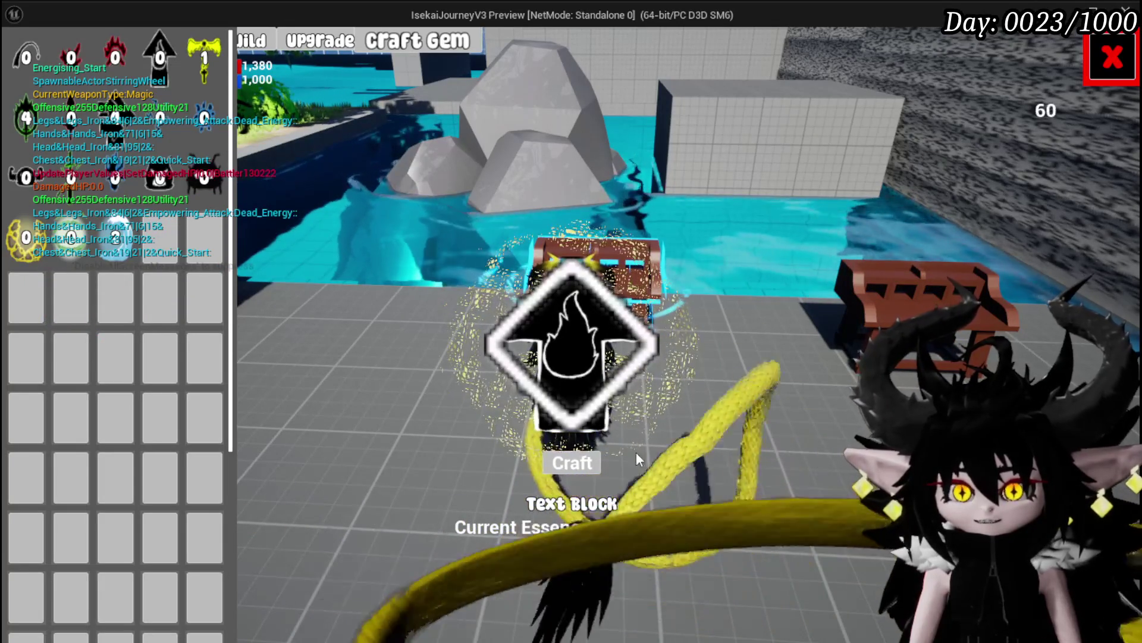
pyautogui.click(573, 463)
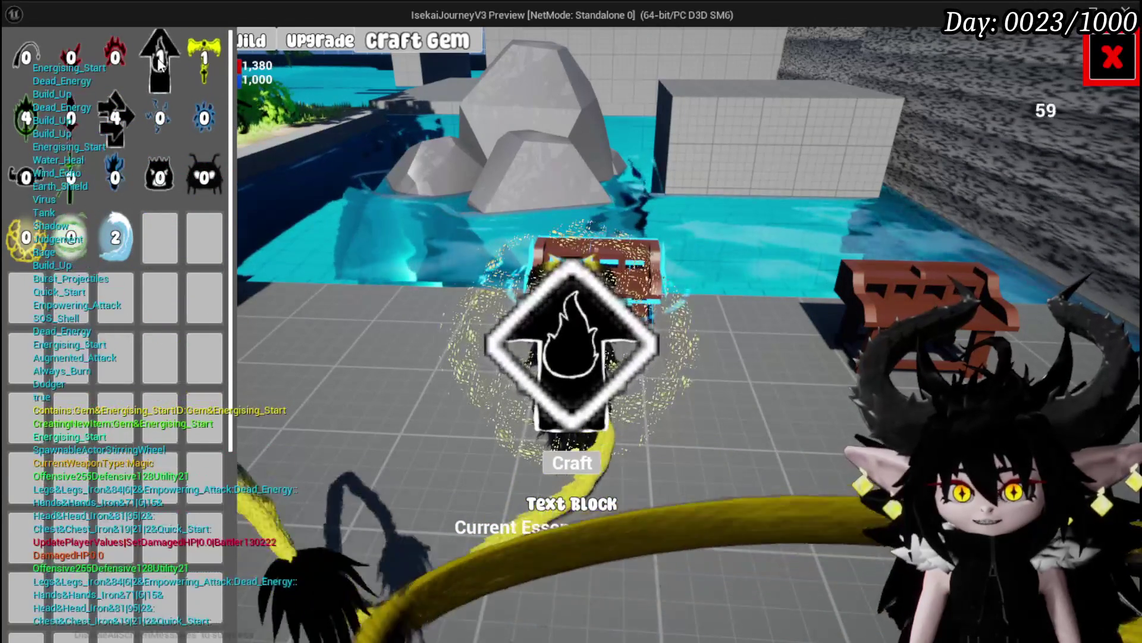
pyautogui.click(577, 467)
pyautogui.click(580, 469)
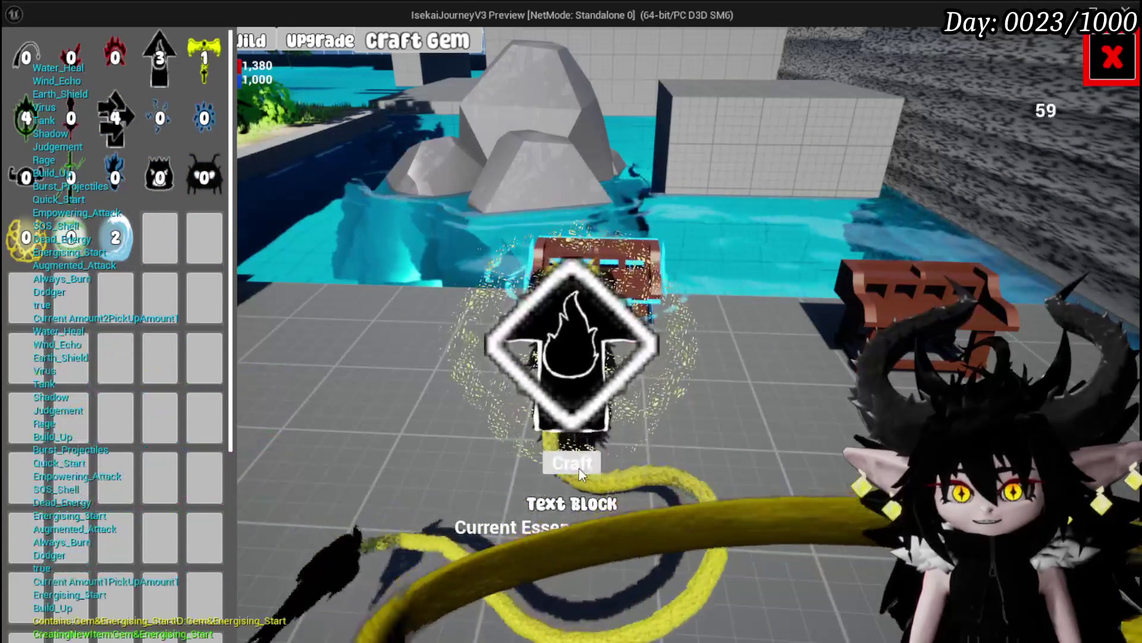